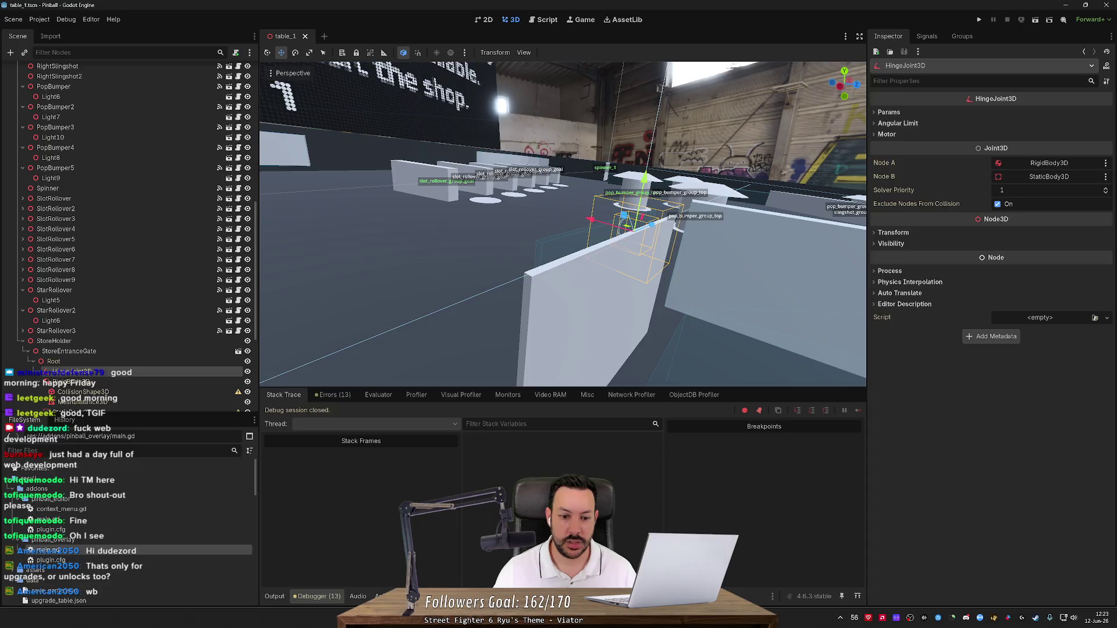
- Raise the StoreEntranceGate upward along its Y axis
{"action": "scroll", "coordinate": [563, 224], "scroll_direction": "down", "scroll_amount": 5}
{"action": "scroll", "coordinate": [562, 224], "scroll_direction": "up", "scroll_amount": 5}
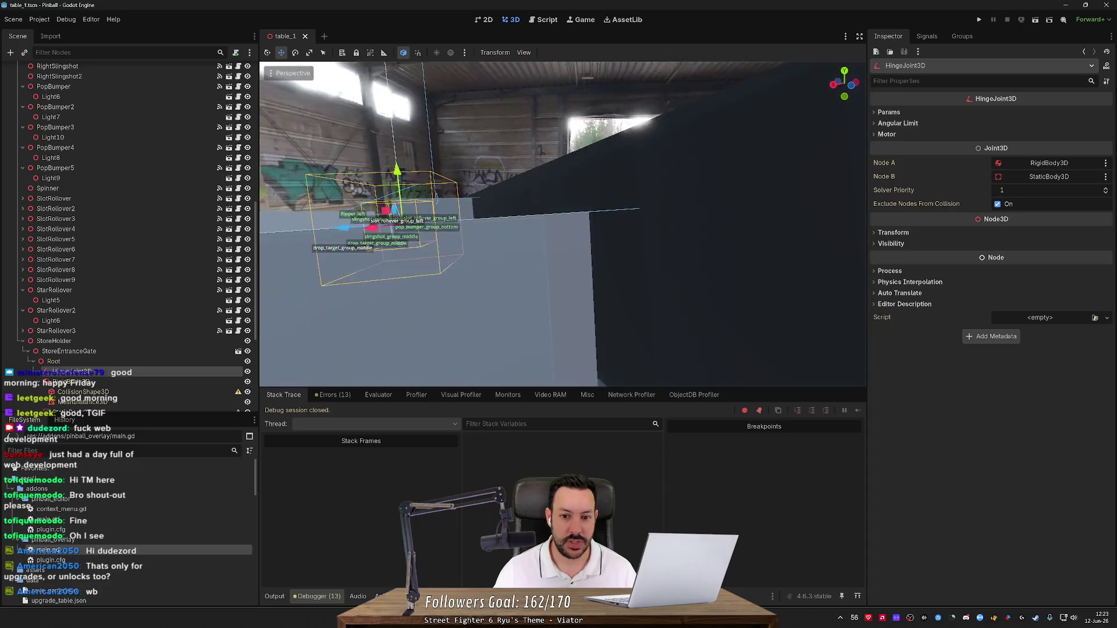
{"action": "mouse_move", "coordinate": [562, 224]}
{"action": "left_mouse_down"}
{"action": "mouse_move", "coordinate": [542, 168]}
{"action": "mouse_move", "coordinate": [544, 215]}
{"action": "left_mouse_up"}
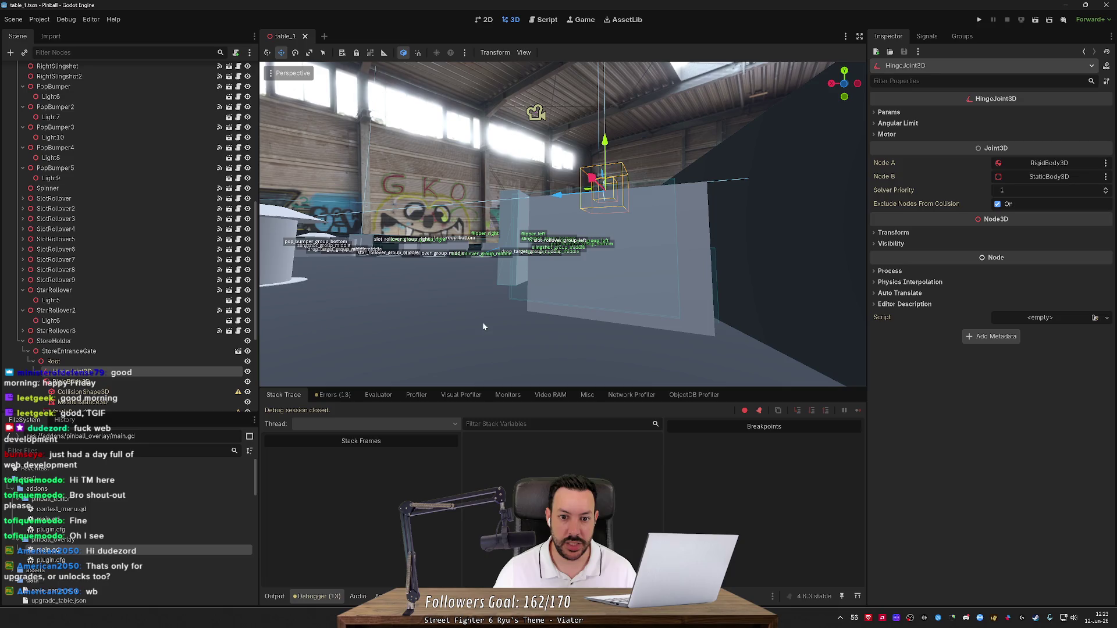
{"action": "left_click", "coordinate": [69, 351]}
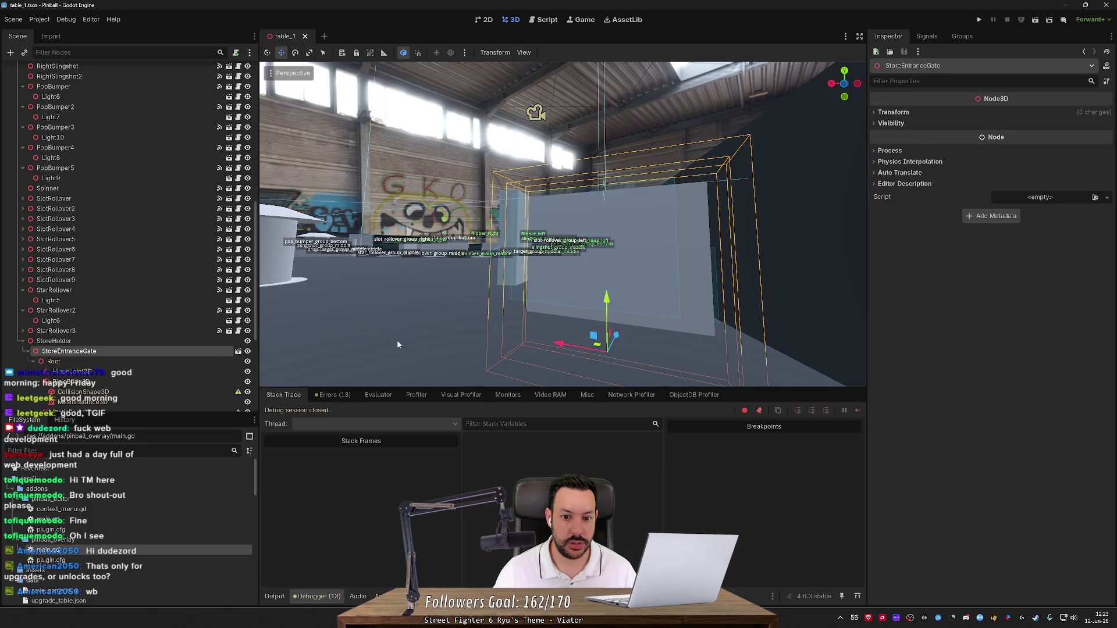
{"action": "left_click_drag", "start_coordinate": [608, 298], "coordinate": [613, 268]}
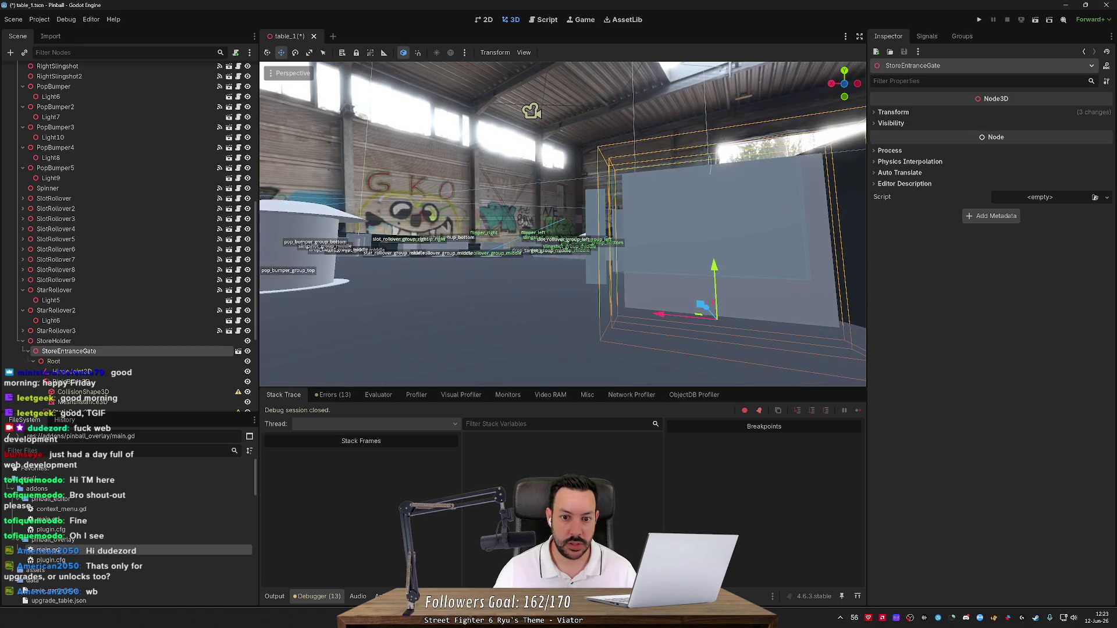
- Lower the gate's StaticBody3D slightly to Y 0.044, then run the project to test it
{"action": "key", "text": "w"}
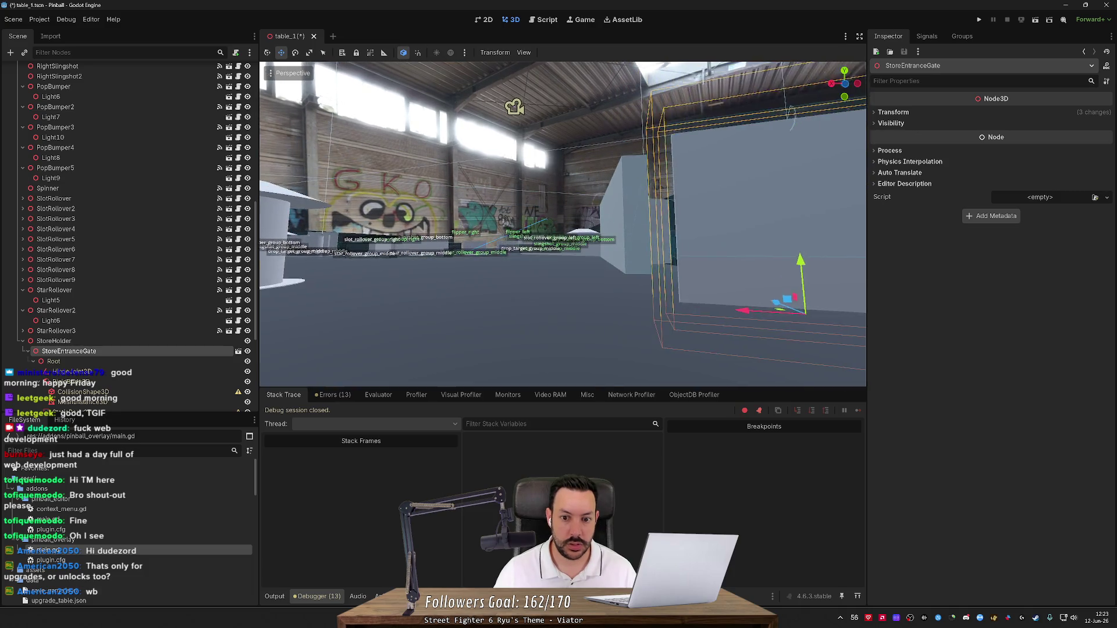
{"action": "key", "text": "w"}
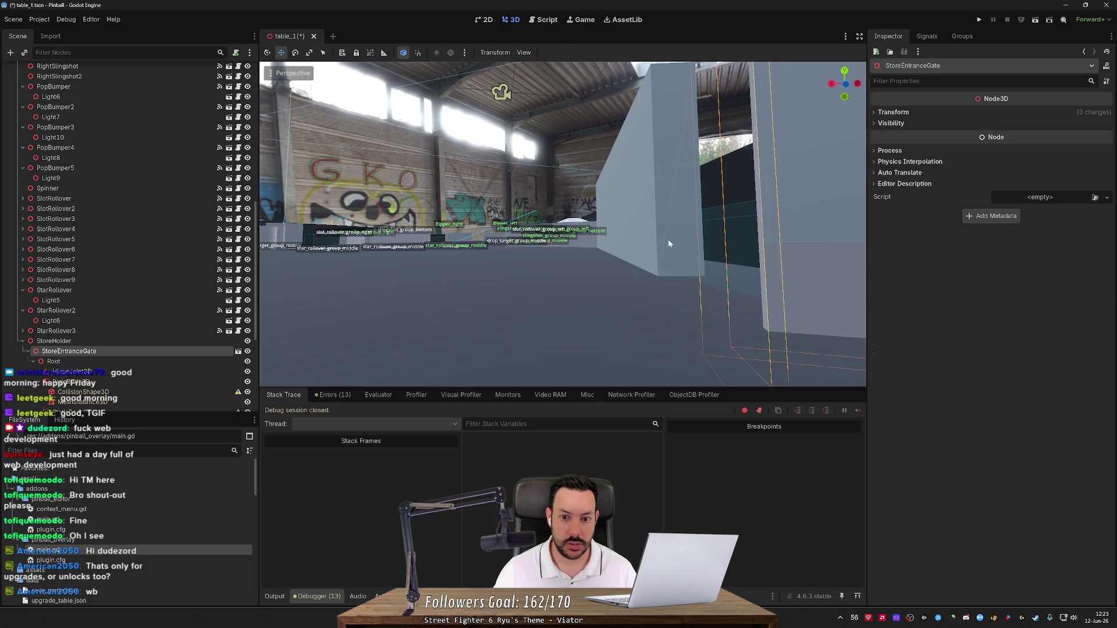
{"action": "left_click", "coordinate": [669, 244]}
{"action": "left_click", "coordinate": [611, 186]}
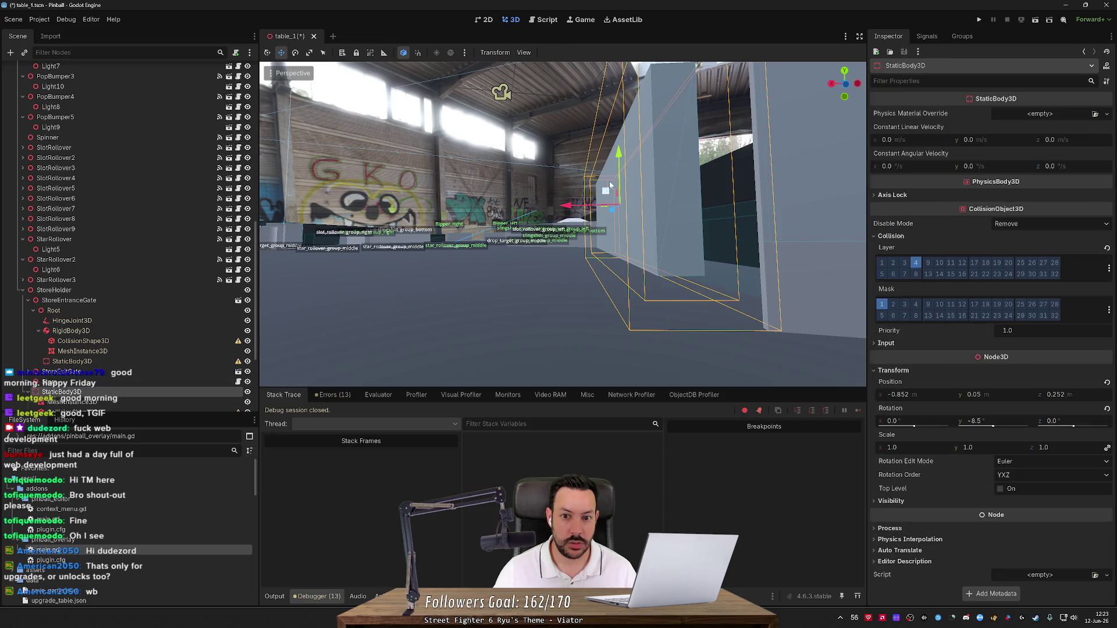
{"action": "left_click_drag", "start_coordinate": [618, 152], "coordinate": [619, 173]}
{"action": "scroll", "coordinate": [618, 177], "scroll_direction": "down", "scroll_amount": 5}
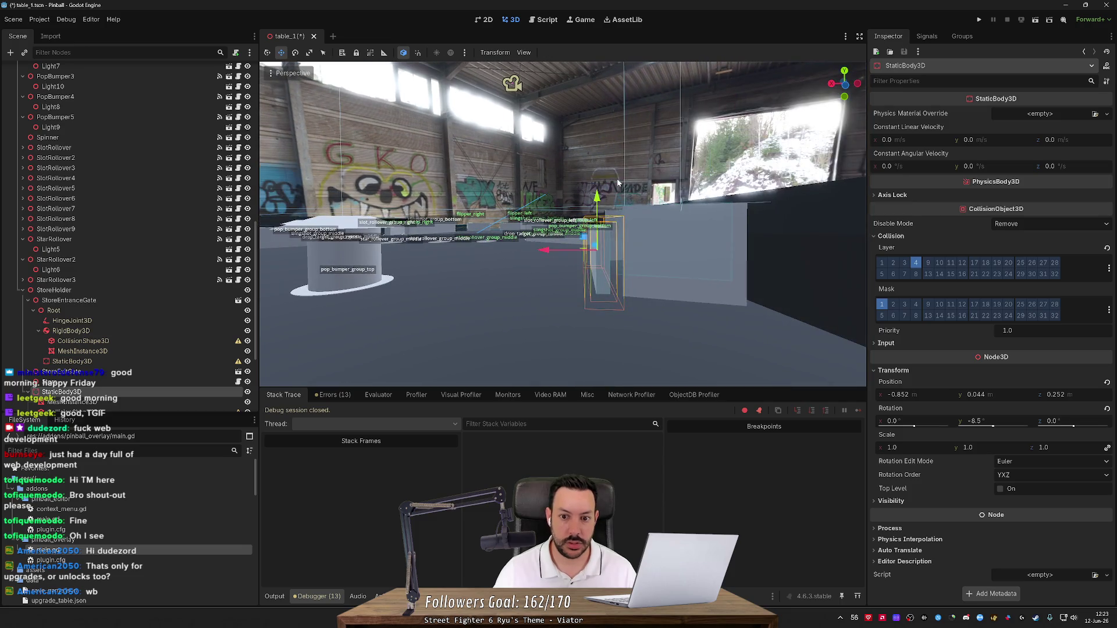
{"action": "left_click", "coordinate": [980, 20]}
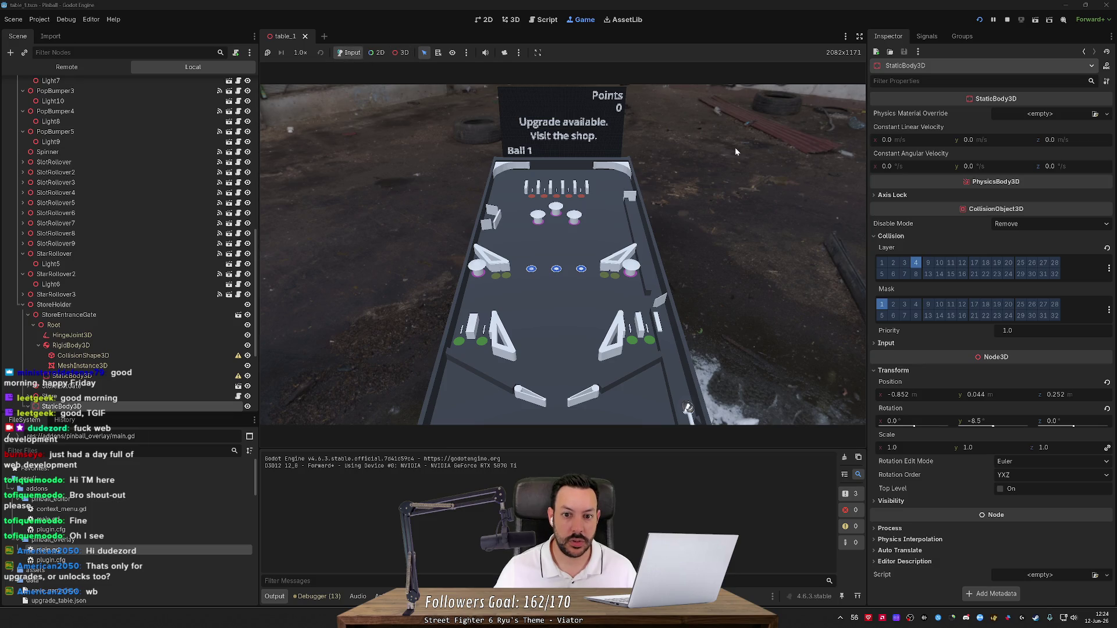
- Flip the flippers, open the backboard shop, choose EXIT to resume play, then stop the test run
{"action": "key", "text": "space"}
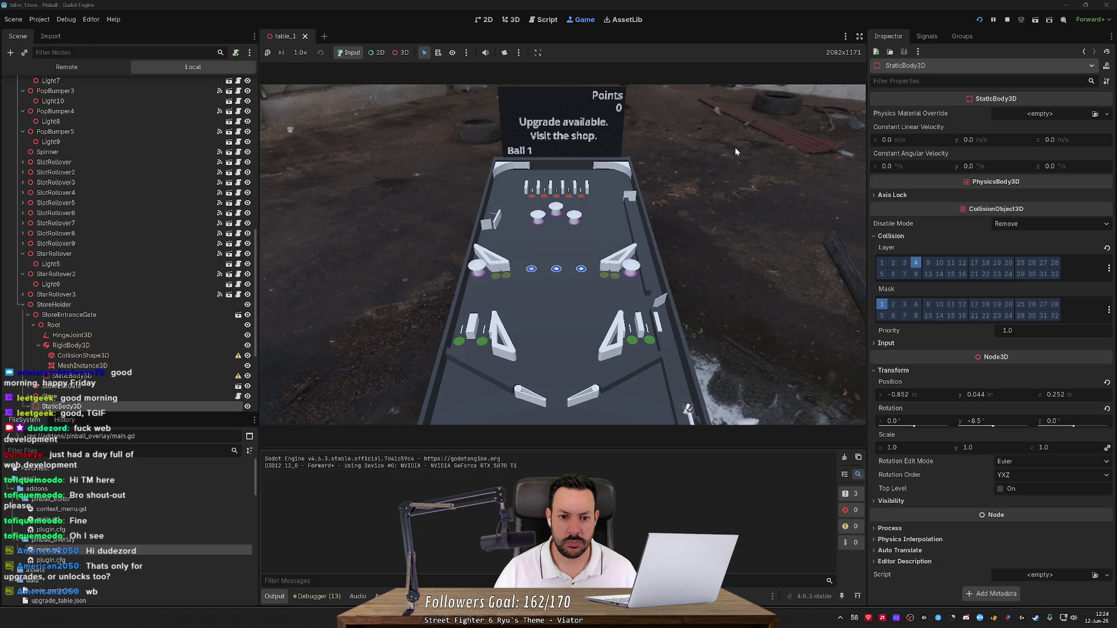
{"action": "key", "text": "space"}
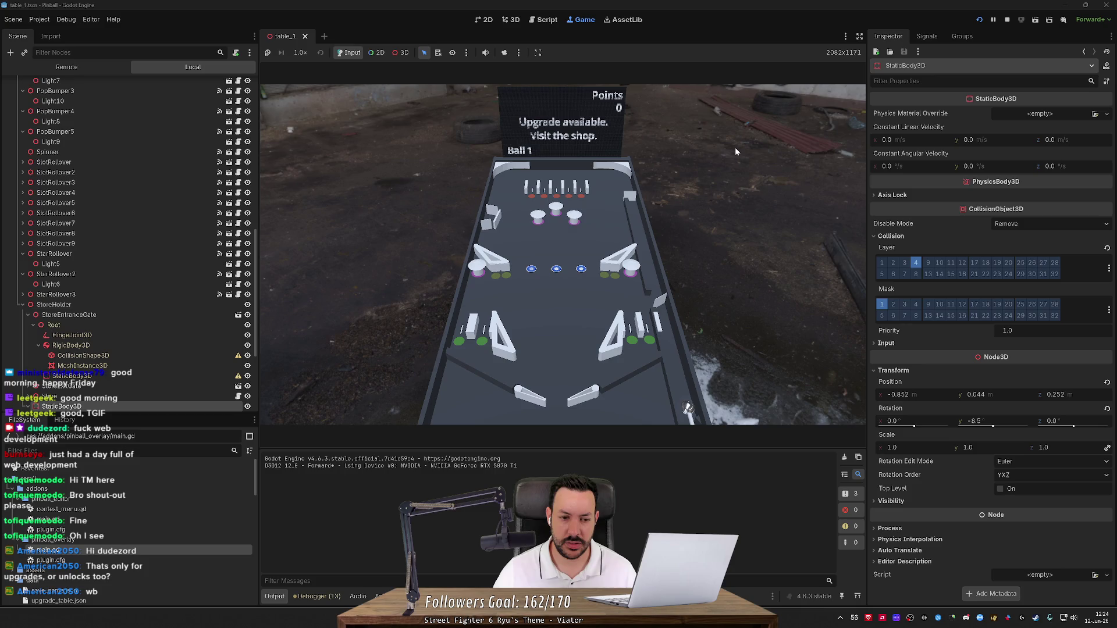
{"action": "key", "text": "Left"}
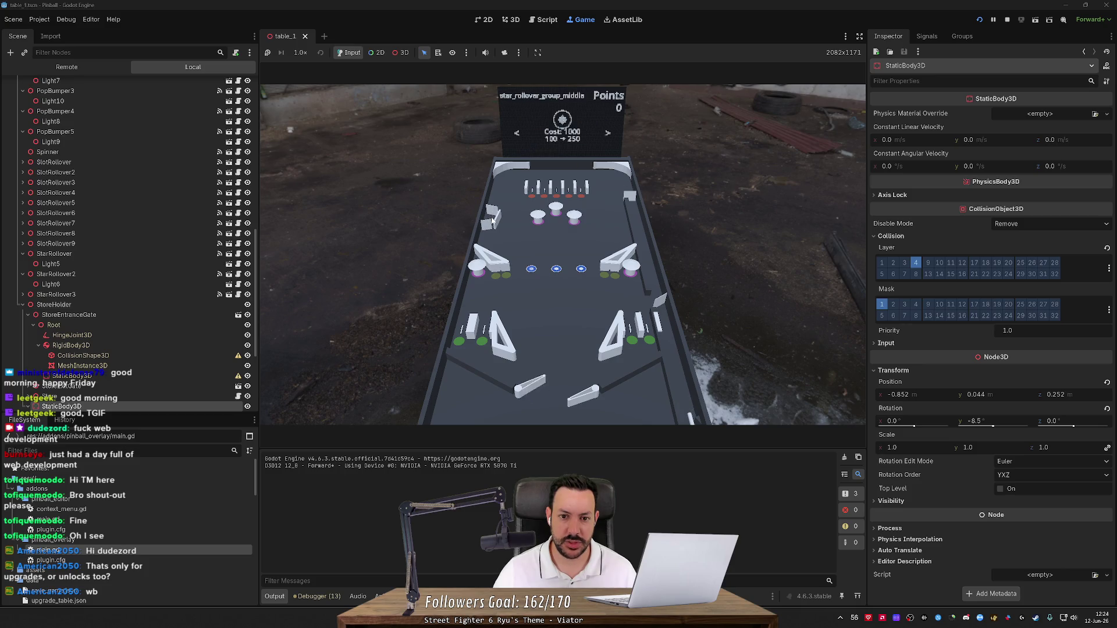
{"action": "key", "text": "Right"}
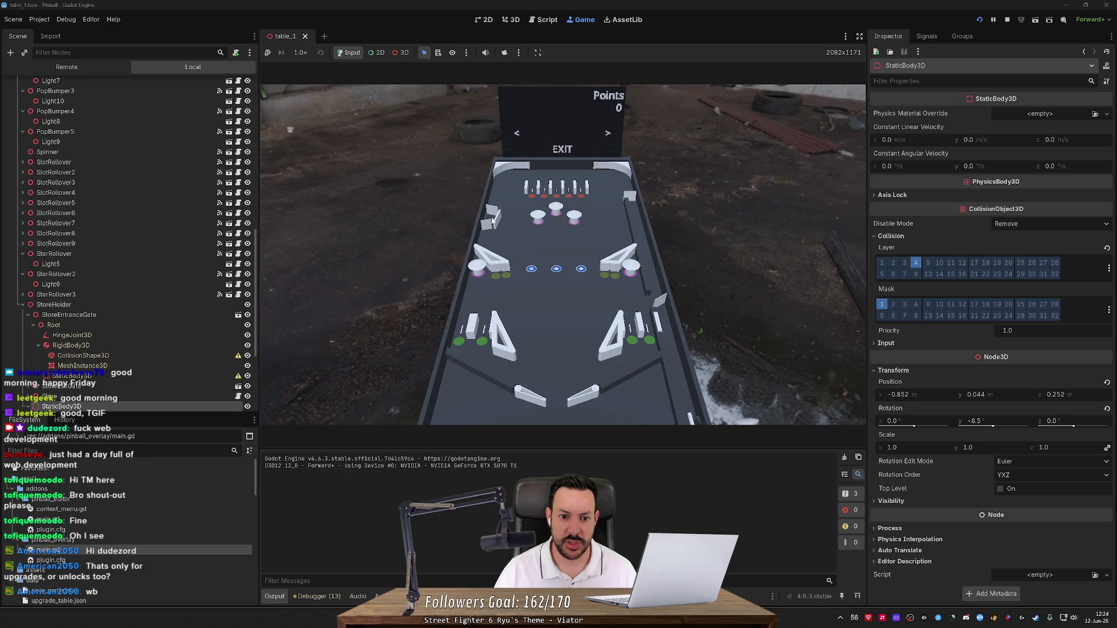
{"action": "key", "text": "space"}
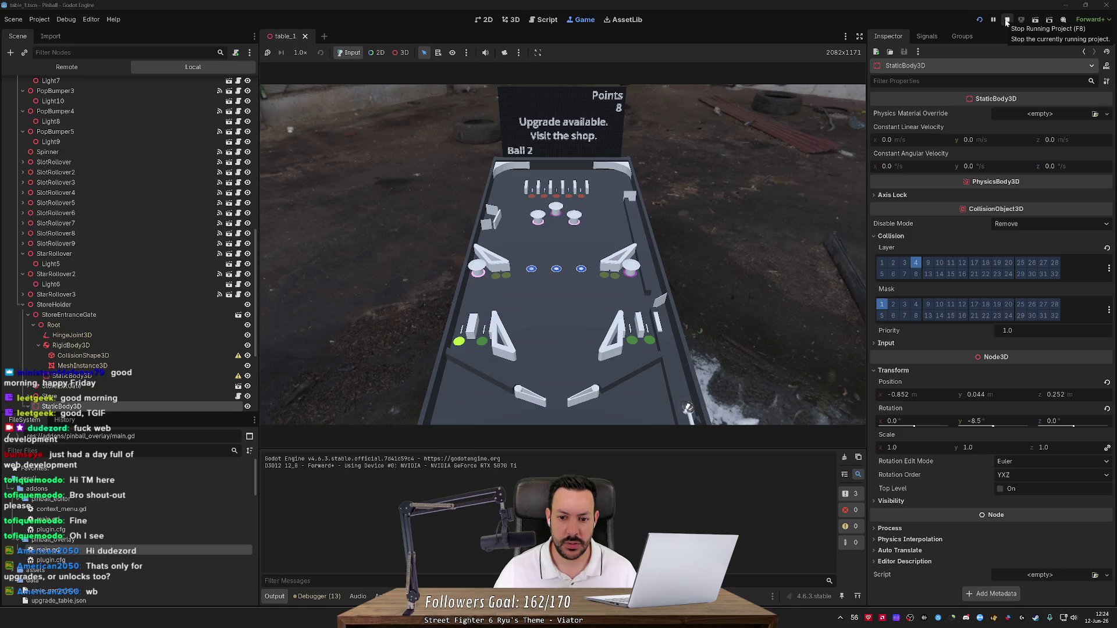
{"action": "left_click", "coordinate": [1007, 21]}
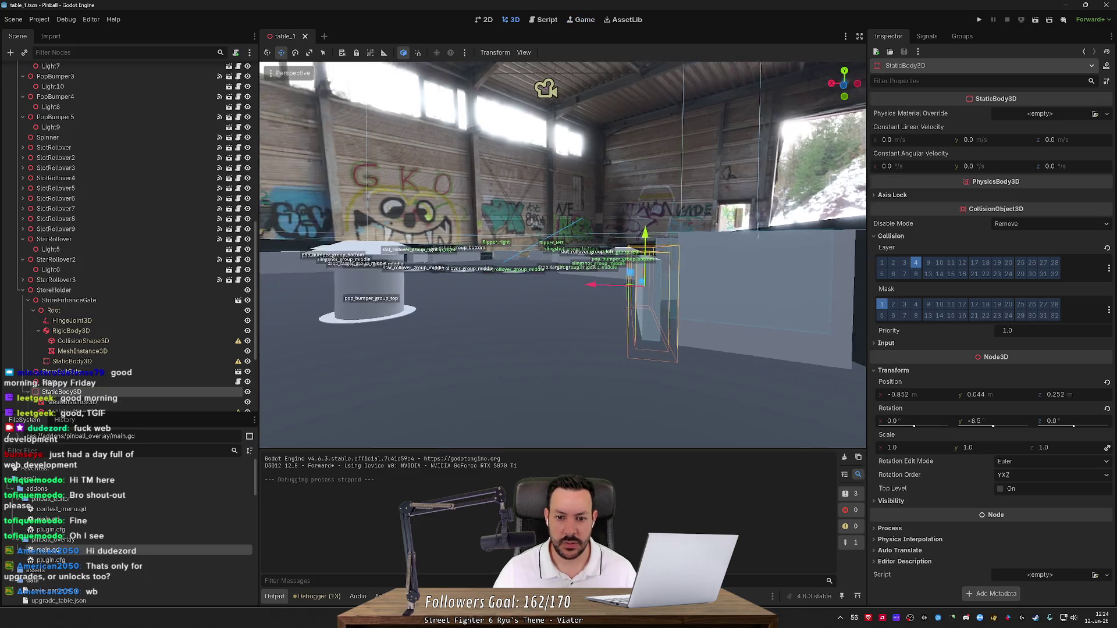
- Select the Gate node by the bumpers and open gate.tscn to inspect its 0–150° hinge limits
{"action": "key", "text": "w"}
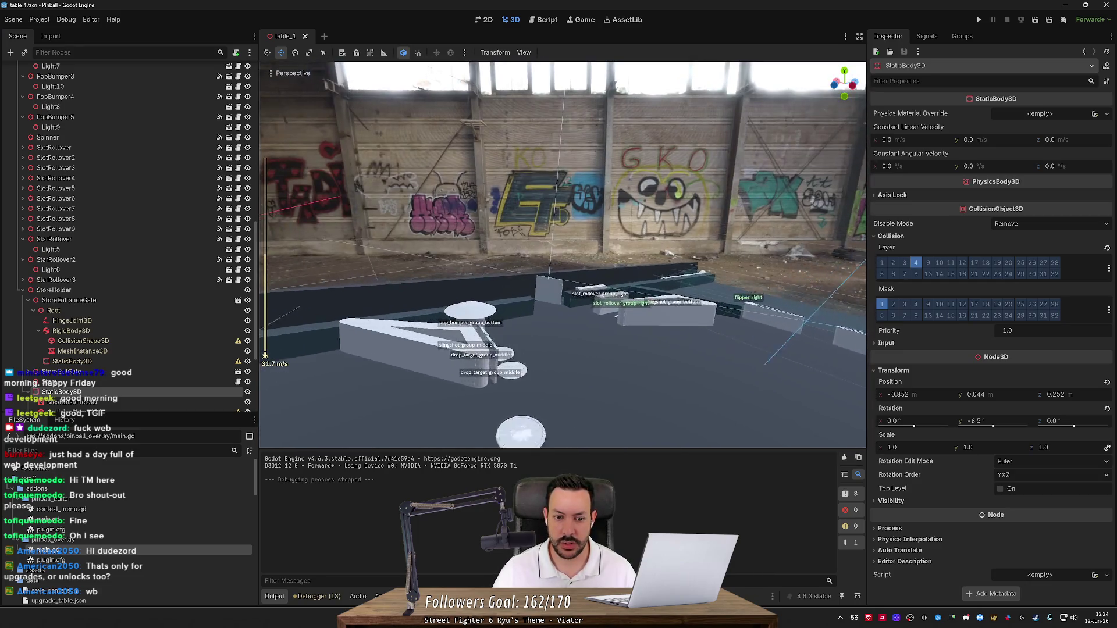
{"action": "scroll", "coordinate": [563, 255], "scroll_direction": "up", "scroll_amount": 3}
{"action": "left_click", "coordinate": [568, 257]}
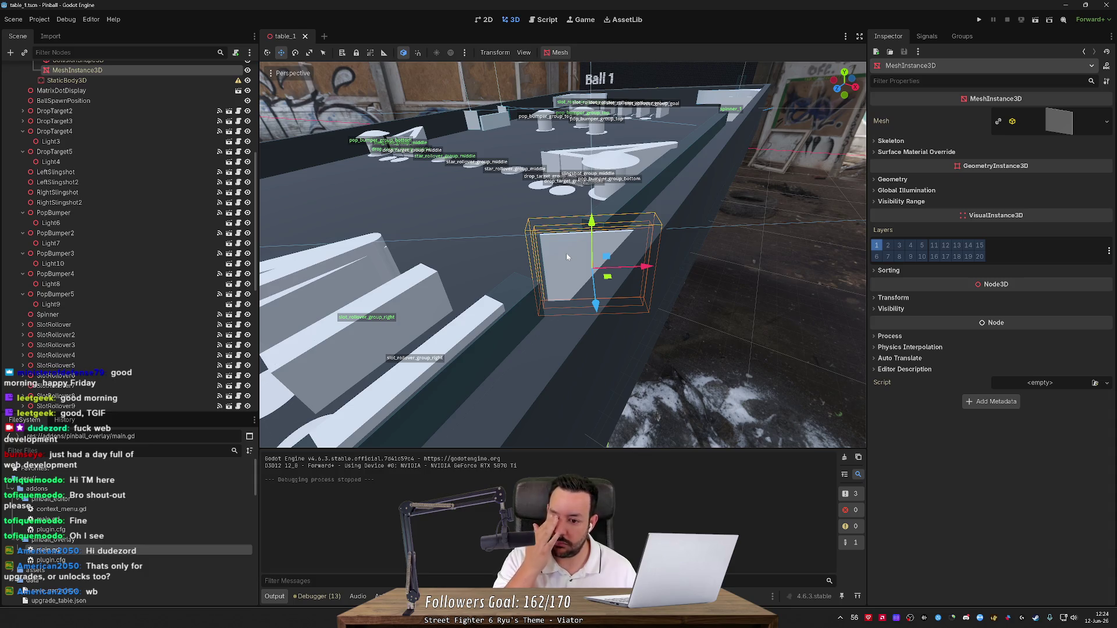
{"action": "scroll", "coordinate": [137, 232], "scroll_direction": "up", "scroll_amount": 5}
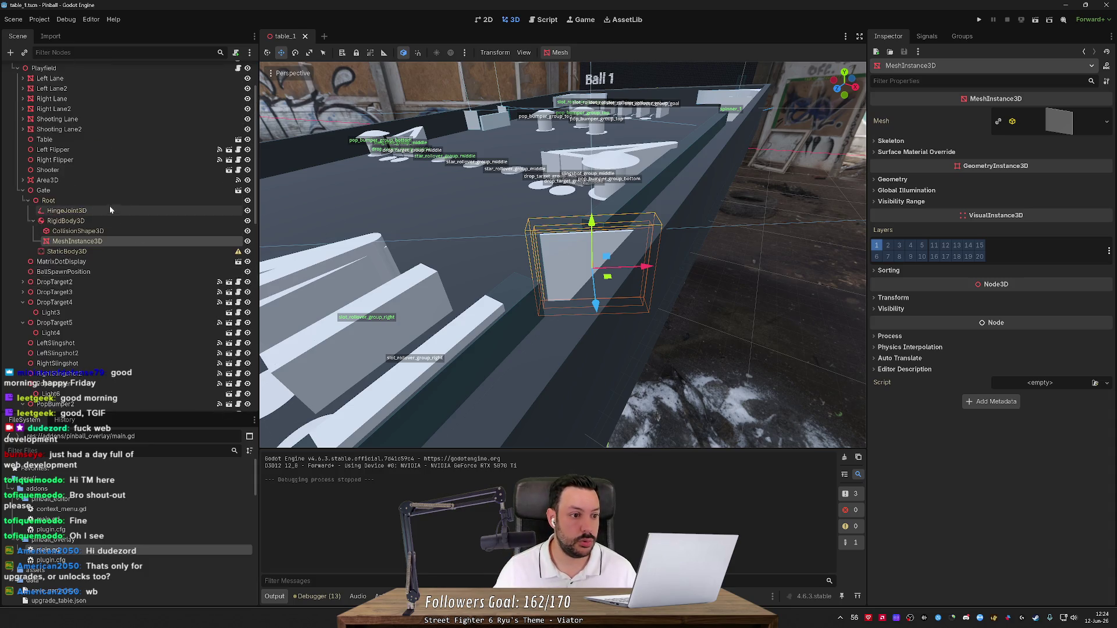
{"action": "left_click", "coordinate": [138, 191]}
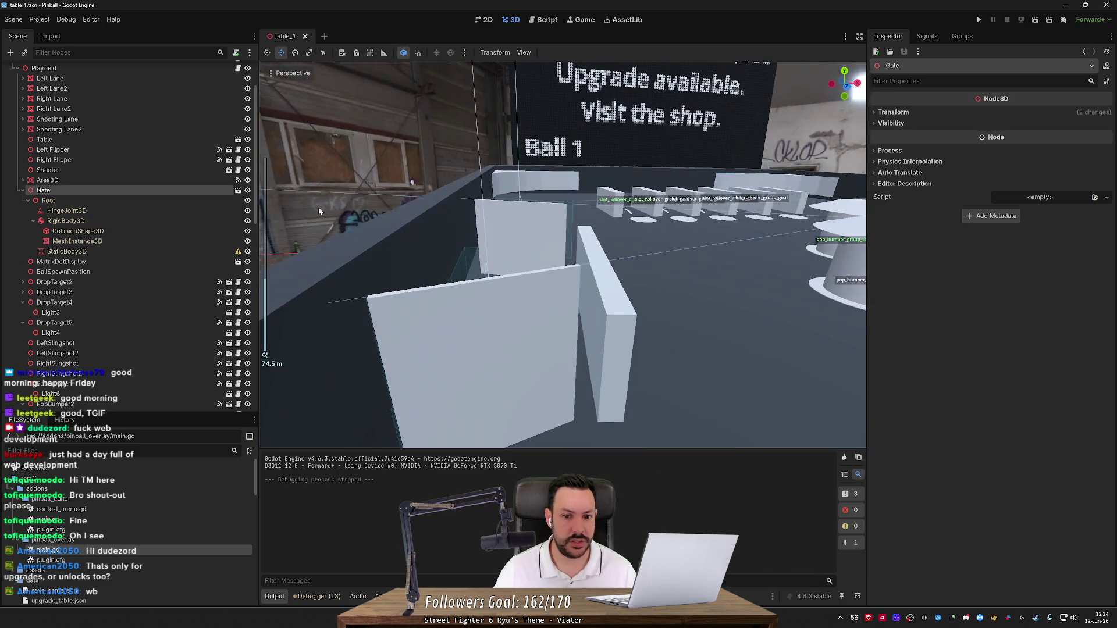
{"action": "left_click", "coordinate": [507, 203]}
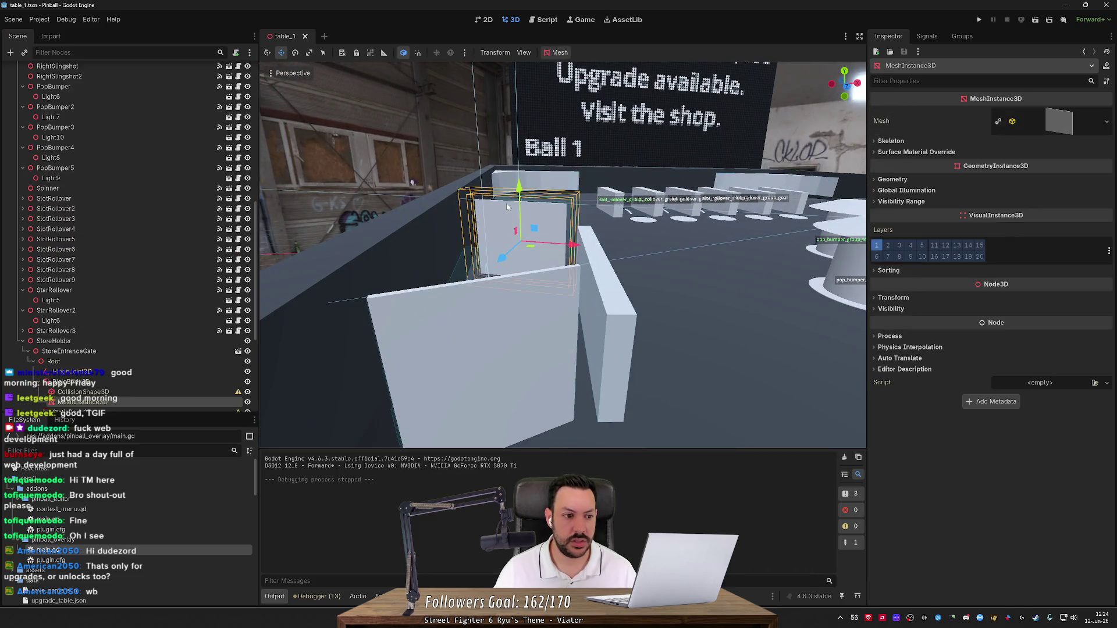
{"action": "left_click", "coordinate": [238, 352]}
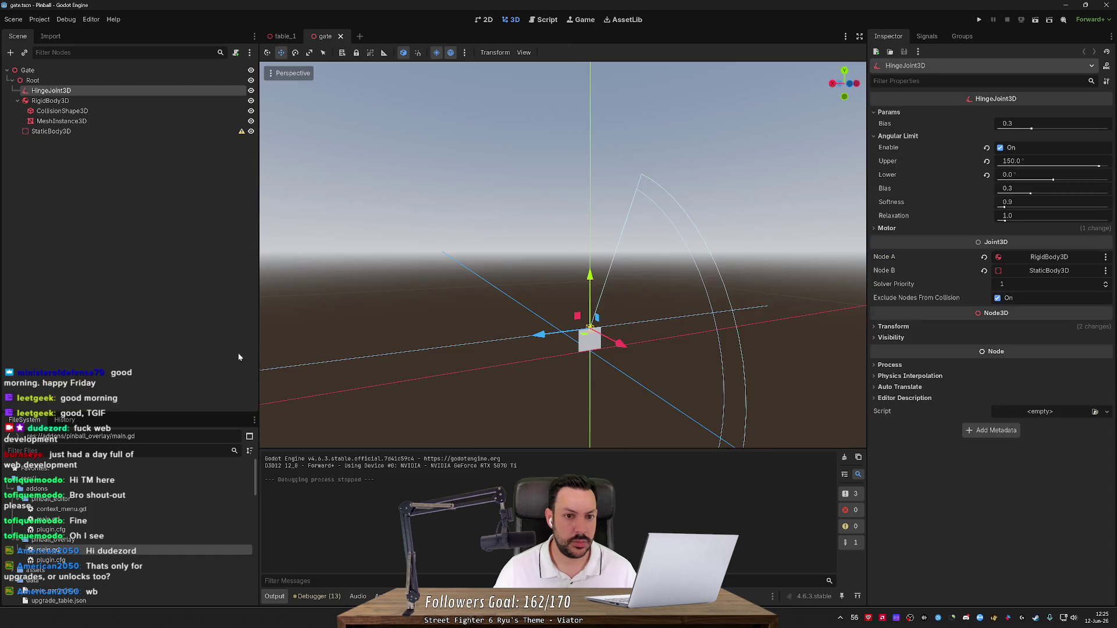
- Close the gate.tscn tab to return to the table_1 scene
{"action": "left_click", "coordinate": [340, 36]}
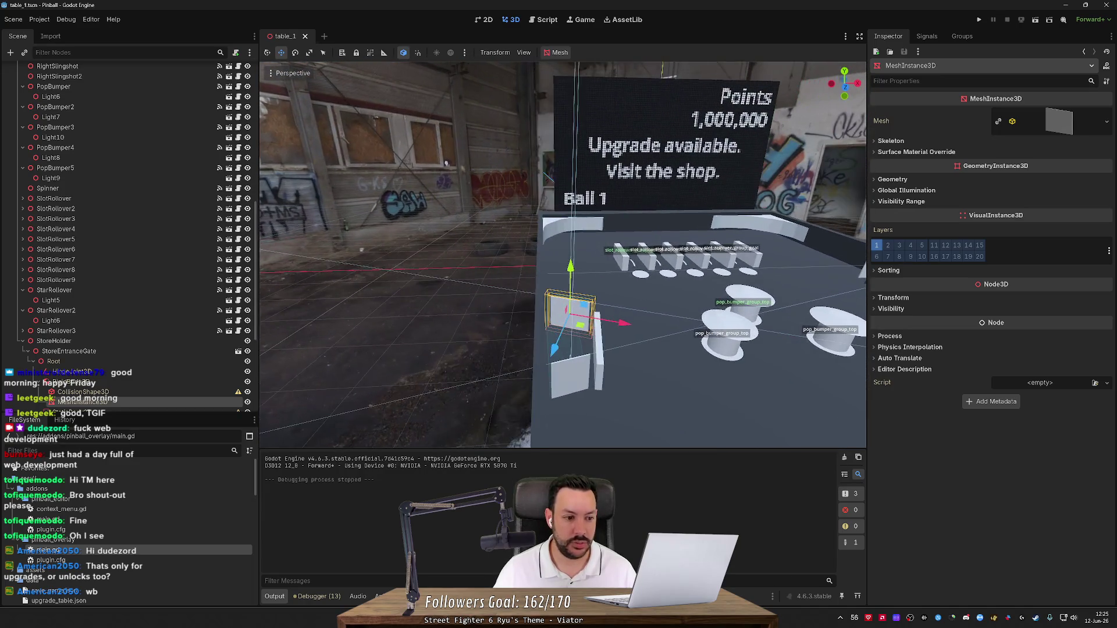
- Select StoreEntranceGate, cancel a rename, and delete the node
{"action": "left_click", "coordinate": [121, 352]}
{"action": "double_click", "coordinate": [120, 351]}
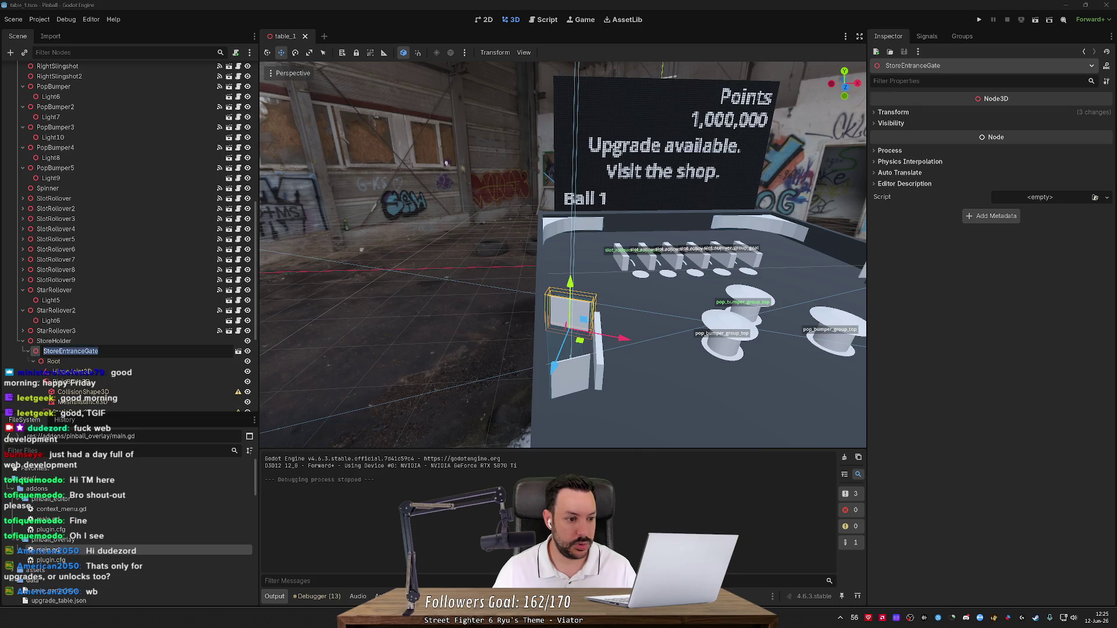
{"action": "key", "text": "Escape"}
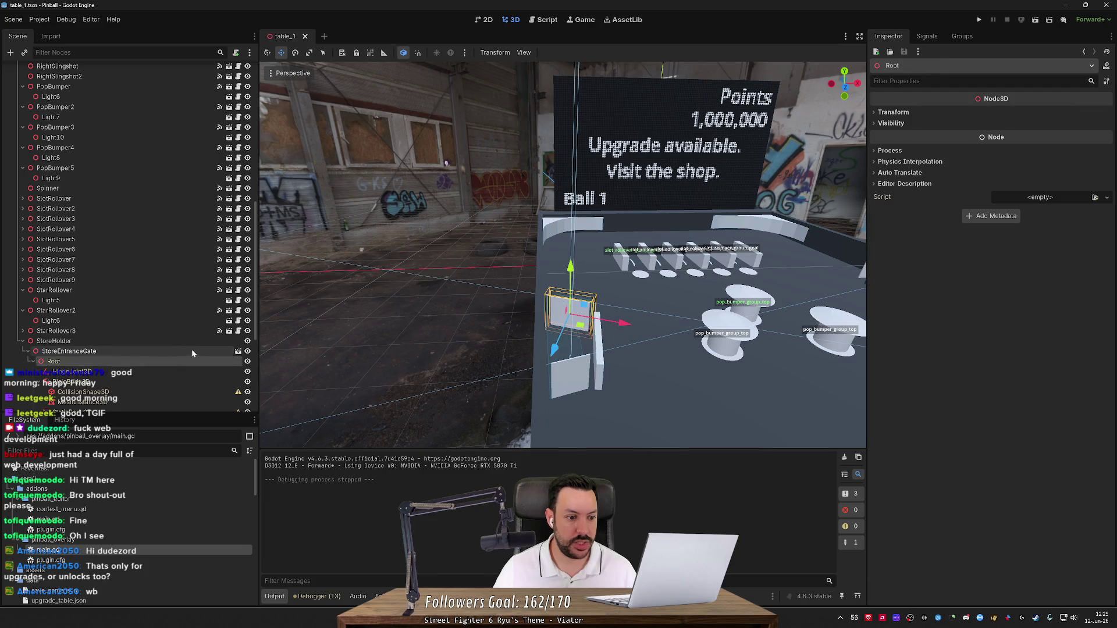
{"action": "key", "text": "Delete"}
{"action": "key", "text": "Return"}
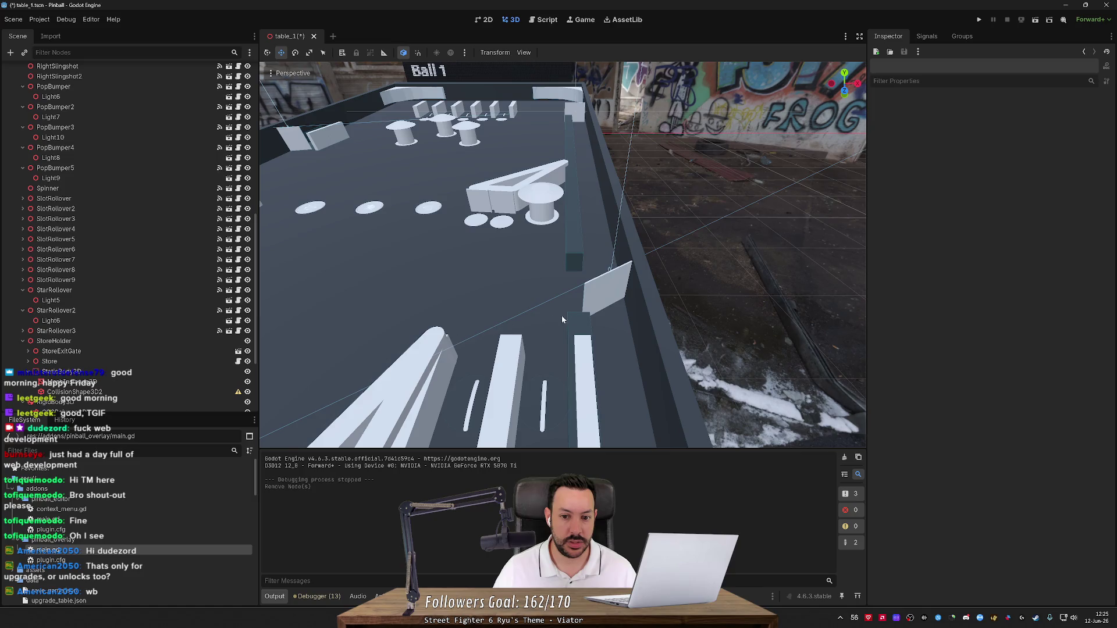
- Move and rotate the slanted panel mesh, then nudge the gate mesh's position
{"action": "left_click", "coordinate": [602, 308]}
{"action": "left_click_drag", "start_coordinate": [631, 309], "coordinate": [317, 145]}
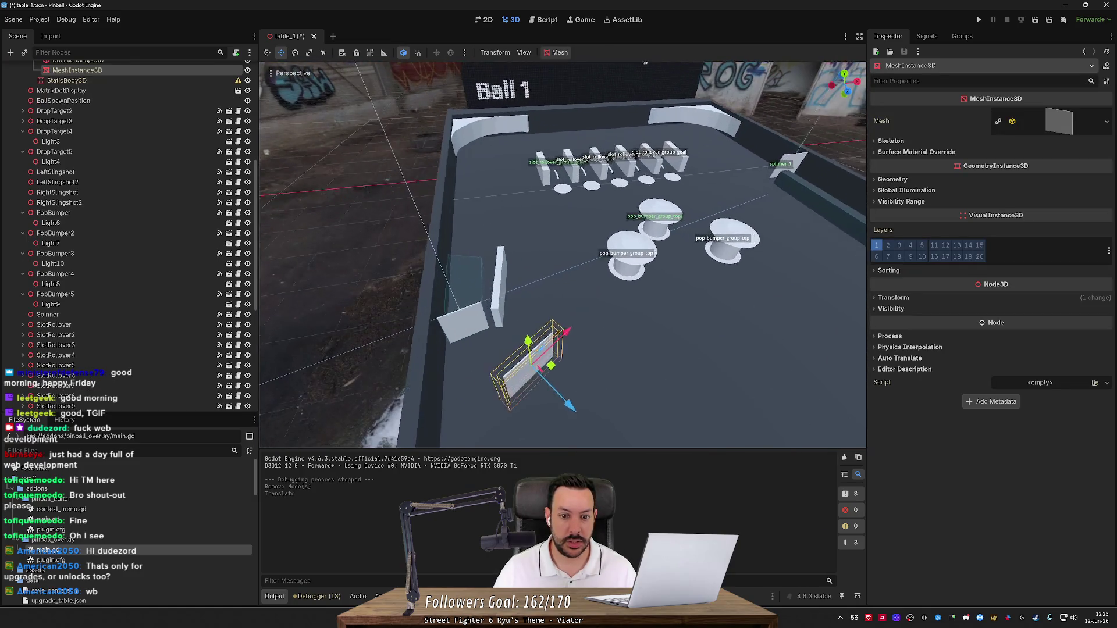
{"action": "key", "text": "e"}
{"action": "left_click_drag", "start_coordinate": [542, 406], "coordinate": [486, 264]}
{"action": "key", "text": "w"}
{"action": "key", "text": "f"}
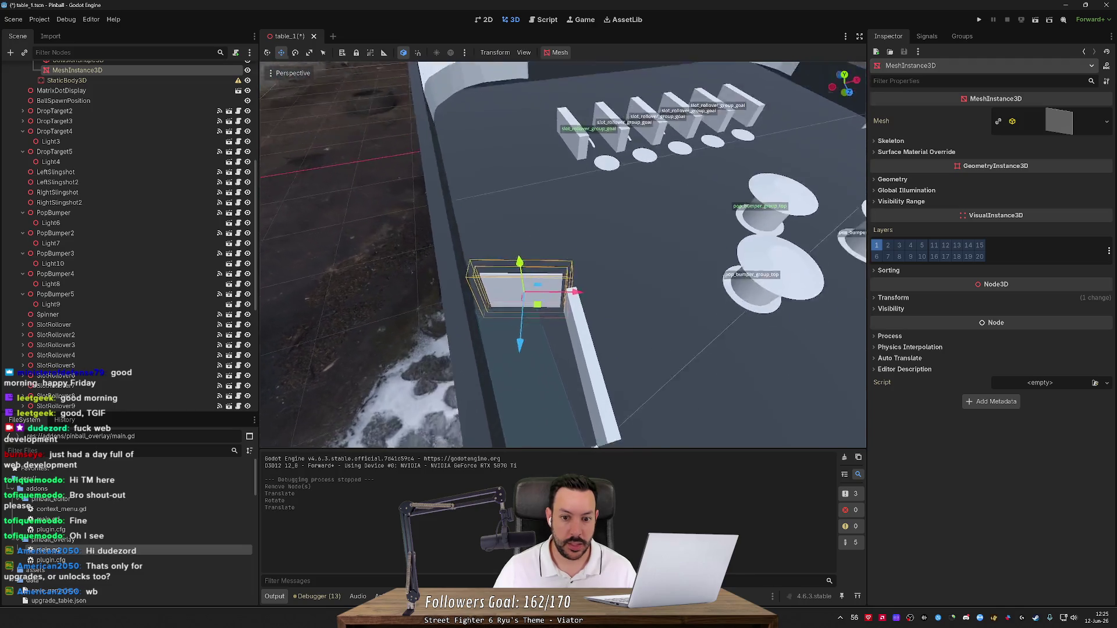
{"action": "scroll", "coordinate": [562, 254], "scroll_direction": "up", "scroll_amount": 5}
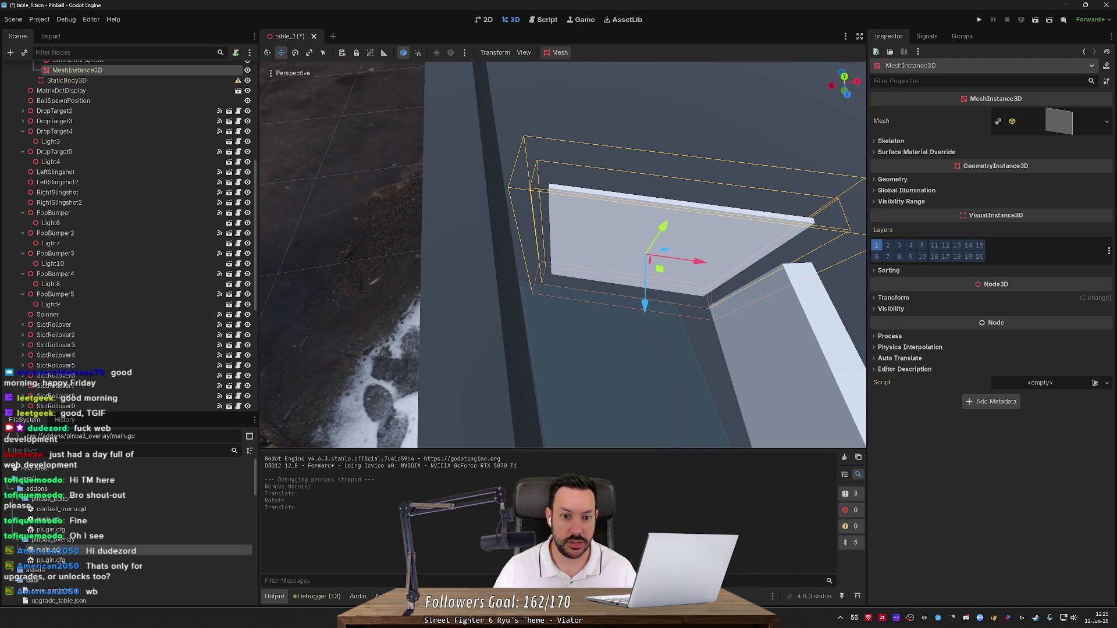
{"action": "left_click_drag", "start_coordinate": [699, 265], "coordinate": [678, 263]}
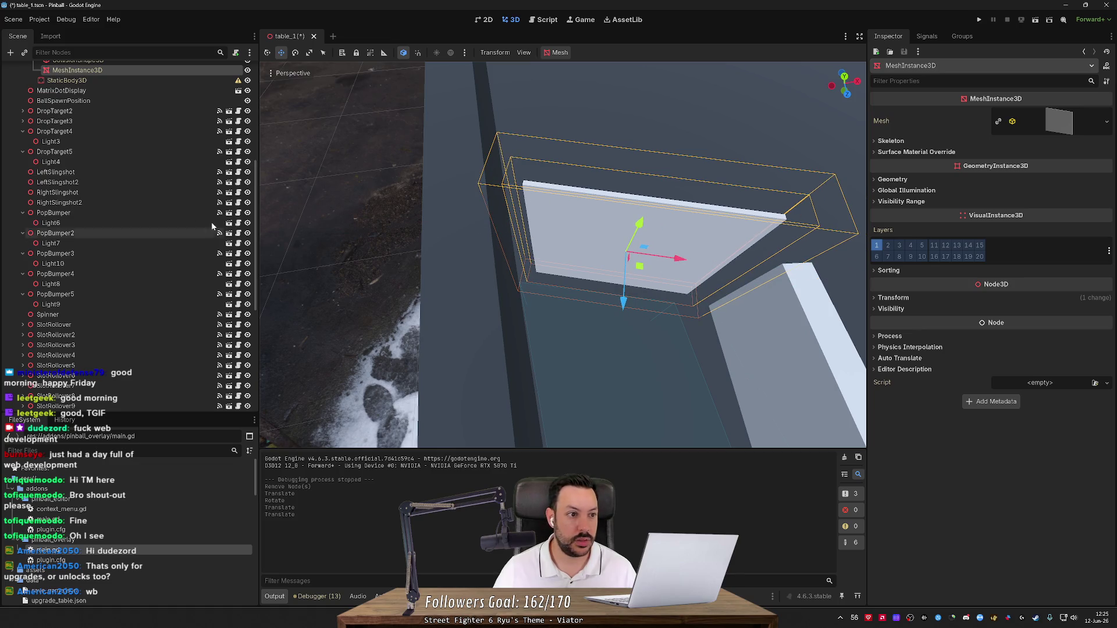
{"action": "scroll", "coordinate": [130, 155], "scroll_direction": "up", "scroll_amount": 5}
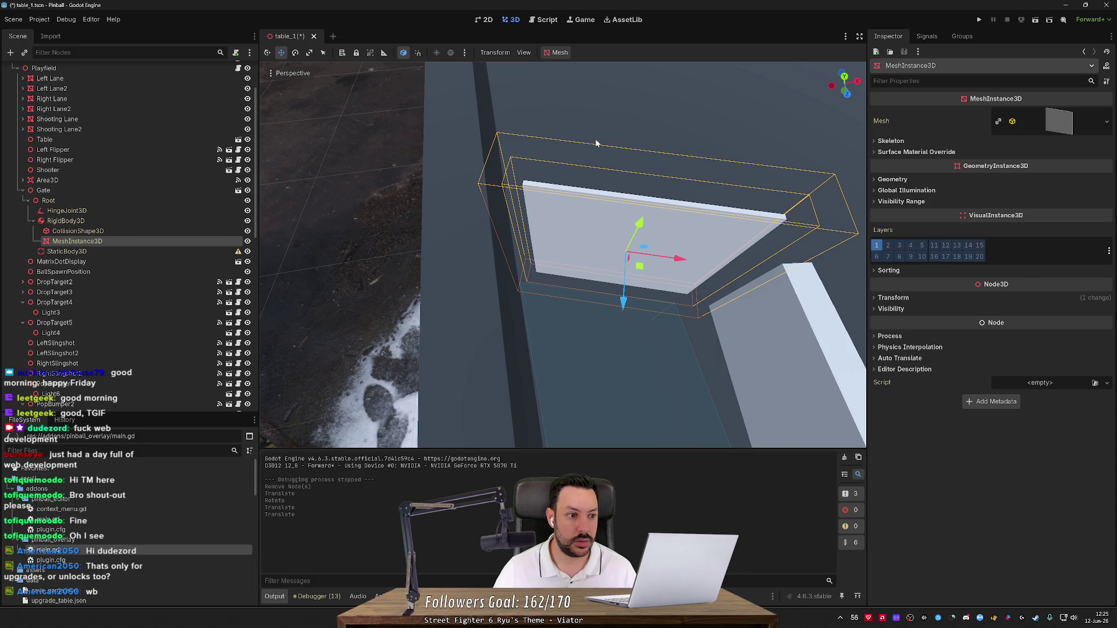
{"action": "left_click_drag", "start_coordinate": [573, 224], "coordinate": [579, 192]}
- Undo the mesh edits, removal and collision-layer change, then reselect StoreEntranceGate
{"action": "key", "text": "ctrl+z"}
{"action": "key", "text": "ctrl+z"}
{"action": "key", "text": "ctrl+z"}
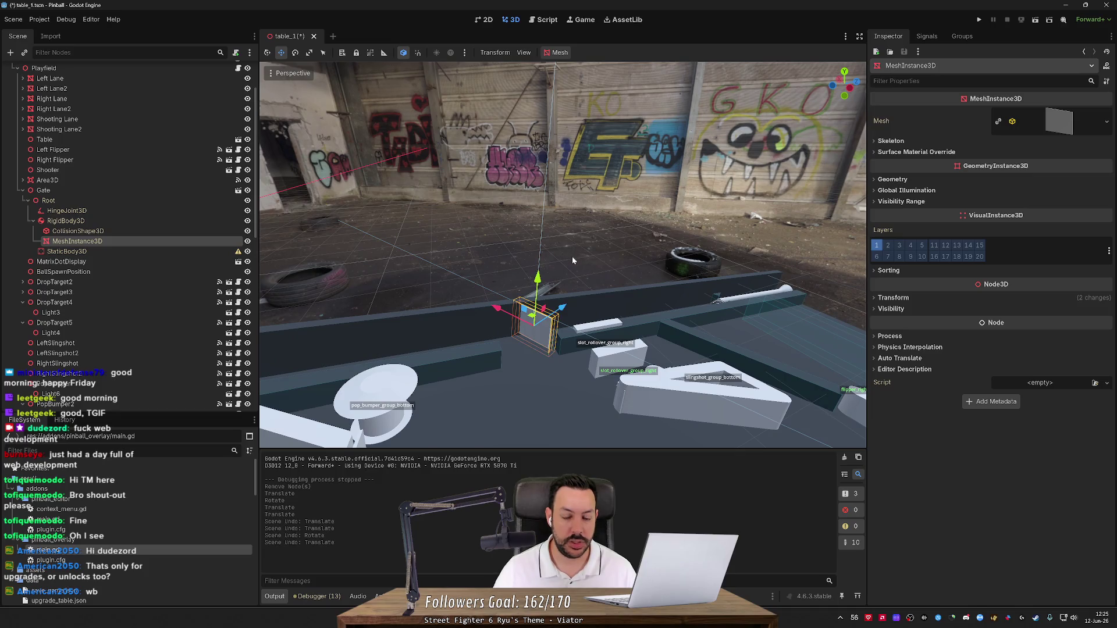
{"action": "mouse_move", "coordinate": [583, 258]}
{"action": "left_mouse_down"}
{"action": "mouse_move", "coordinate": [524, 239]}
{"action": "mouse_move", "coordinate": [596, 253]}
{"action": "left_mouse_up"}
{"action": "key", "text": "ctrl+z"}
{"action": "key", "text": "ctrl+z"}
{"action": "left_click", "coordinate": [529, 309]}
{"action": "left_click", "coordinate": [121, 381]}
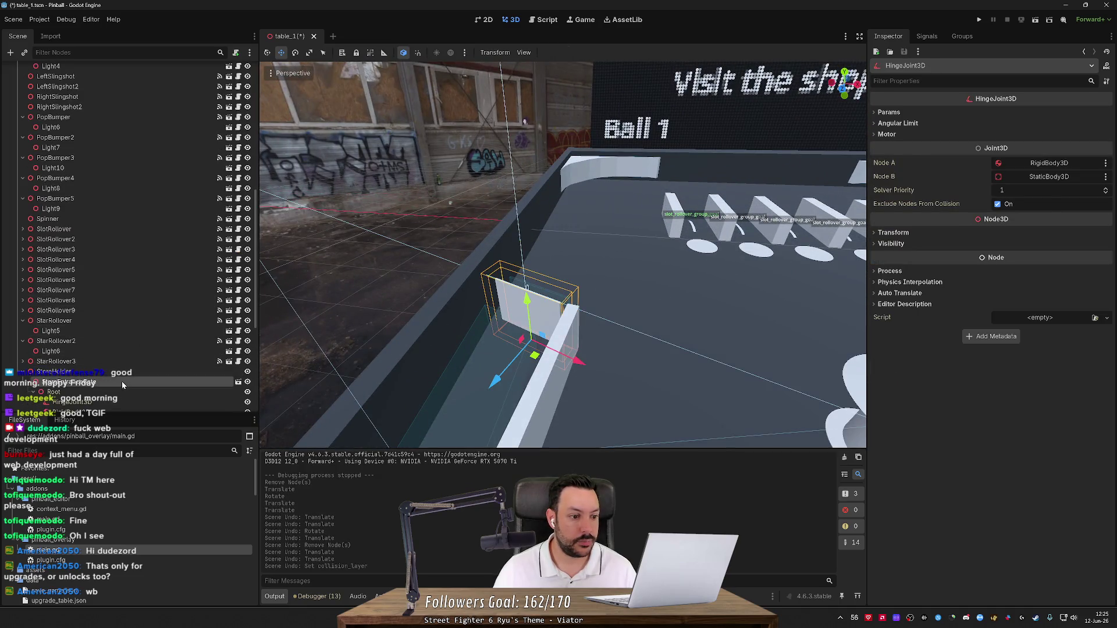
- Delete the old StoreEntranceGate and select the original working Gate node
{"action": "key", "text": "Delete"}
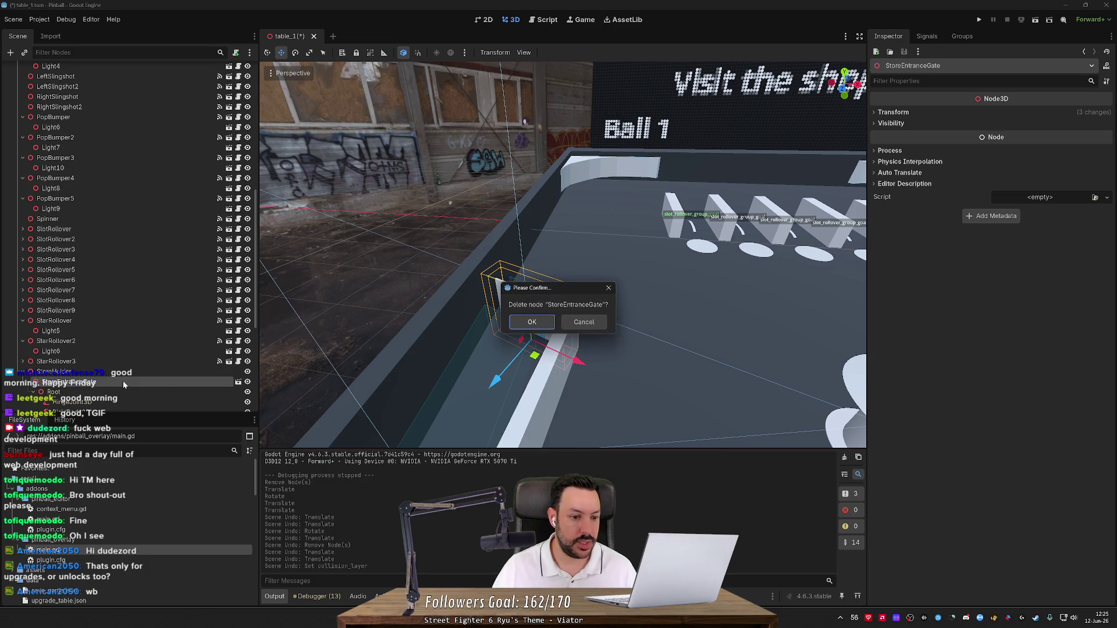
{"action": "key", "text": "Return"}
{"action": "left_click_drag", "start_coordinate": [434, 344], "coordinate": [435, 344]}
{"action": "left_click", "coordinate": [567, 289]}
{"action": "scroll", "coordinate": [159, 249], "scroll_direction": "up", "scroll_amount": 5}
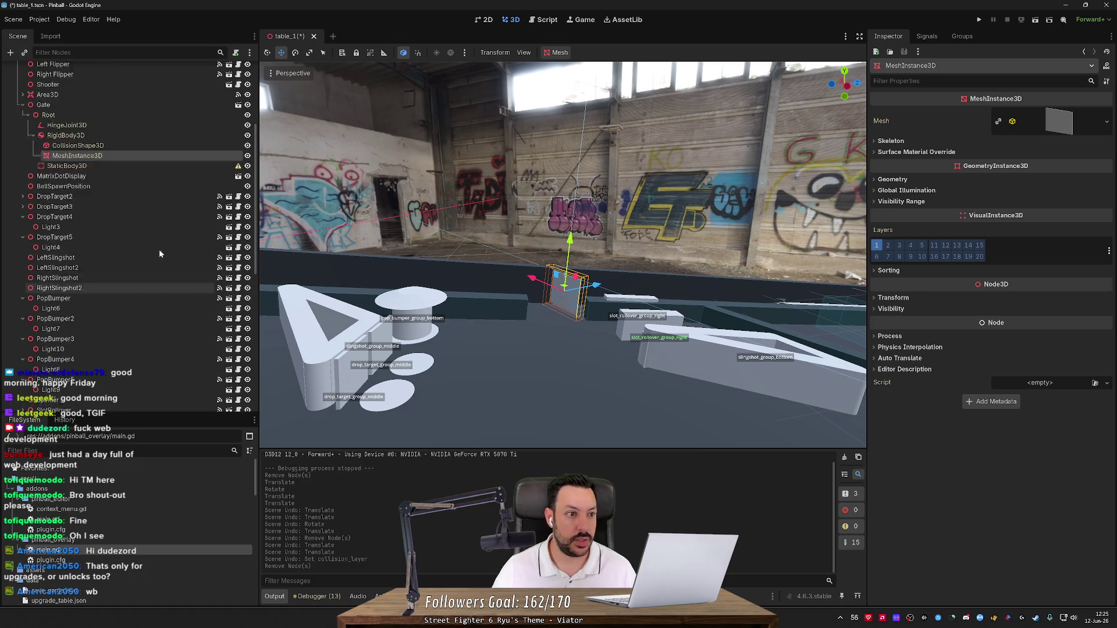
{"action": "left_click", "coordinate": [107, 150]}
- Duplicate Gate, rename the copy 'StoreEntranceGate', and move it under StoreHolder
{"action": "key", "text": "ctrl+d"}
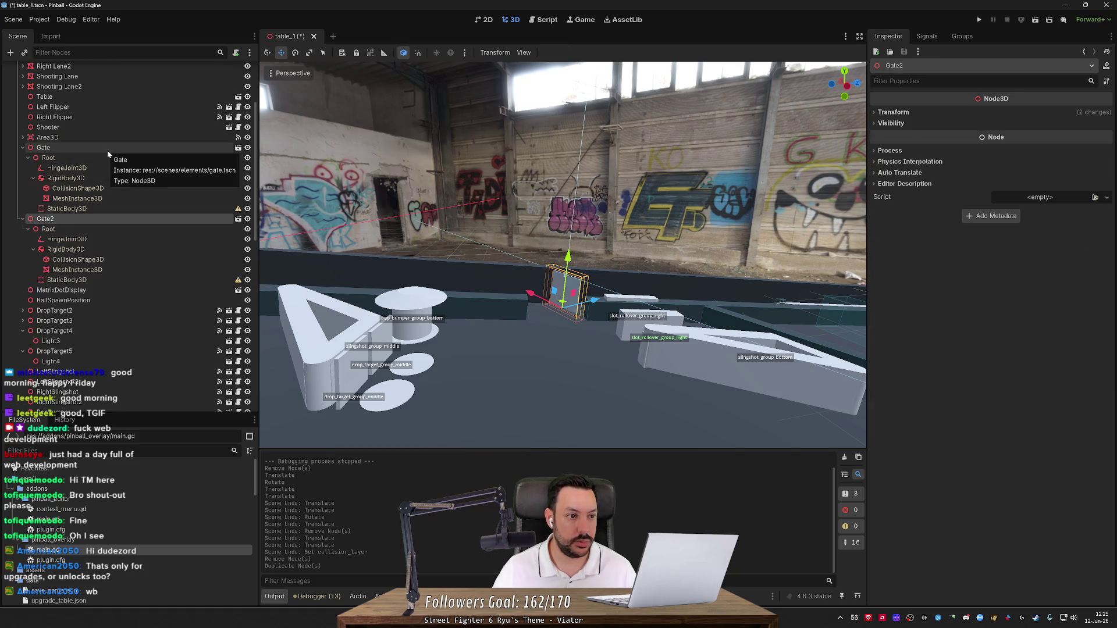
{"action": "key", "text": "F2"}
{"action": "type", "text": "StoreEntranceGate"}
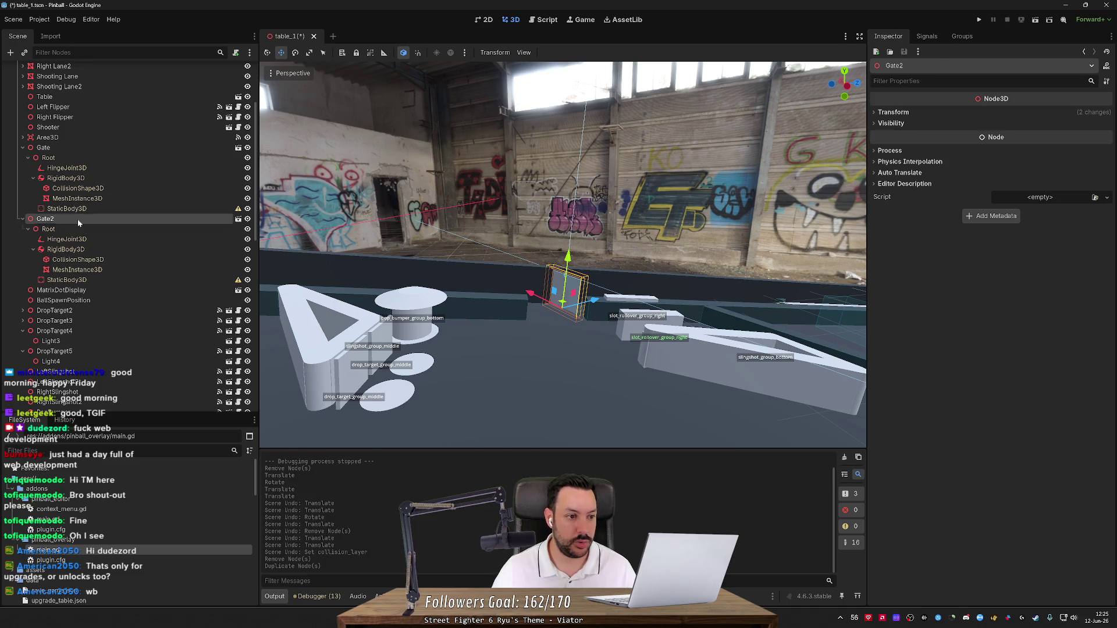
{"action": "key", "text": "Return"}
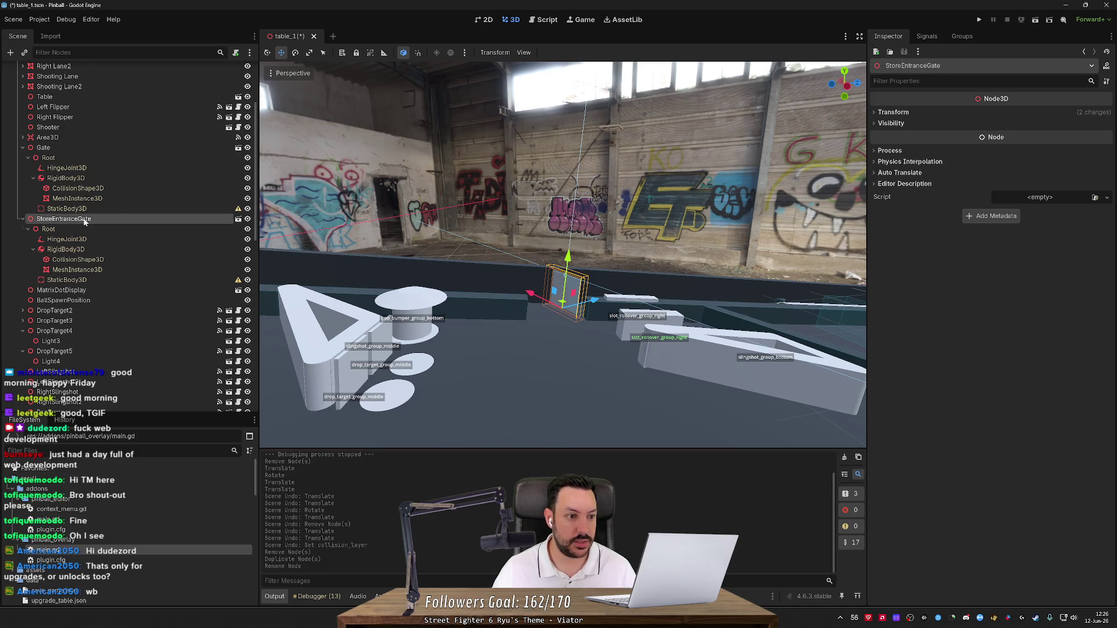
{"action": "scroll", "coordinate": [109, 277], "scroll_direction": "down", "scroll_amount": 8}
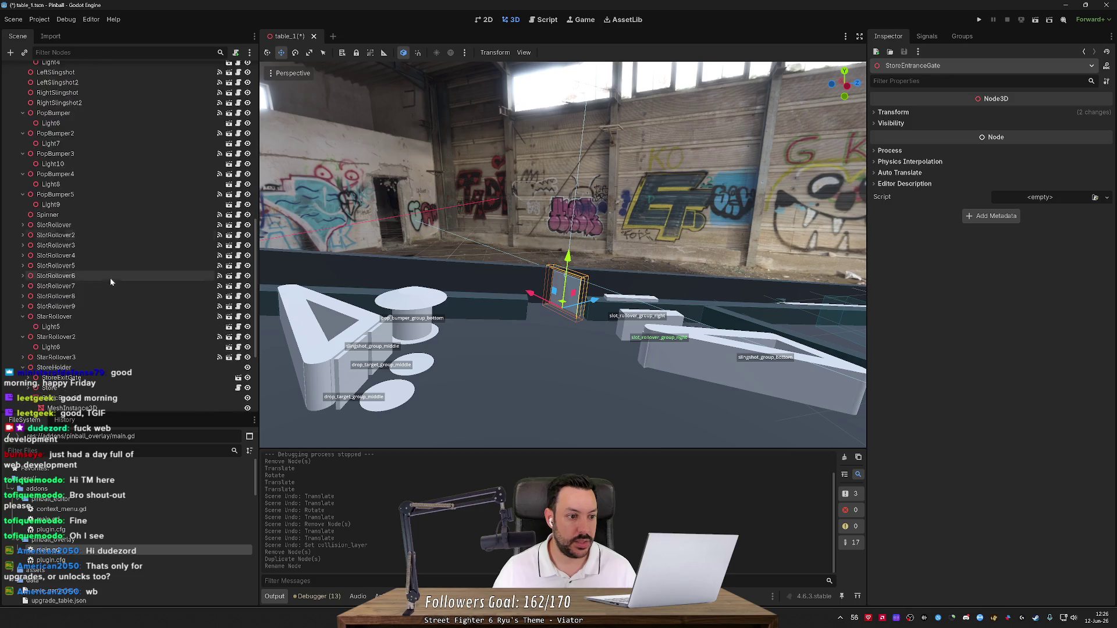
{"action": "scroll", "coordinate": [118, 291], "scroll_direction": "down", "scroll_amount": 2}
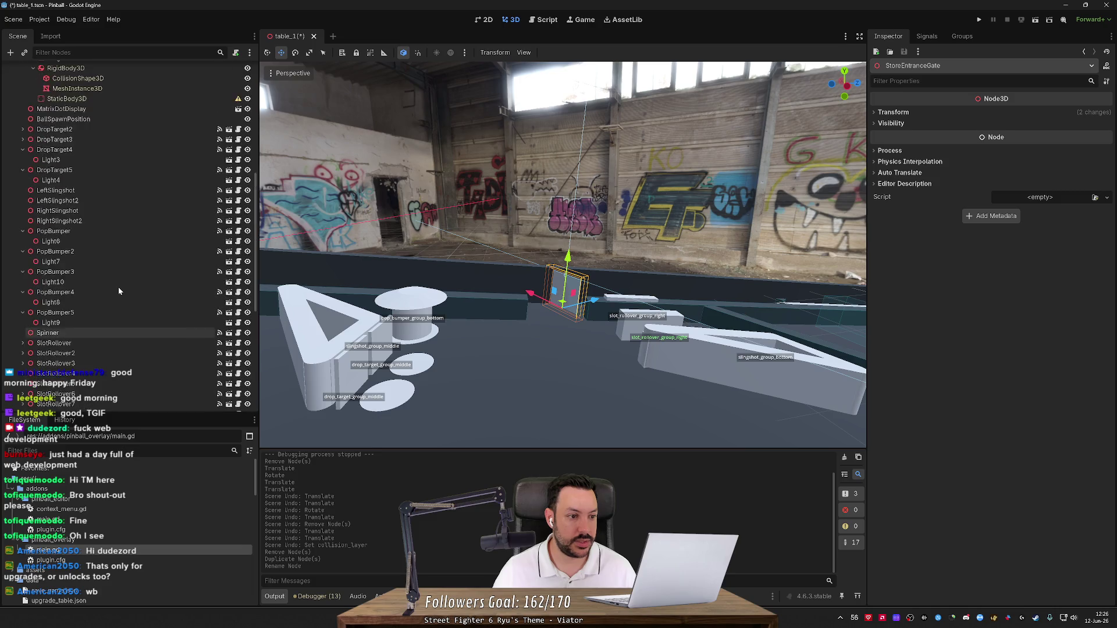
{"action": "scroll", "coordinate": [111, 256], "scroll_direction": "up", "scroll_amount": 7}
{"action": "mouse_move", "coordinate": [93, 123]}
{"action": "left_mouse_down"}
{"action": "mouse_move", "coordinate": [140, 353]}
{"action": "mouse_move", "coordinate": [132, 316]}
{"action": "left_mouse_up"}
{"action": "scroll", "coordinate": [138, 352], "scroll_direction": "down", "scroll_amount": 8}
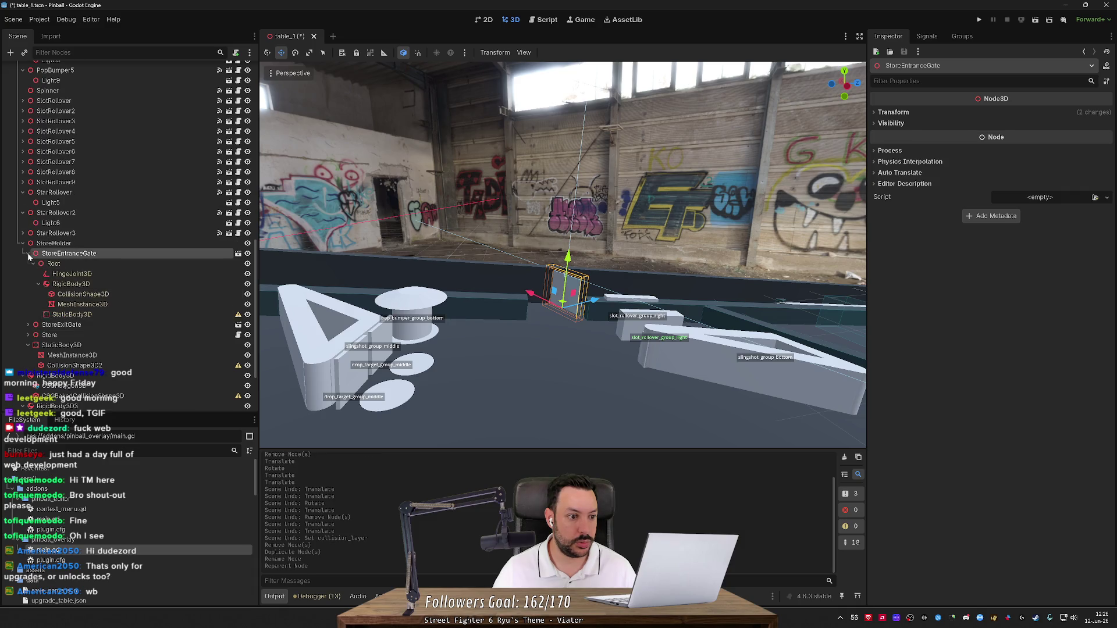
- Reset the new gate's position to 0, 0, 0 in the Inspector transform
{"action": "left_click", "coordinate": [891, 153]}
{"action": "left_click", "coordinate": [890, 151]}
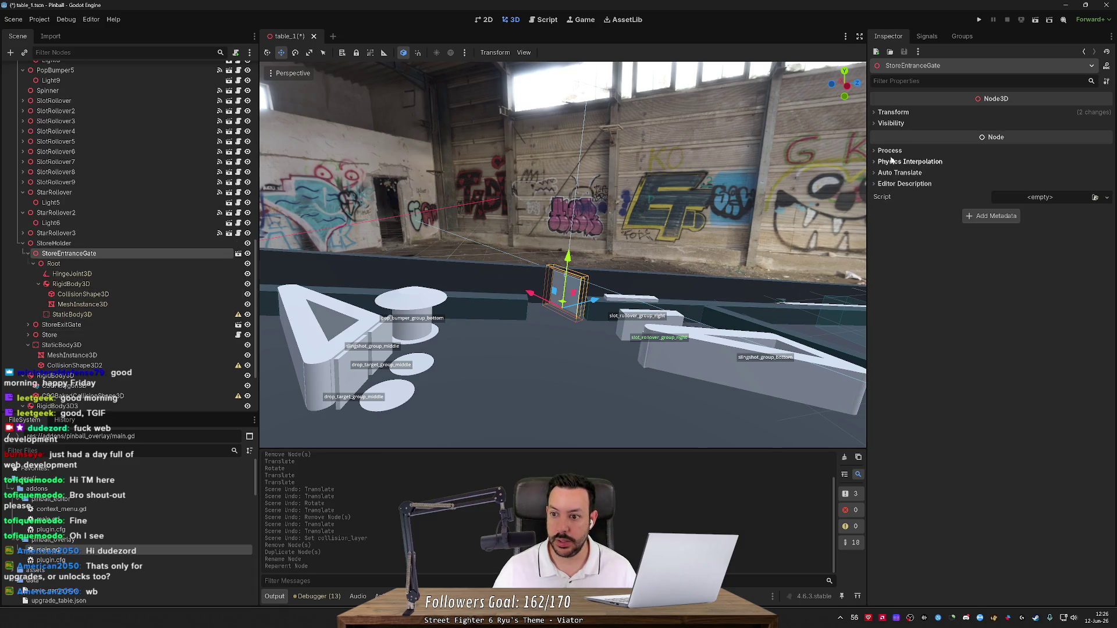
{"action": "left_click", "coordinate": [893, 113]}
{"action": "left_click", "coordinate": [920, 138]}
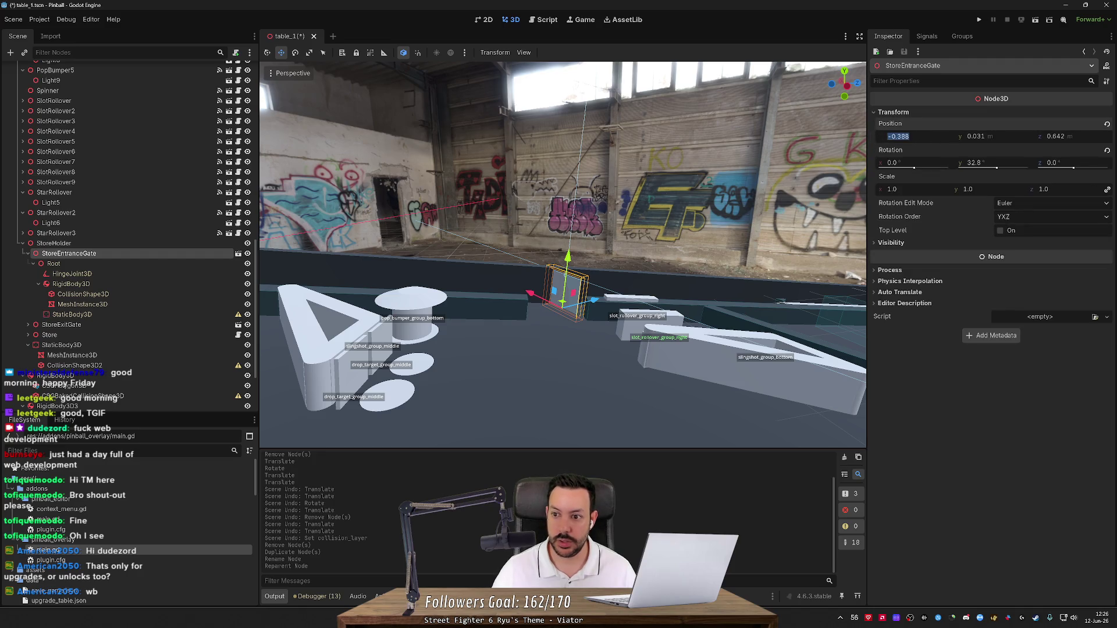
{"action": "type", "text": "0"}
{"action": "key", "text": "Tab"}
{"action": "type", "text": "0"}
{"action": "key", "text": "Tab"}
{"action": "type", "text": "0"}
{"action": "key", "text": "Return"}
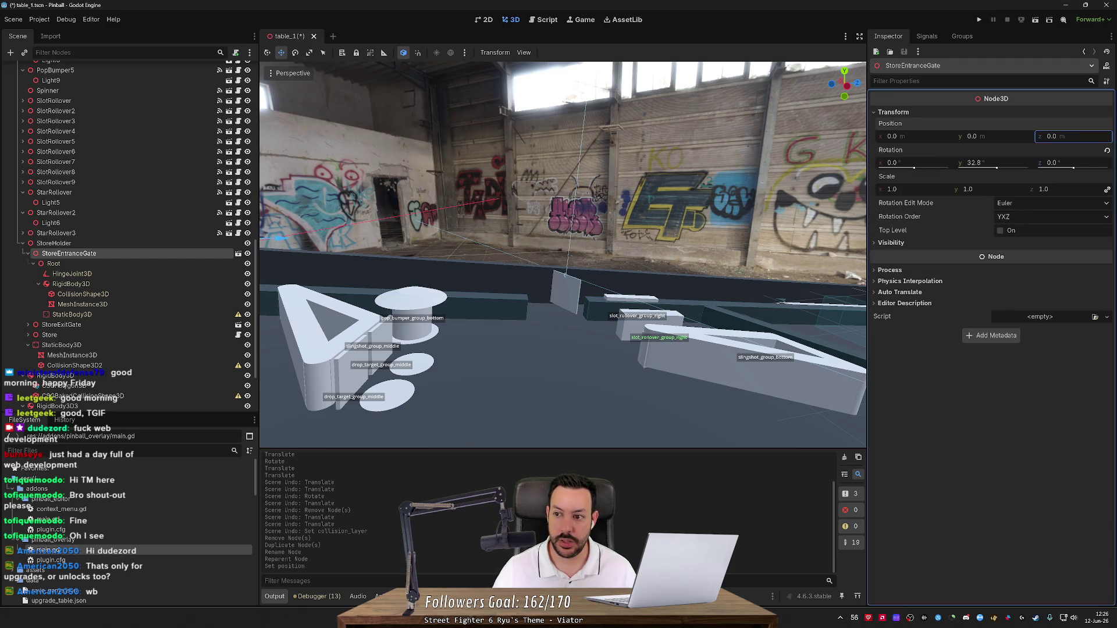
- Move the gate left to the table wall, raise it, and rotate it to about -19.5°
{"action": "key", "text": "f"}
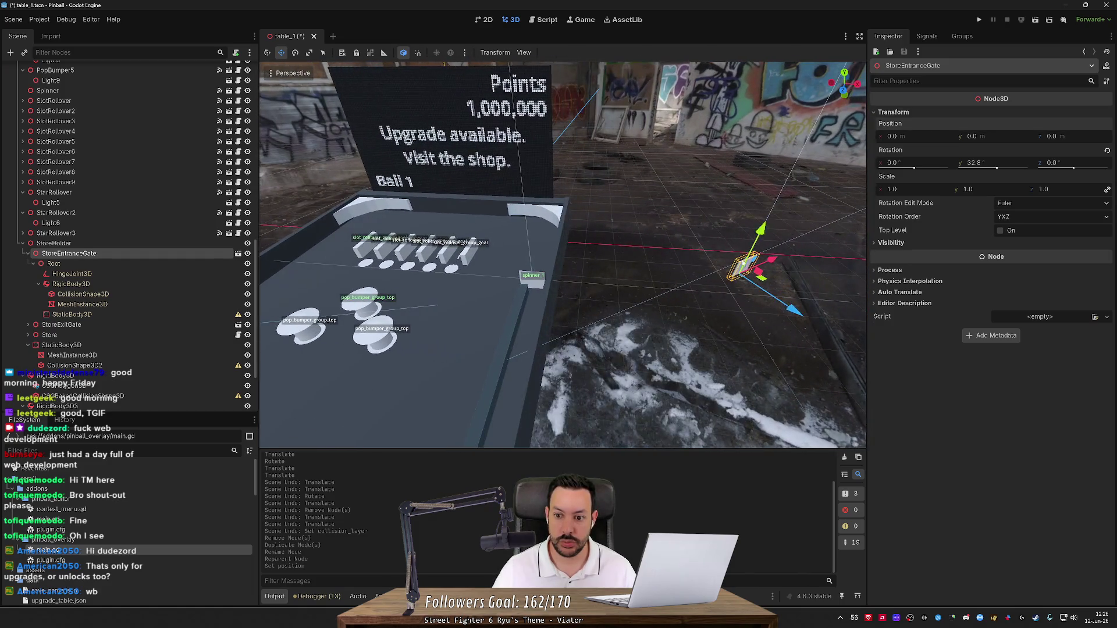
{"action": "mouse_move", "coordinate": [768, 285]}
{"action": "left_mouse_down"}
{"action": "mouse_move", "coordinate": [634, 329]}
{"action": "mouse_move", "coordinate": [291, 337]}
{"action": "left_mouse_up"}
{"action": "key", "text": "f"}
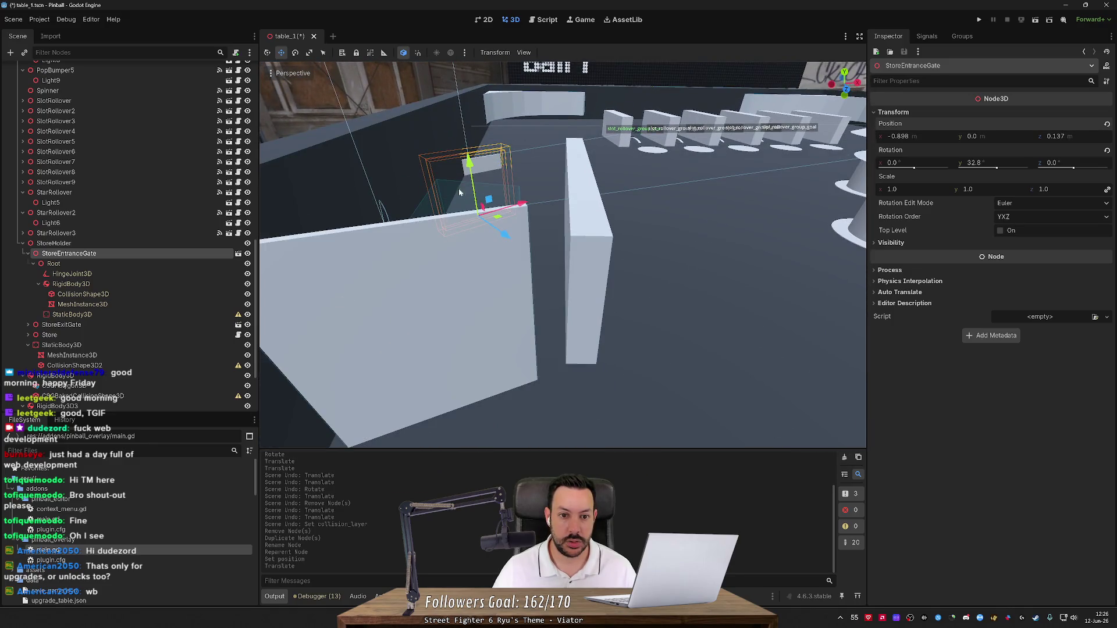
{"action": "left_click_drag", "start_coordinate": [470, 175], "coordinate": [470, 117]}
{"action": "key", "text": "e"}
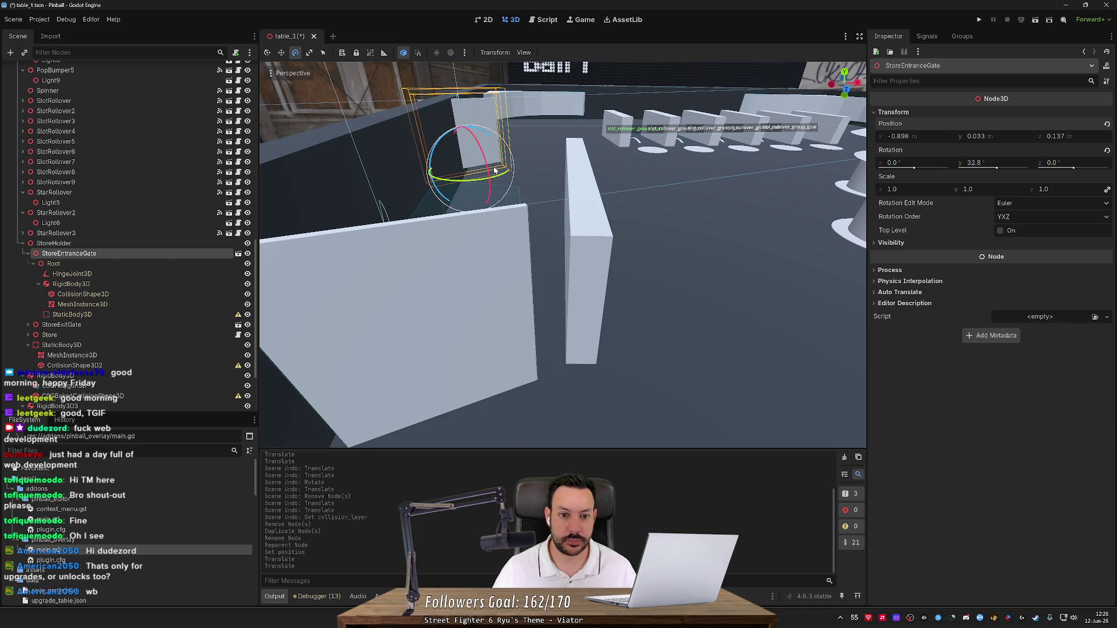
{"action": "left_click_drag", "start_coordinate": [499, 179], "coordinate": [472, 187]}
- Nudge the gate into the store opening, save the scene, and run the game
{"action": "key", "text": "w"}
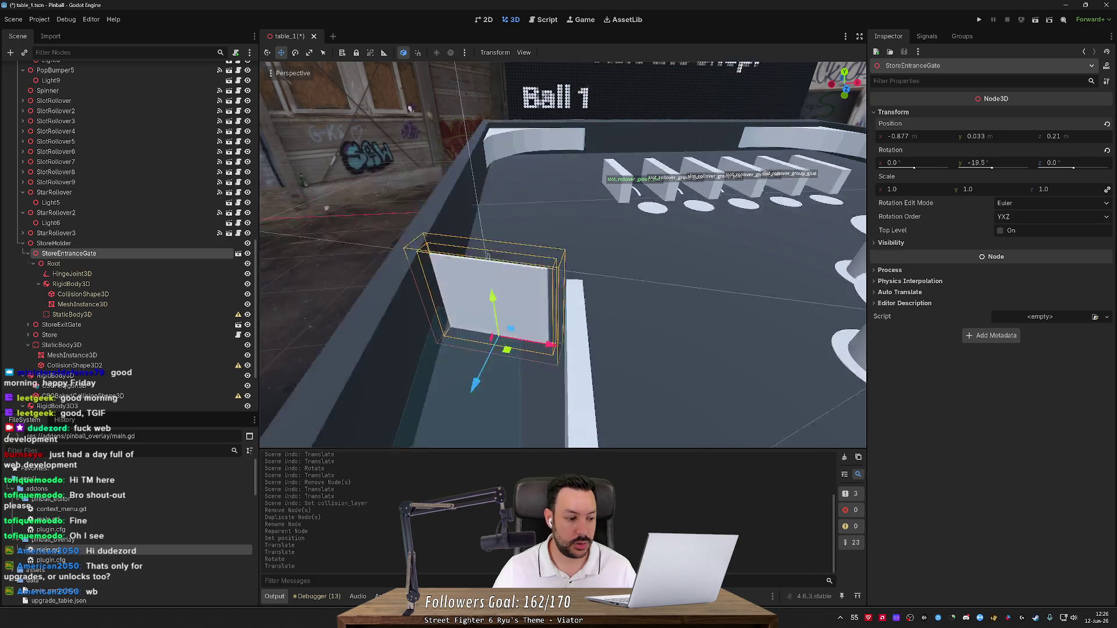
{"action": "scroll", "coordinate": [563, 255], "scroll_direction": "up", "scroll_amount": 3}
{"action": "scroll", "coordinate": [563, 255], "scroll_direction": "down", "scroll_amount": 3}
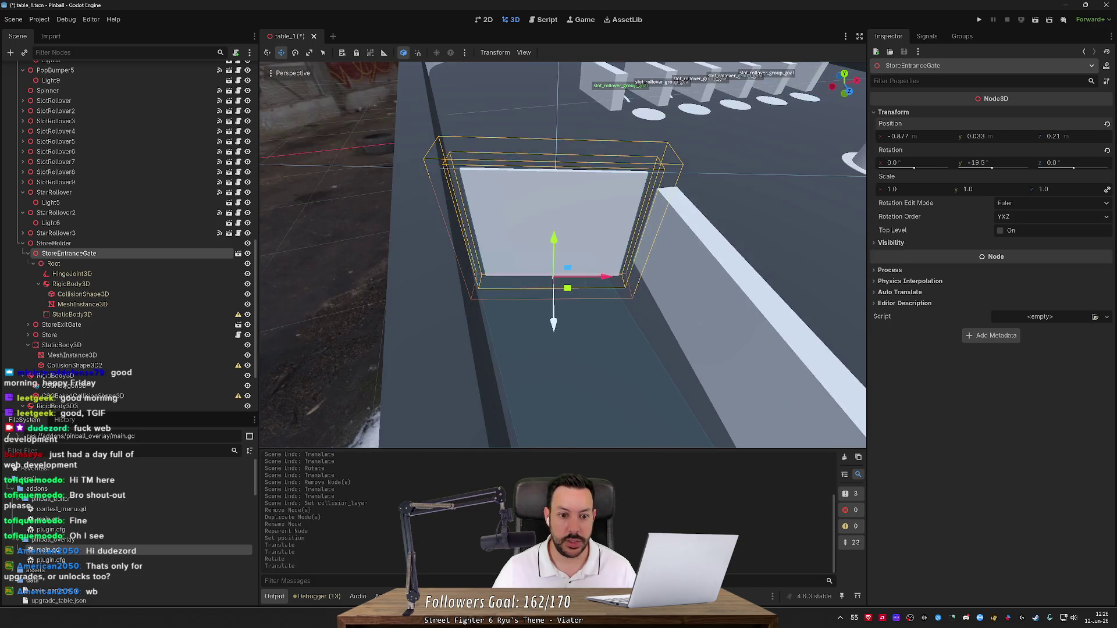
{"action": "left_click_drag", "start_coordinate": [559, 256], "coordinate": [523, 232]}
{"action": "mouse_move", "coordinate": [552, 329]}
{"action": "left_mouse_down"}
{"action": "mouse_move", "coordinate": [507, 303]}
{"action": "mouse_move", "coordinate": [543, 325]}
{"action": "left_mouse_up"}
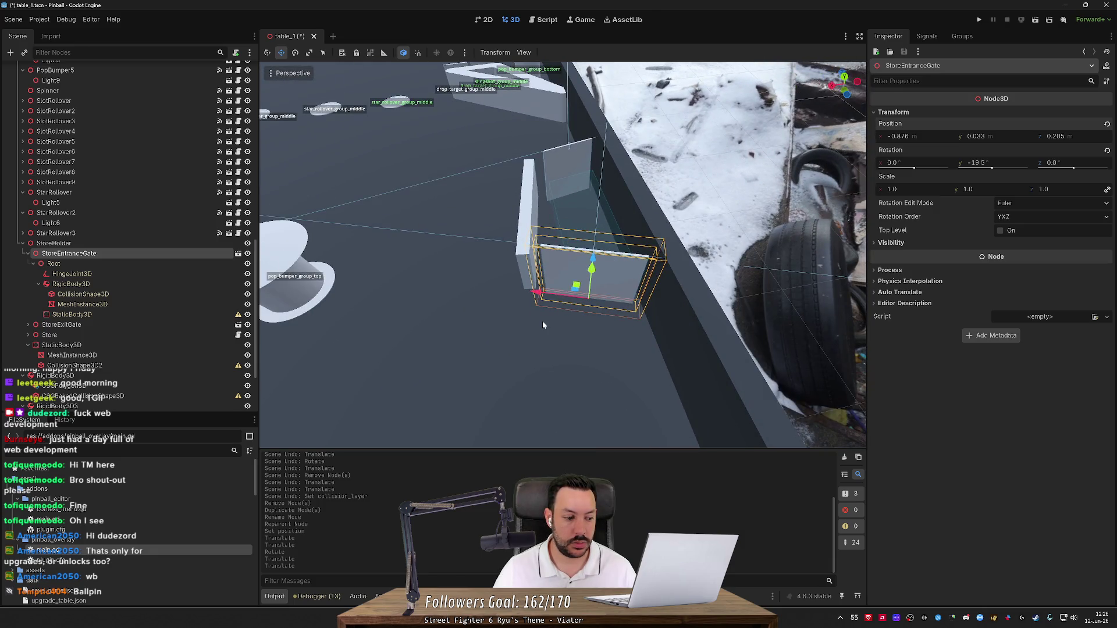
{"action": "key", "text": "ctrl+s"}
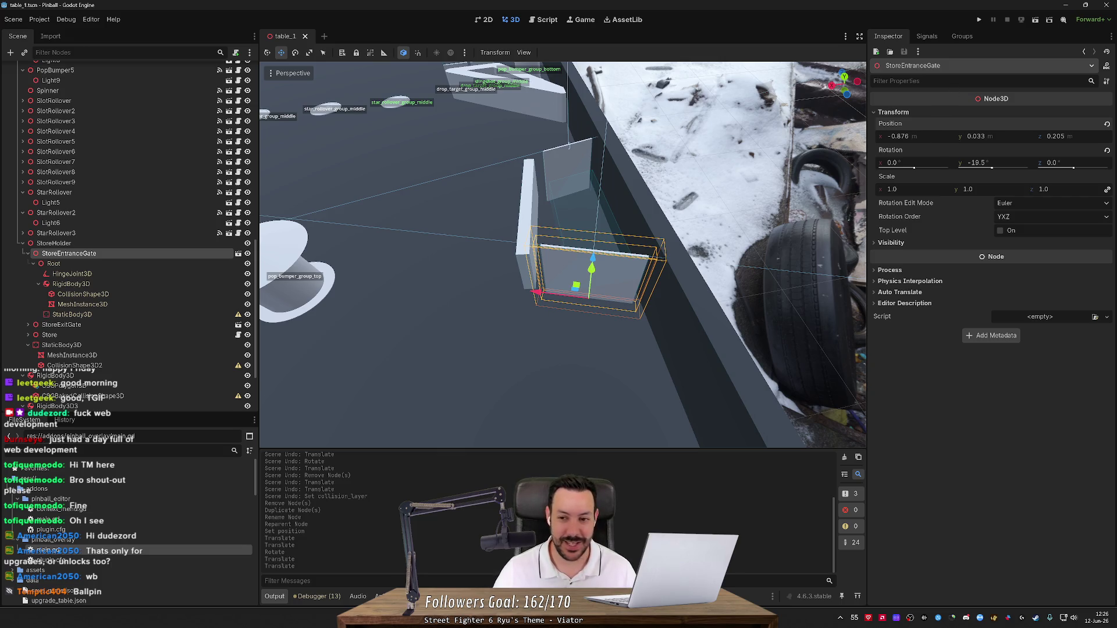
{"action": "left_click", "coordinate": [979, 20]}
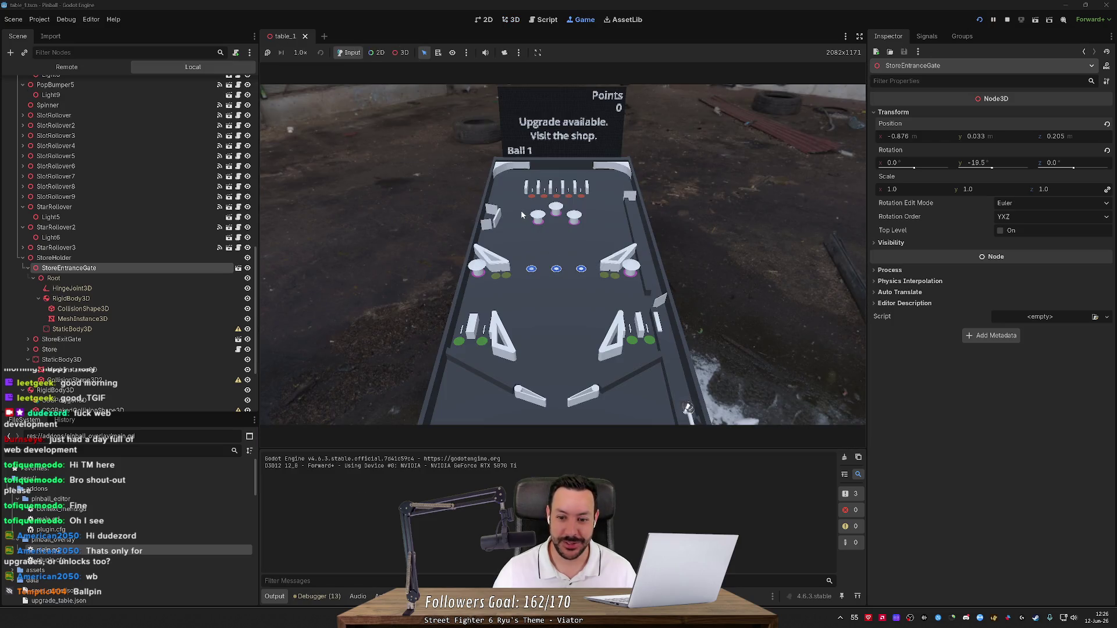
{"action": "key", "text": "space"}
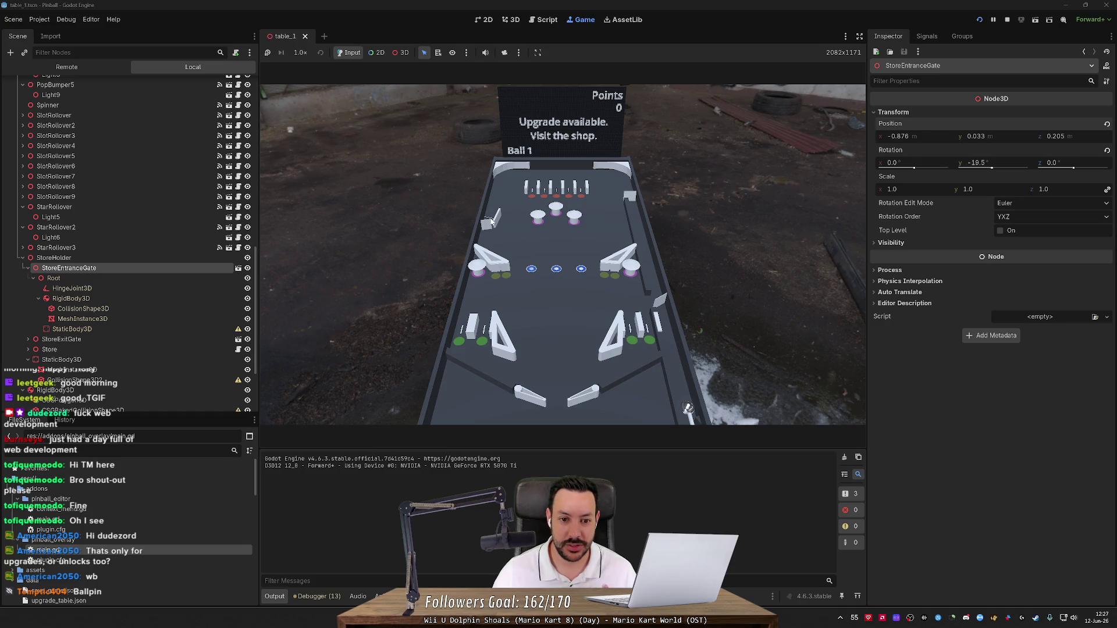
{"action": "left_click", "coordinate": [492, 221]}
{"action": "left_click", "coordinate": [1008, 20]}
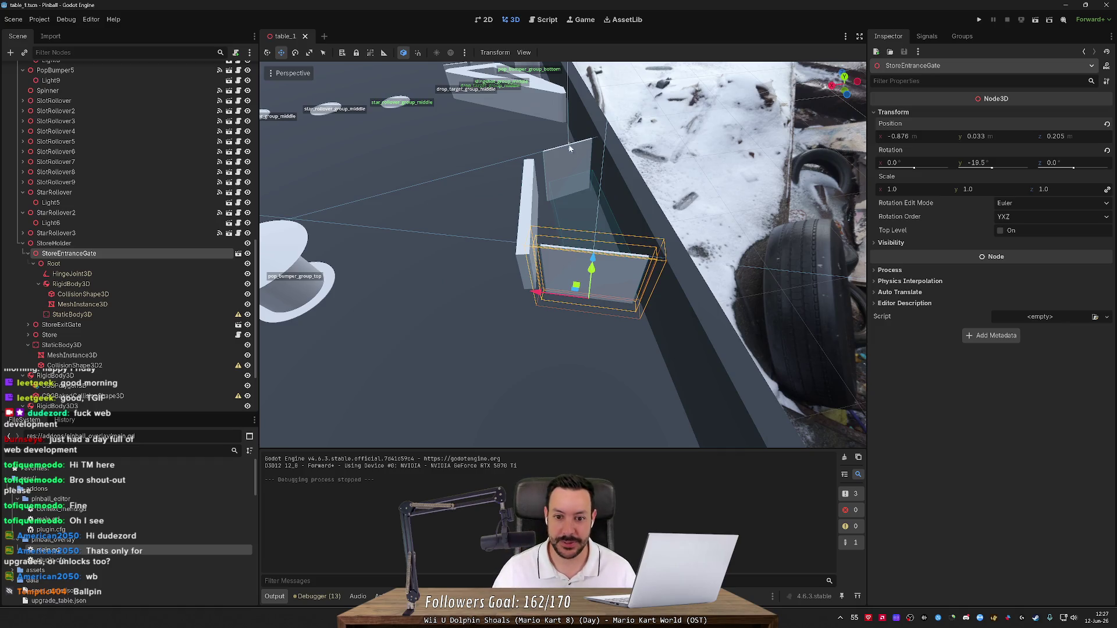
{"action": "mouse_move", "coordinate": [558, 170]}
{"action": "left_mouse_down"}
{"action": "mouse_move", "coordinate": [494, 164]}
{"action": "mouse_move", "coordinate": [540, 197]}
{"action": "left_mouse_up"}
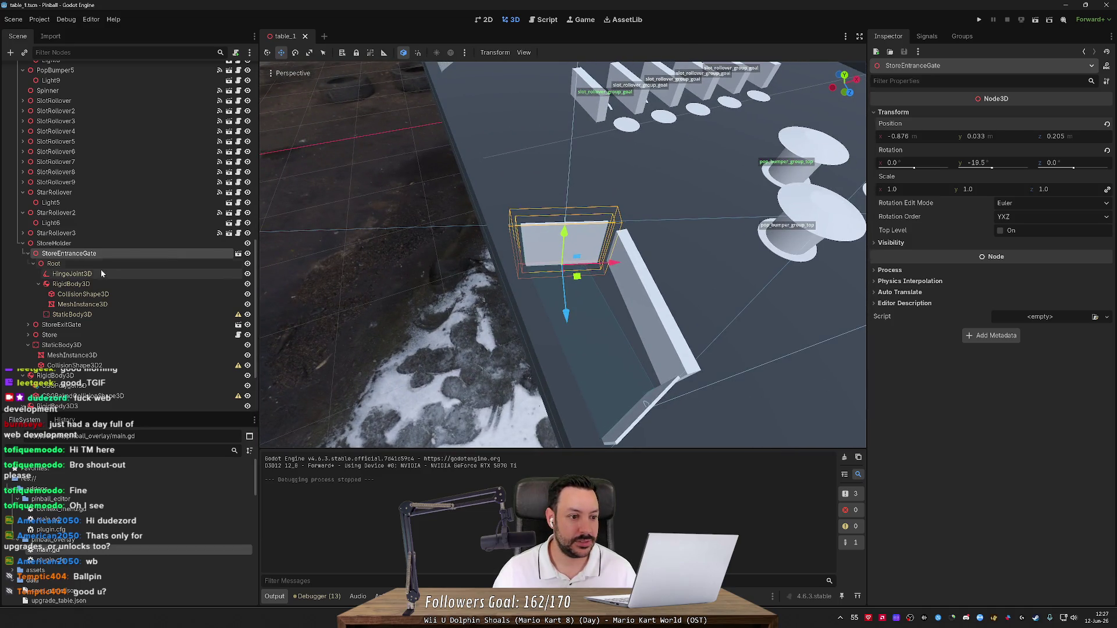
{"action": "left_click", "coordinate": [71, 284]}
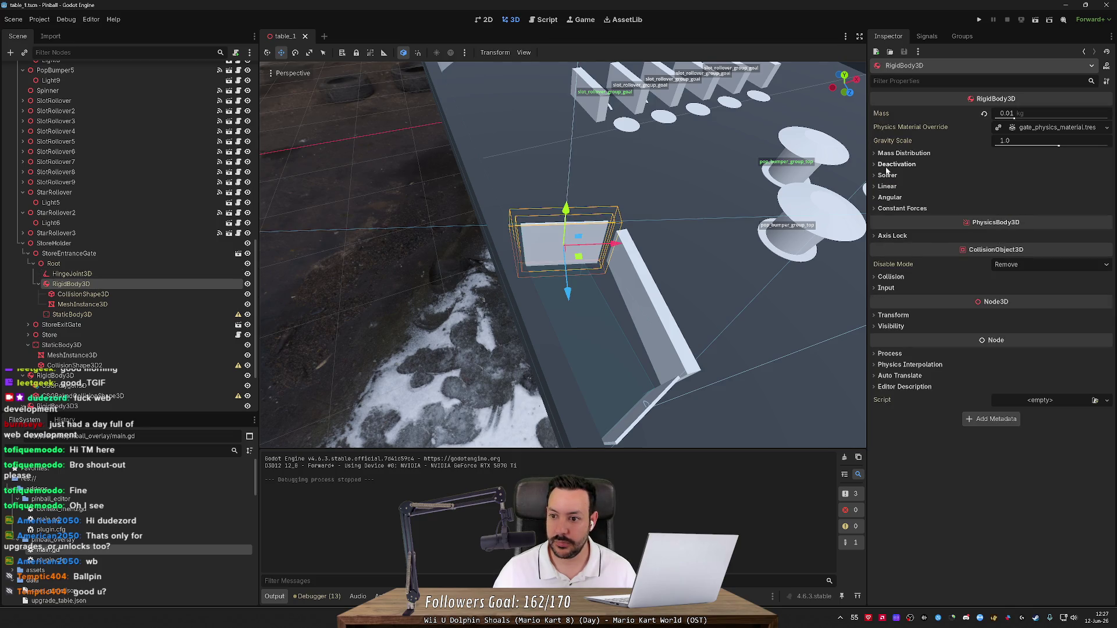
{"action": "left_click", "coordinate": [888, 278]}
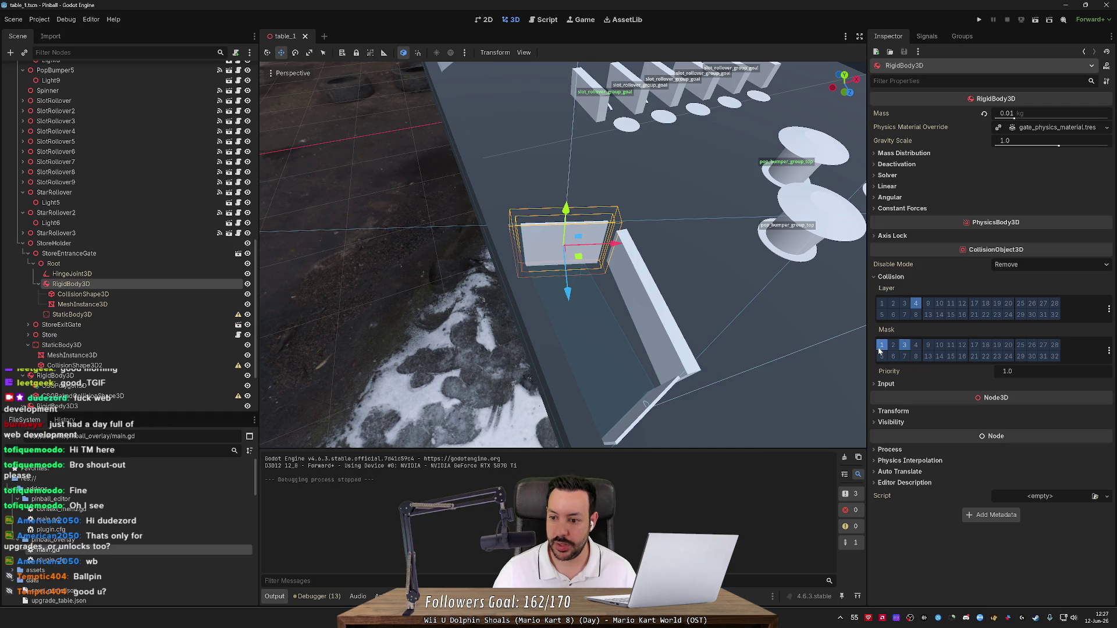
{"action": "left_click", "coordinate": [905, 346]}
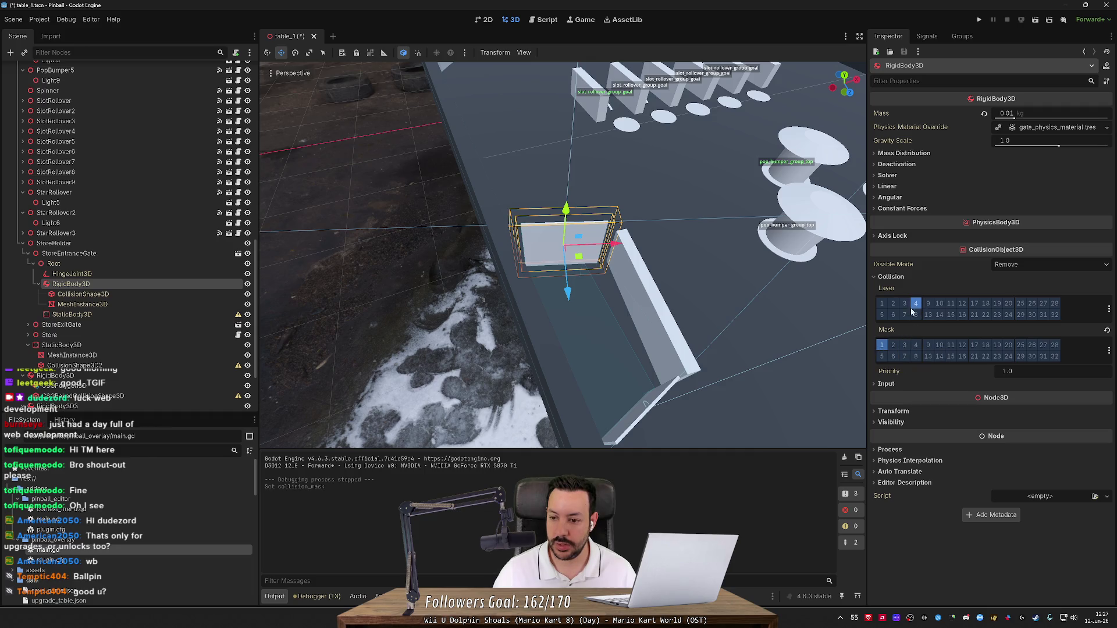
{"action": "key", "text": "ctrl+s"}
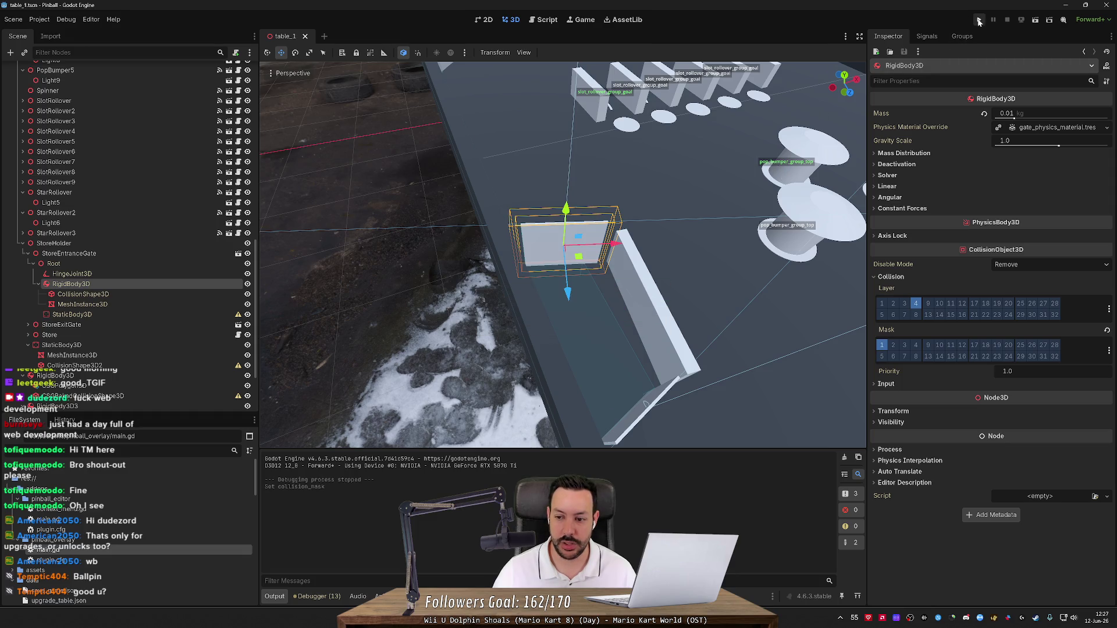
{"action": "left_click", "coordinate": [977, 20]}
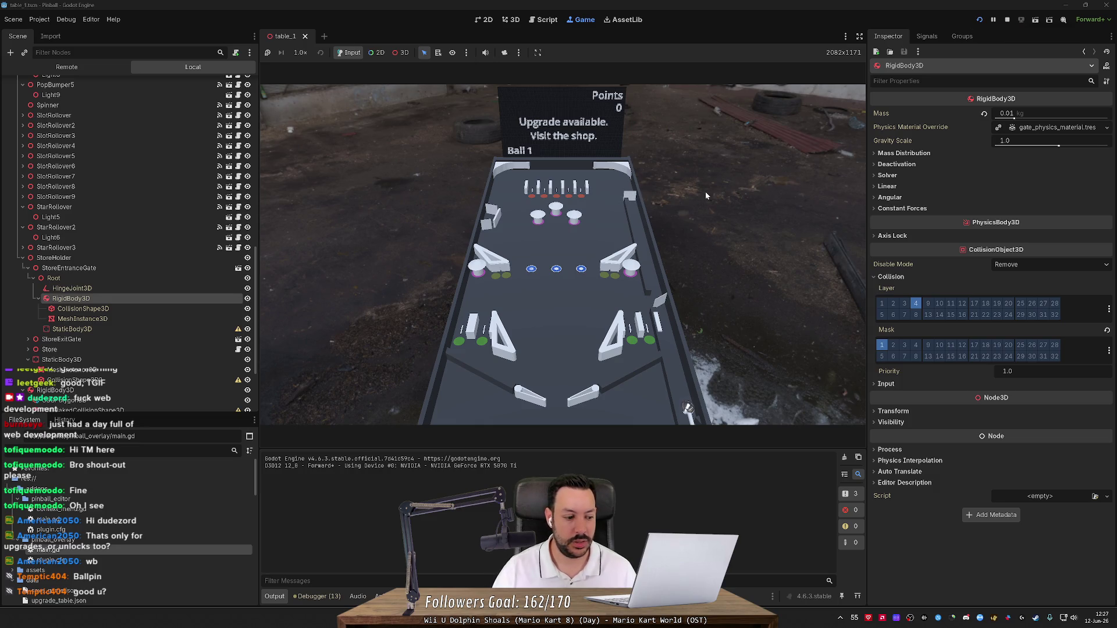
- Tap the Left and Right flipper keys three times in the running game, then stop it
{"action": "key", "text": "Left"}
{"action": "key", "text": "Right"}
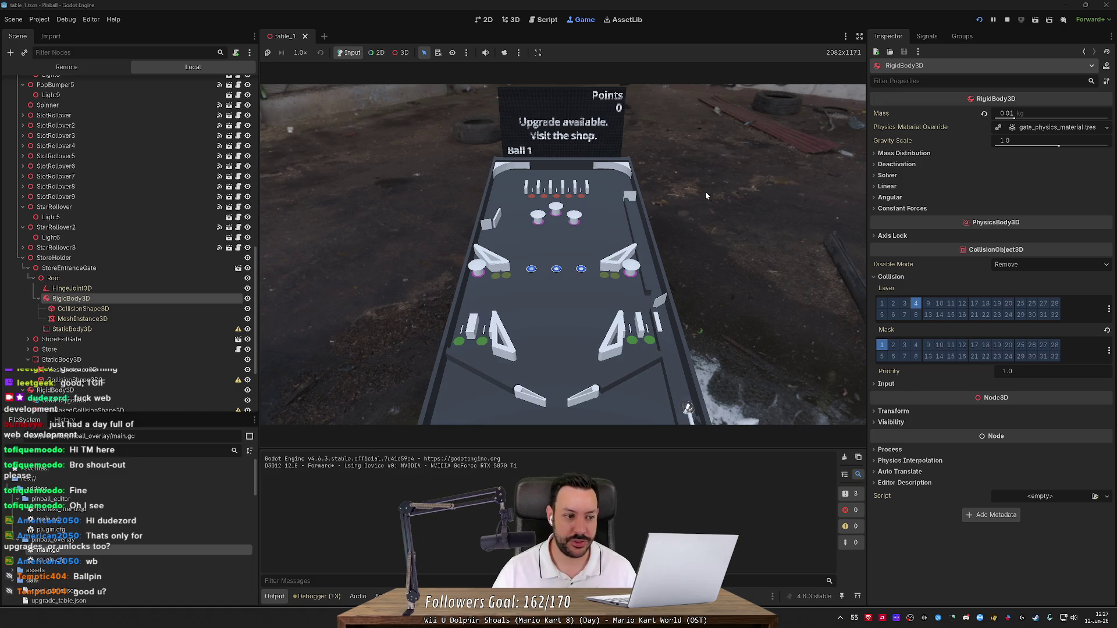
{"action": "key", "text": "Left"}
{"action": "key", "text": "Right"}
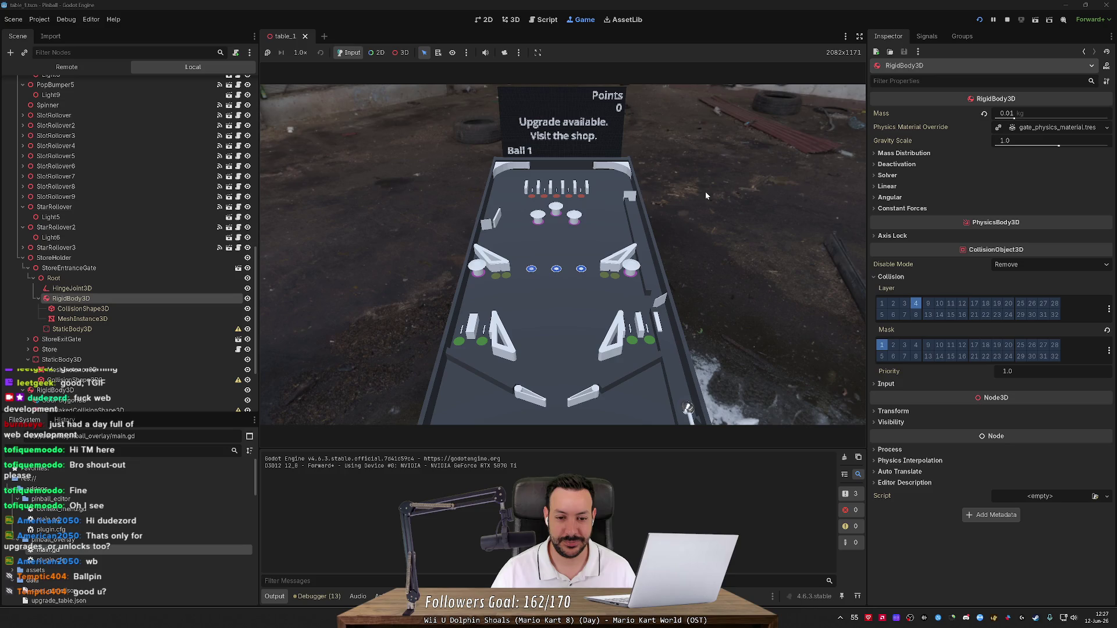
{"action": "key", "text": "Left"}
{"action": "key", "text": "Right"}
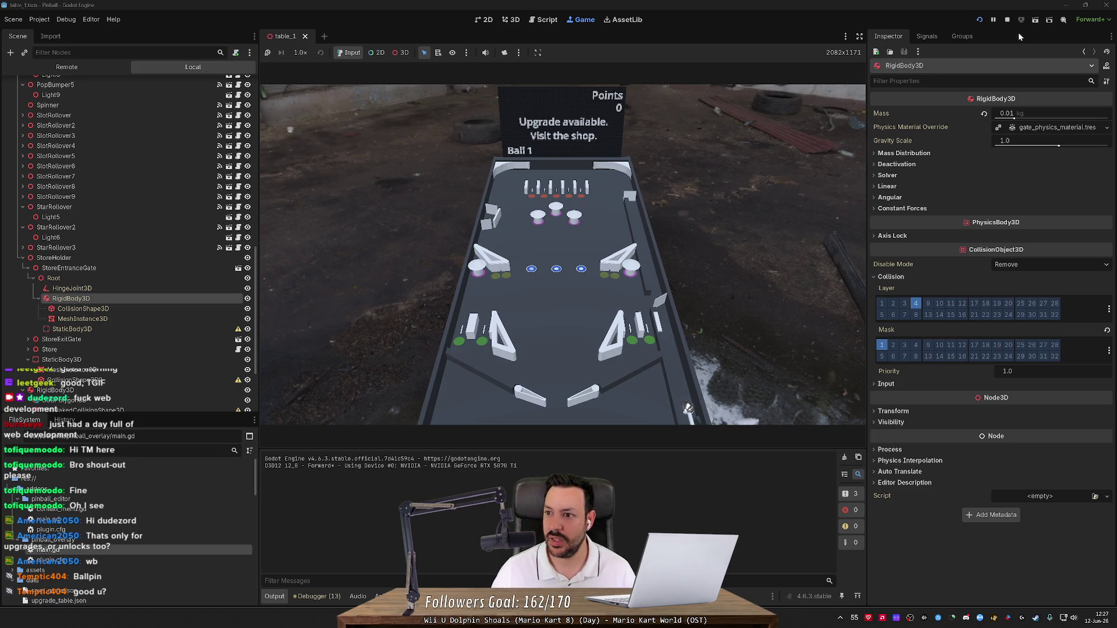
{"action": "left_click", "coordinate": [1007, 20]}
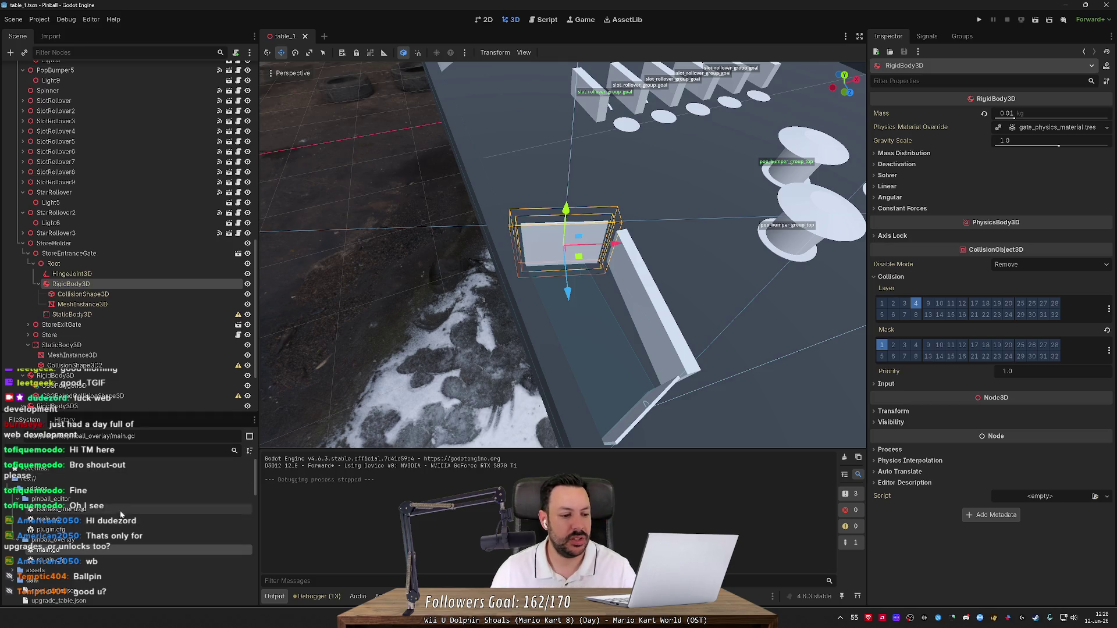
- Collapse the addons and elements folders and open sample.tscn from FileSystem
{"action": "scroll", "coordinate": [122, 513], "scroll_direction": "down", "scroll_amount": 3}
{"action": "scroll", "coordinate": [122, 512], "scroll_direction": "up", "scroll_amount": 3}
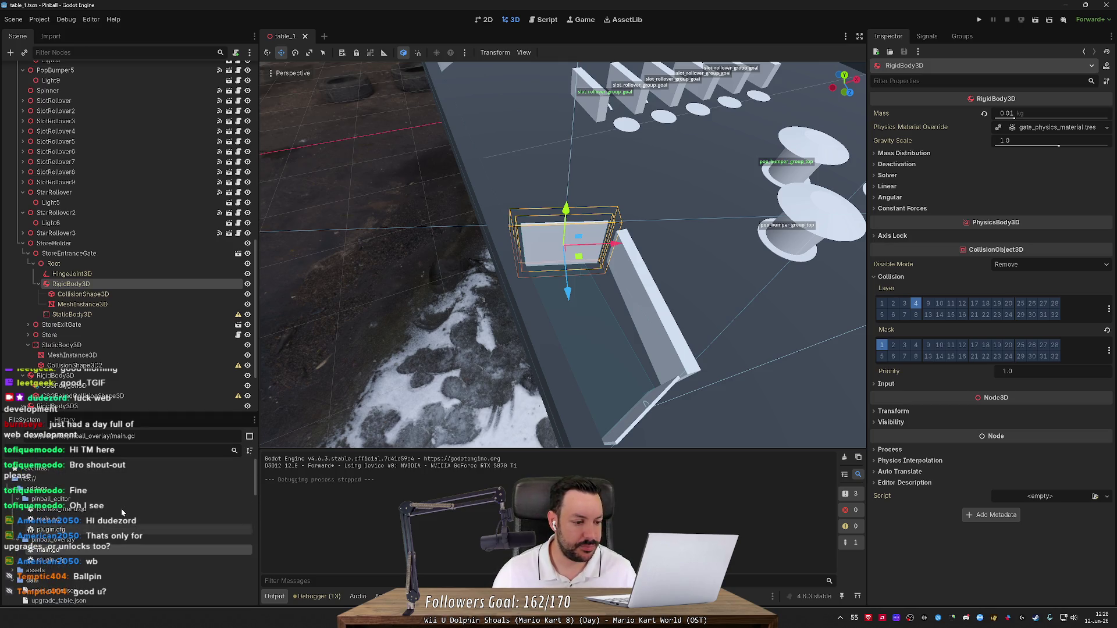
{"action": "left_click", "coordinate": [19, 499]}
{"action": "left_click", "coordinate": [7, 489]}
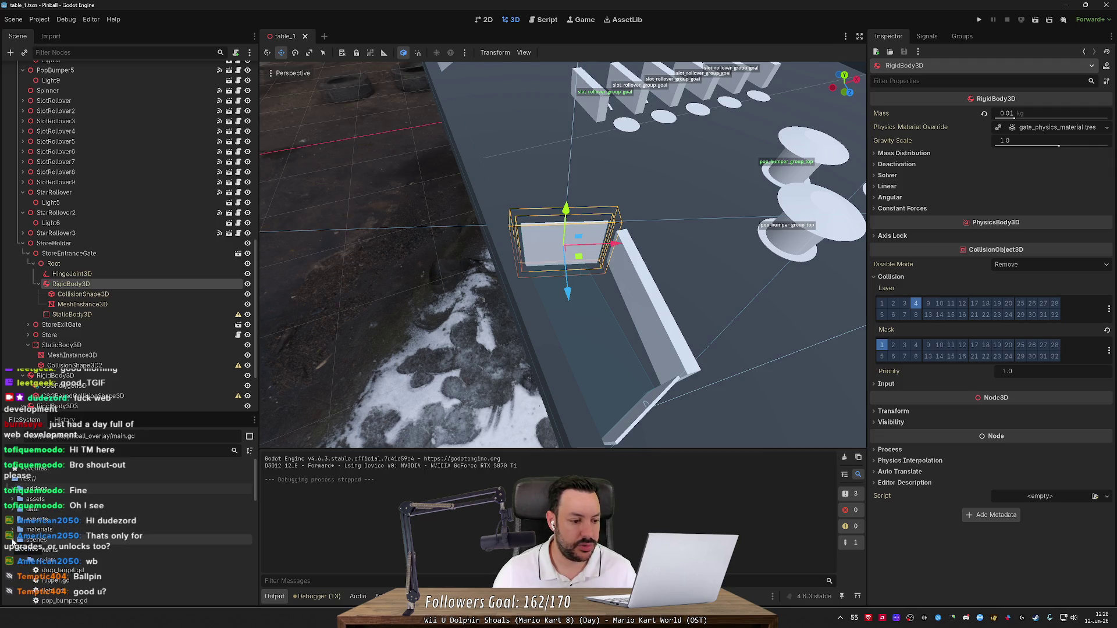
{"action": "left_click", "coordinate": [19, 552]}
{"action": "scroll", "coordinate": [34, 559], "scroll_direction": "down", "scroll_amount": 2}
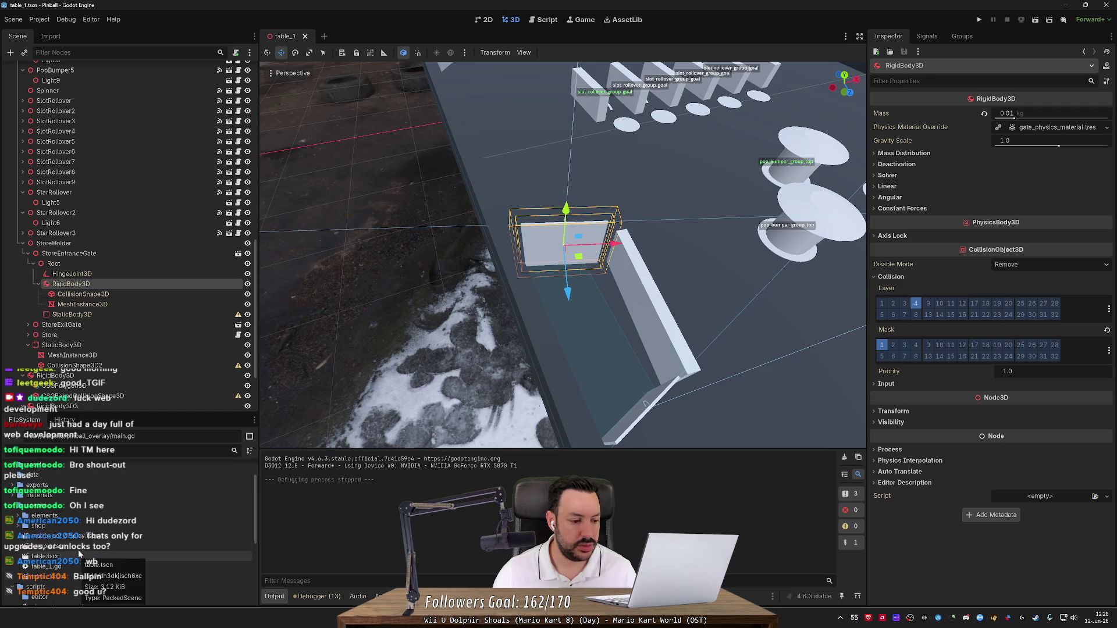
{"action": "double_click", "coordinate": [79, 551]}
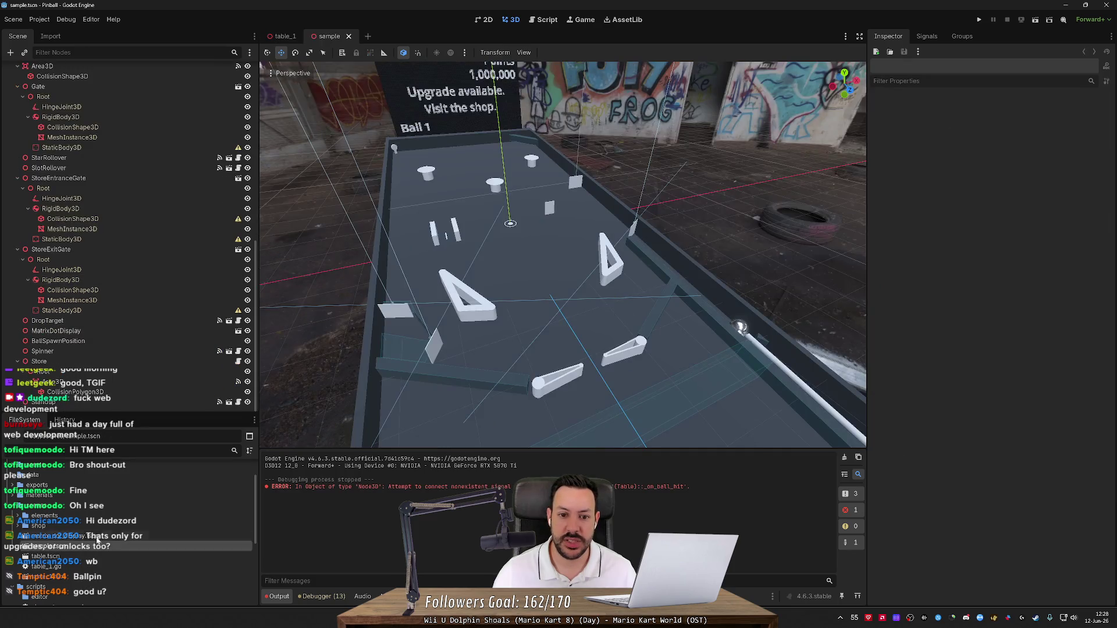
- Run the sample scene, check the null global_position error on game.gd line 9, and stop
{"action": "left_click", "coordinate": [1023, 20]}
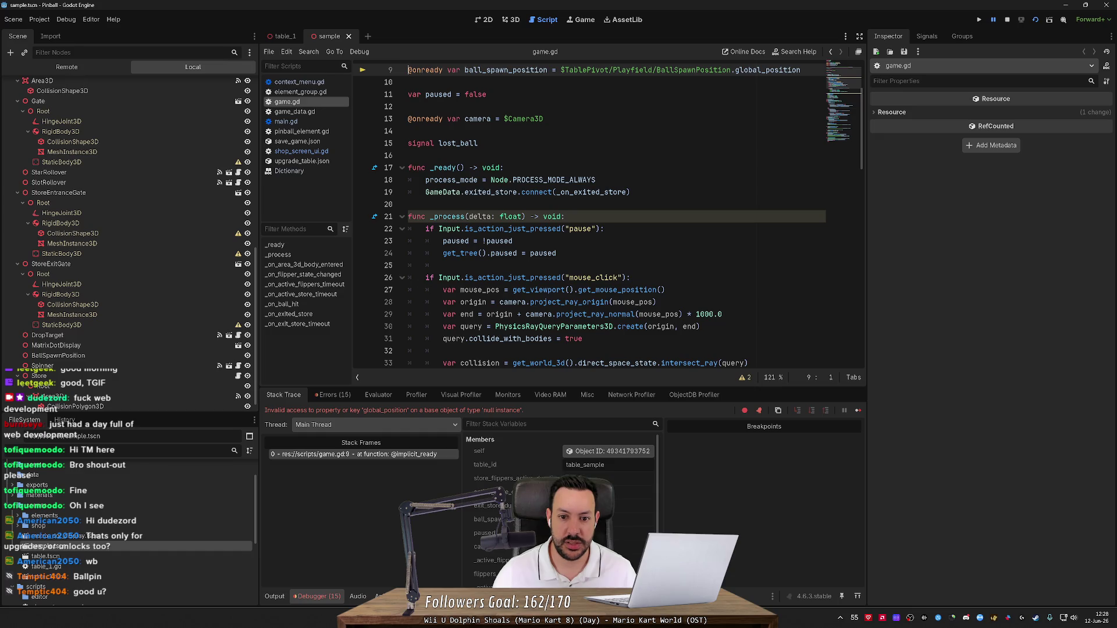
{"action": "mouse_move", "coordinate": [546, 254]}
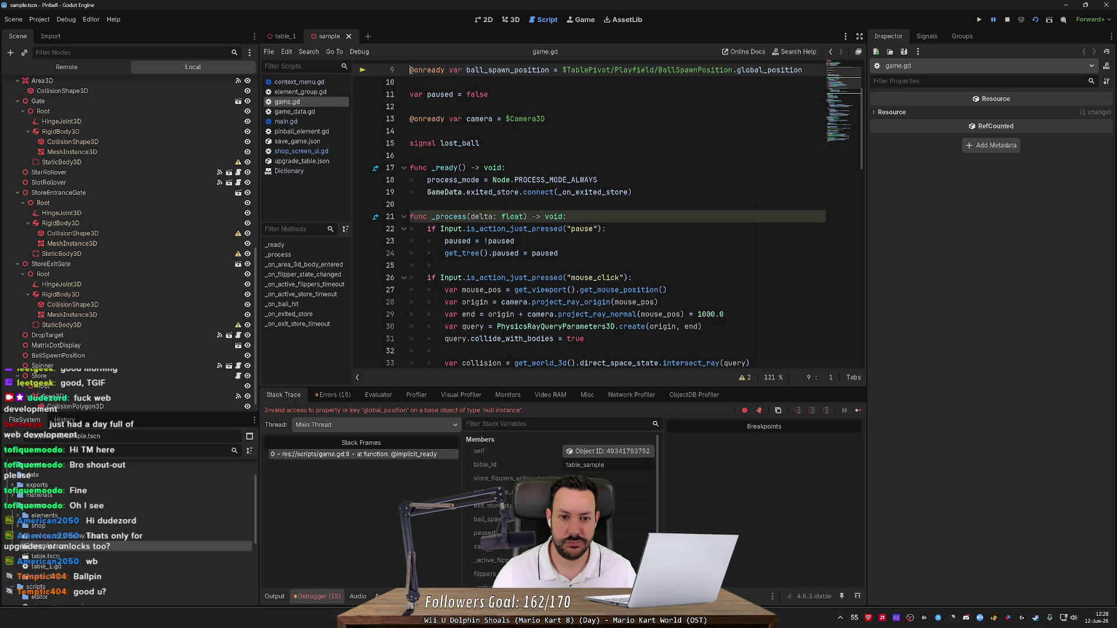
{"action": "scroll", "coordinate": [546, 254], "scroll_direction": "up", "scroll_amount": 2}
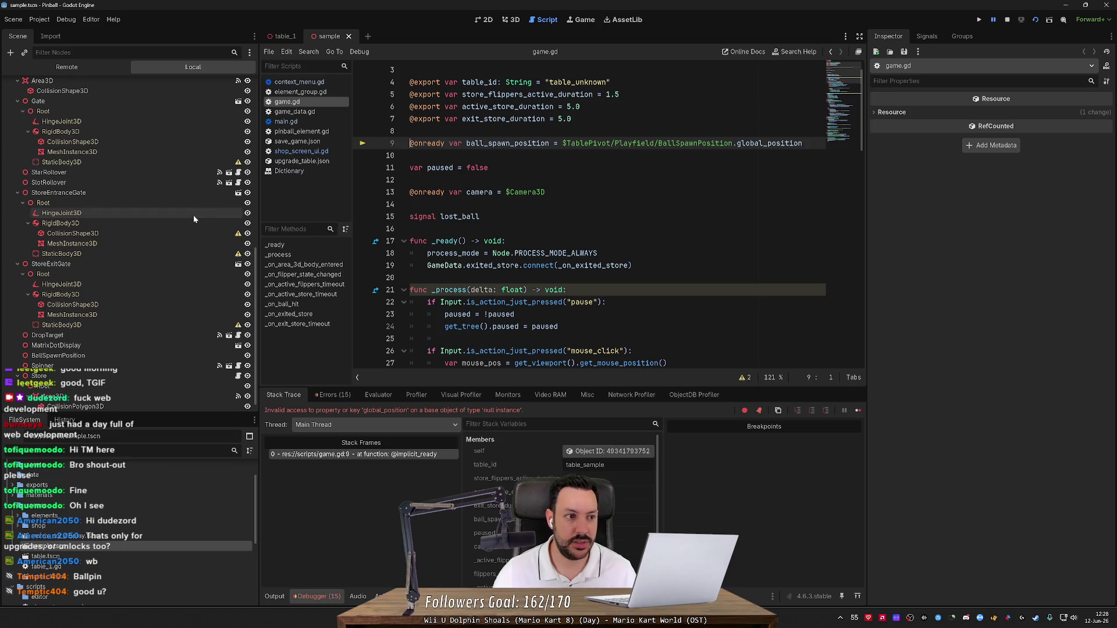
{"action": "scroll", "coordinate": [193, 215], "scroll_direction": "up", "scroll_amount": 10}
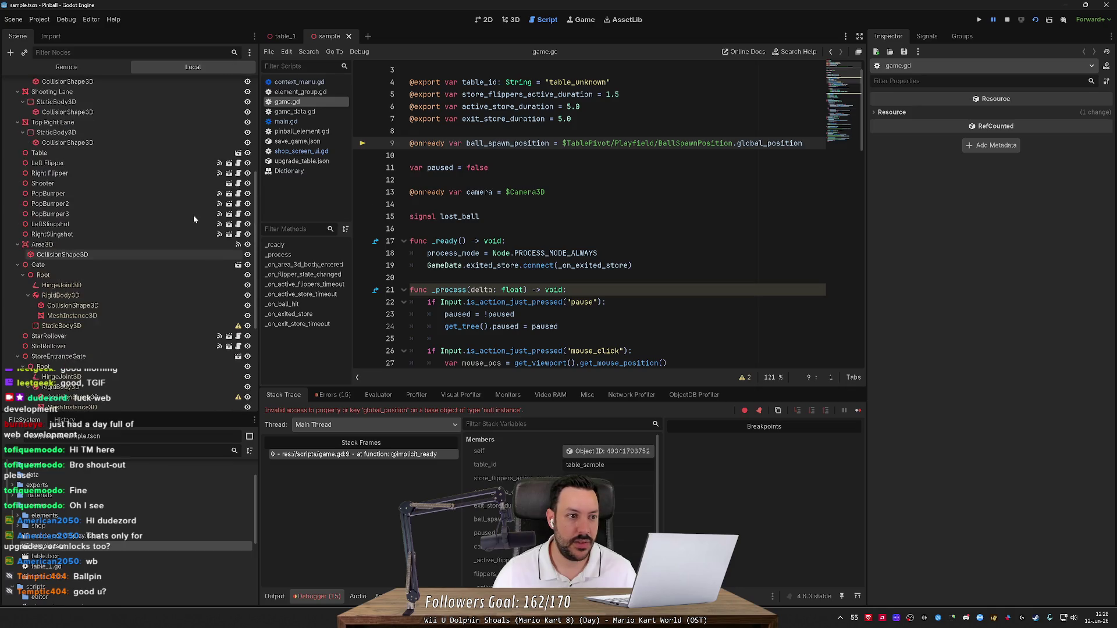
{"action": "left_click", "coordinate": [1012, 22]}
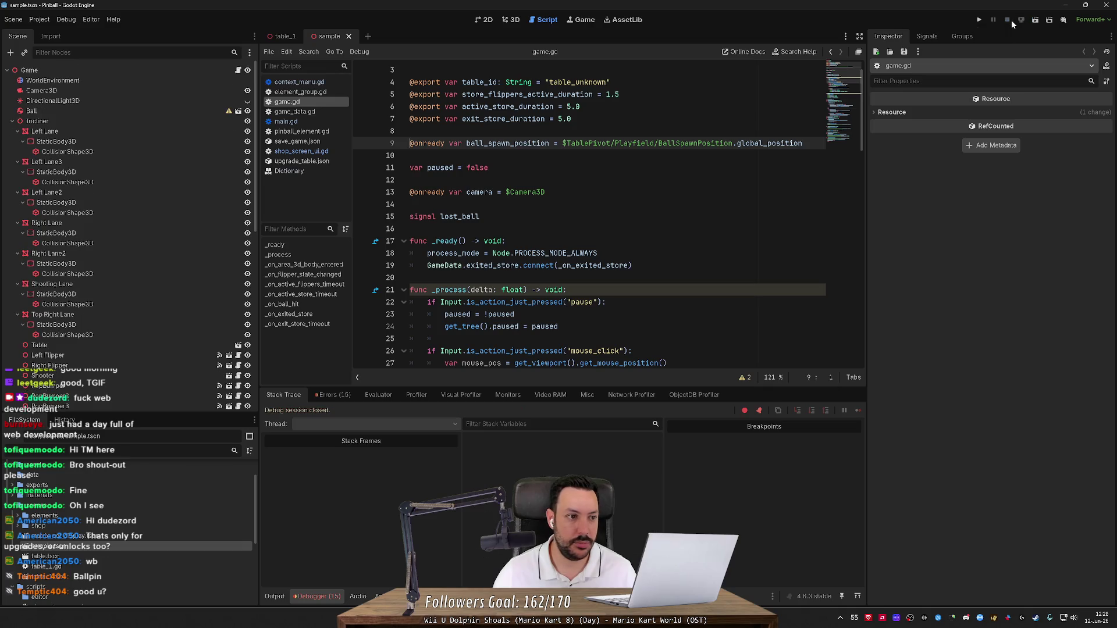
- Rename the Incliner node to TablePivot
{"action": "left_click", "coordinate": [79, 124]}
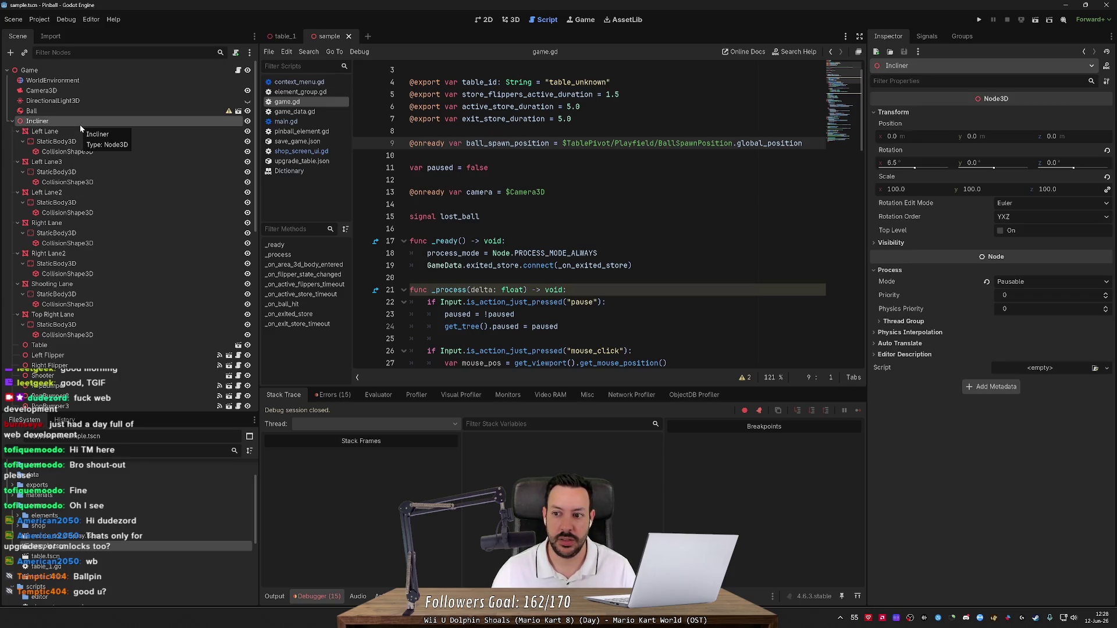
{"action": "double_click", "coordinate": [79, 124]}
{"action": "type", "text": "Tab"}
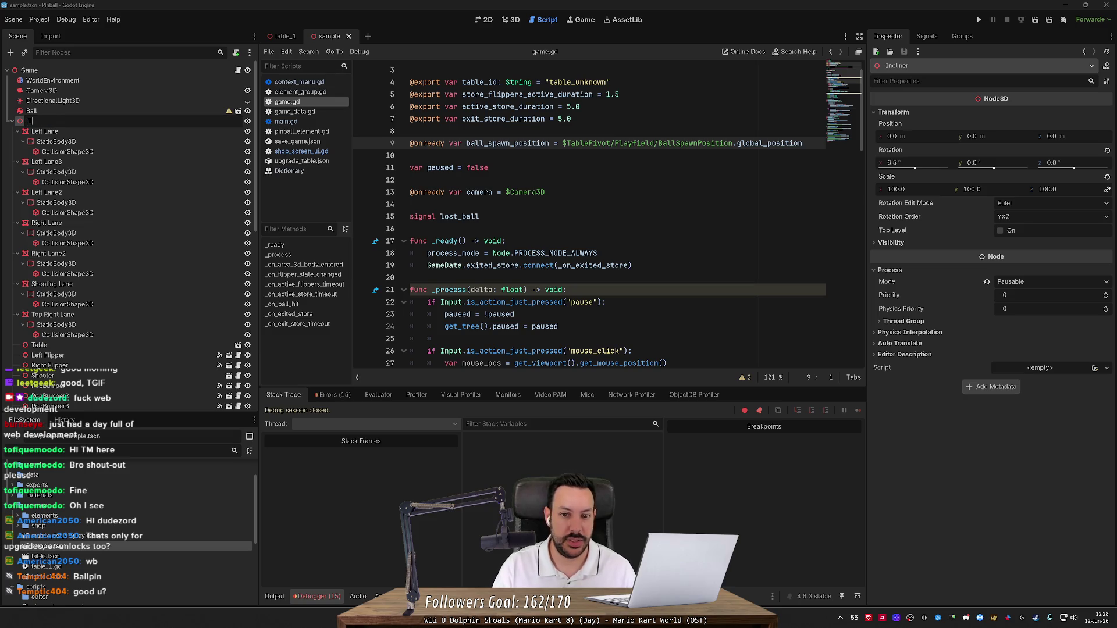
{"action": "type", "text": "lePivot"}
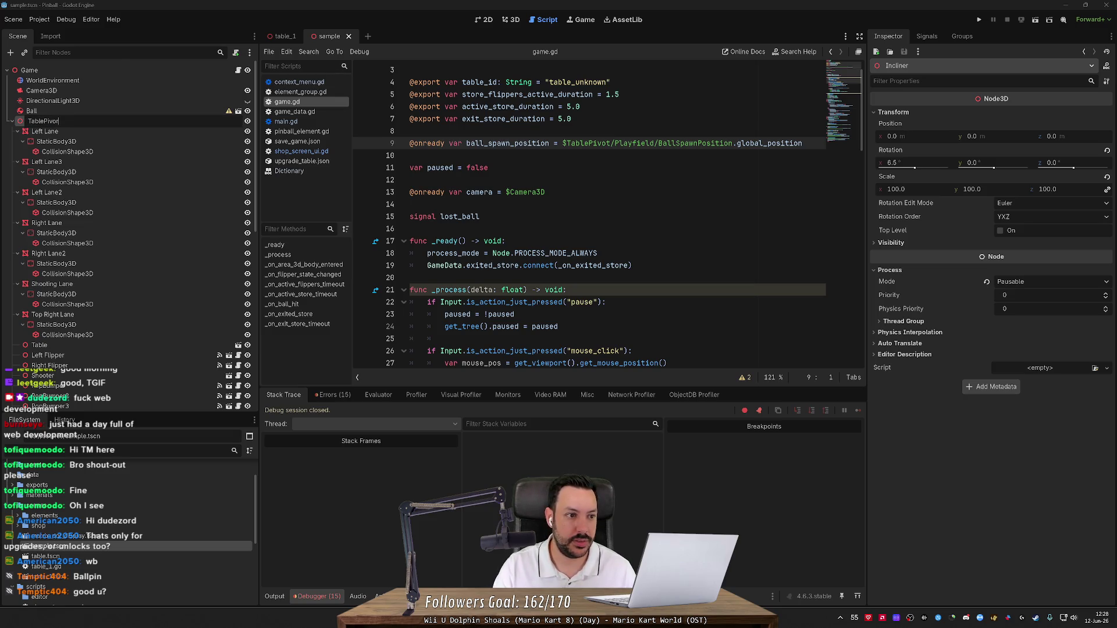
{"action": "key", "text": "Return"}
- Add a Node3D child under TablePivot and name it Playfield
{"action": "right_click", "coordinate": [145, 125]}
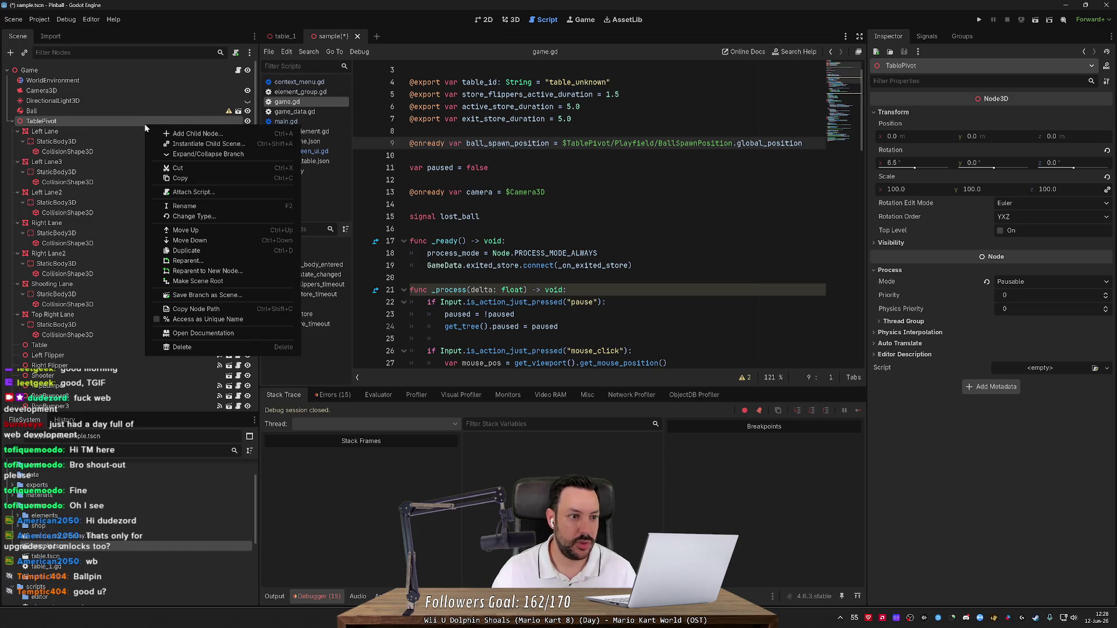
{"action": "left_click", "coordinate": [201, 135]}
{"action": "type", "text": "node"}
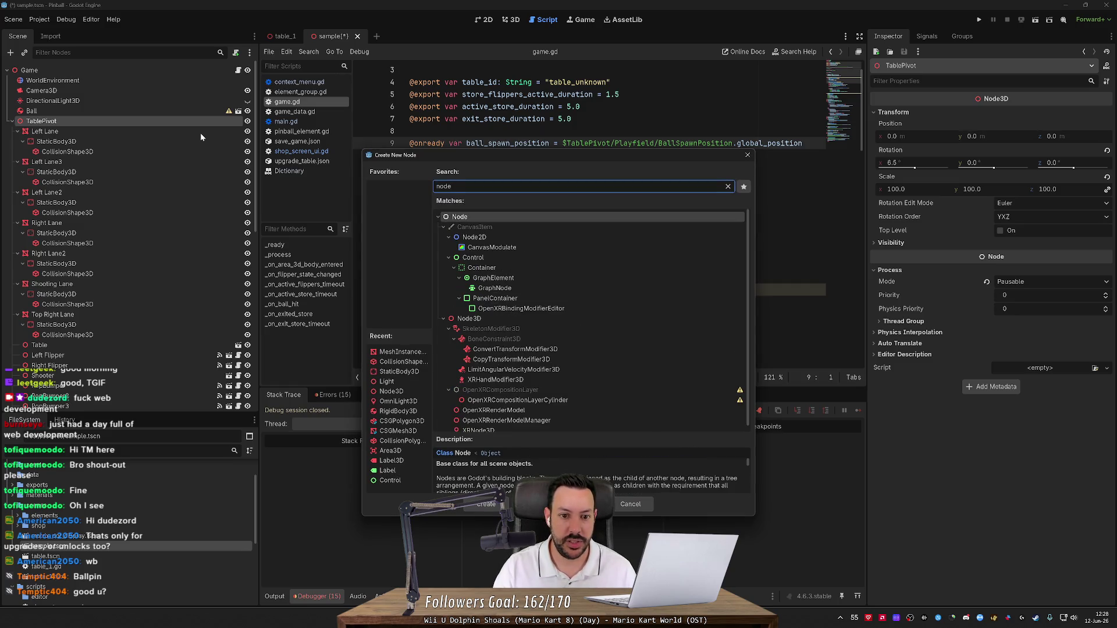
{"action": "type", "text": "3d"}
{"action": "key", "text": "Return"}
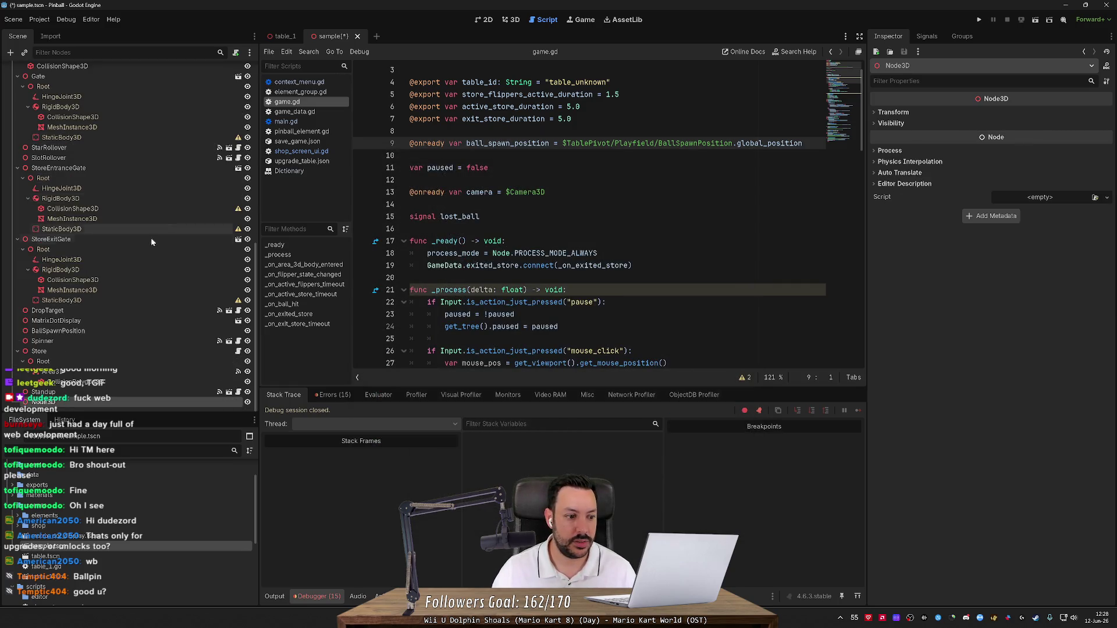
{"action": "double_click", "coordinate": [107, 399]}
{"action": "type", "text": "Play"}
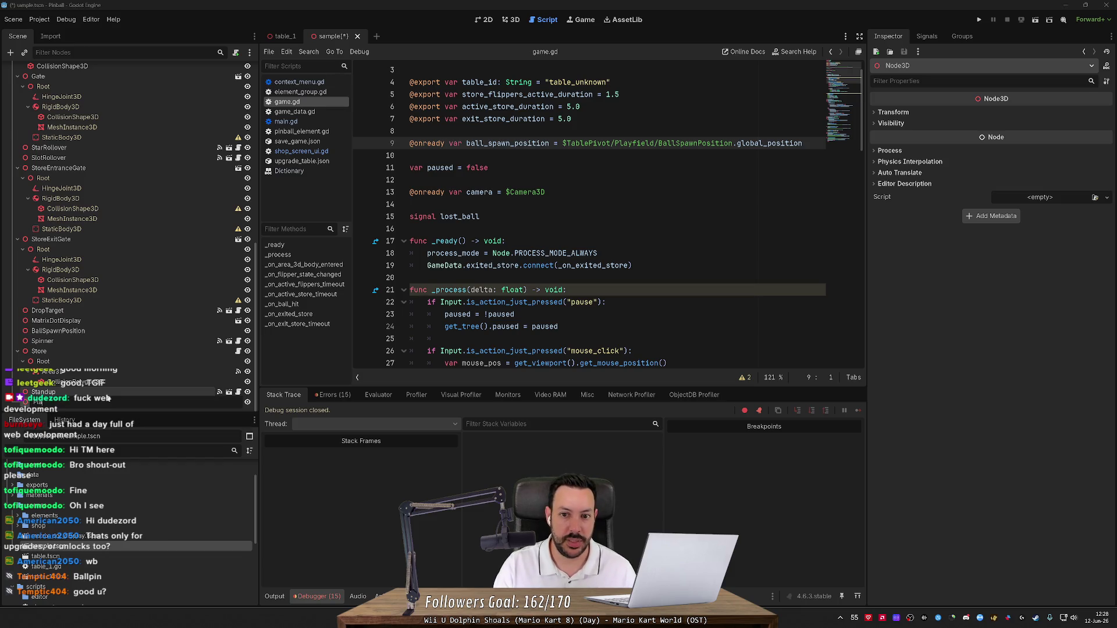
{"action": "type", "text": "field"}
{"action": "key", "text": "Return"}
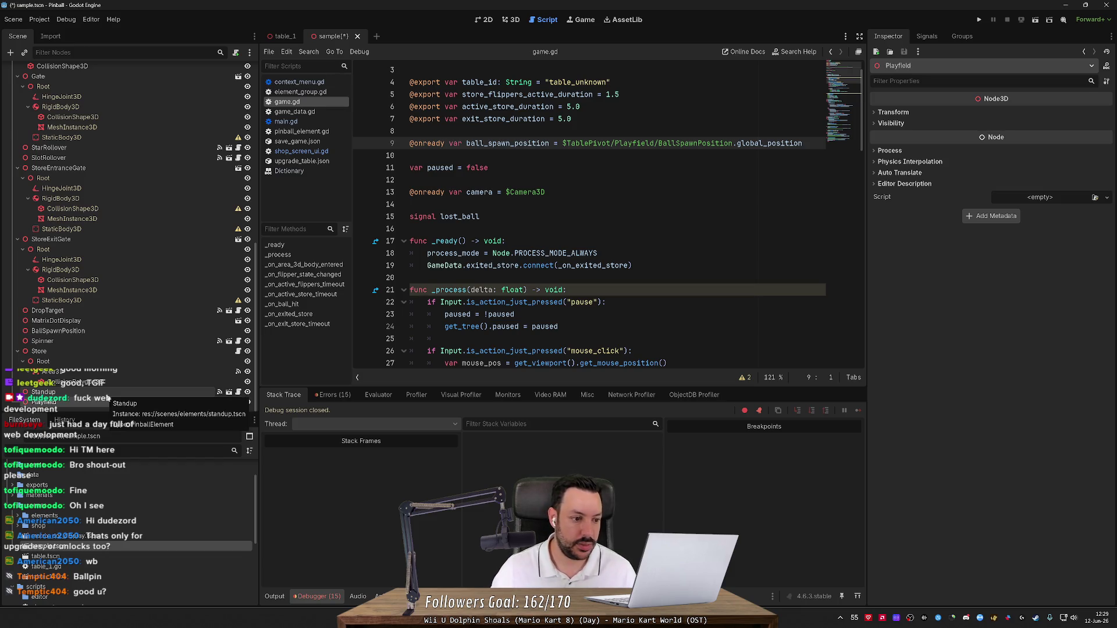
- Collapse the Store, gate, Area3D and lane branches in the Scene tree
{"action": "left_click", "coordinate": [18, 352]}
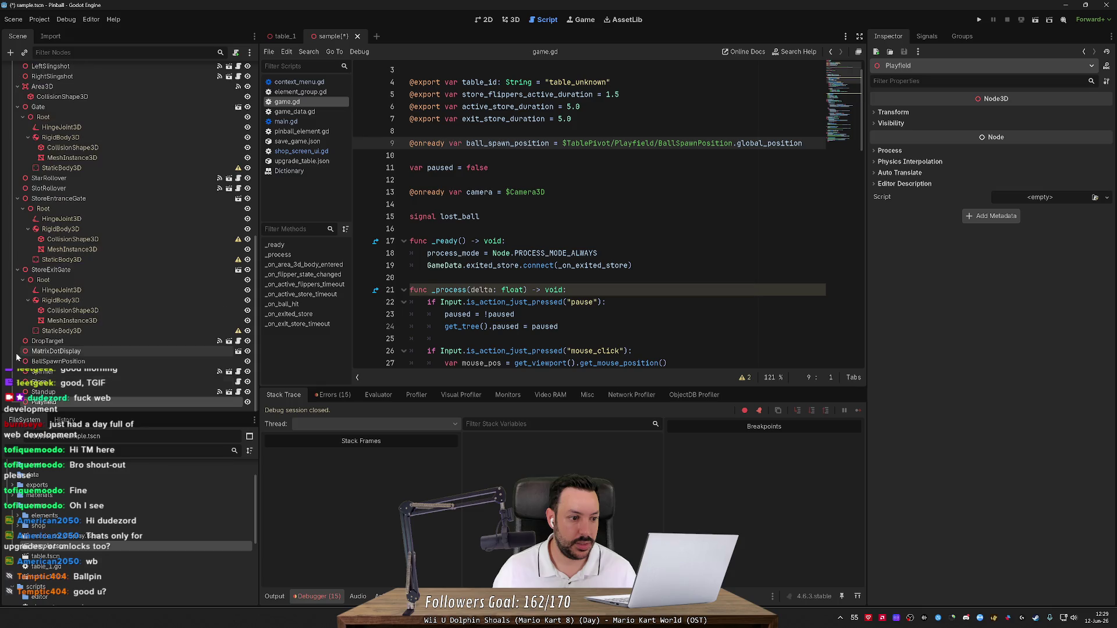
{"action": "left_click", "coordinate": [17, 269]}
{"action": "left_click", "coordinate": [17, 260]}
{"action": "left_click", "coordinate": [18, 229]}
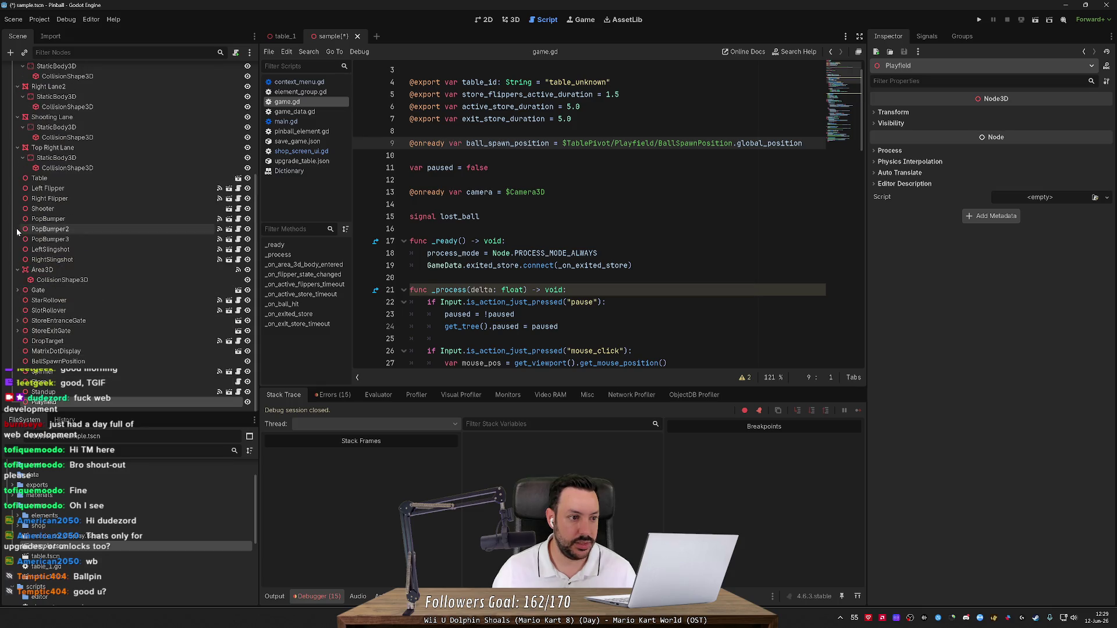
{"action": "left_click", "coordinate": [18, 270]}
{"action": "scroll", "coordinate": [21, 265], "scroll_direction": "up", "scroll_amount": 3}
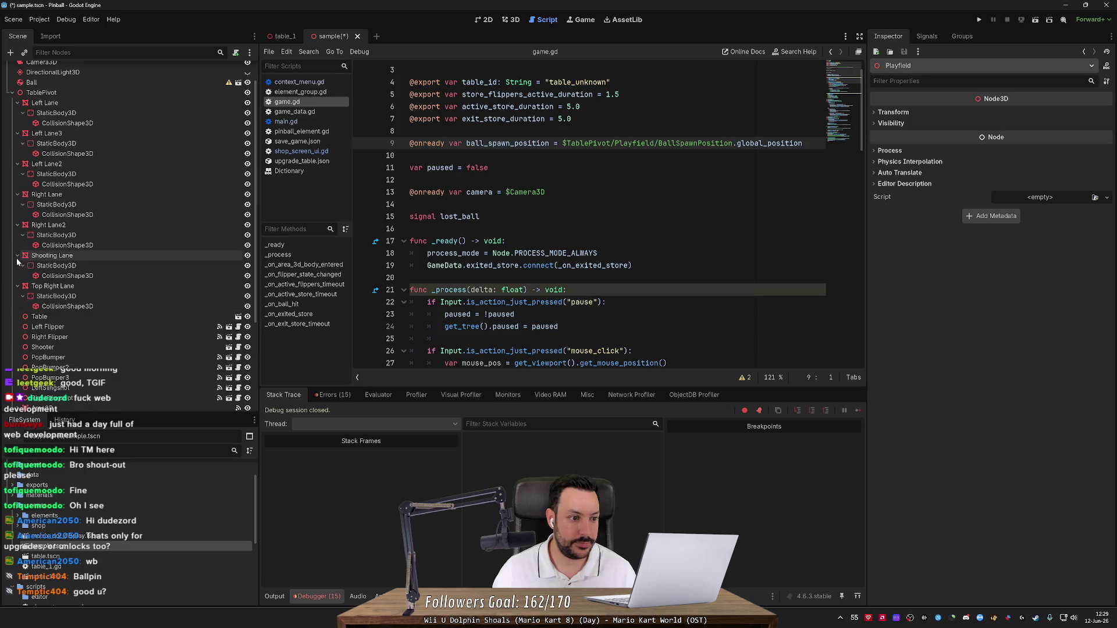
{"action": "left_click", "coordinate": [17, 255]}
{"action": "left_click", "coordinate": [17, 265]}
{"action": "left_click", "coordinate": [17, 103]}
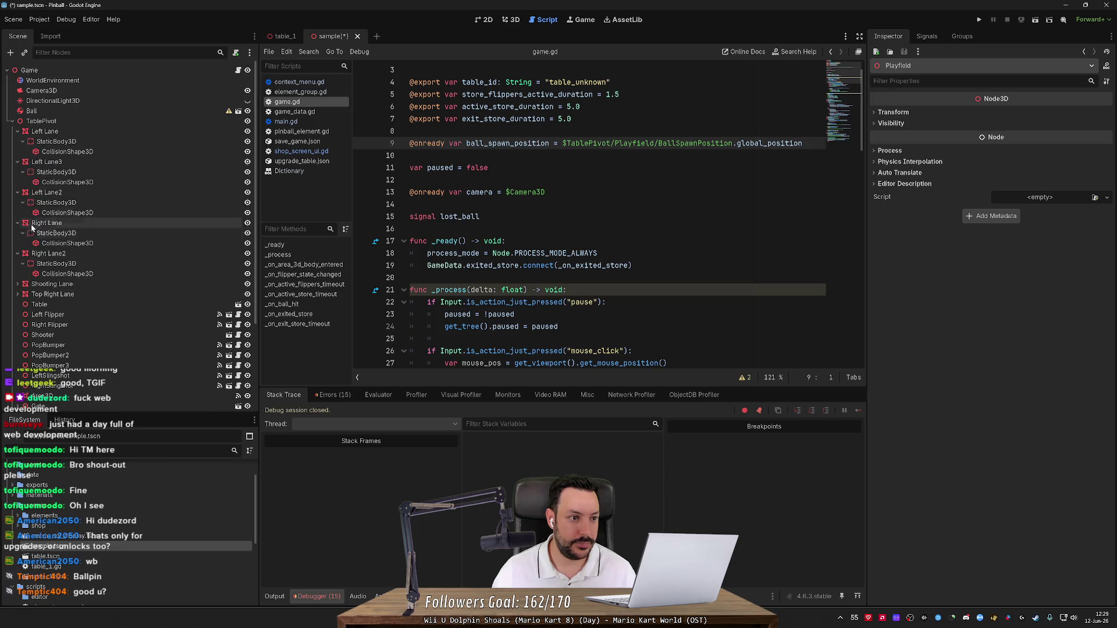
{"action": "left_click", "coordinate": [18, 133]}
{"action": "left_click", "coordinate": [17, 151]}
{"action": "left_click", "coordinate": [18, 161]}
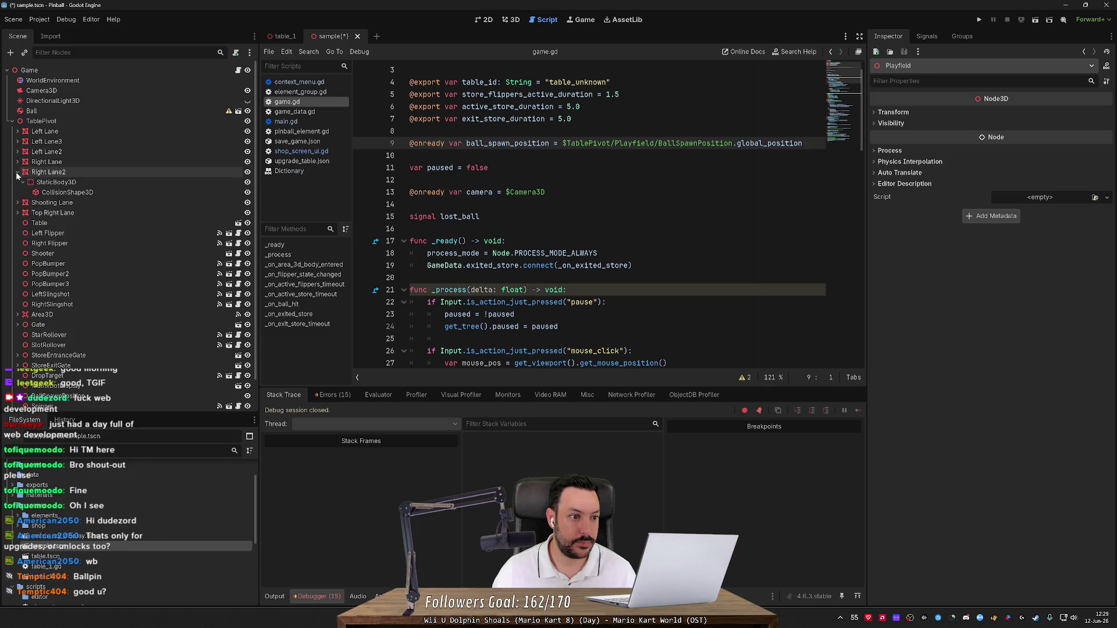
{"action": "left_click", "coordinate": [18, 171]}
- Move the 28 nodes from Left Lane through Standup under Playfield and save the scene
{"action": "left_click", "coordinate": [44, 132]}
{"action": "scroll", "coordinate": [46, 250], "scroll_direction": "down", "scroll_amount": 1}
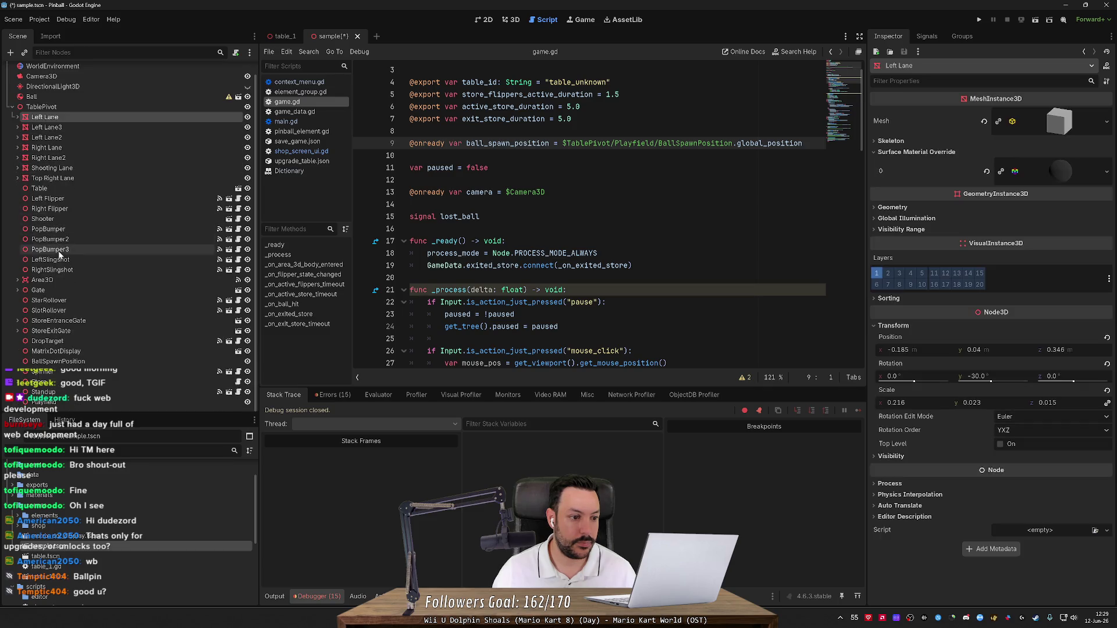
{"action": "left_click", "coordinate": [46, 391], "text": "shift"}
{"action": "left_click_drag", "start_coordinate": [50, 394], "coordinate": [47, 403]}
{"action": "key", "text": "ctrl+s"}
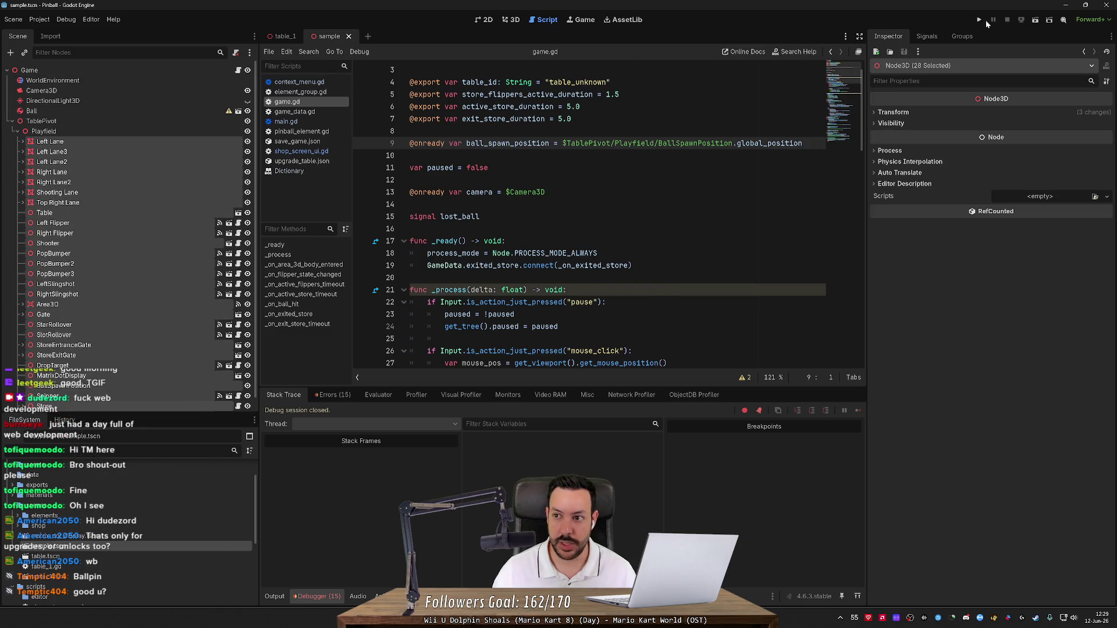
- Start the pinball game, stop it, and run the current pinball scene
{"action": "left_click", "coordinate": [983, 19]}
{"action": "left_click", "coordinate": [1009, 20]}
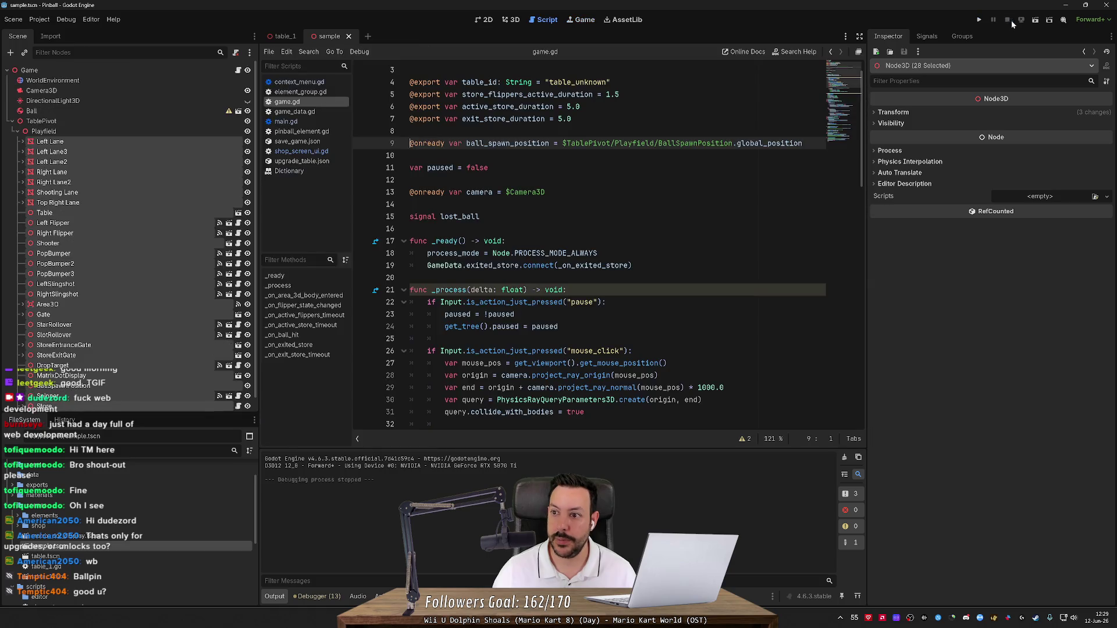
{"action": "left_click", "coordinate": [1035, 21]}
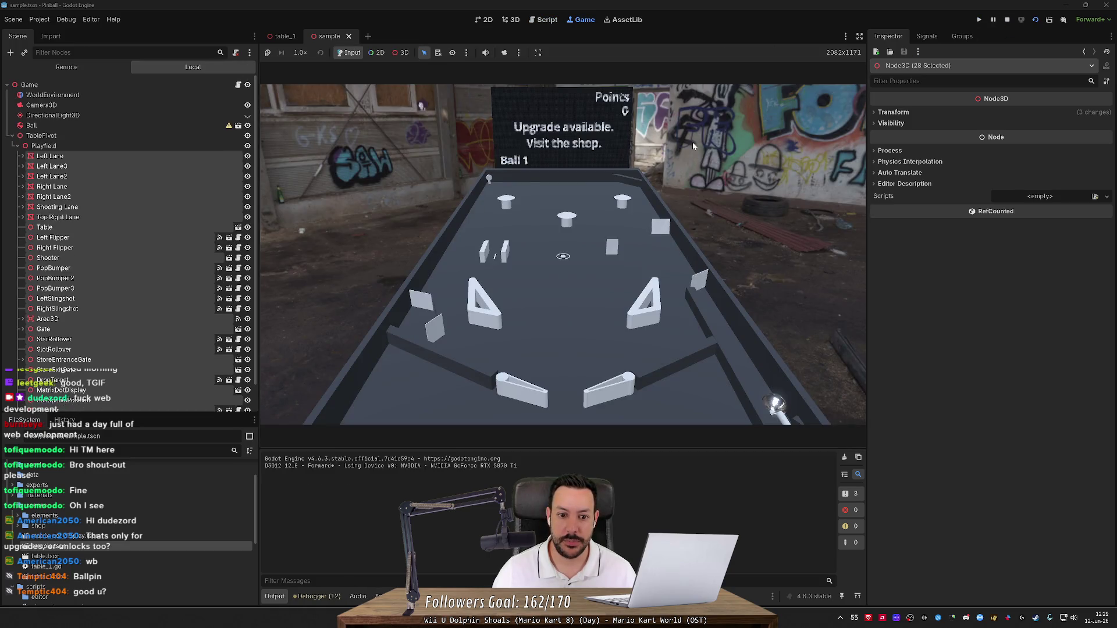
- Raise both flippers, check the rotation_degrees error at game.gd line 75, and stop the game
{"action": "key", "text": "Left"}
{"action": "key", "text": "Right"}
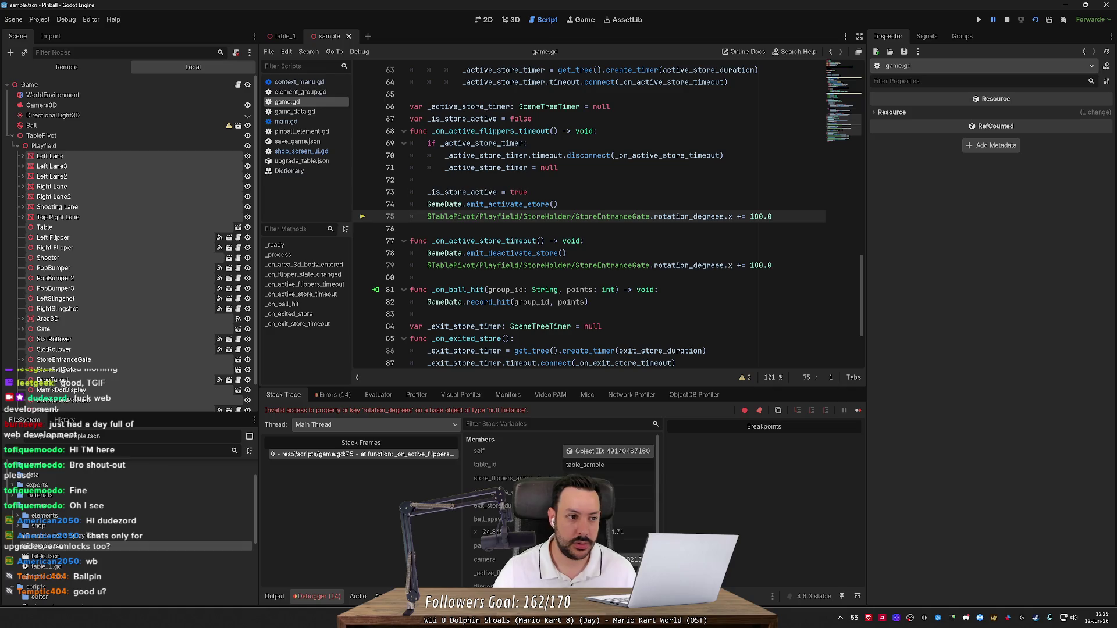
{"action": "scroll", "coordinate": [588, 215], "scroll_direction": "up", "scroll_amount": 1}
{"action": "scroll", "coordinate": [588, 216], "scroll_direction": "down", "scroll_amount": 3}
{"action": "left_click", "coordinate": [1007, 20]}
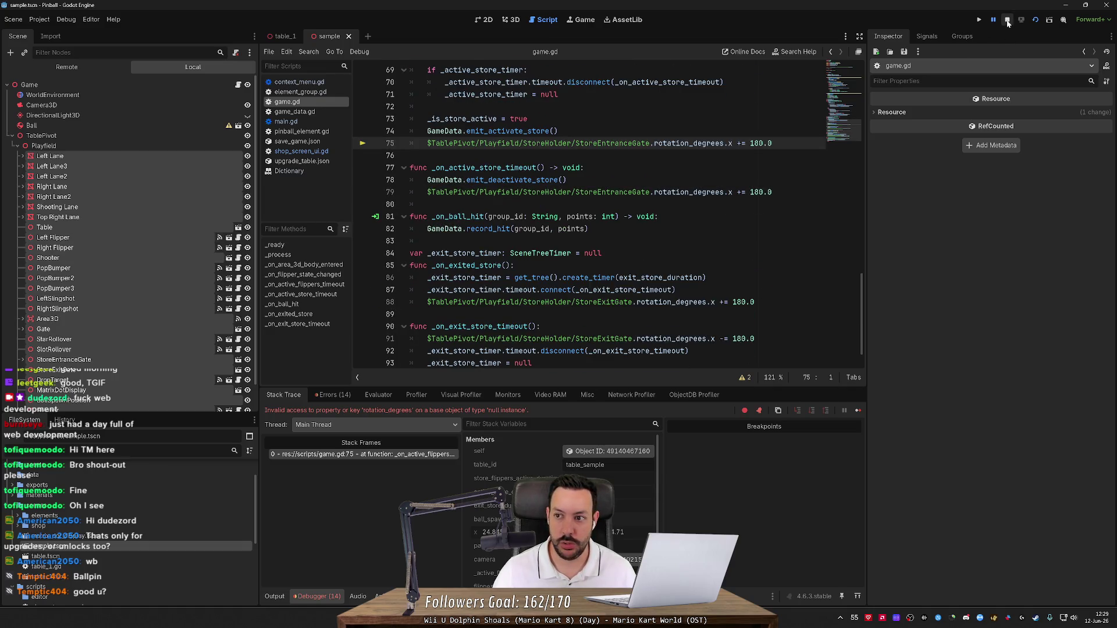
{"action": "scroll", "coordinate": [116, 314], "scroll_direction": "down", "scroll_amount": 2}
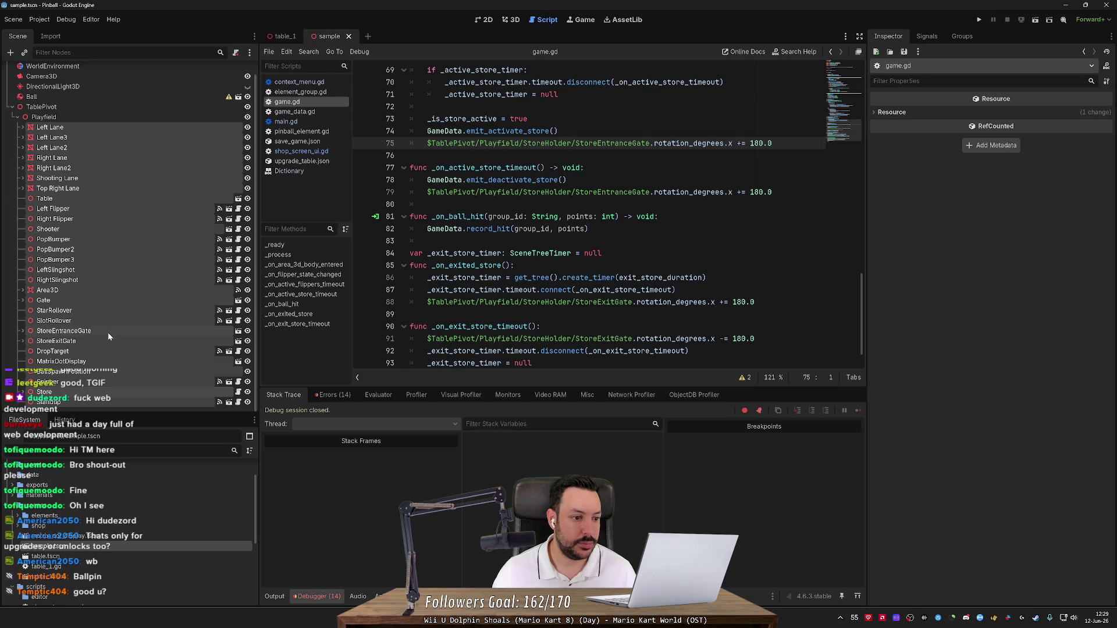
- Reparent StoreEntranceGate and StoreExitGate under a new Node3D named StoreHolder
{"action": "left_click", "coordinate": [107, 333]}
{"action": "left_click", "coordinate": [100, 341], "text": "ctrl"}
{"action": "right_click", "coordinate": [99, 343]}
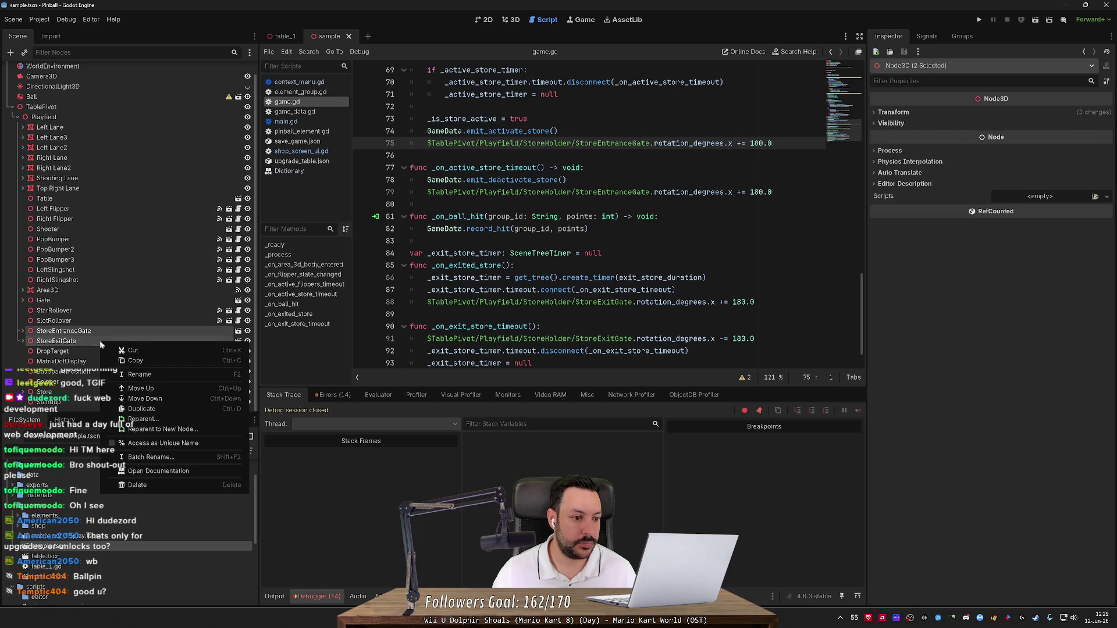
{"action": "left_click", "coordinate": [170, 429]}
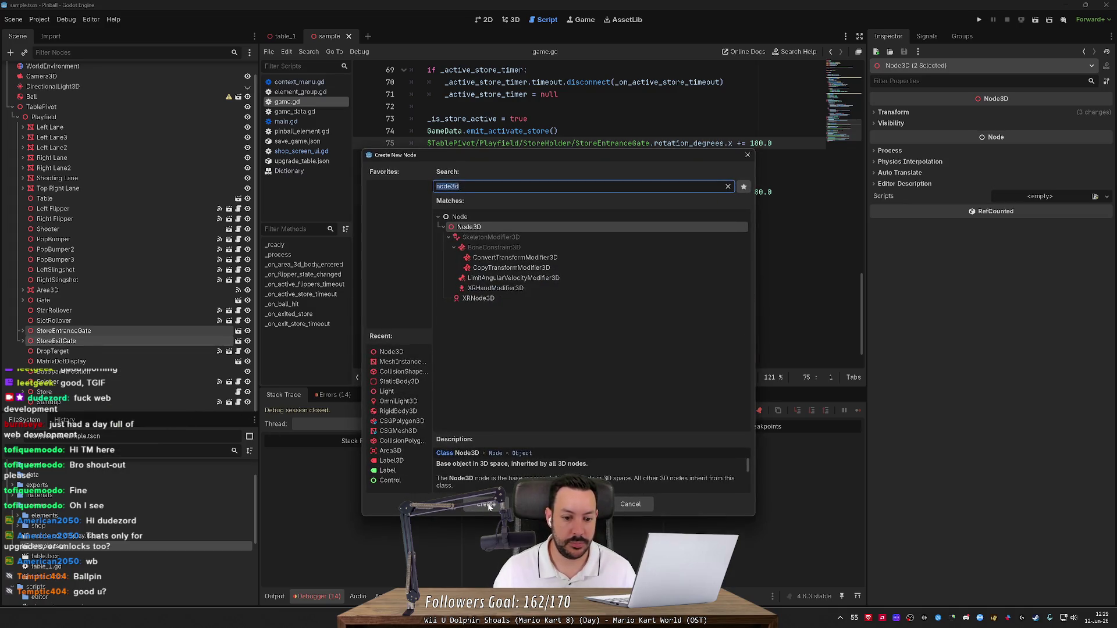
{"action": "key", "text": "Return"}
{"action": "double_click", "coordinate": [48, 321]}
{"action": "type", "text": "Store"}
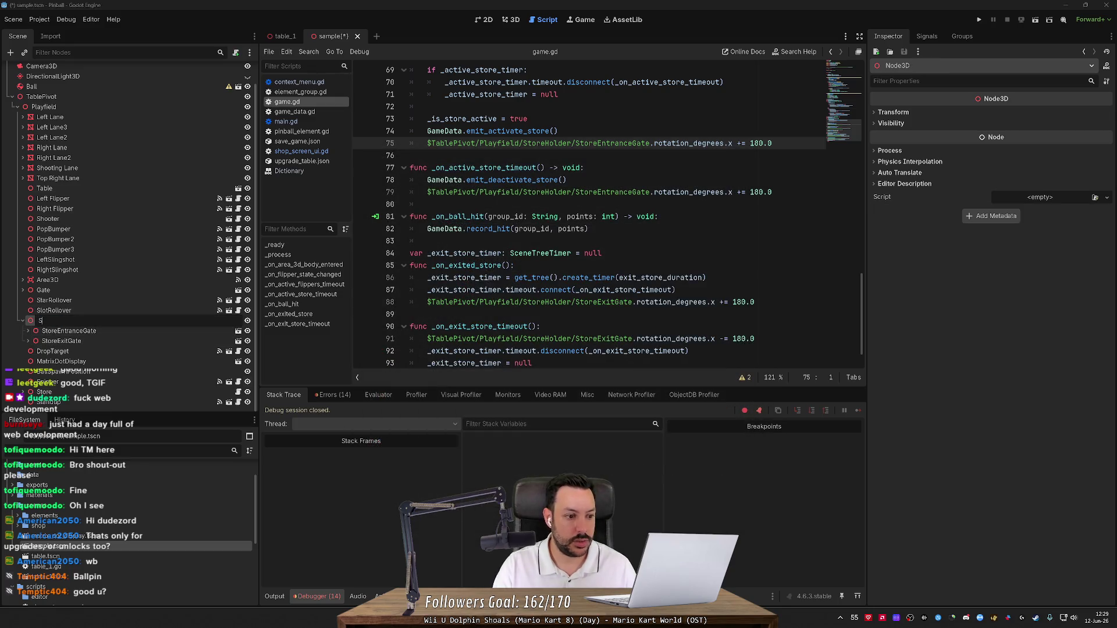
{"action": "type", "text": "Holder"}
{"action": "key", "text": "Return"}
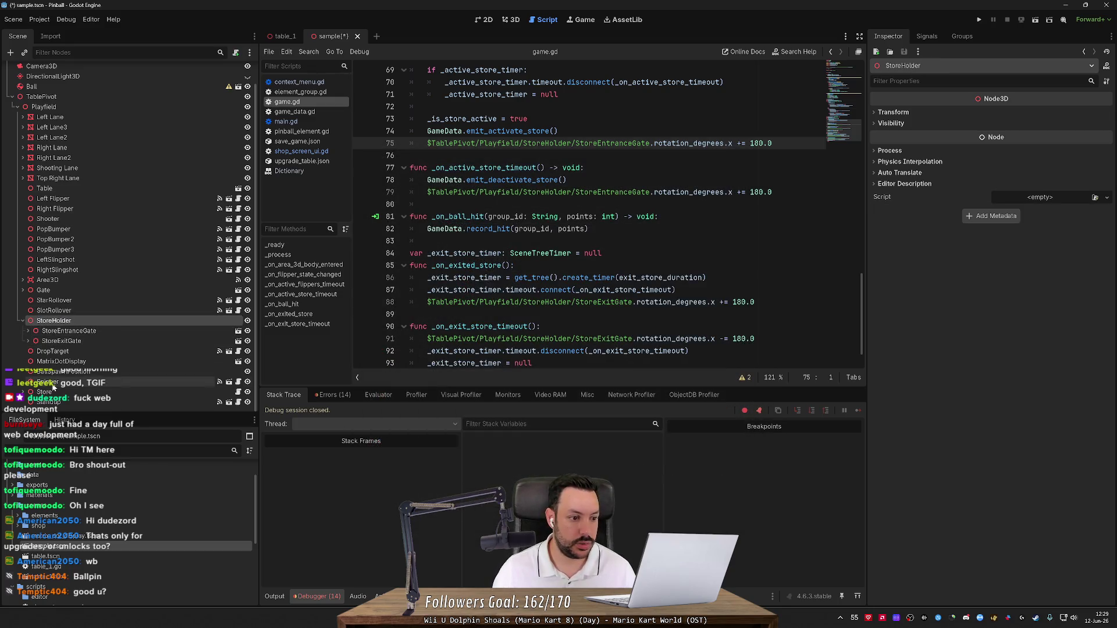
- Move the Store node into StoreHolder, then save and run the scene
{"action": "left_click_drag", "start_coordinate": [46, 392], "coordinate": [76, 346]}
{"action": "left_click", "coordinate": [76, 344]}
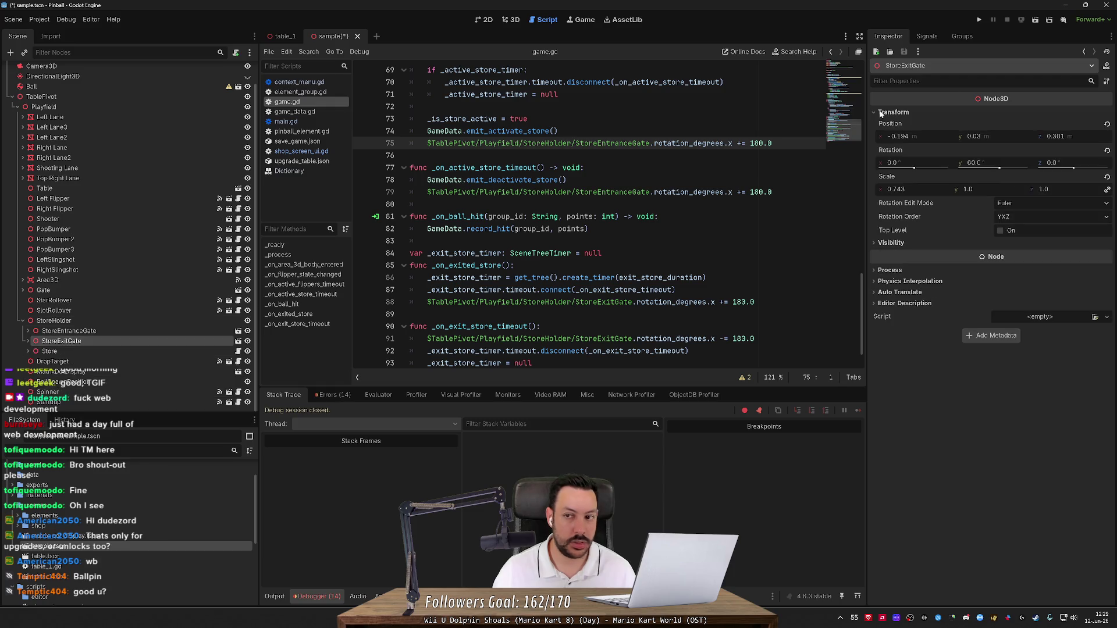
{"action": "left_click", "coordinate": [1031, 21]}
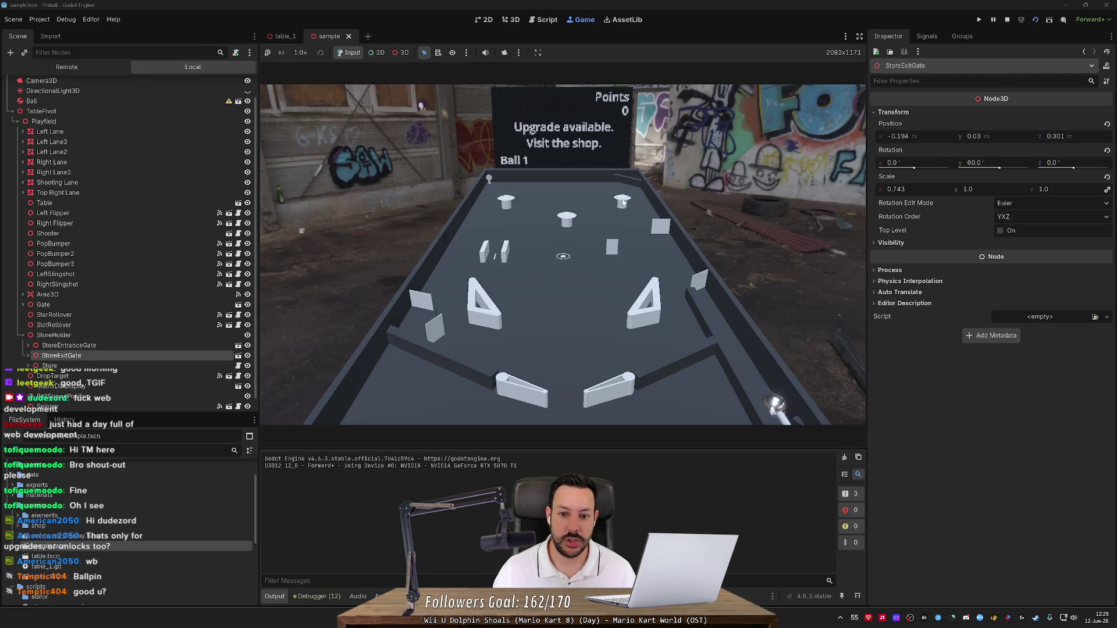
- Flip the left flipper, then the right flipper twice as the ball rolls down
{"action": "key", "text": "Left"}
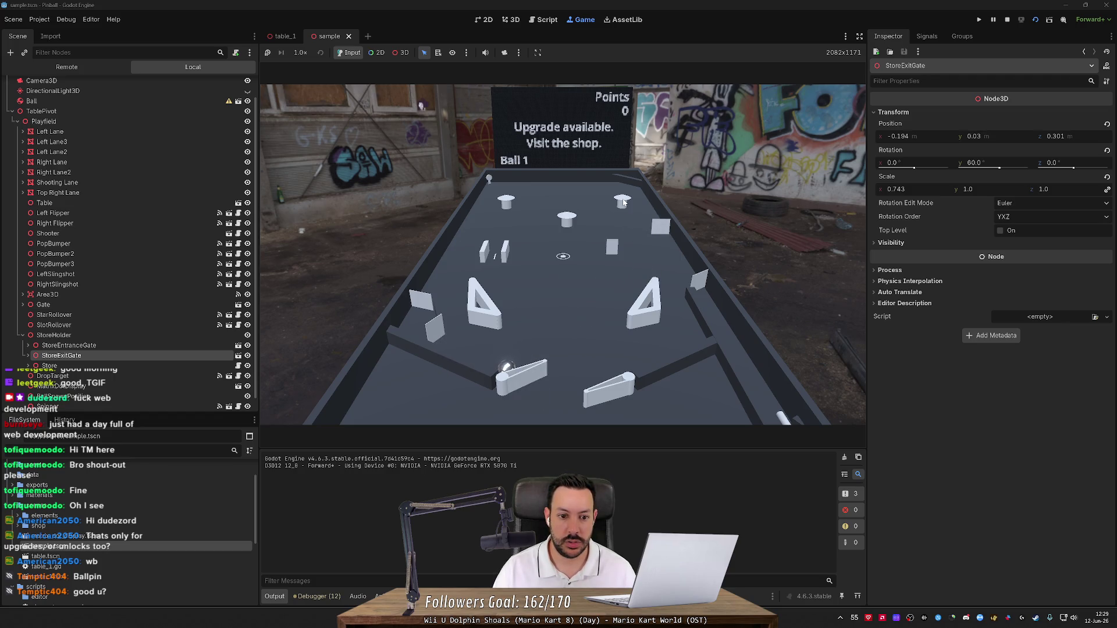
{"action": "key", "text": "Right"}
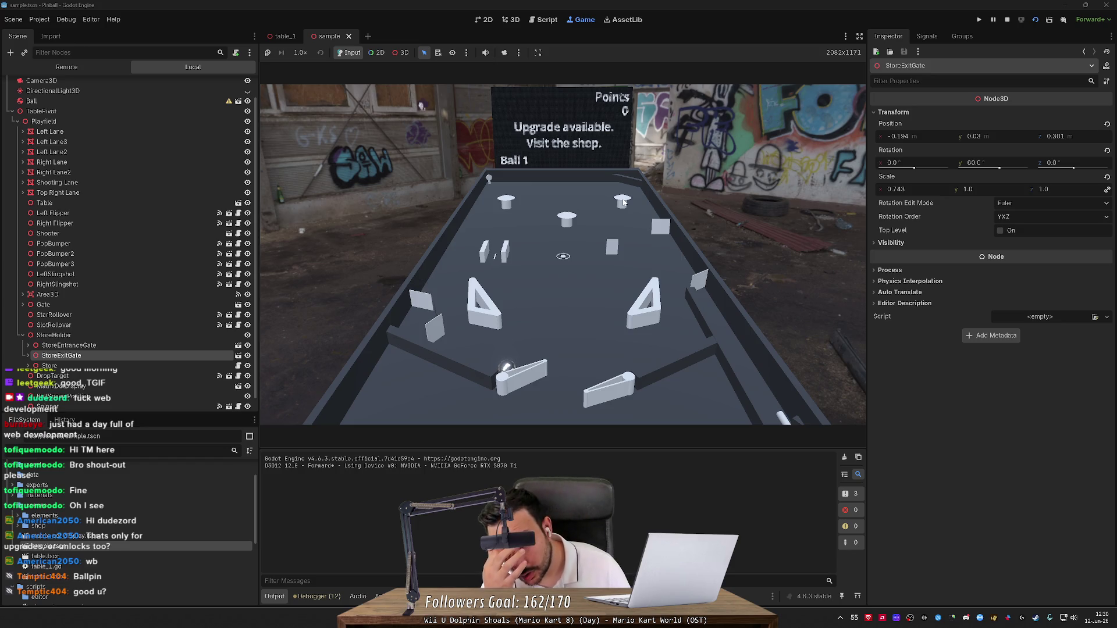
{"action": "key", "text": "Right"}
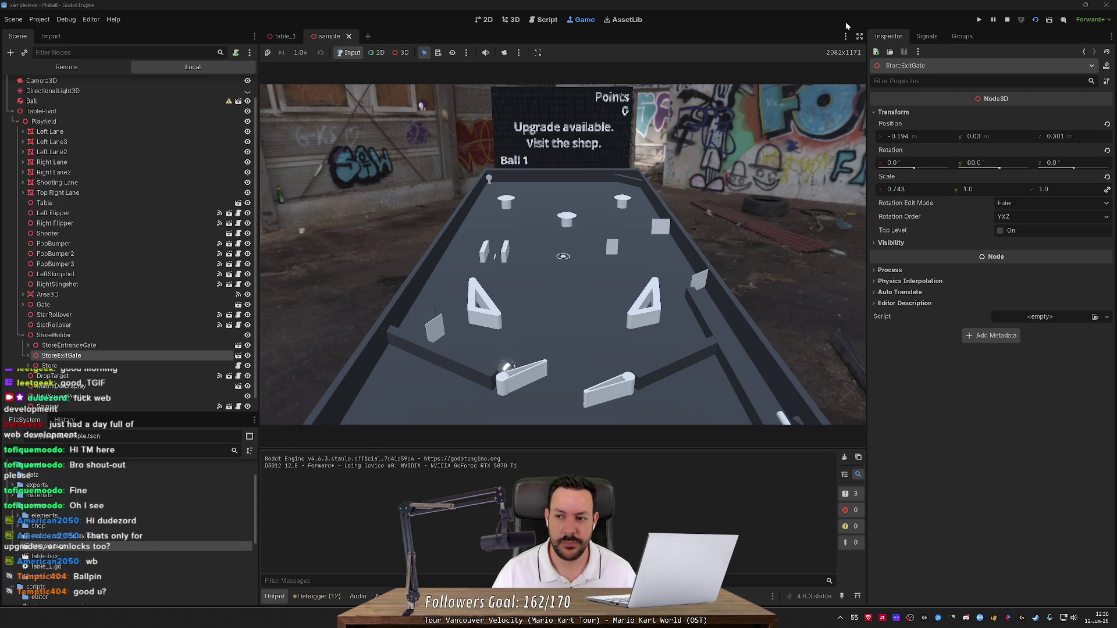
- Restart as a full project run, launch the ball up the shooter lane, then stop
{"action": "left_click", "coordinate": [1008, 20]}
{"action": "left_click", "coordinate": [983, 20]}
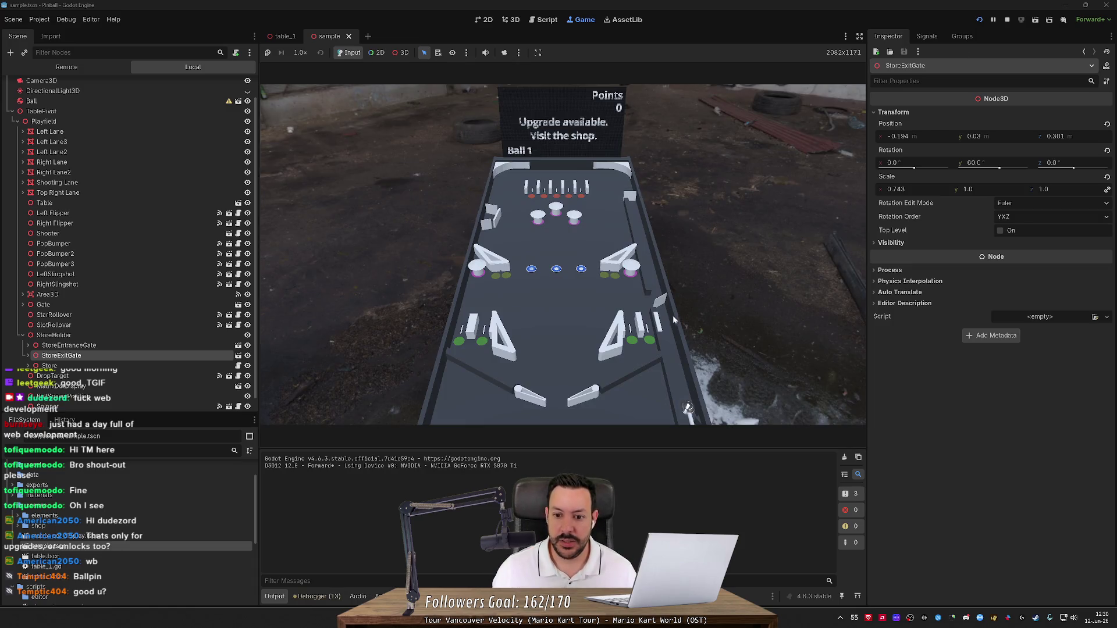
{"action": "key", "text": "space"}
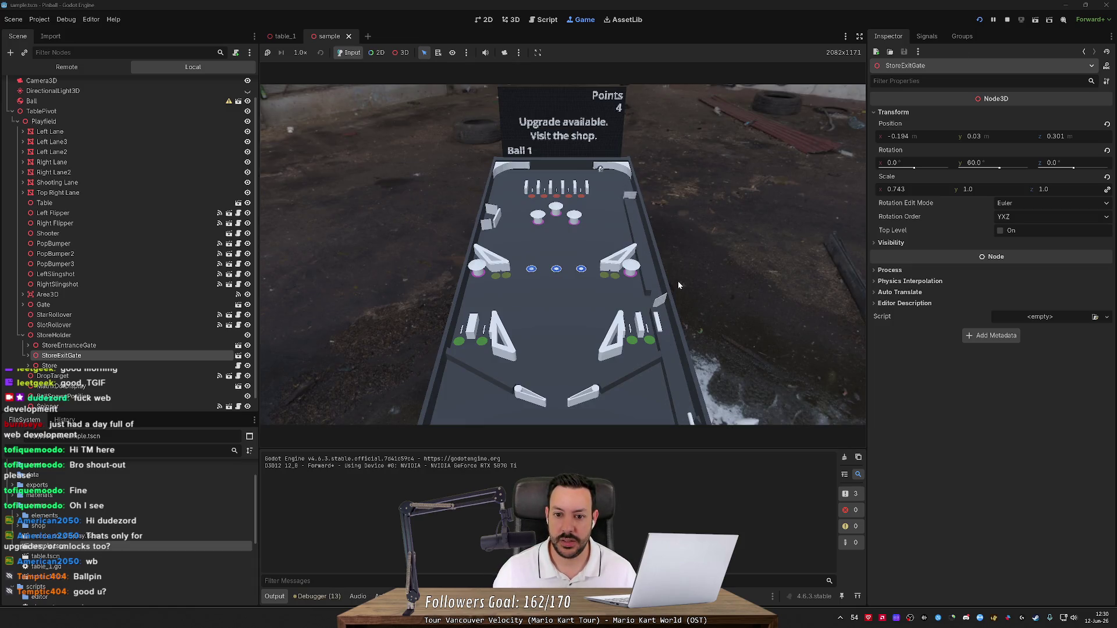
{"action": "left_click", "coordinate": [1008, 20]}
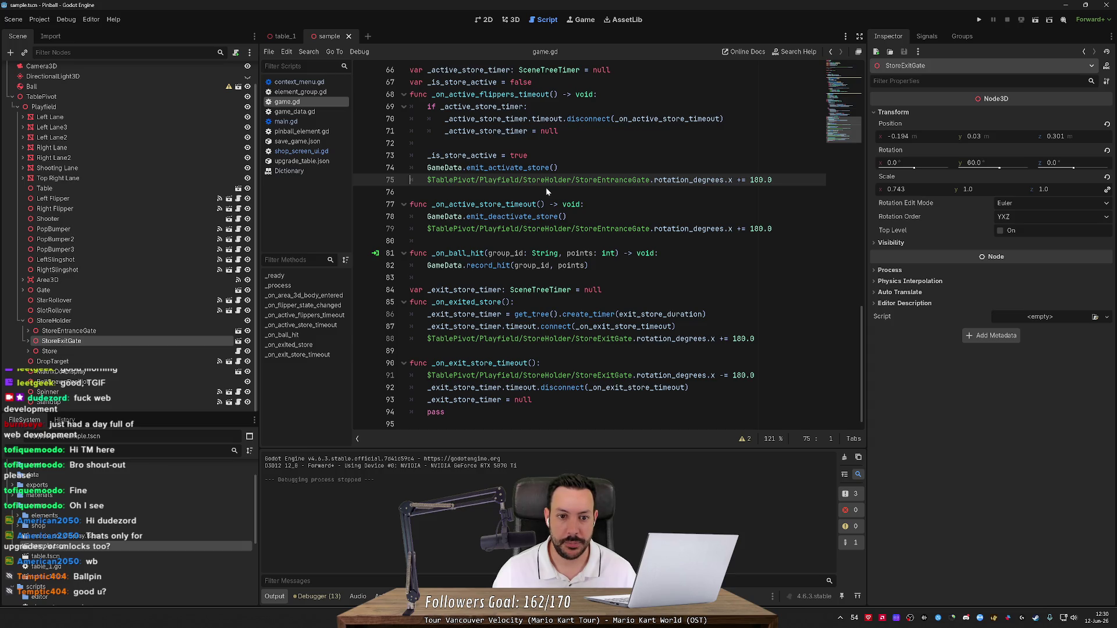
- Change game.gd line 75 to 'rotation_degrees.x -= 180.0' and save the script
{"action": "scroll", "coordinate": [533, 183], "scroll_direction": "up", "scroll_amount": 4}
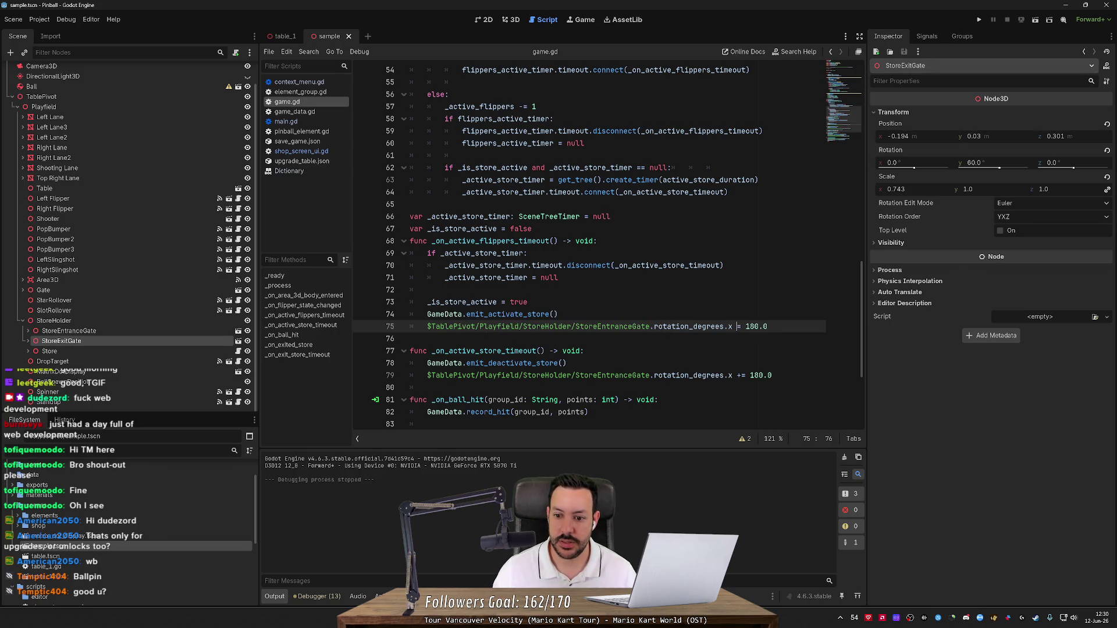
{"action": "key", "text": "ctrl+z"}
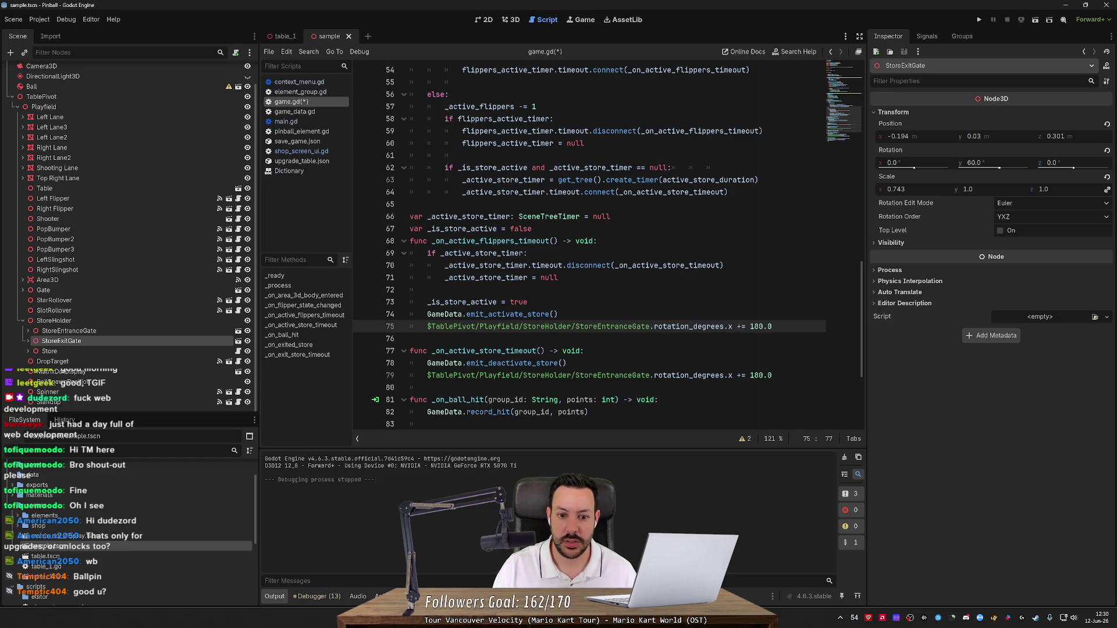
{"action": "key", "text": "Down"}
{"action": "key", "text": "Down"}
{"action": "key", "text": "Down"}
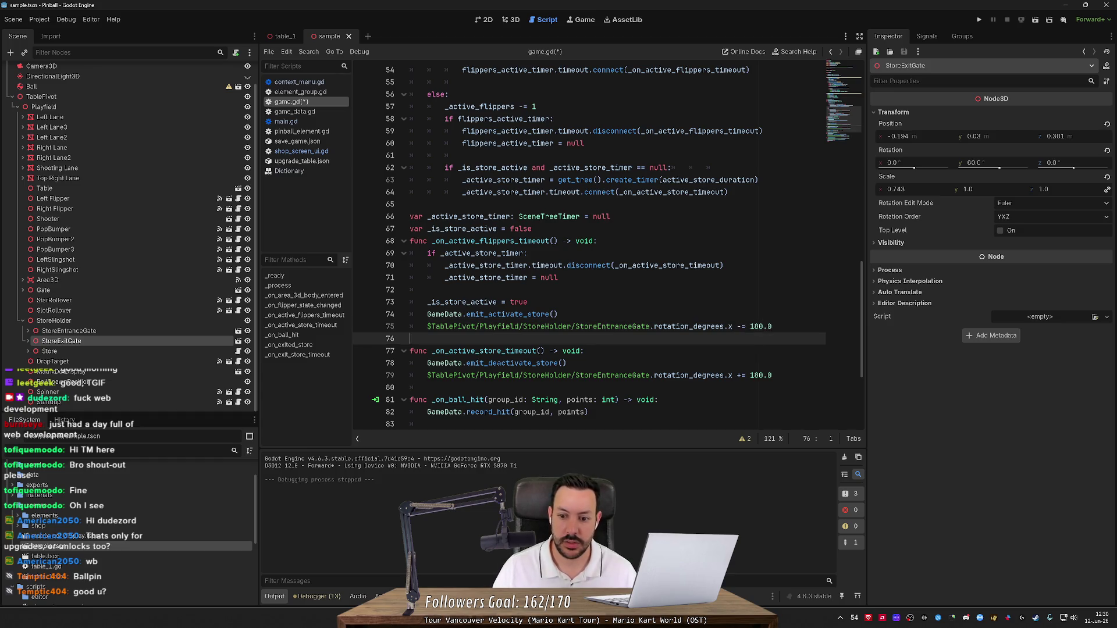
{"action": "scroll", "coordinate": [588, 244], "scroll_direction": "down", "scroll_amount": 3}
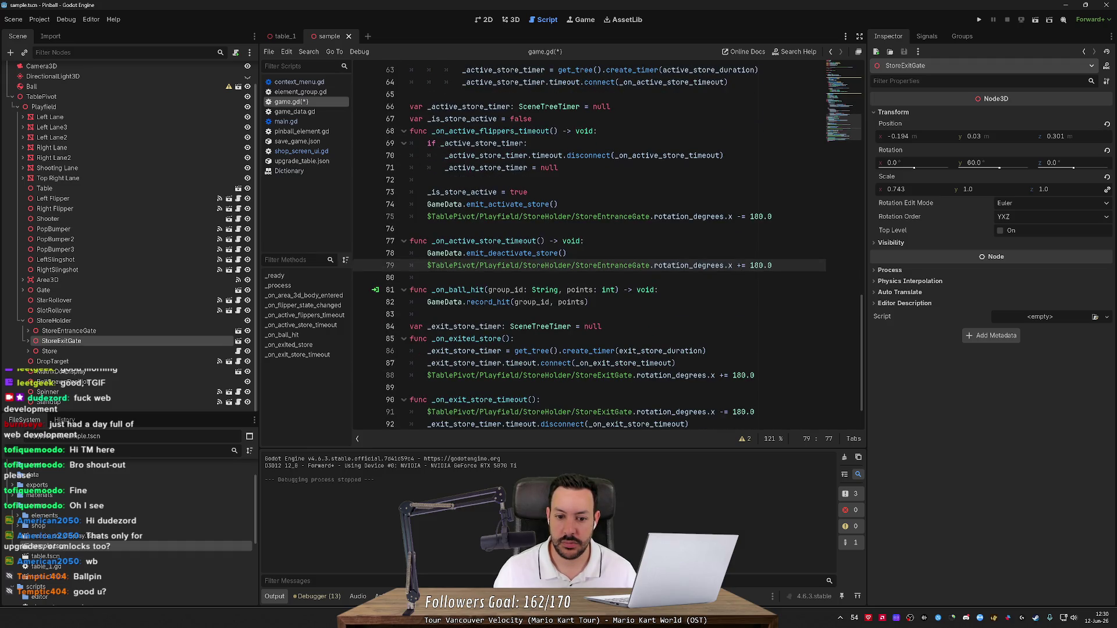
- Run the project and flip both flippers repeatedly to trigger the store gates
{"action": "left_click", "coordinate": [979, 20]}
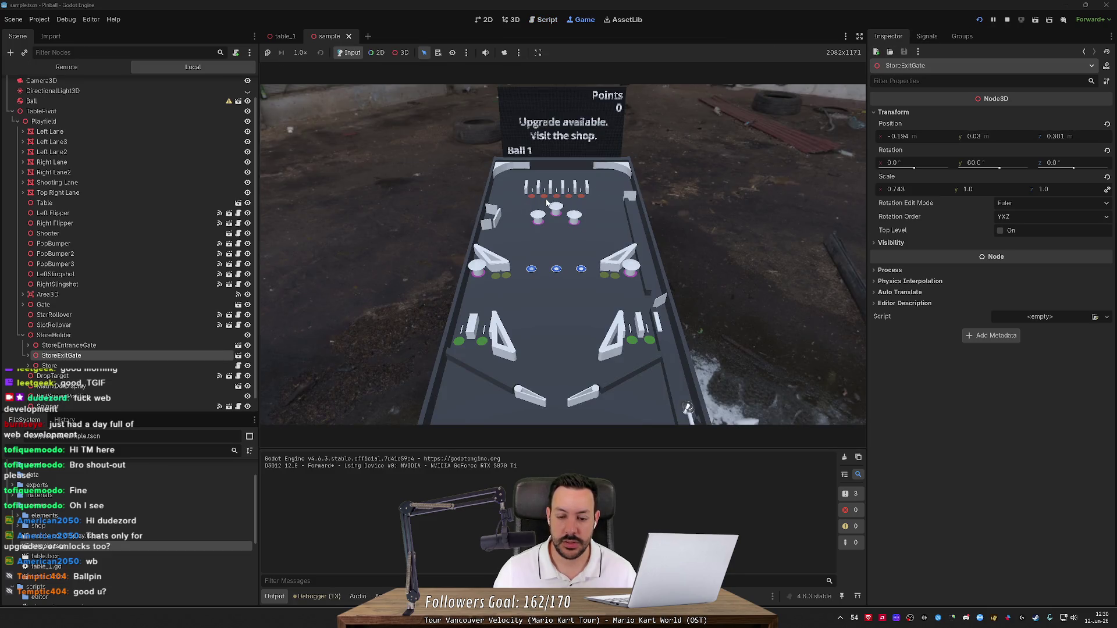
{"action": "key", "text": "Right"}
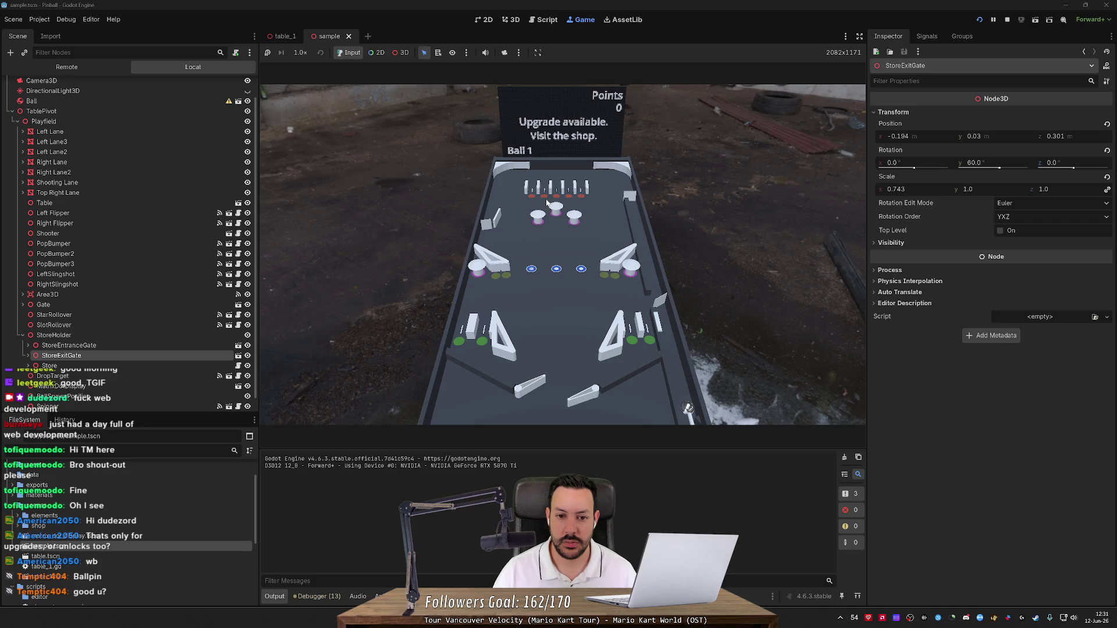
{"action": "key", "text": "Right"}
{"action": "key", "text": "Left"}
{"action": "key", "text": "Right"}
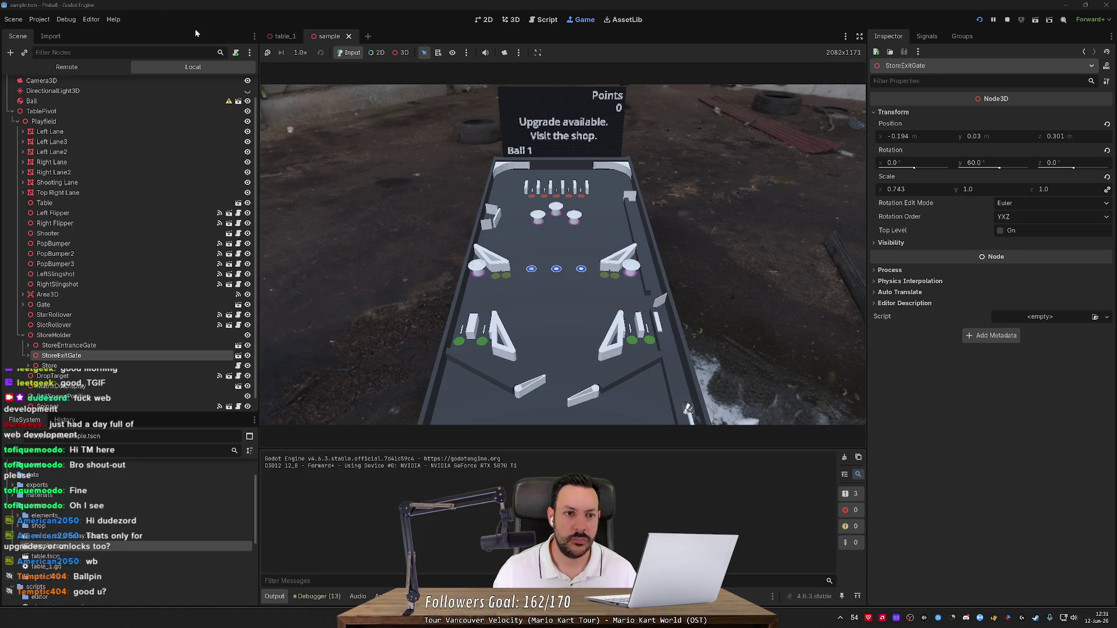
{"action": "left_click", "coordinate": [302, 36]}
{"action": "scroll", "coordinate": [245, 93], "scroll_direction": "up", "scroll_amount": 1}
- Review game.gd's _on_active_flippers_timeout, store_flippers_active_duration and StoreEntranceGate rotation code
{"action": "left_click", "coordinate": [238, 84]}
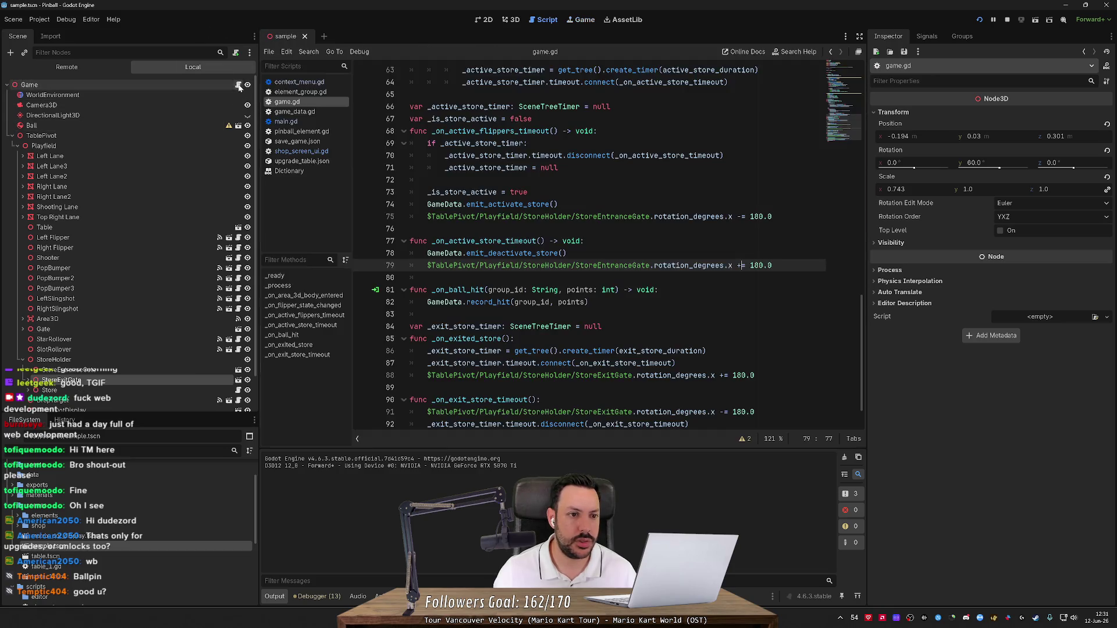
{"action": "scroll", "coordinate": [589, 245], "scroll_direction": "up", "scroll_amount": 3}
{"action": "scroll", "coordinate": [589, 244], "scroll_direction": "up", "scroll_amount": 2}
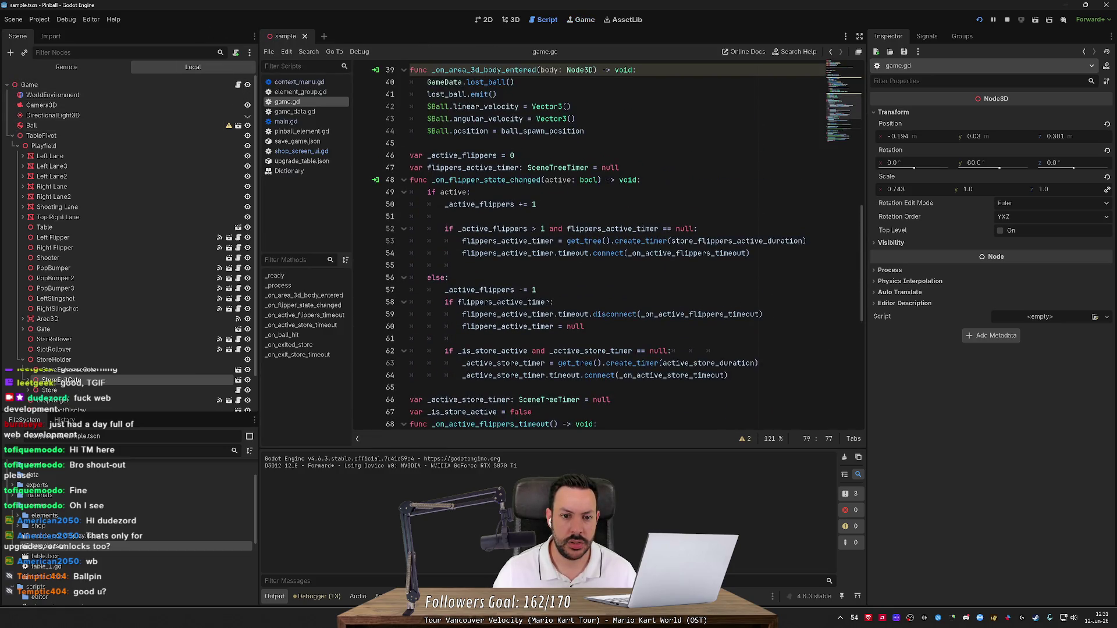
{"action": "scroll", "coordinate": [740, 375], "scroll_direction": "down", "scroll_amount": 5}
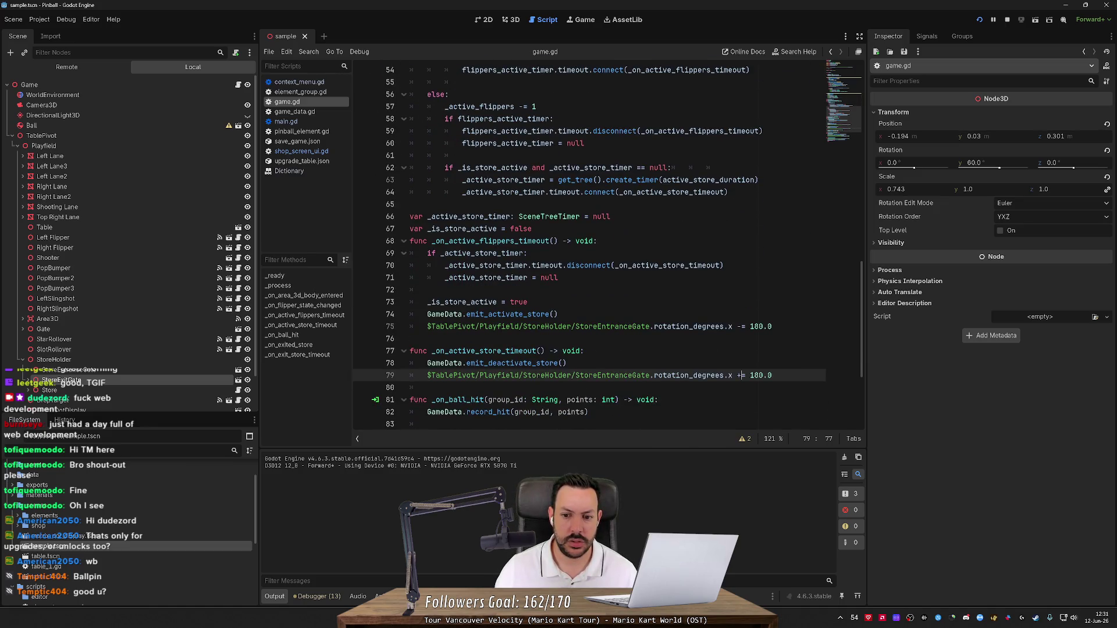
{"action": "double_click", "coordinate": [491, 241]}
{"action": "scroll", "coordinate": [492, 241], "scroll_direction": "up", "scroll_amount": 4}
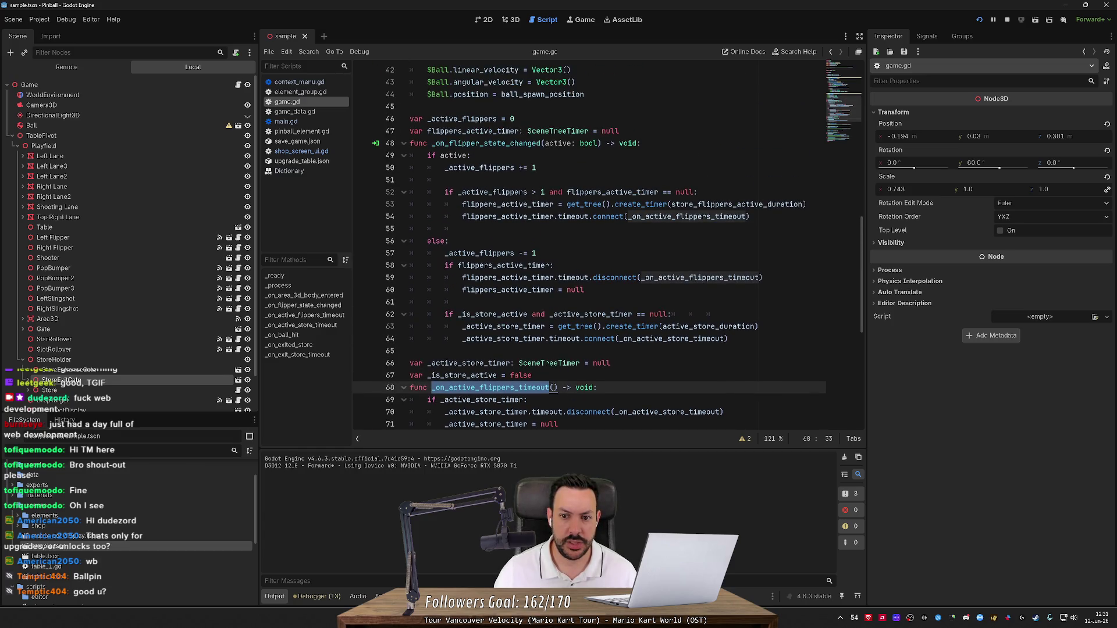
{"action": "double_click", "coordinate": [736, 205]}
{"action": "scroll", "coordinate": [736, 205], "scroll_direction": "up", "scroll_amount": 3}
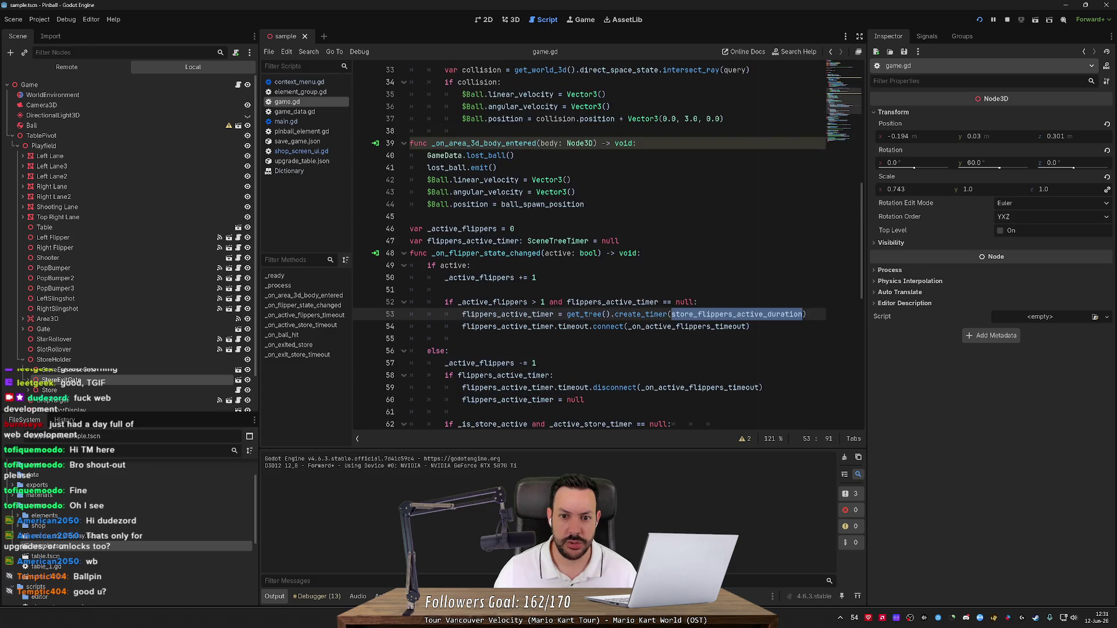
{"action": "scroll", "coordinate": [588, 247], "scroll_direction": "down", "scroll_amount": 5}
{"action": "scroll", "coordinate": [588, 247], "scroll_direction": "down", "scroll_amount": 3}
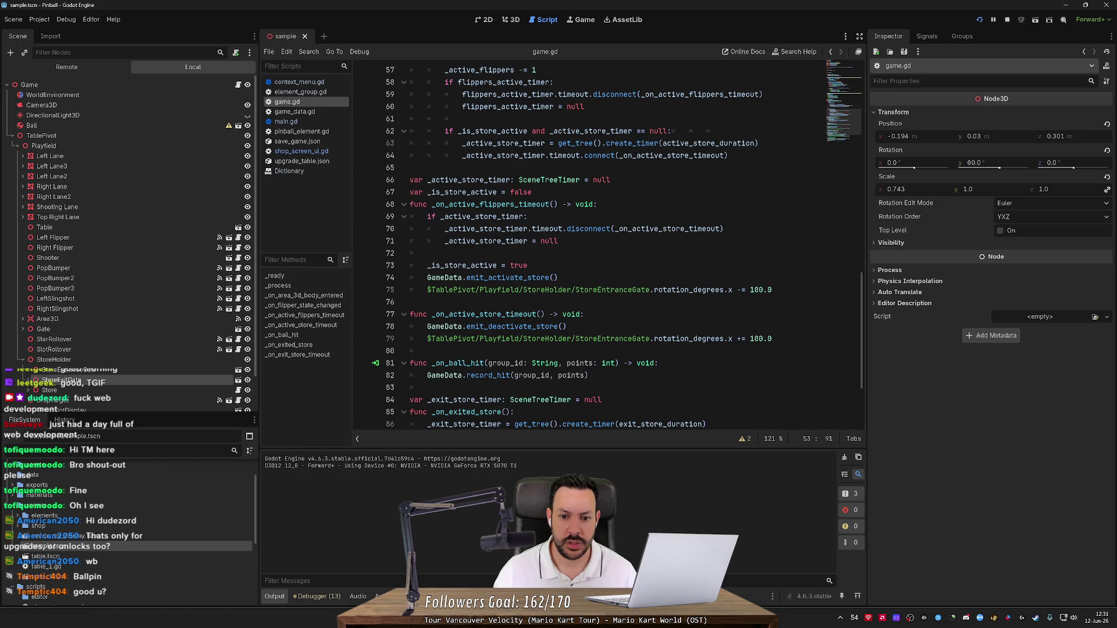
{"action": "double_click", "coordinate": [612, 290]}
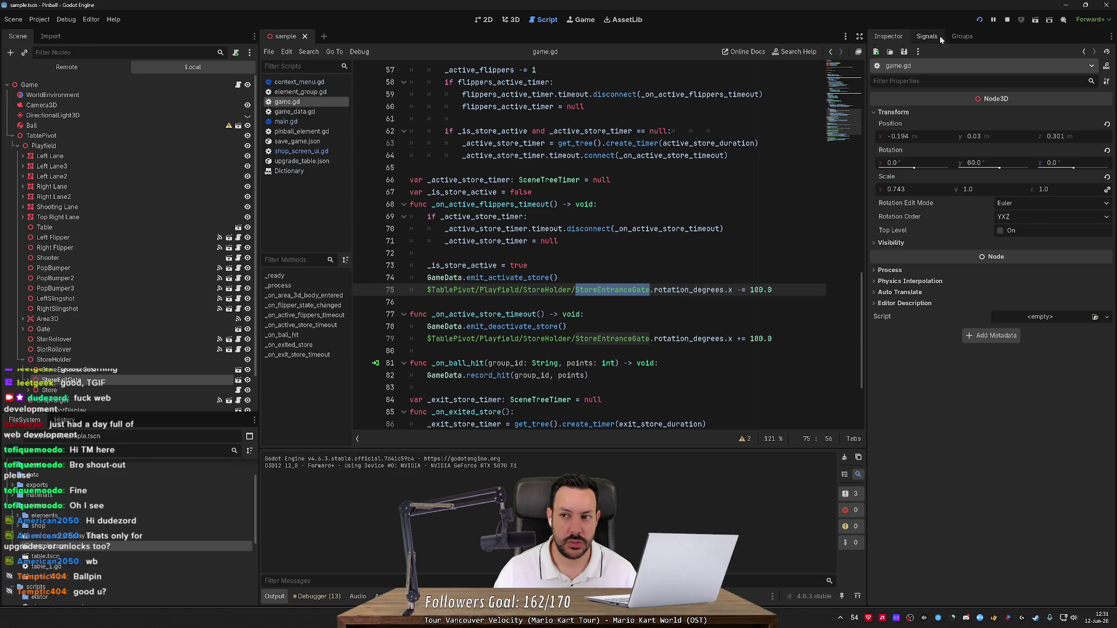
- Stop the running game and open the table_1 script and table_1.tscn
{"action": "left_click", "coordinate": [1008, 19]}
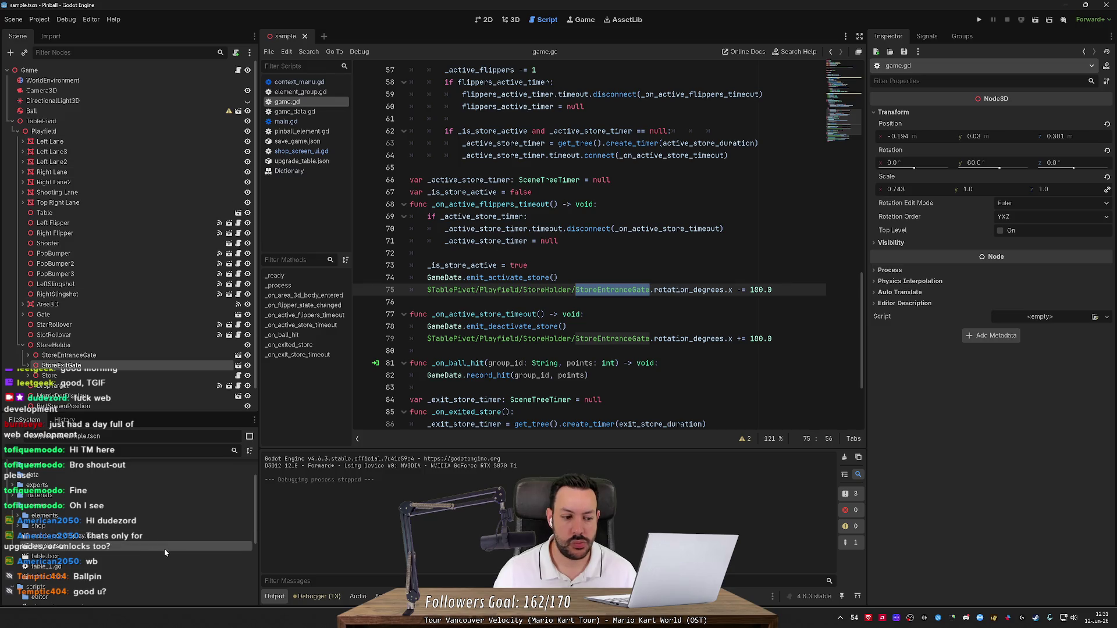
{"action": "double_click", "coordinate": [127, 567]}
{"action": "double_click", "coordinate": [125, 578]}
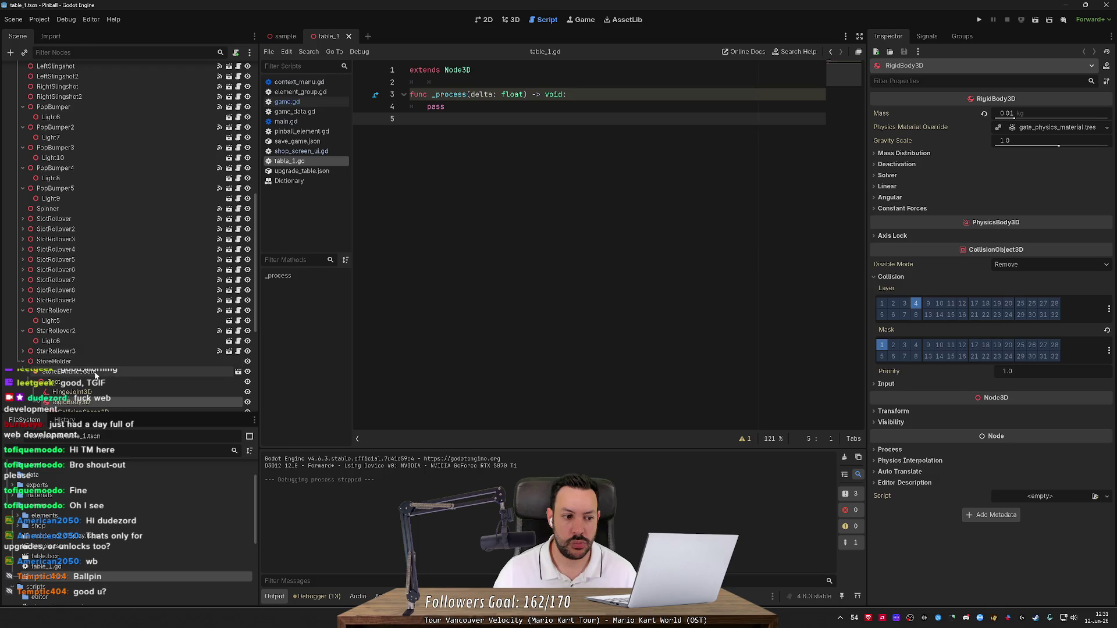
- In the 3D view, tilt StoreEntranceGate to about -49° on its X rotation
{"action": "left_click", "coordinate": [95, 373]}
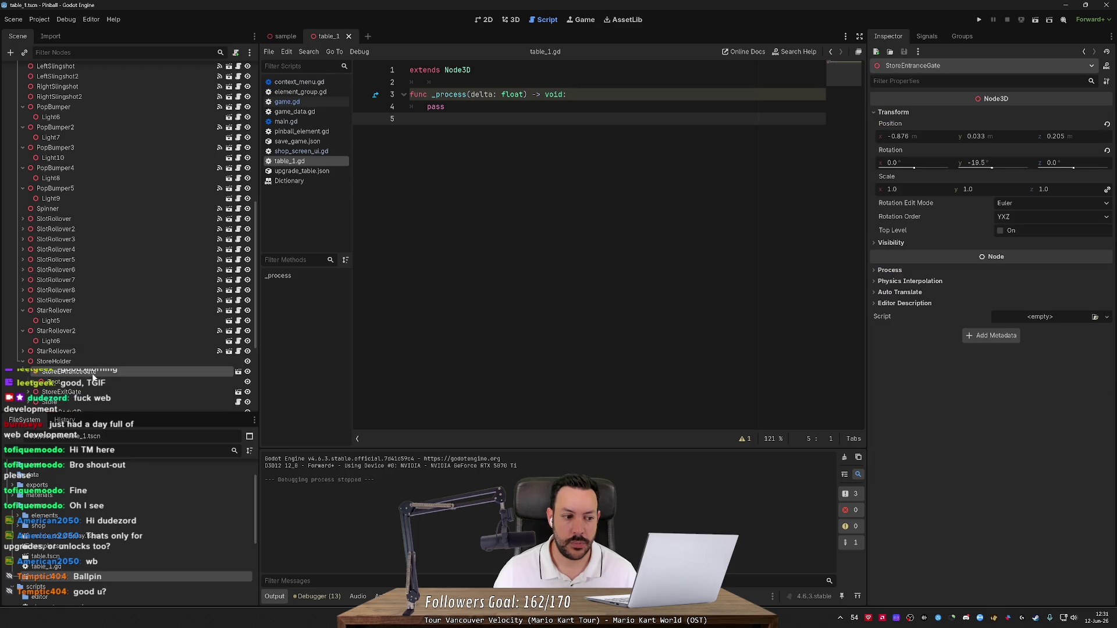
{"action": "left_click", "coordinate": [27, 373]}
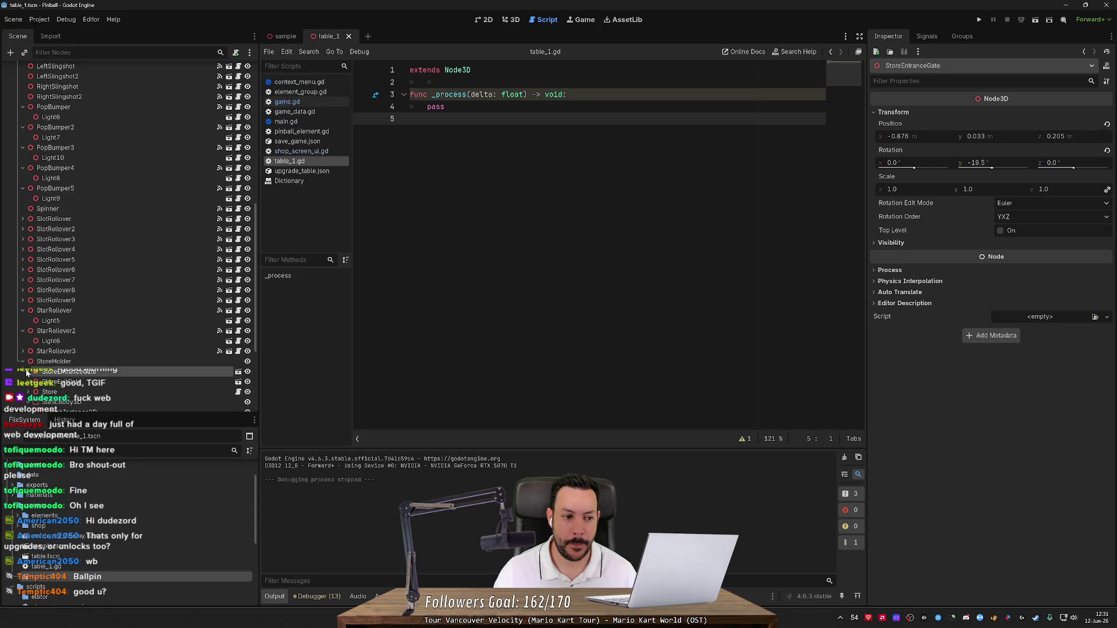
{"action": "left_click", "coordinate": [514, 21]}
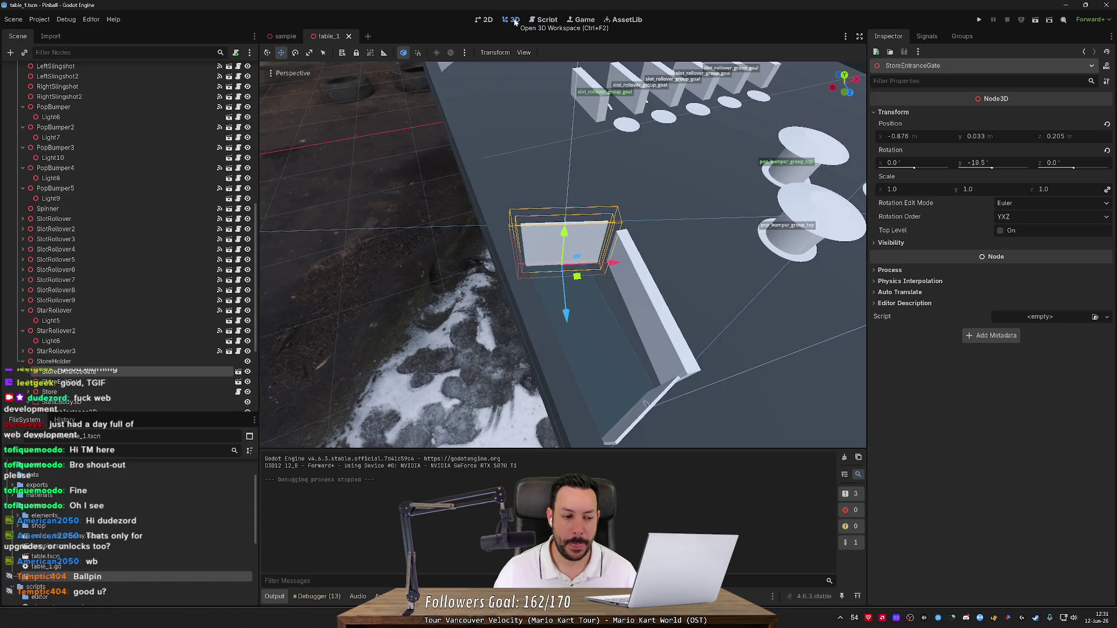
{"action": "left_click", "coordinate": [902, 163]}
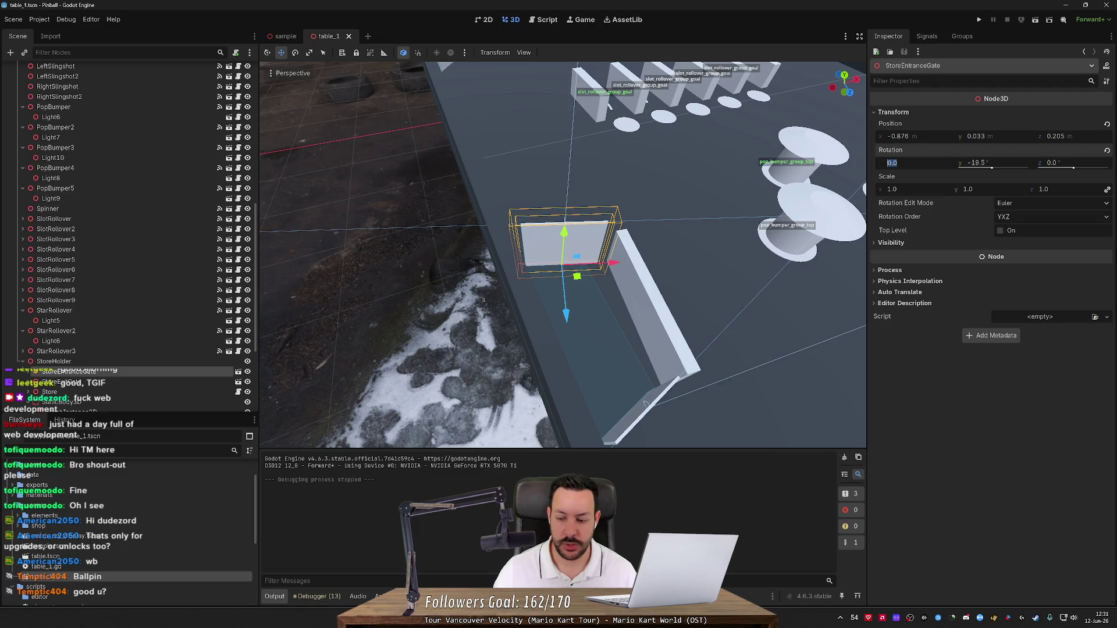
{"action": "left_click", "coordinate": [923, 383]}
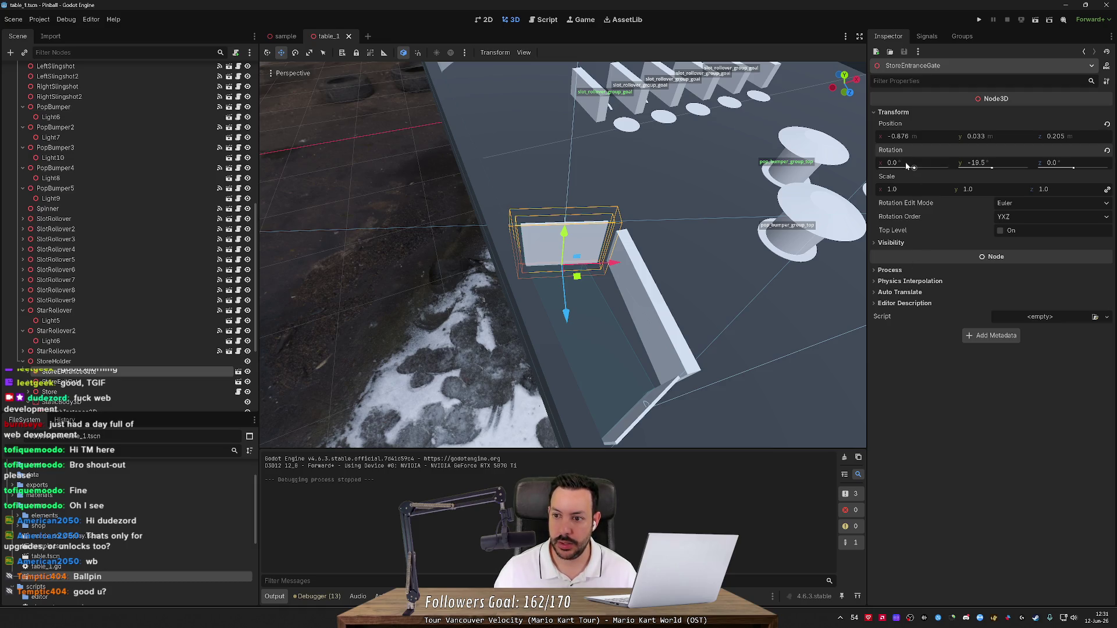
{"action": "mouse_move", "coordinate": [906, 166]}
{"action": "left_mouse_down"}
{"action": "mouse_move", "coordinate": [990, 166]}
{"action": "mouse_move", "coordinate": [909, 167]}
{"action": "left_mouse_up"}
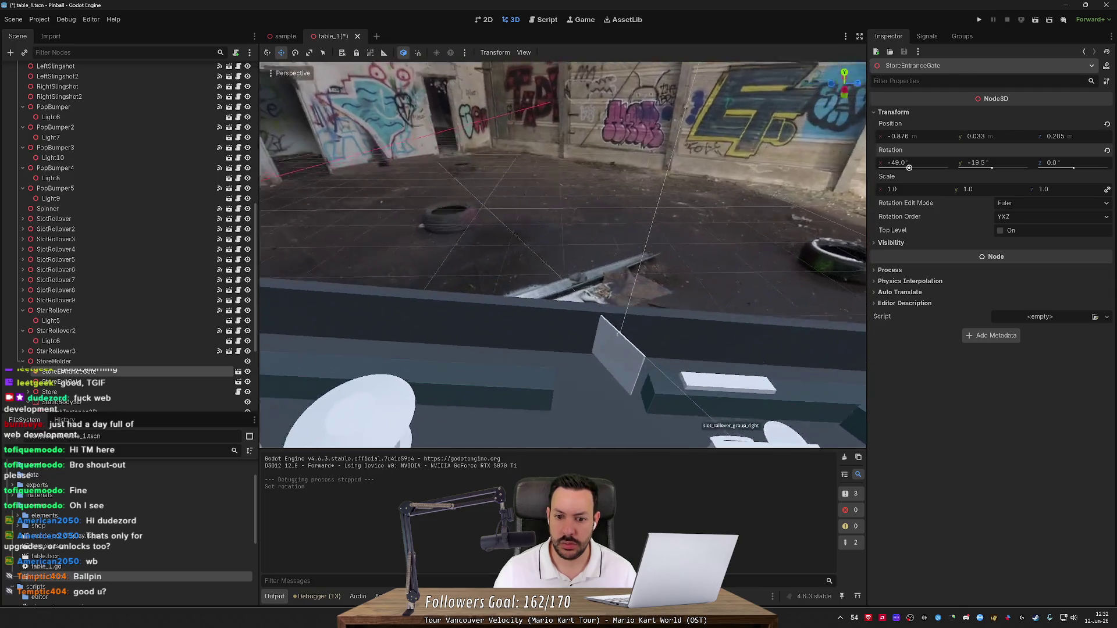
{"action": "left_click", "coordinate": [556, 259]}
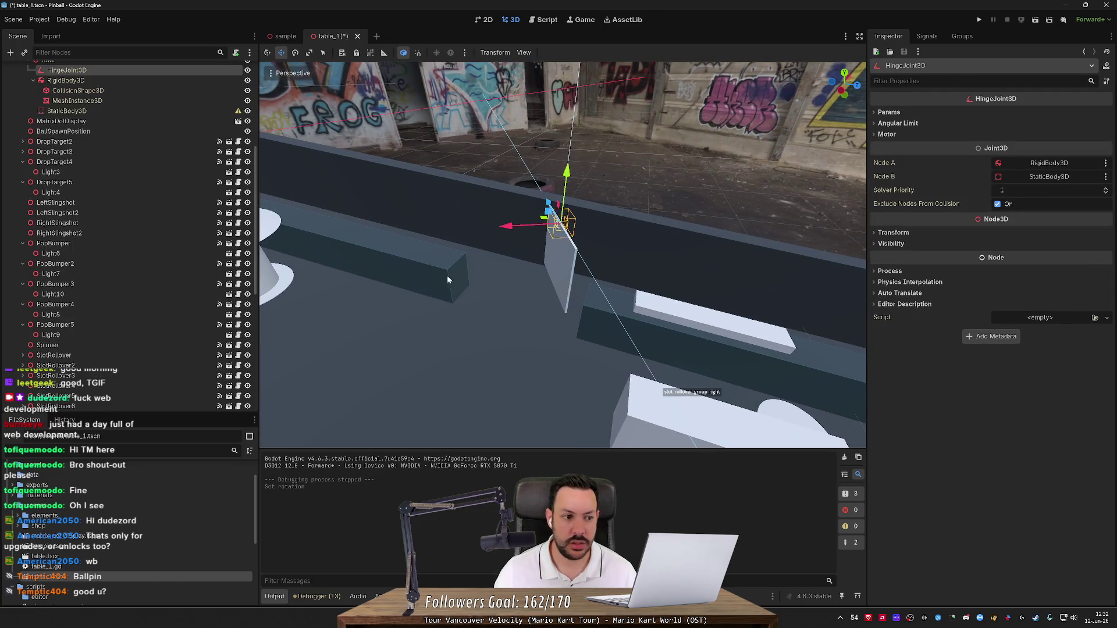
- Select and frame the Gate and its Root node, then open gate.tscn in its own tab
{"action": "scroll", "coordinate": [175, 225], "scroll_direction": "up", "scroll_amount": 4}
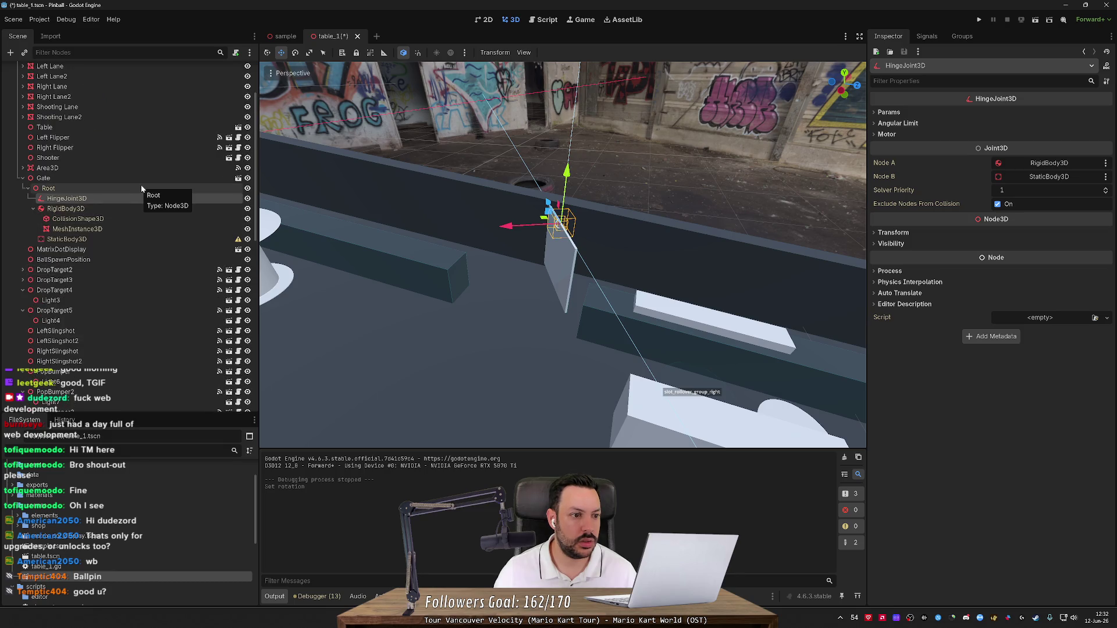
{"action": "left_click", "coordinate": [145, 179]}
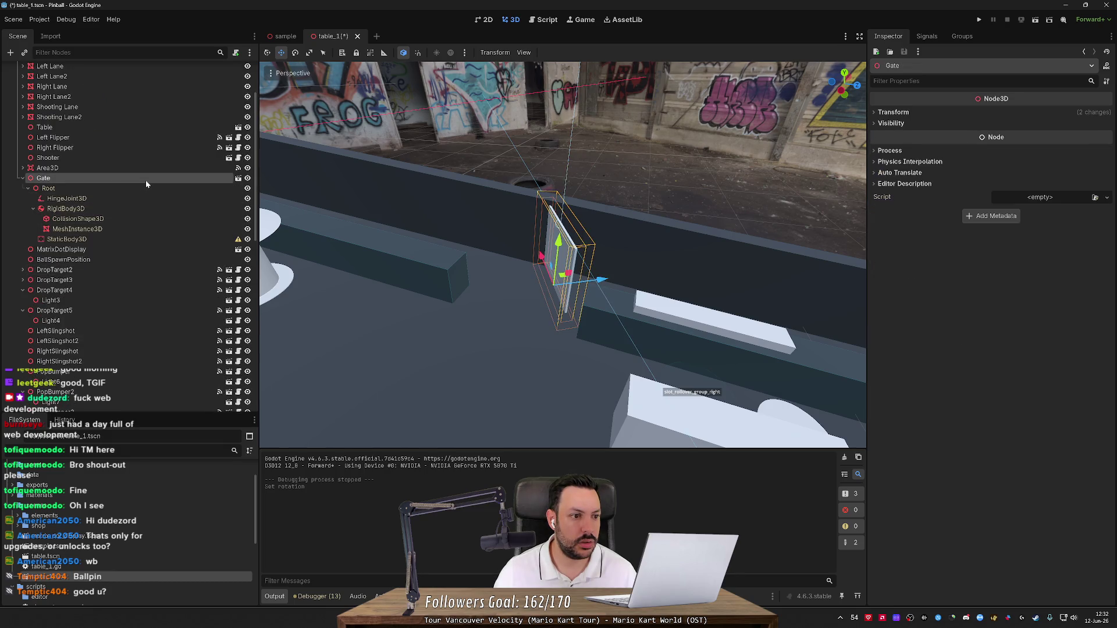
{"action": "double_click", "coordinate": [146, 180]}
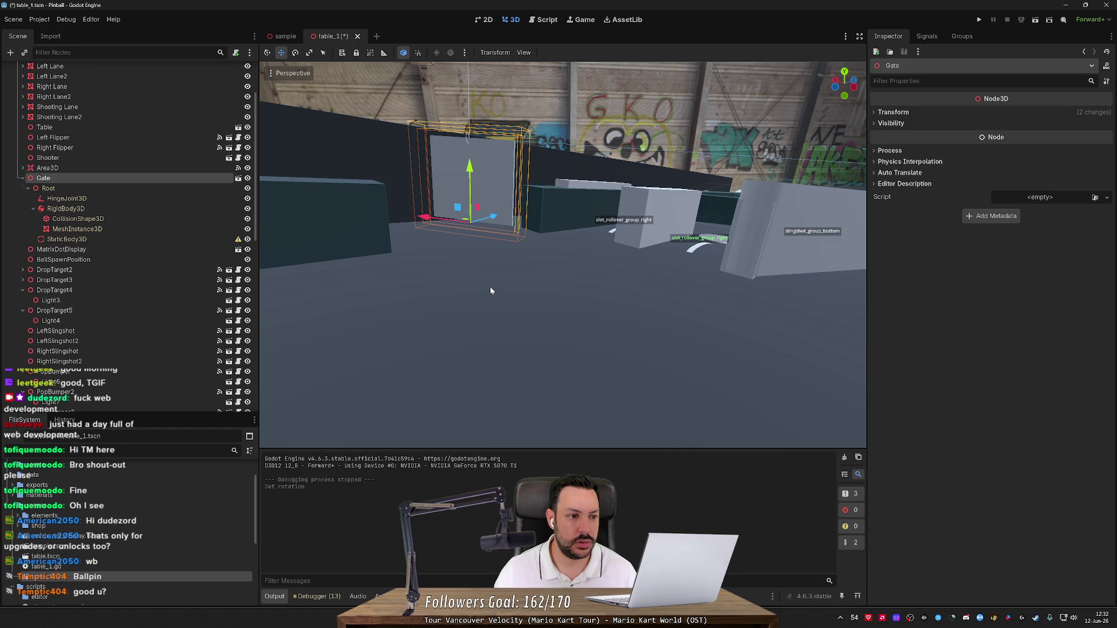
{"action": "left_click", "coordinate": [155, 187]}
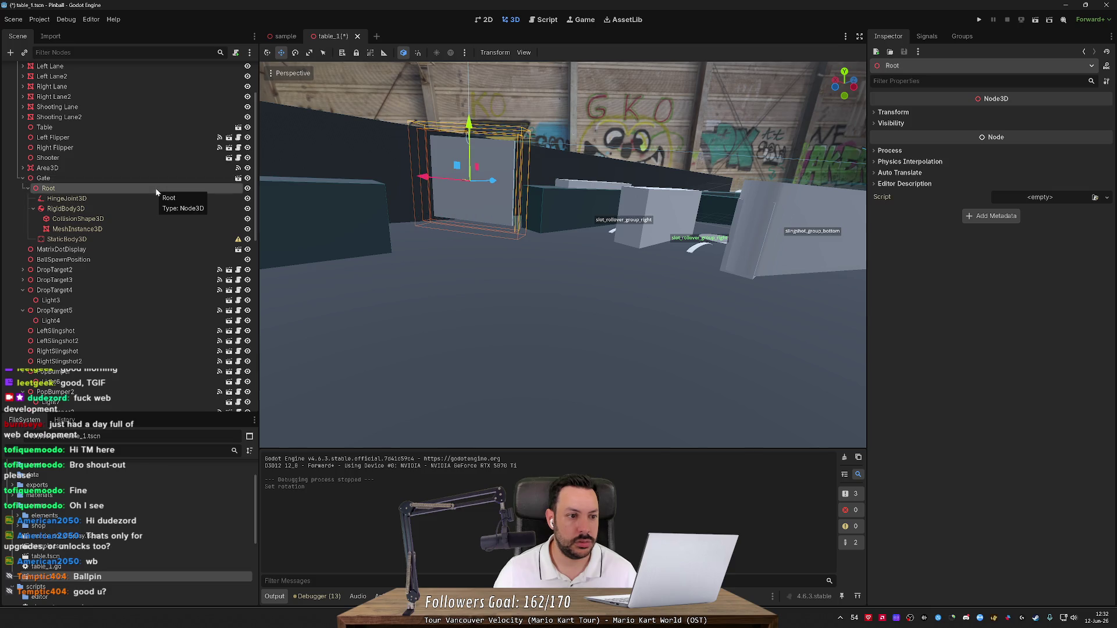
{"action": "left_click", "coordinate": [238, 178]}
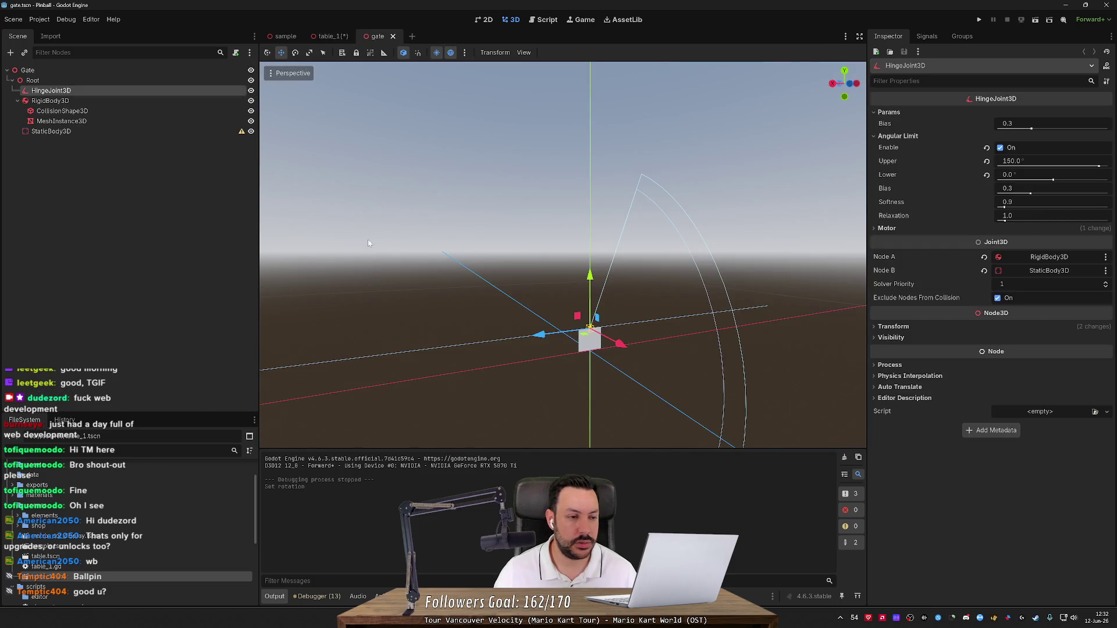
- Clear the selection and turn the camera toward the gate scene's origin
{"action": "left_click", "coordinate": [82, 80]}
{"action": "left_click", "coordinate": [460, 267]}
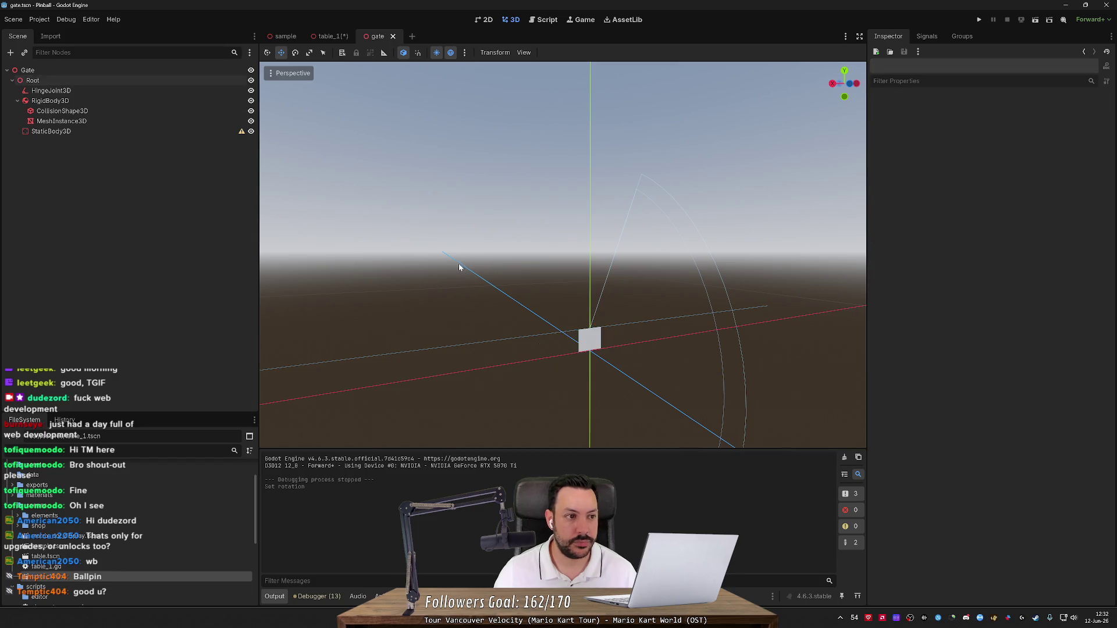
{"action": "scroll", "coordinate": [460, 267], "scroll_direction": "up", "scroll_amount": 4}
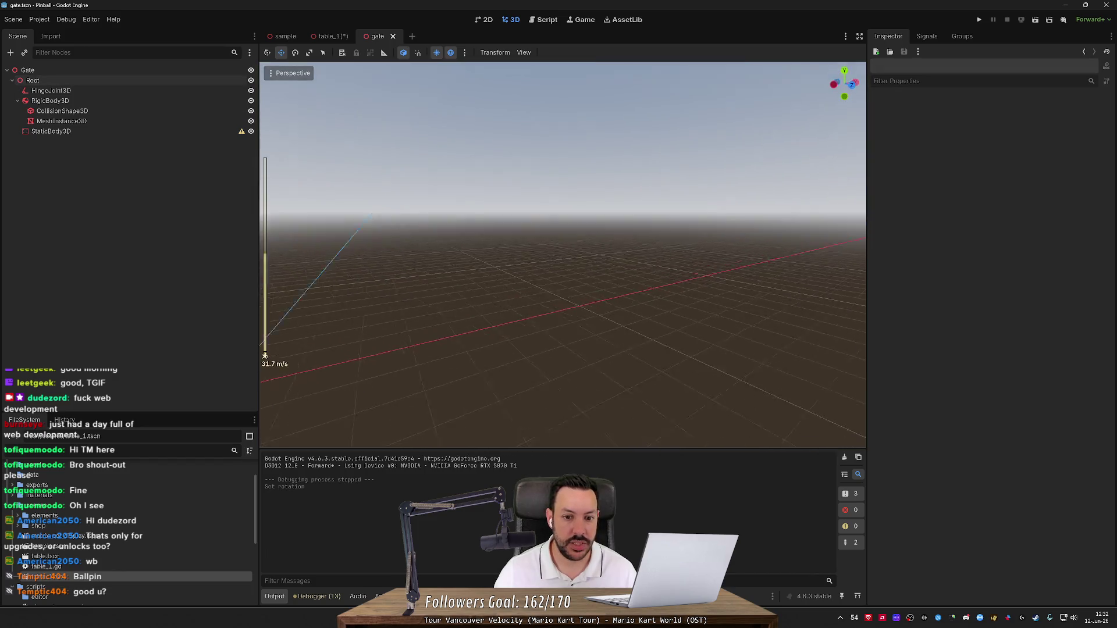
{"action": "scroll", "coordinate": [563, 255], "scroll_direction": "down", "scroll_amount": 10}
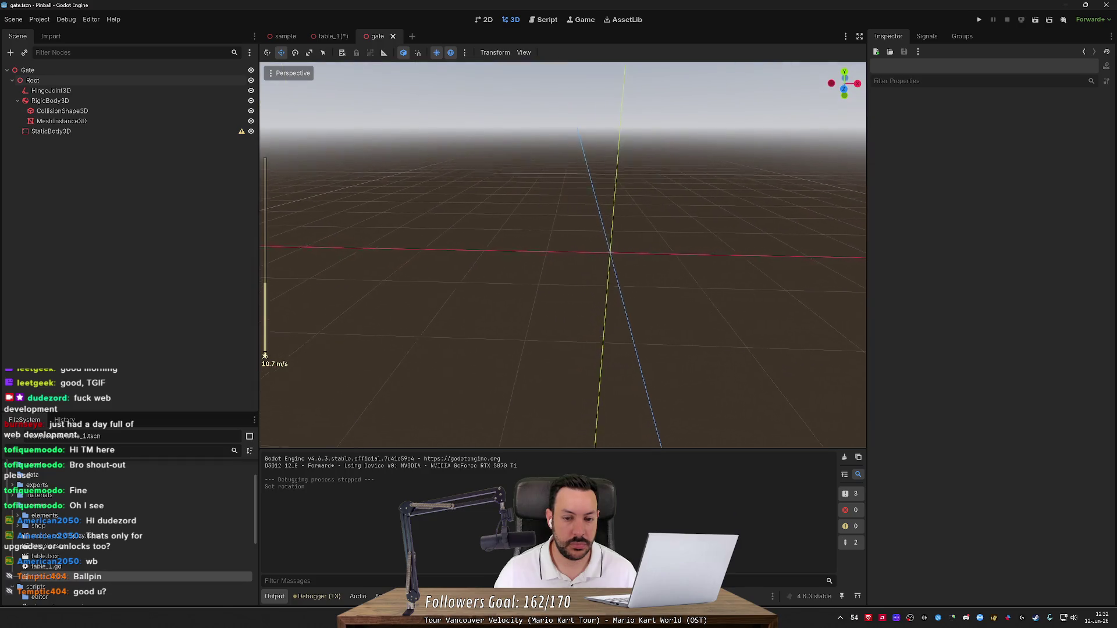
{"action": "left_click_drag", "start_coordinate": [563, 255], "coordinate": [554, 277]}
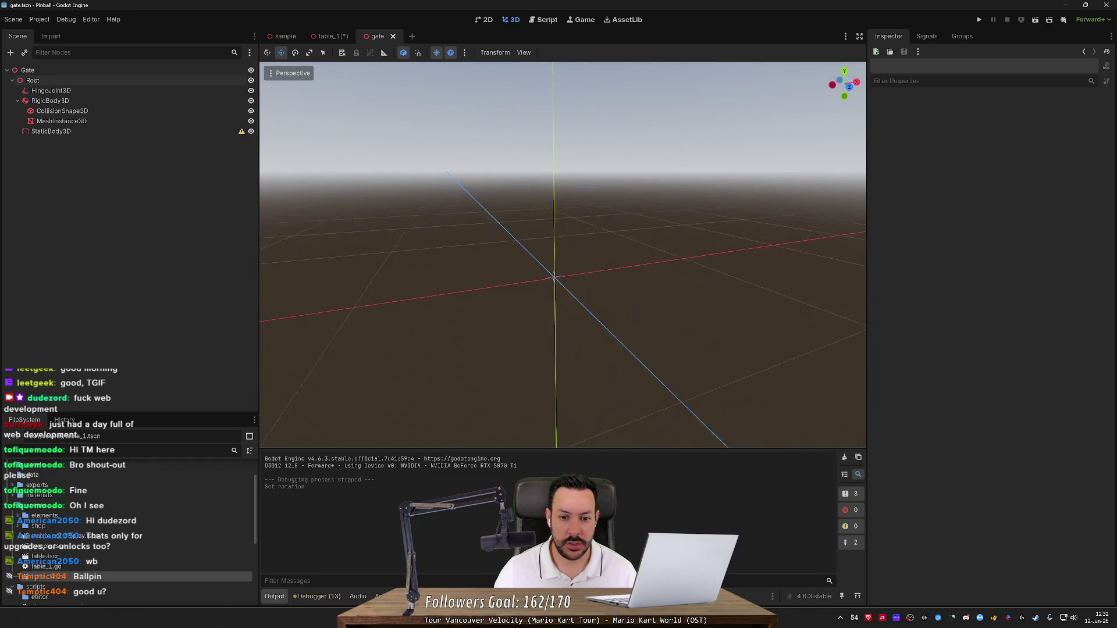
{"action": "scroll", "coordinate": [553, 277], "scroll_direction": "down", "scroll_amount": 4}
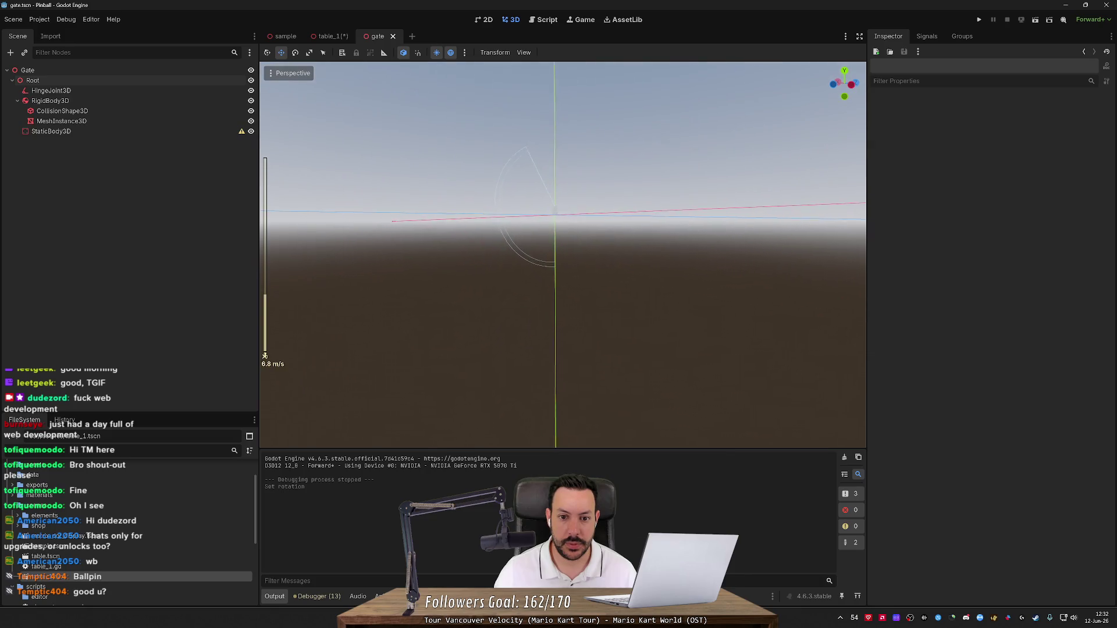
{"action": "scroll", "coordinate": [562, 255], "scroll_direction": "down", "scroll_amount": 10}
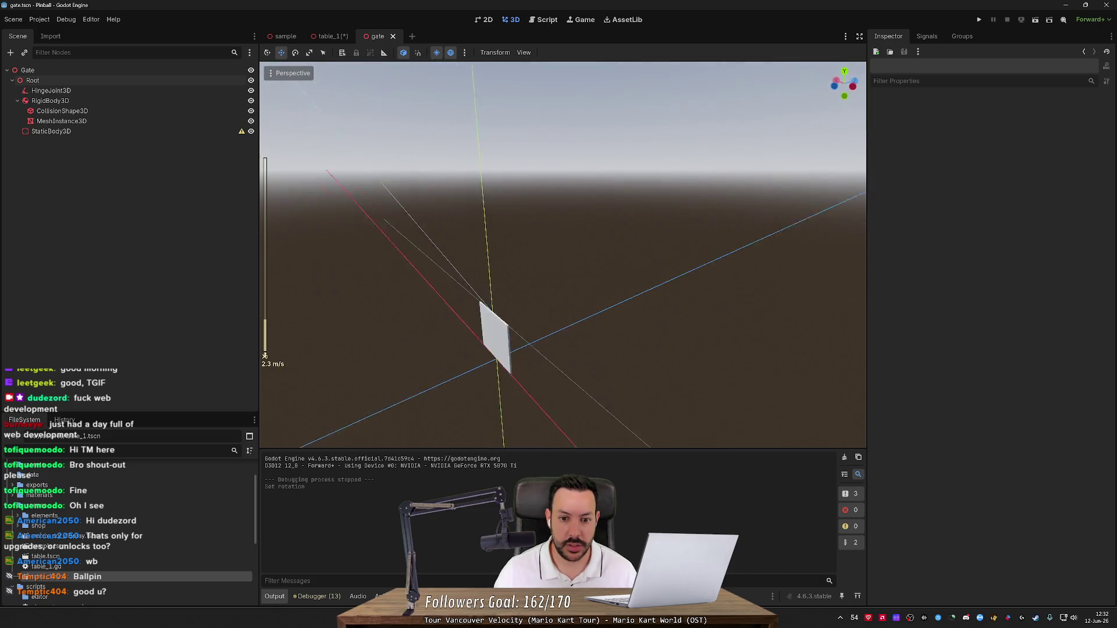
{"action": "scroll", "coordinate": [562, 254], "scroll_direction": "up", "scroll_amount": 5}
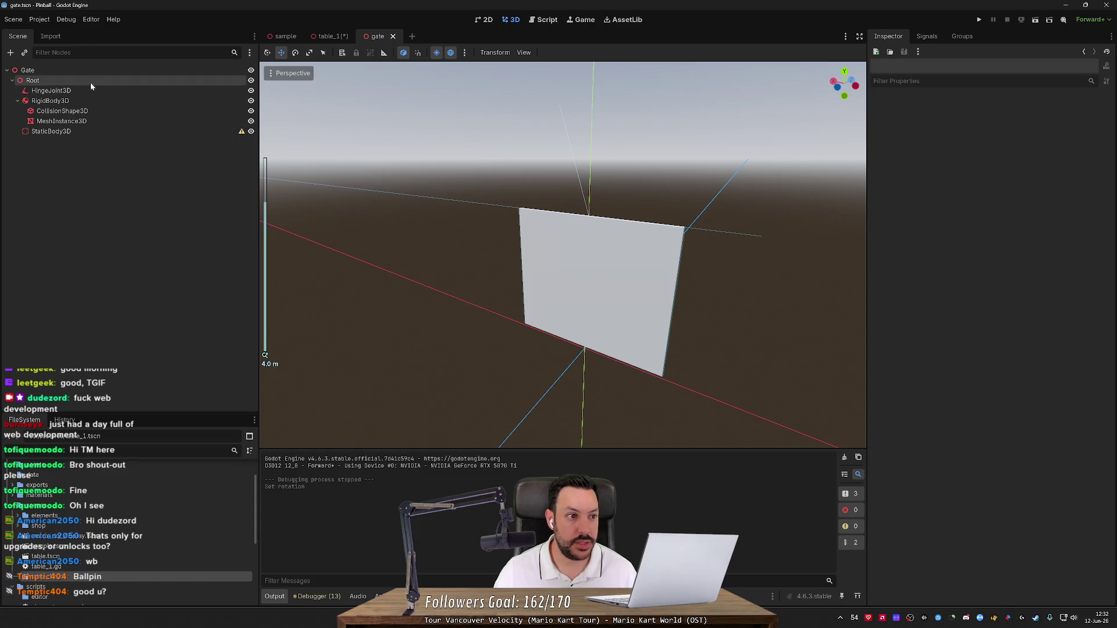
- Lower the gate's Root node to Y -0.02, save gate.tscn, and return to table_1
{"action": "left_click", "coordinate": [91, 82]}
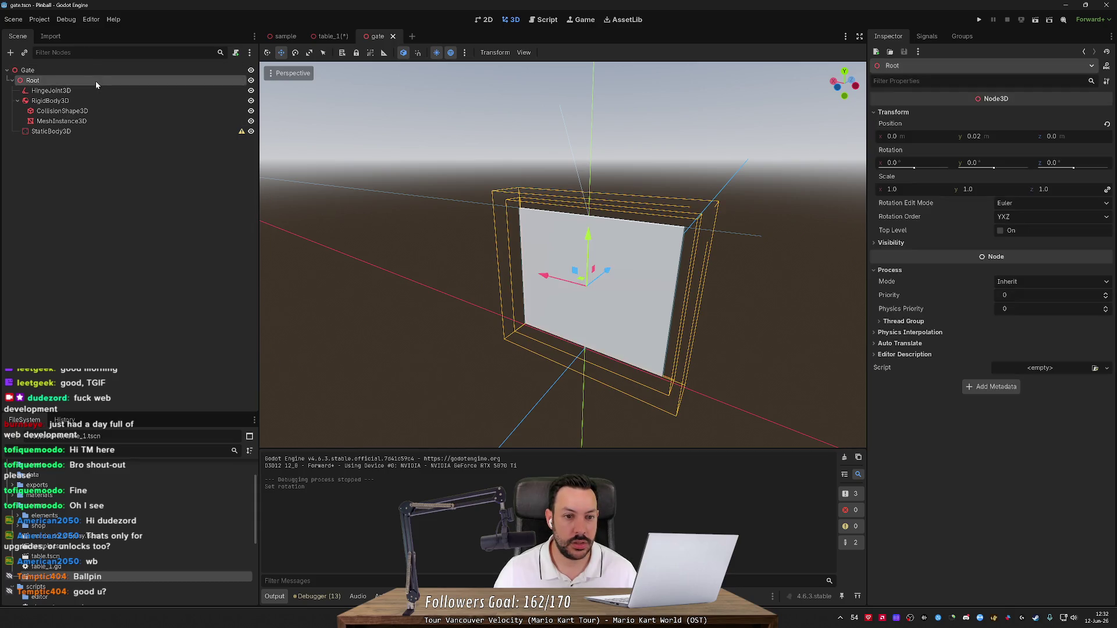
{"action": "left_click", "coordinate": [96, 73]}
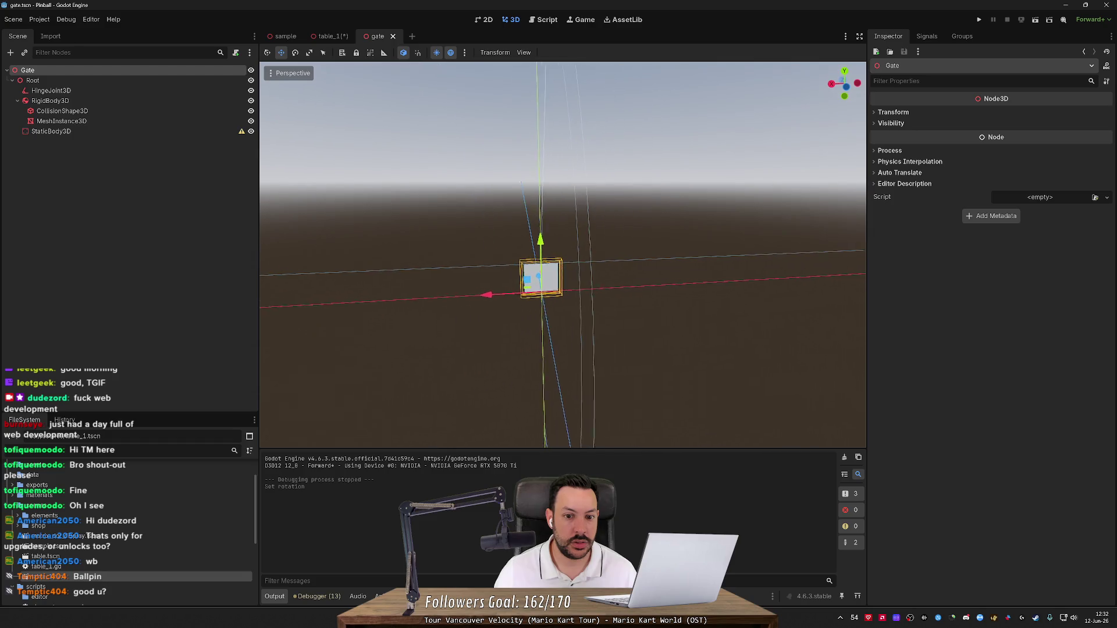
{"action": "scroll", "coordinate": [386, 235], "scroll_direction": "up", "scroll_amount": 5}
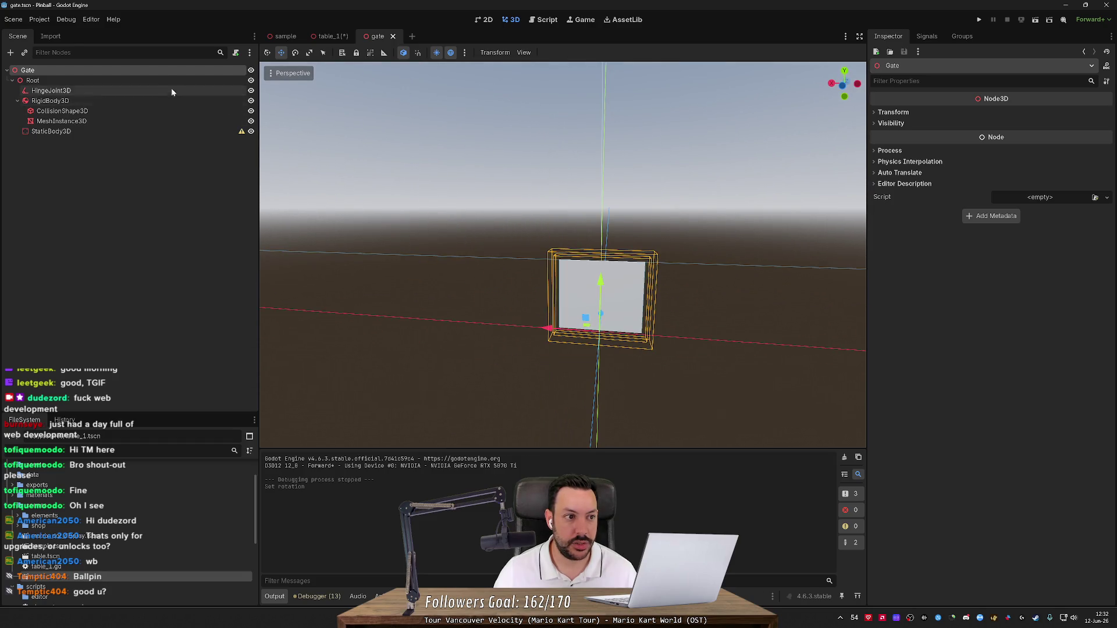
{"action": "left_click", "coordinate": [171, 81]}
{"action": "left_click_drag", "start_coordinate": [602, 244], "coordinate": [599, 317]}
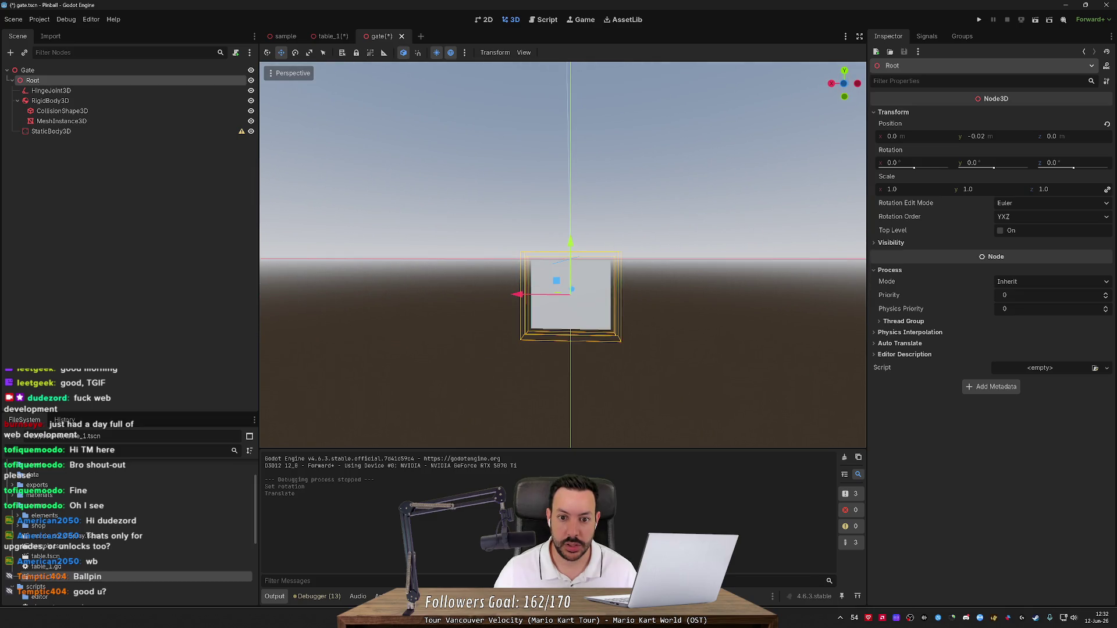
{"action": "left_click", "coordinate": [111, 70]}
{"action": "key", "text": "f"}
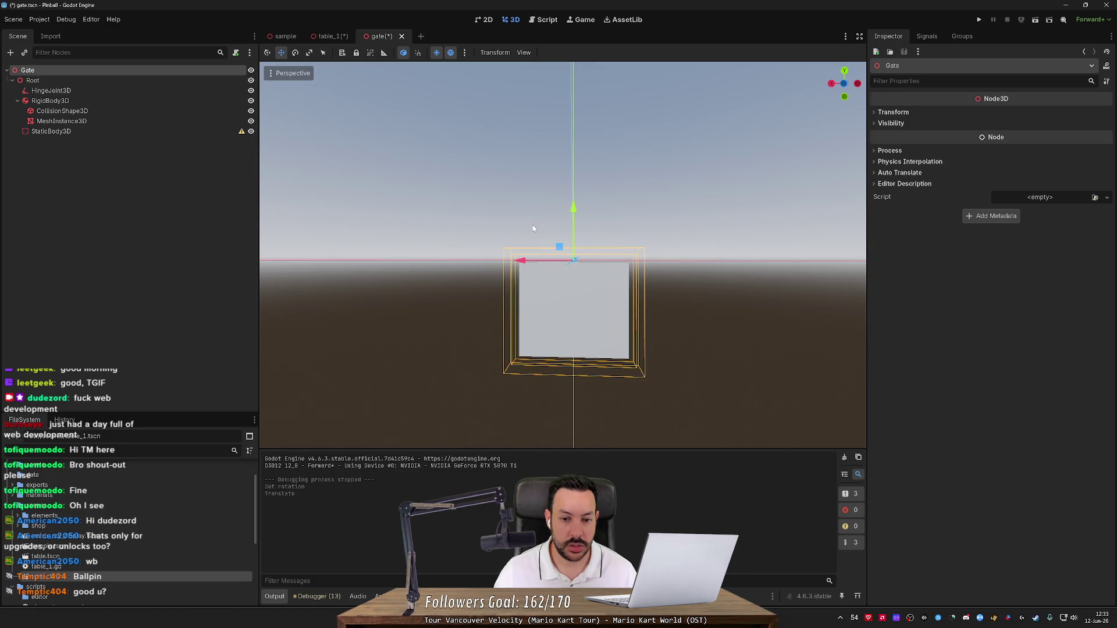
{"action": "key", "text": "ctrl+s"}
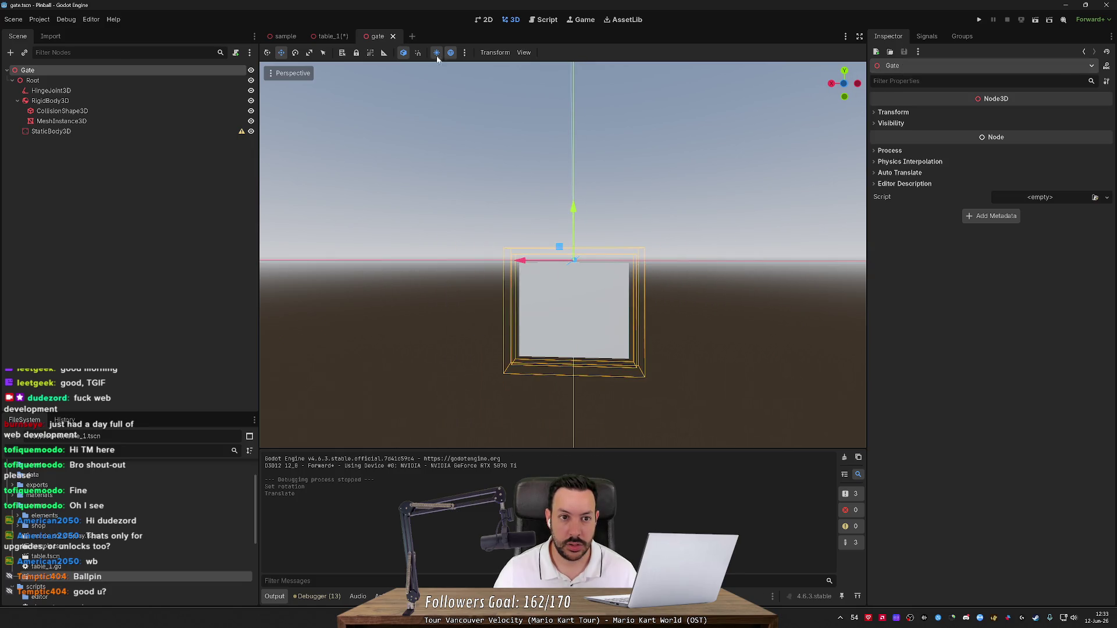
{"action": "key", "text": "ctrl+shift+Tab"}
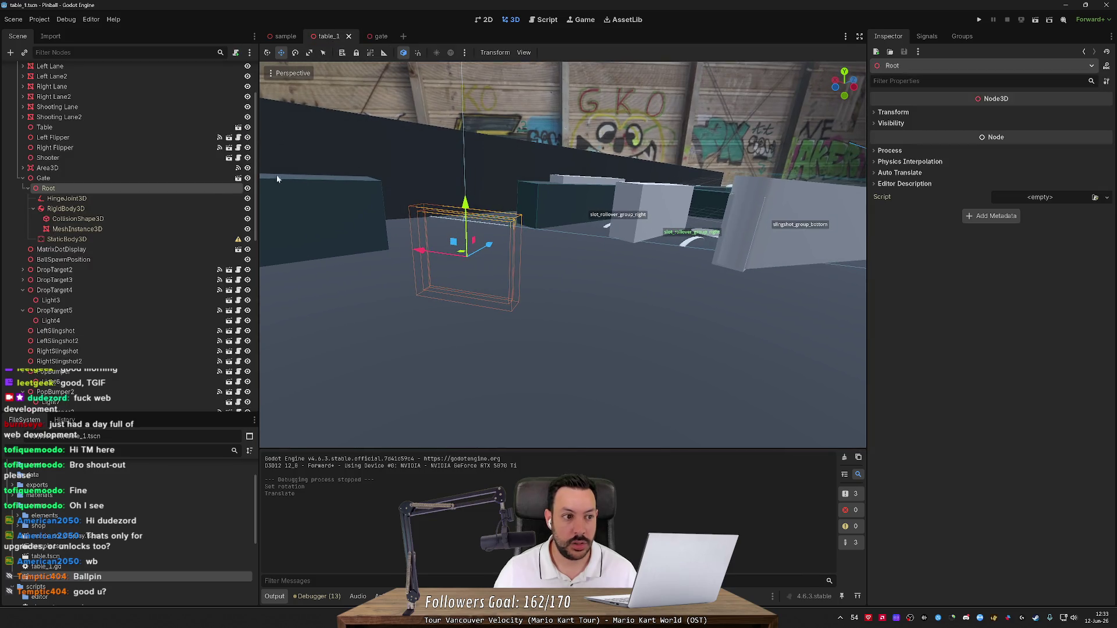
- Raise the hinged Gate upward on the table and test it in a play run
{"action": "left_click", "coordinate": [152, 180]}
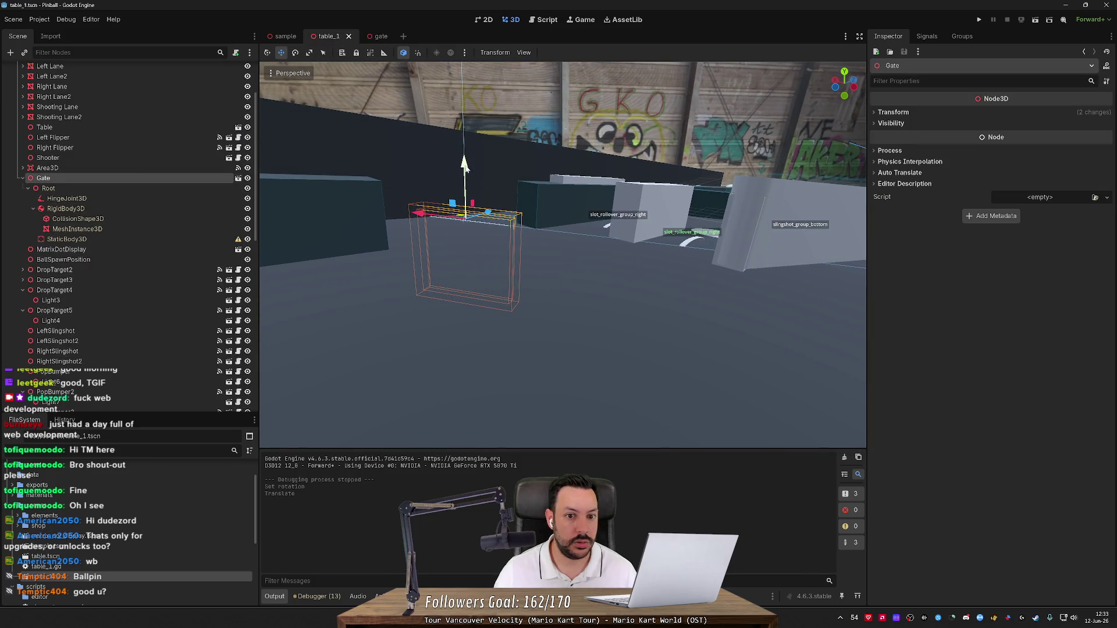
{"action": "left_click_drag", "start_coordinate": [466, 167], "coordinate": [491, 71]}
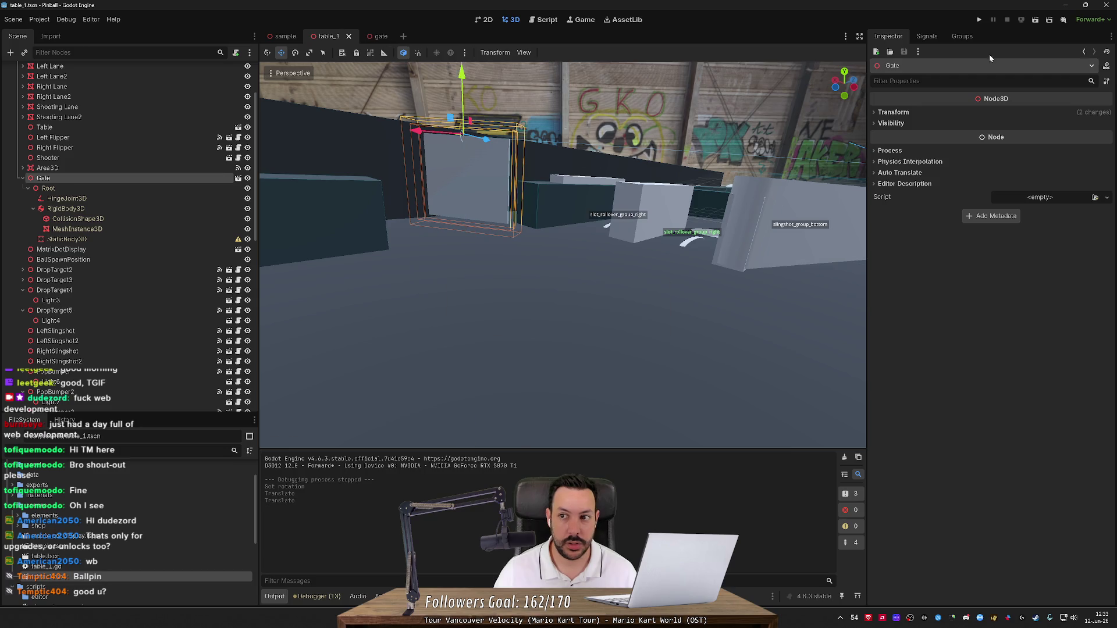
{"action": "left_click", "coordinate": [981, 19]}
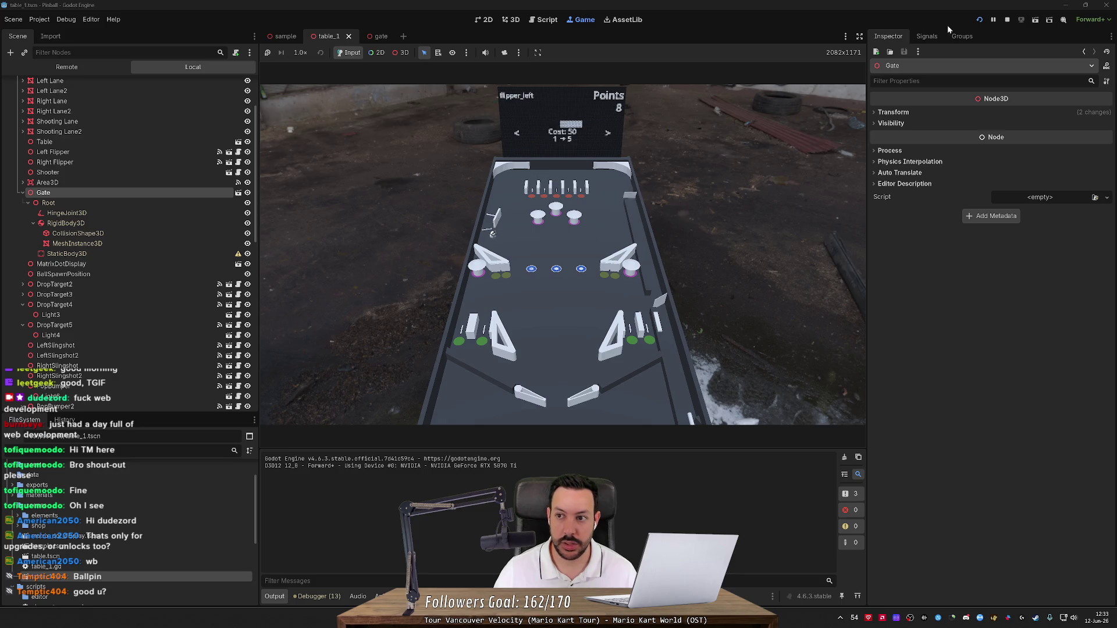
{"action": "left_click", "coordinate": [1007, 20]}
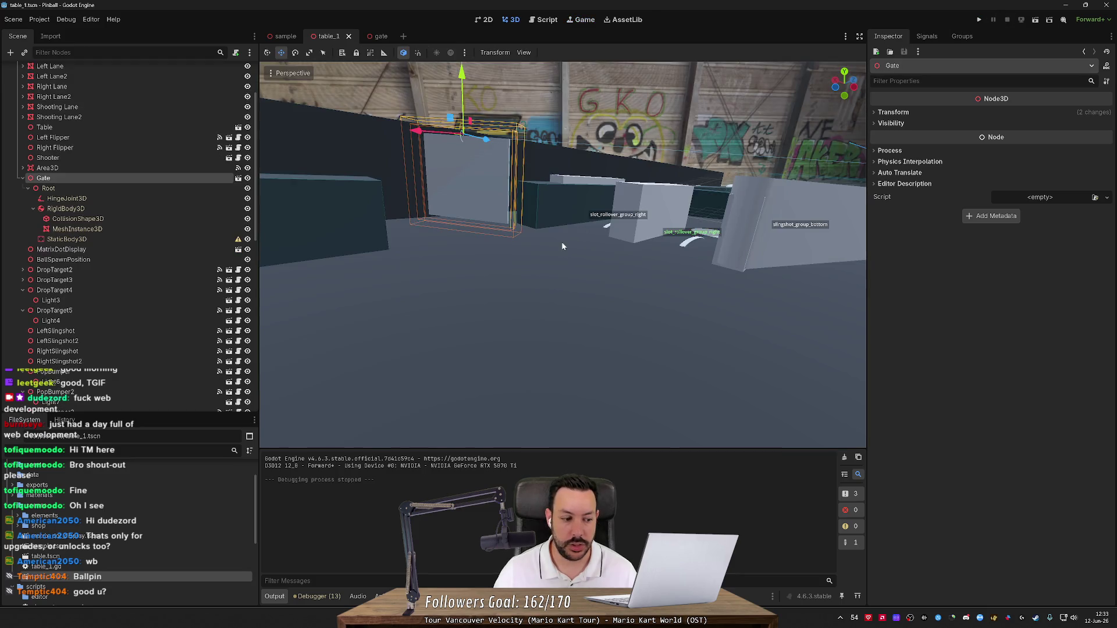
- Select StoreEntranceGate in the Scene tree and frame the view on it
{"action": "key", "text": "w"}
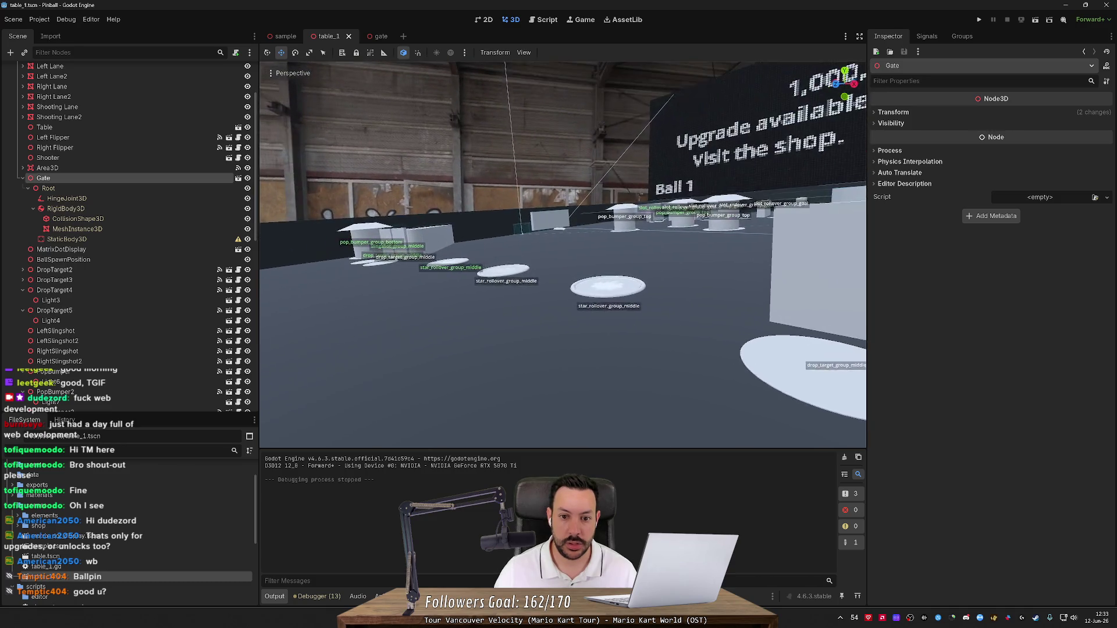
{"action": "scroll", "coordinate": [563, 255], "scroll_direction": "up", "scroll_amount": 10}
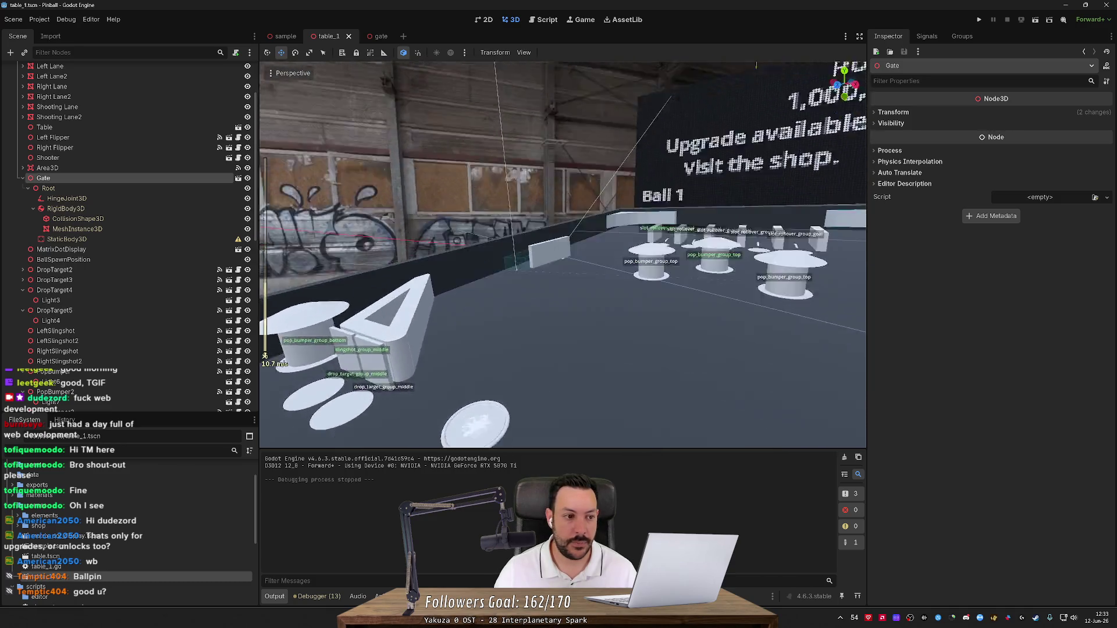
{"action": "scroll", "coordinate": [140, 348], "scroll_direction": "down", "scroll_amount": 10}
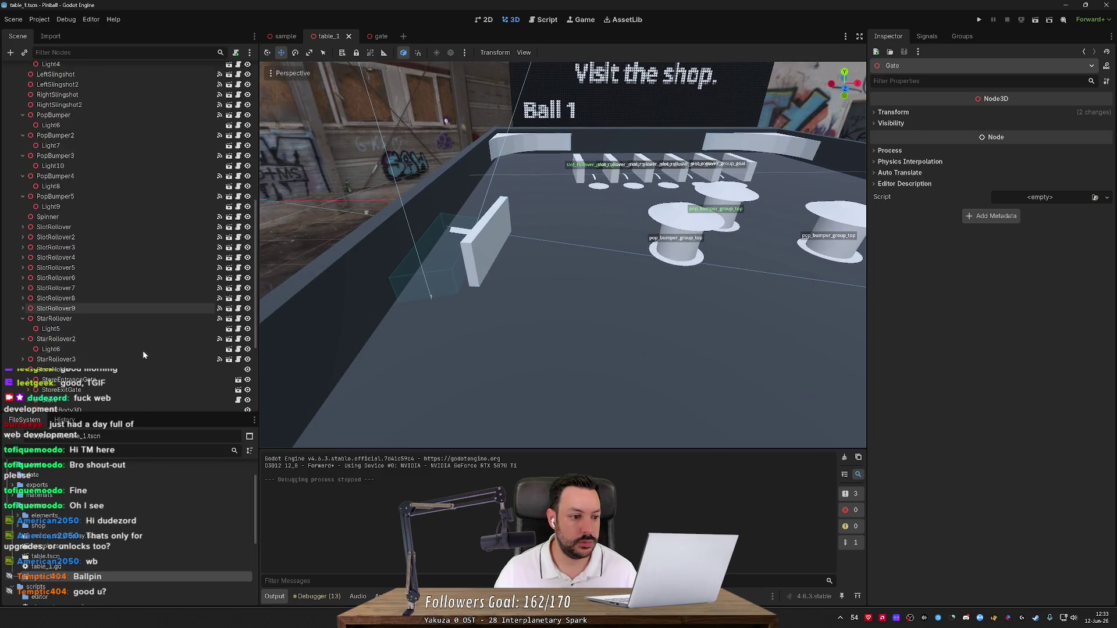
{"action": "left_click", "coordinate": [68, 294]}
{"action": "key", "text": "f"}
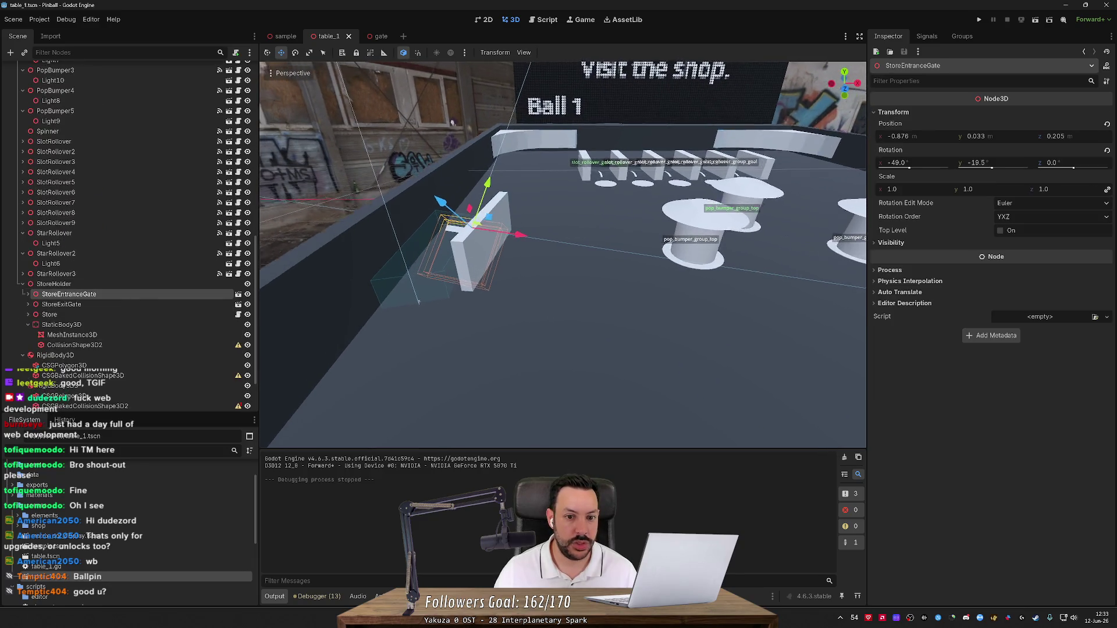
- Stand StoreEntranceGate upright at 0° X rotation and nudge it to Y 0.075
{"action": "left_click", "coordinate": [925, 164]}
{"action": "type", "text": "0"}
{"action": "key", "text": "Return"}
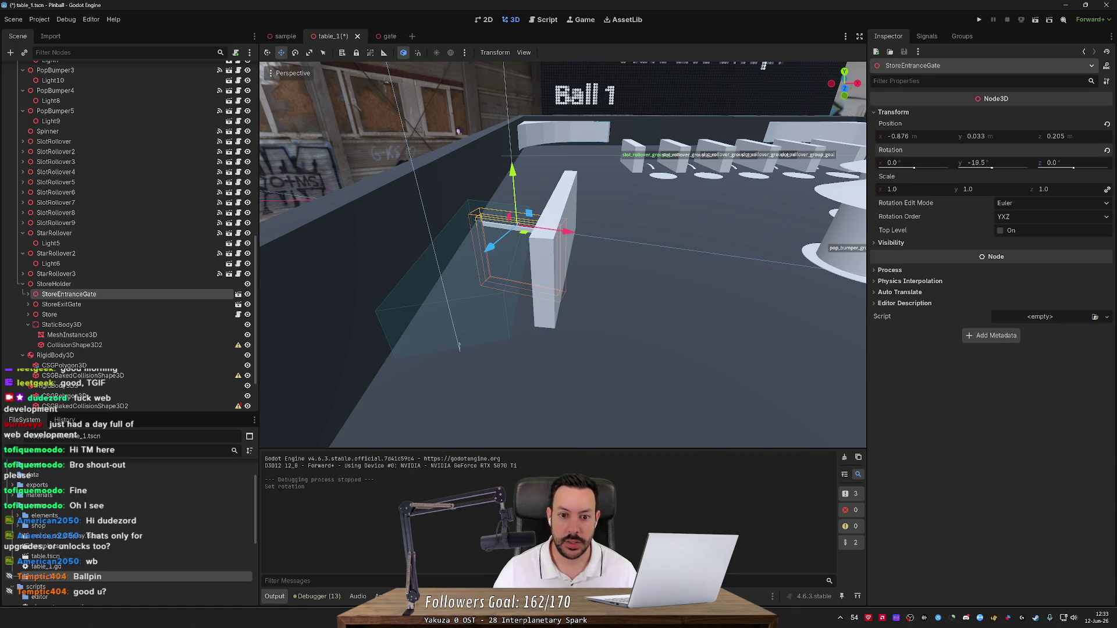
{"action": "left_click_drag", "start_coordinate": [506, 86], "coordinate": [505, 81]}
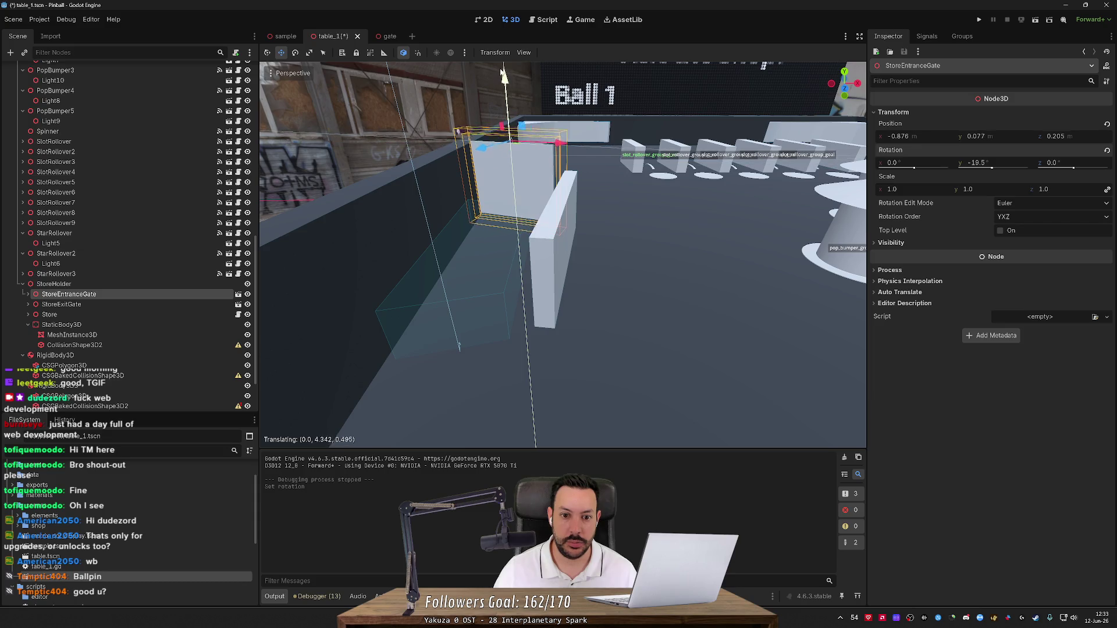
{"action": "key", "text": "w"}
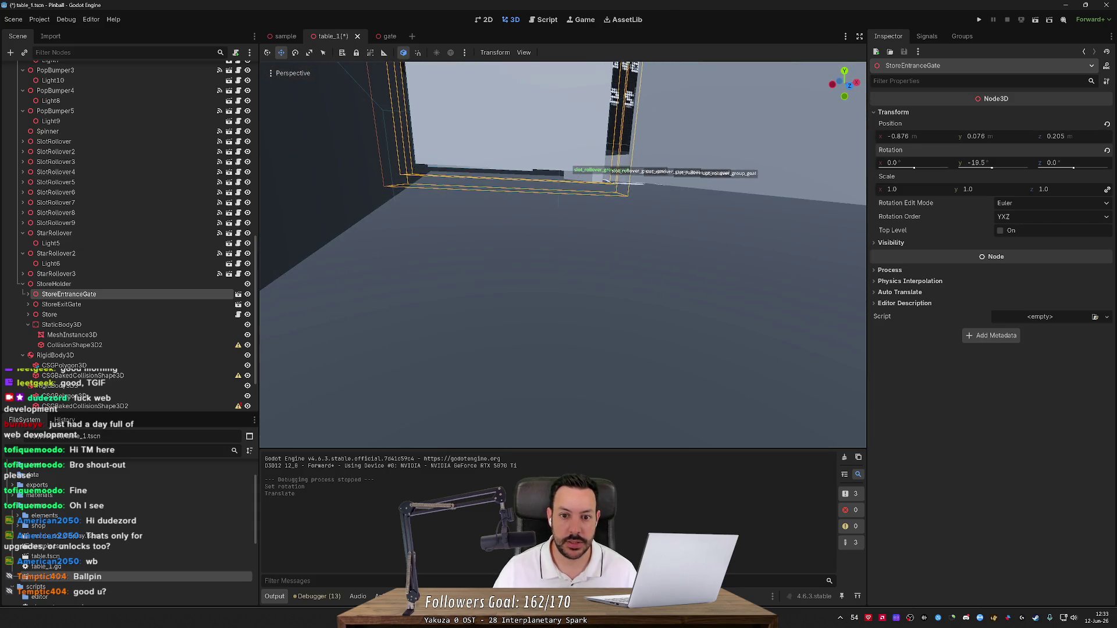
{"action": "key", "text": "s"}
{"action": "left_click_drag", "start_coordinate": [512, 96], "coordinate": [512, 97]}
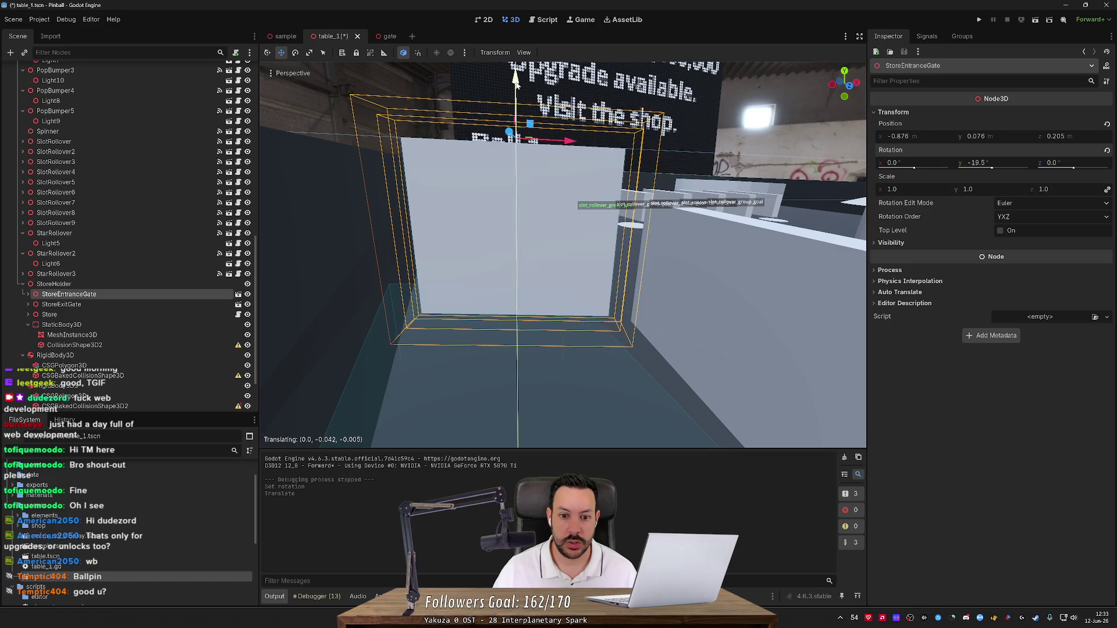
{"action": "key", "text": "s"}
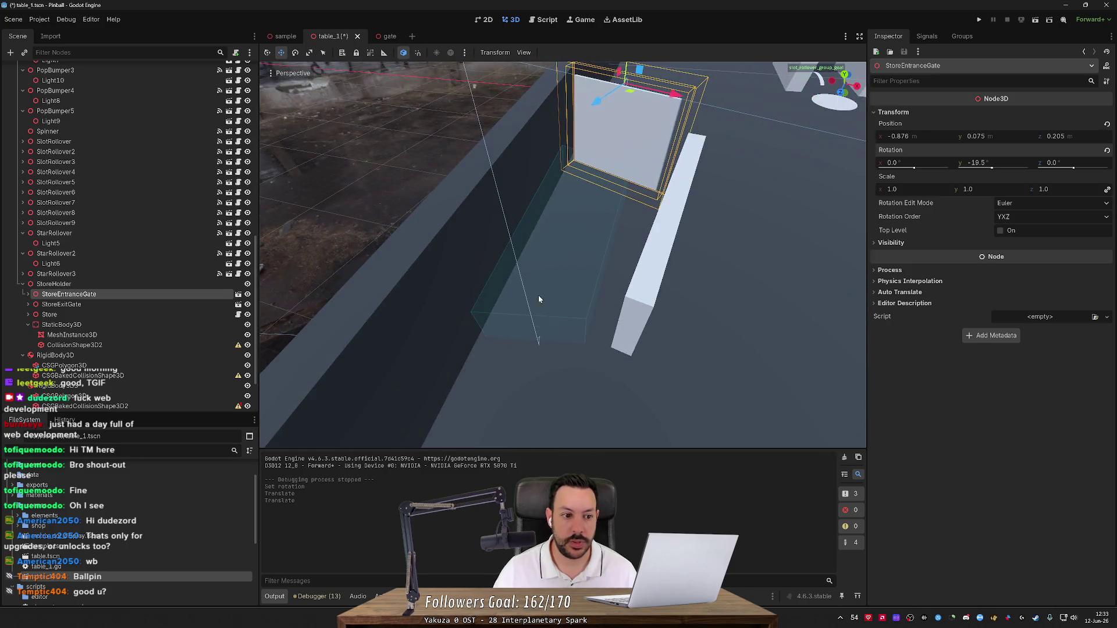
- Raise StoreExitGate with its Y gizmo and launch the game to test both gates
{"action": "left_click", "coordinate": [141, 303]}
{"action": "key", "text": "f"}
{"action": "left_click_drag", "start_coordinate": [533, 322], "coordinate": [507, 223]}
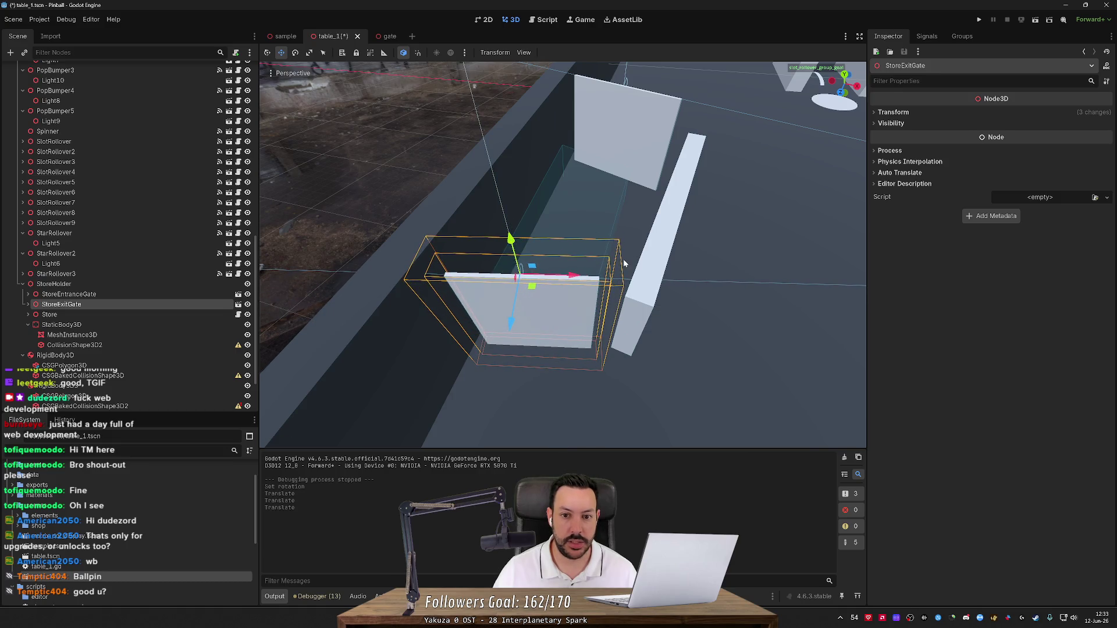
{"action": "left_click", "coordinate": [982, 19]}
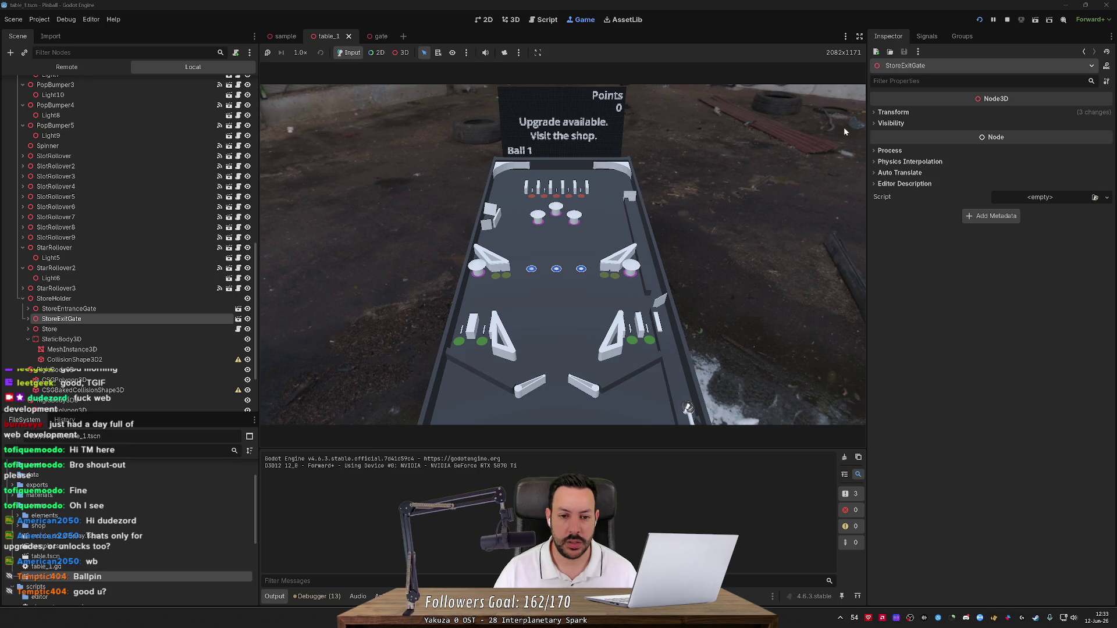
- Test the right and left flippers, close the sample scene tab, and switch to Fork
{"action": "key", "text": "Right"}
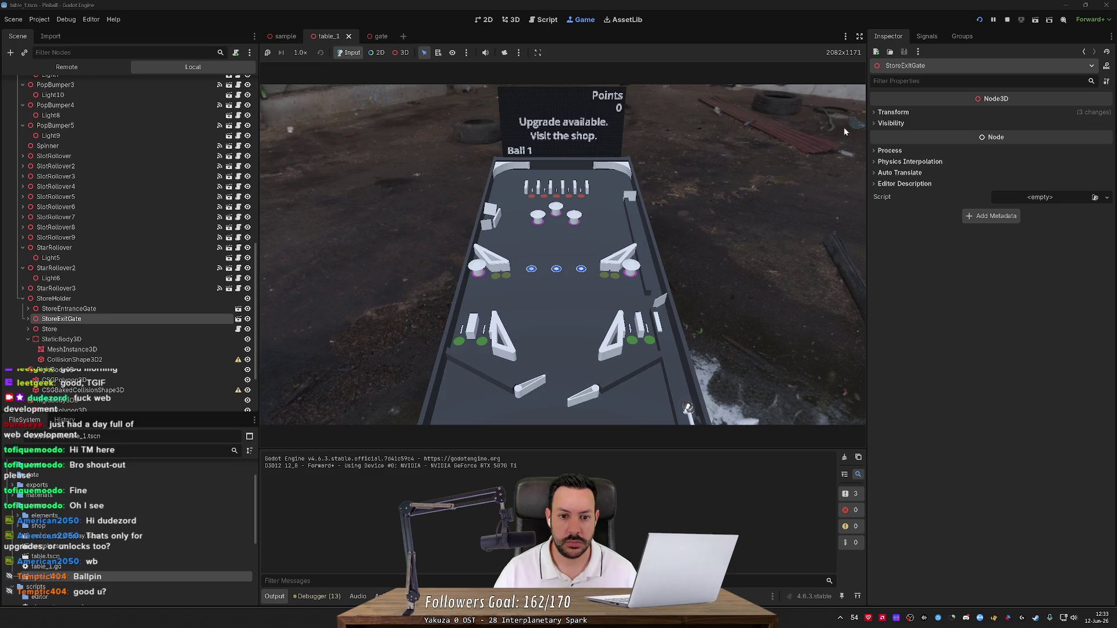
{"action": "key", "text": "Left"}
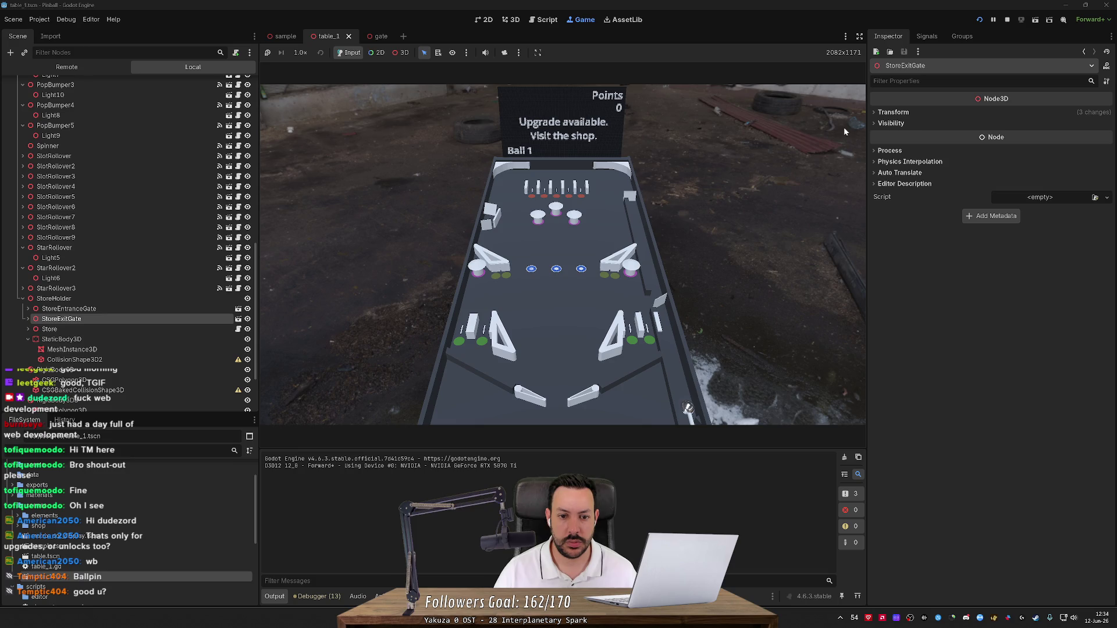
{"action": "left_click", "coordinate": [370, 38]}
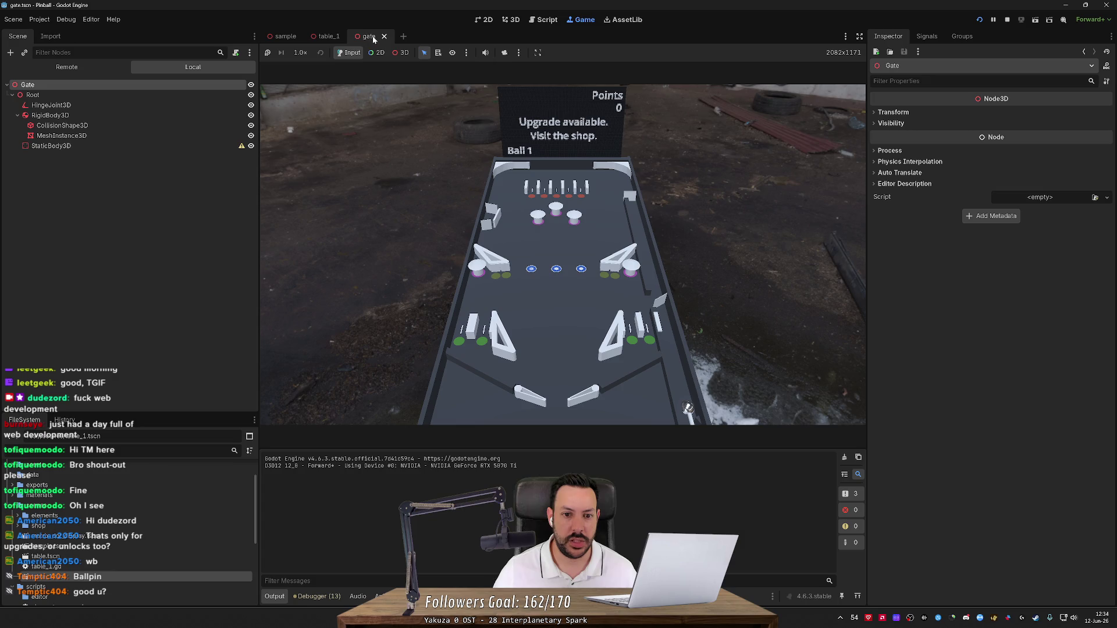
{"action": "middle_click", "coordinate": [287, 38]}
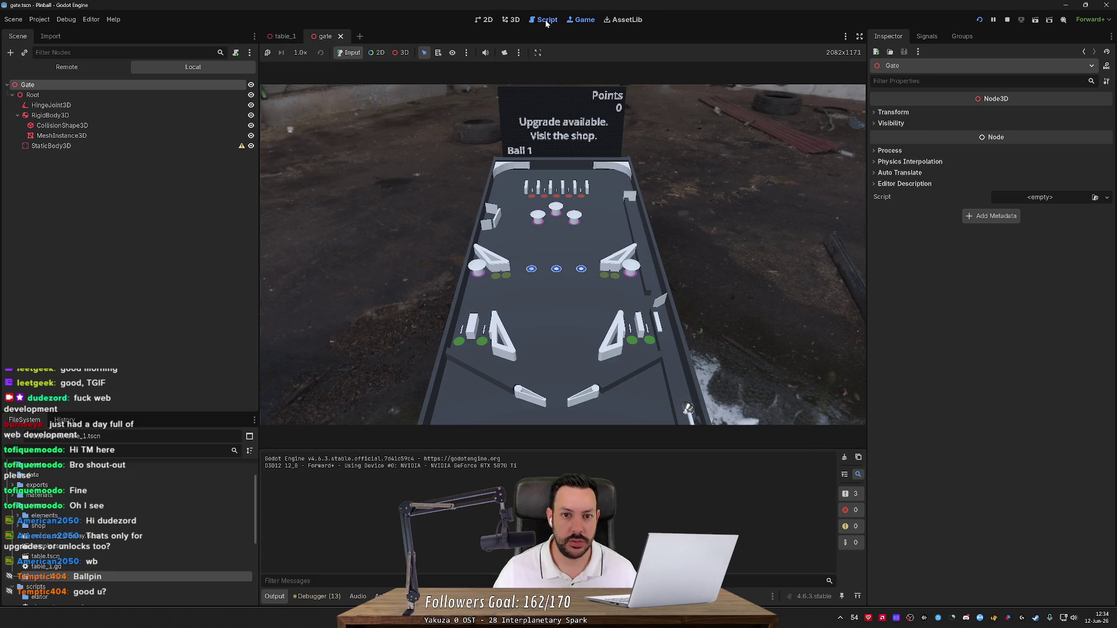
{"action": "left_click", "coordinate": [546, 20]}
{"action": "key", "text": "alt+Tab"}
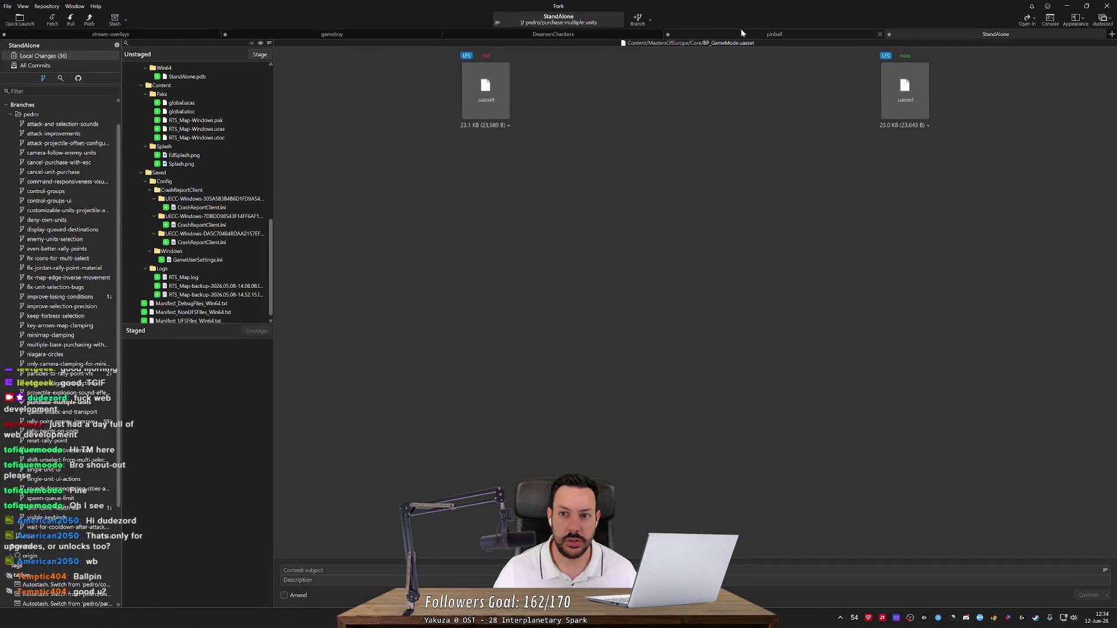
- In the pinball repository, stage context_menu.gd and main.gd and review other changed files
{"action": "left_click", "coordinate": [852, 33]}
{"action": "left_click", "coordinate": [57, 55]}
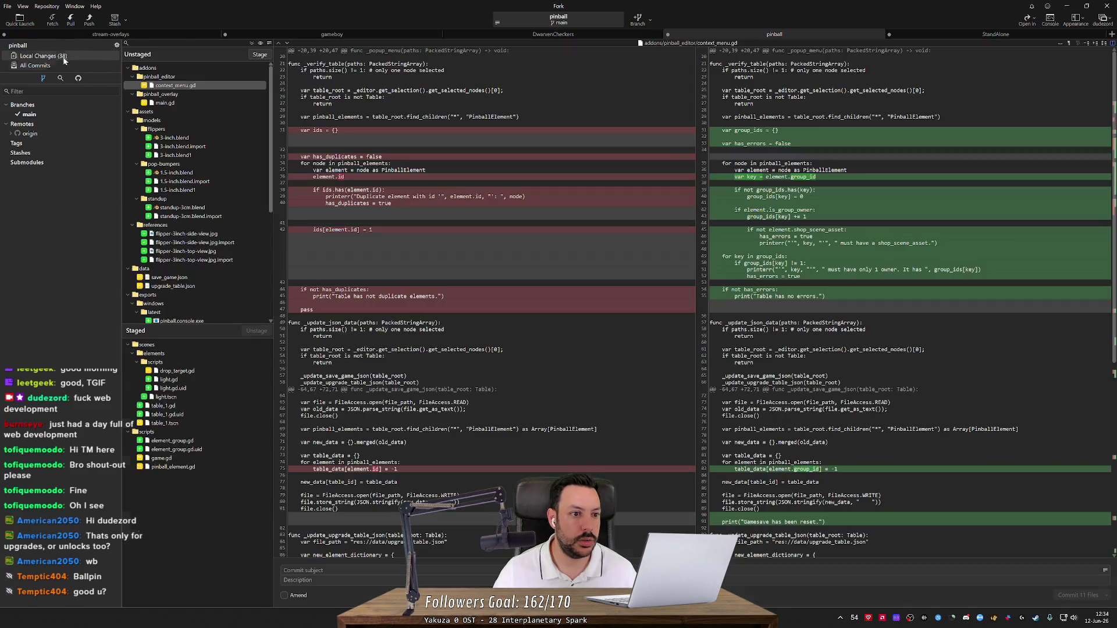
{"action": "double_click", "coordinate": [191, 85]}
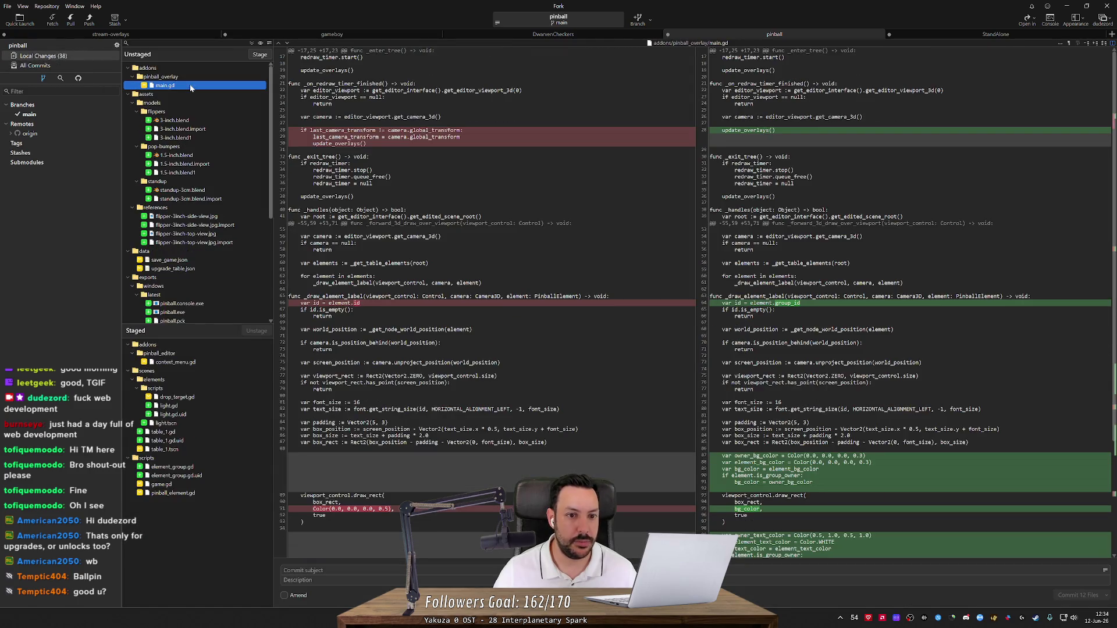
{"action": "scroll", "coordinate": [302, 204], "scroll_direction": "down", "scroll_amount": 3}
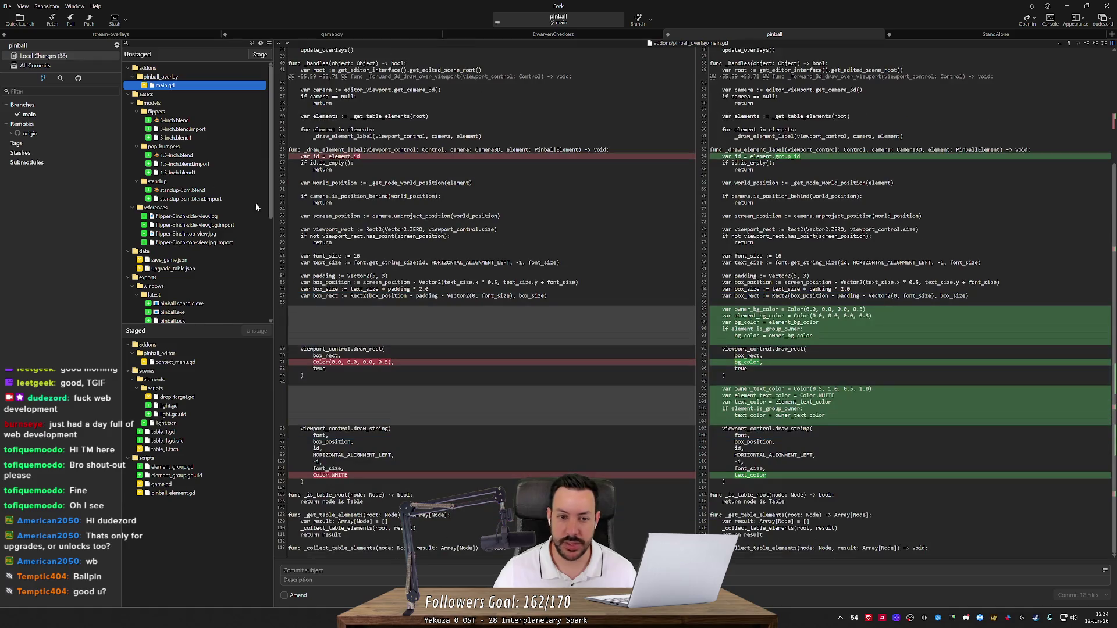
{"action": "double_click", "coordinate": [189, 86]}
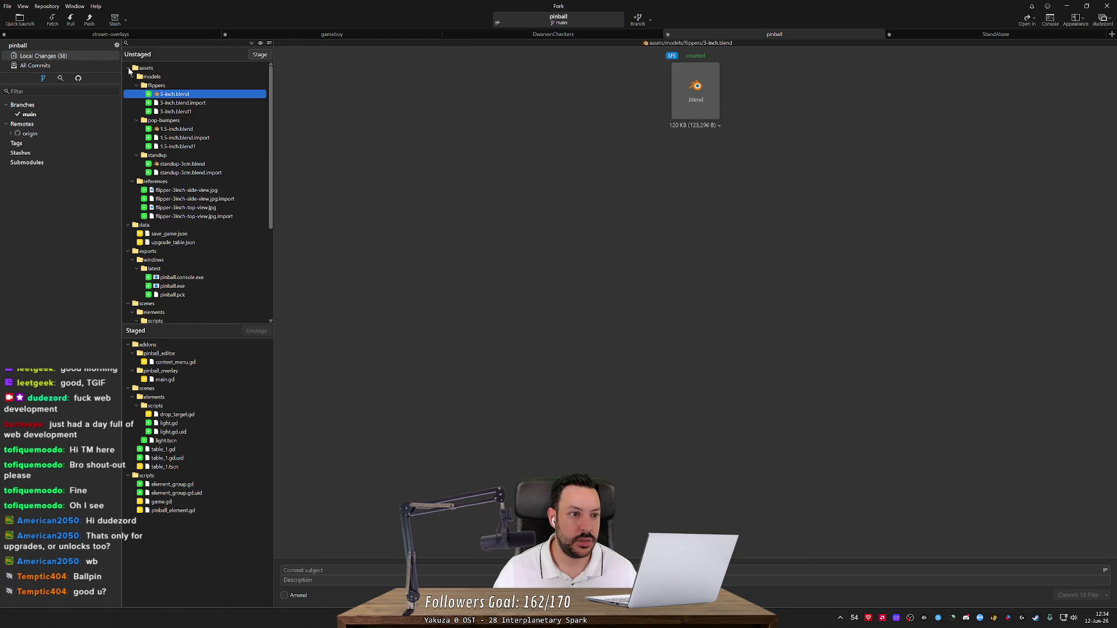
{"action": "left_click", "coordinate": [170, 86]}
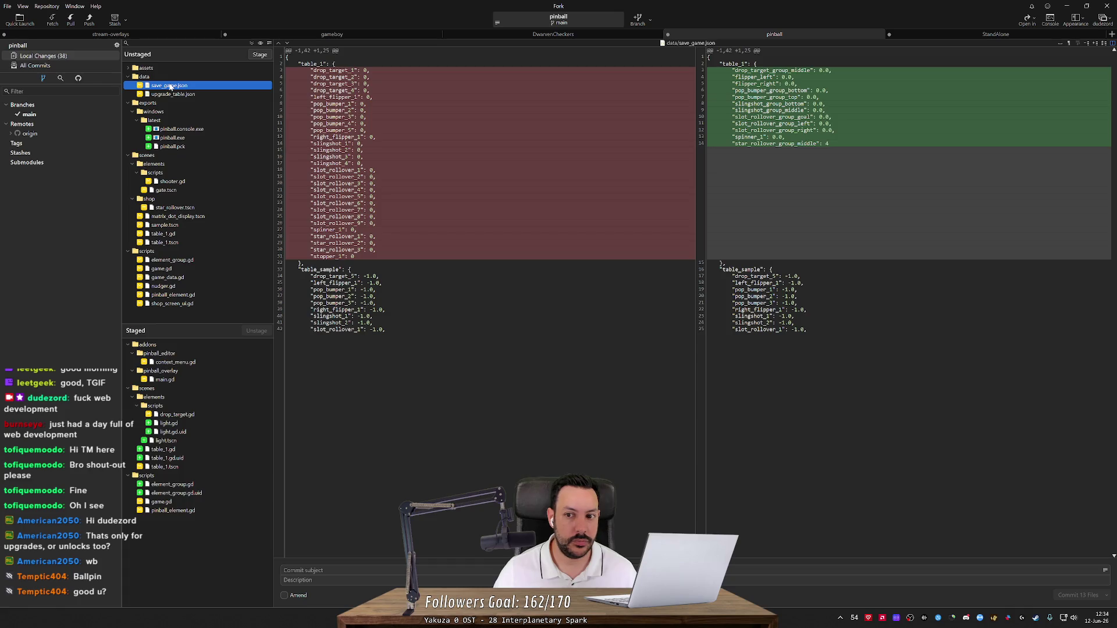
{"action": "left_click", "coordinate": [178, 304]}
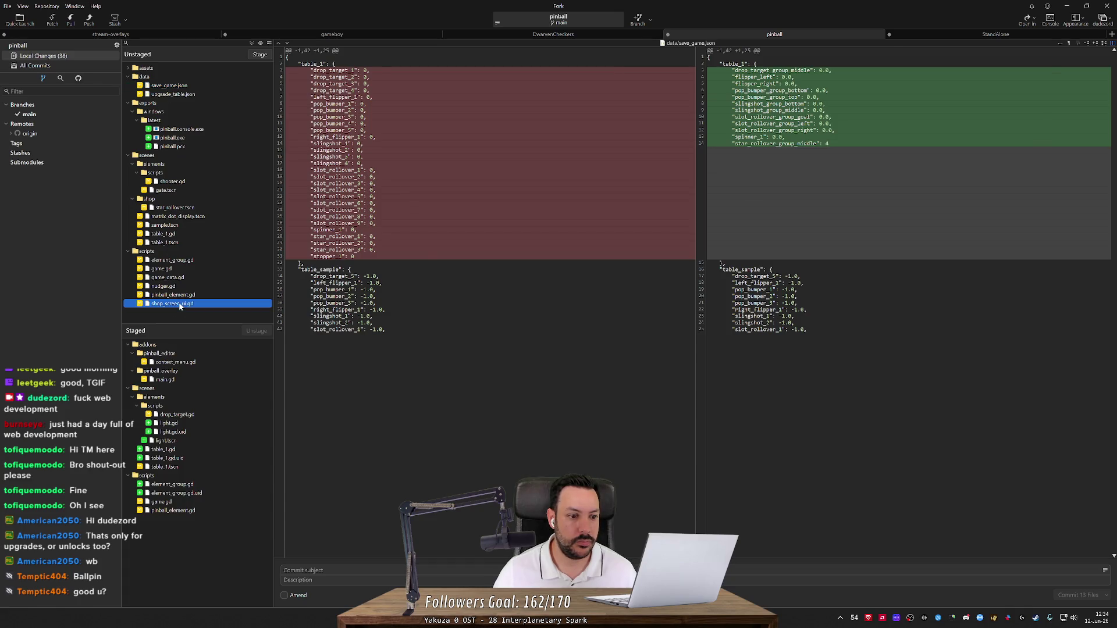
{"action": "left_click", "coordinate": [184, 296]}
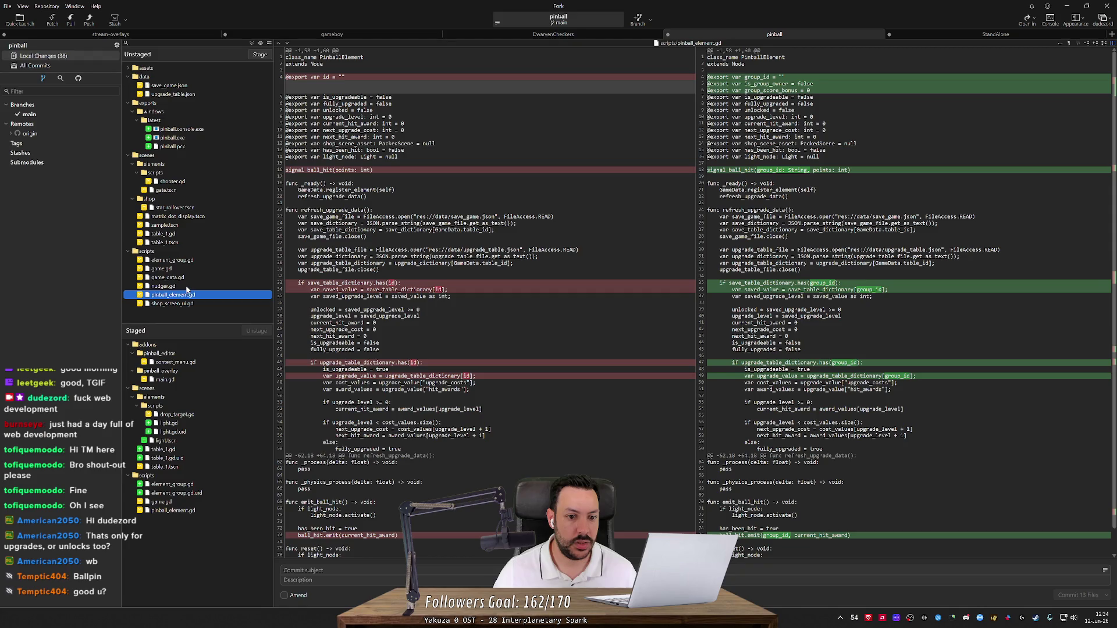
{"action": "left_click", "coordinate": [187, 286]}
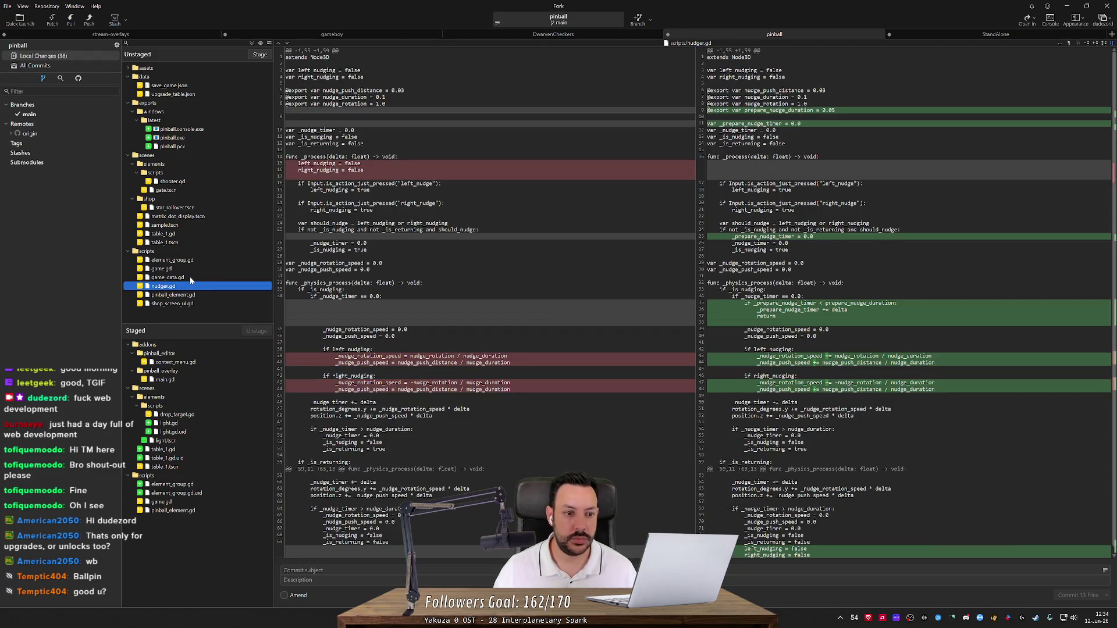
- Discard game.gd's lines 73-76 entrance gate rotation hunk, then return to Godot
{"action": "left_click", "coordinate": [173, 234]}
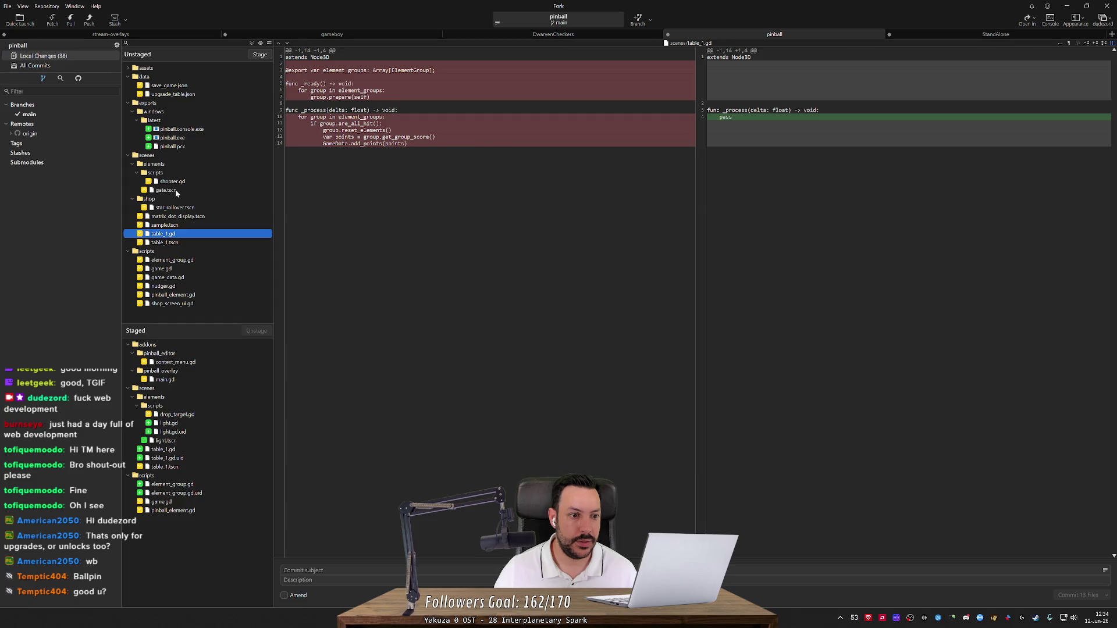
{"action": "left_click", "coordinate": [177, 192]}
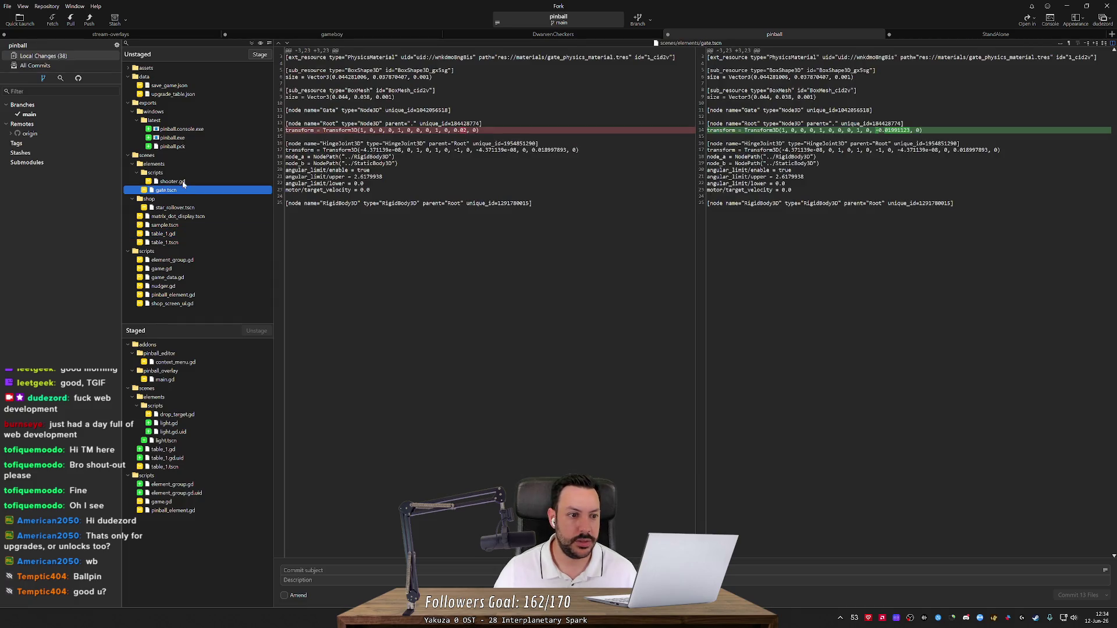
{"action": "left_click", "coordinate": [178, 270]}
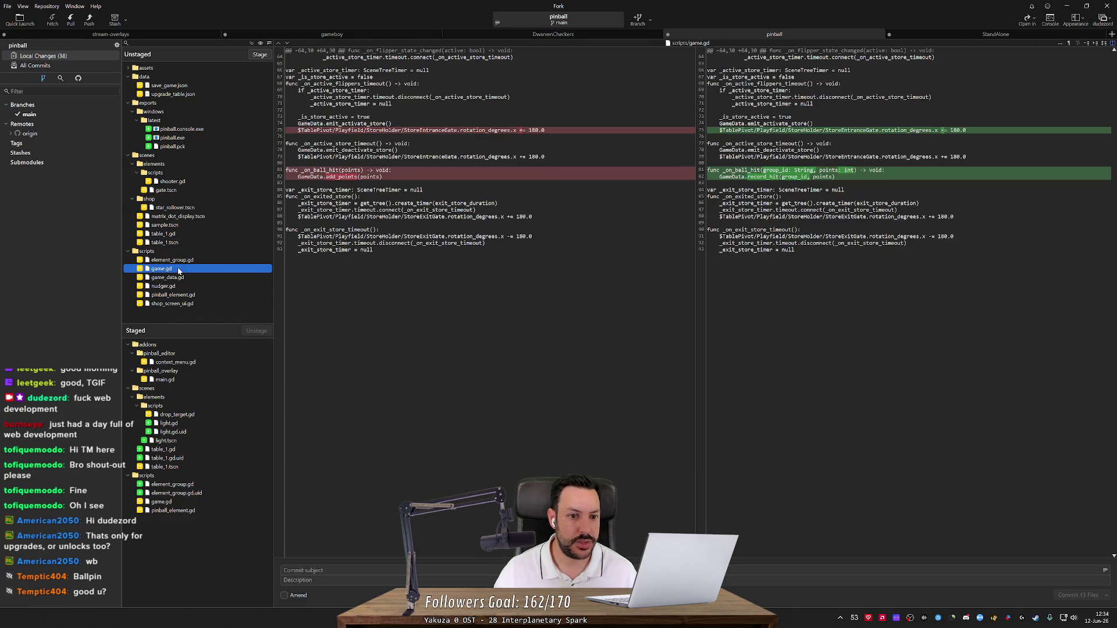
{"action": "mouse_move", "coordinate": [408, 133]}
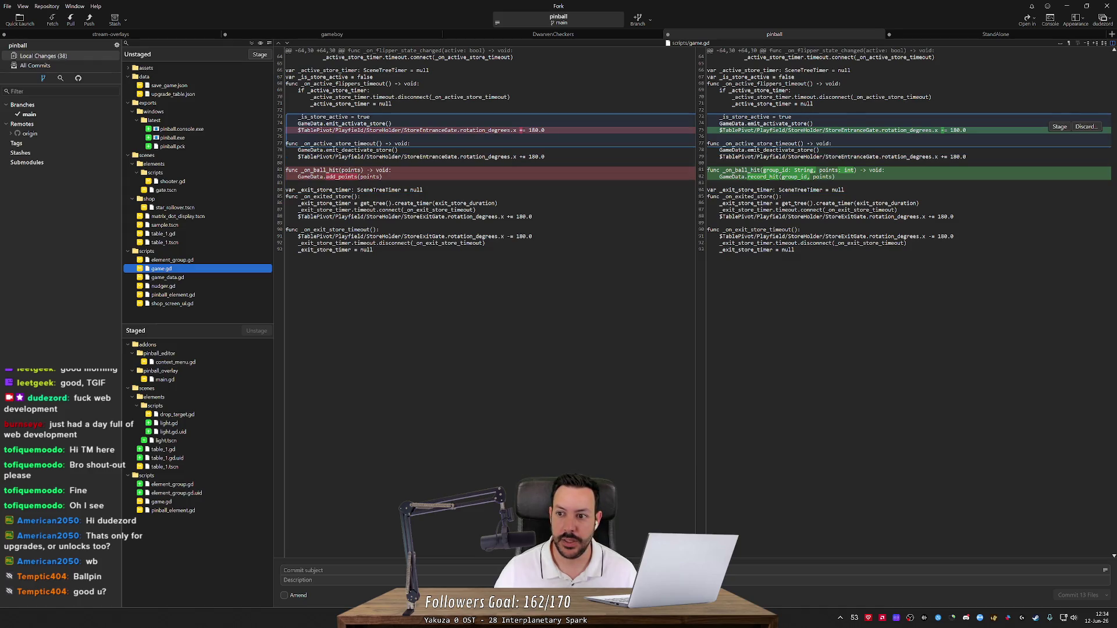
{"action": "left_click", "coordinate": [1091, 127]}
{"action": "left_click", "coordinate": [616, 314]}
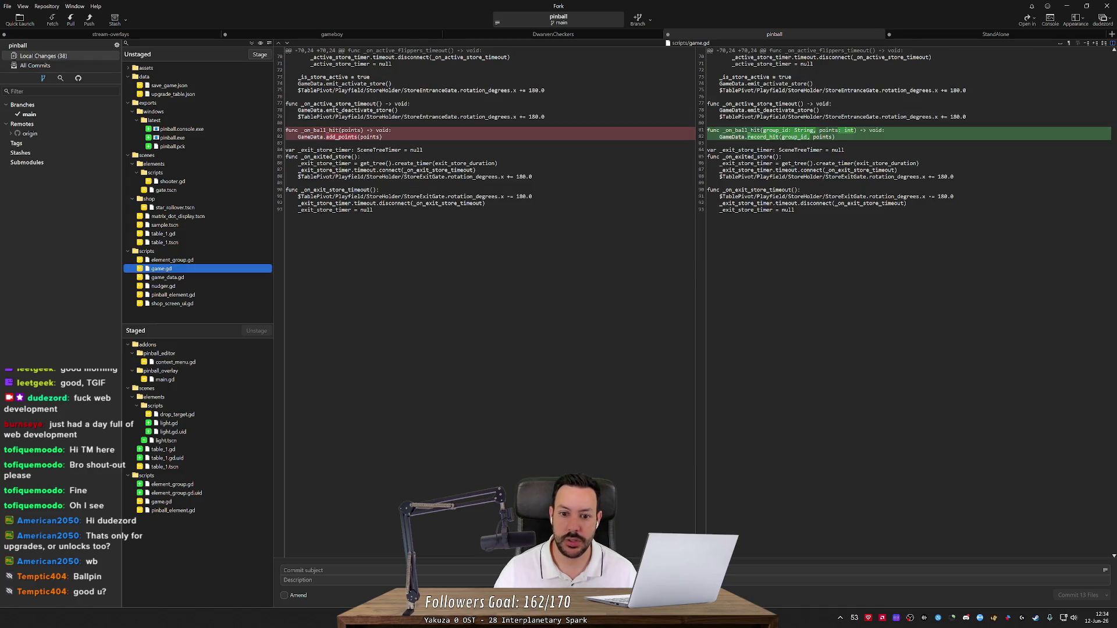
{"action": "key", "text": "alt+Tab"}
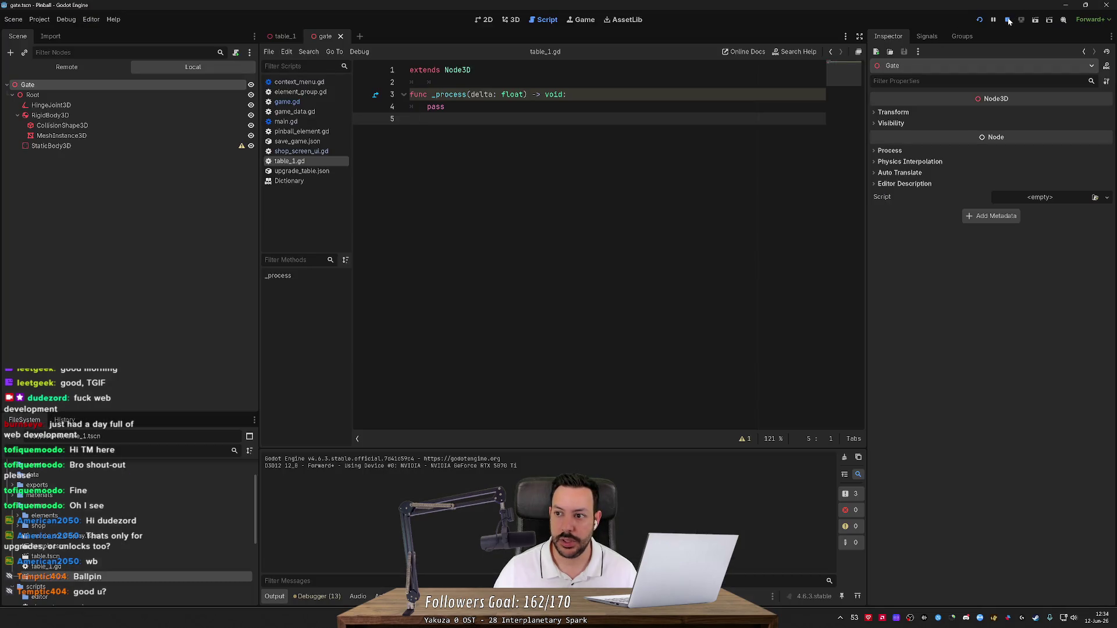
- Run the pinball game and play until 200 points bring up the flipper_left shop offer
{"action": "left_click", "coordinate": [980, 19]}
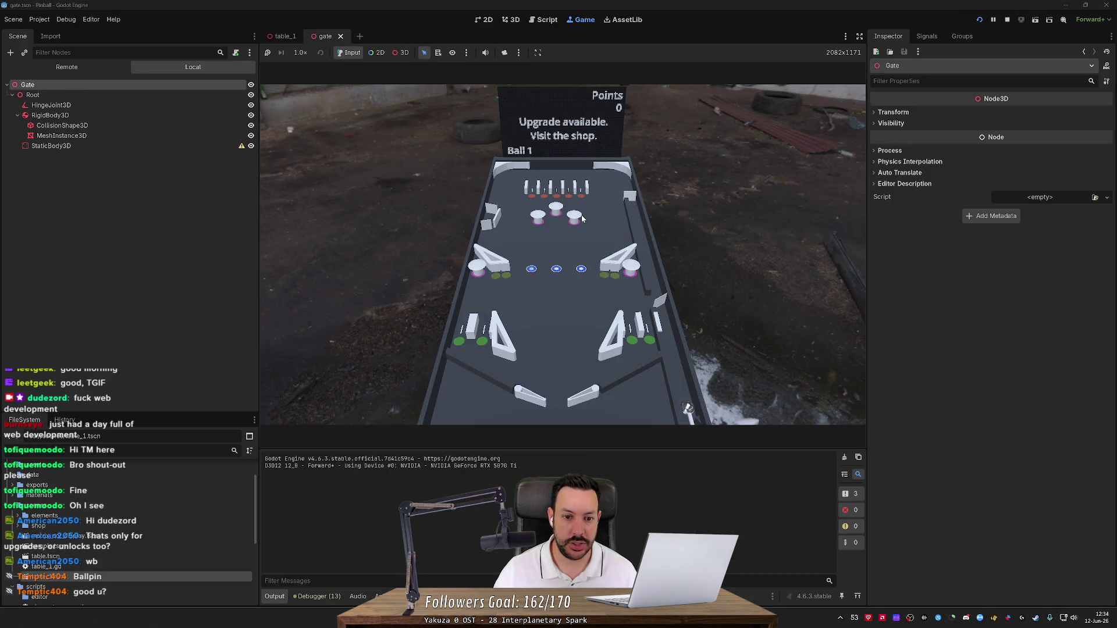
{"action": "key", "text": "Left"}
{"action": "key", "text": "Right"}
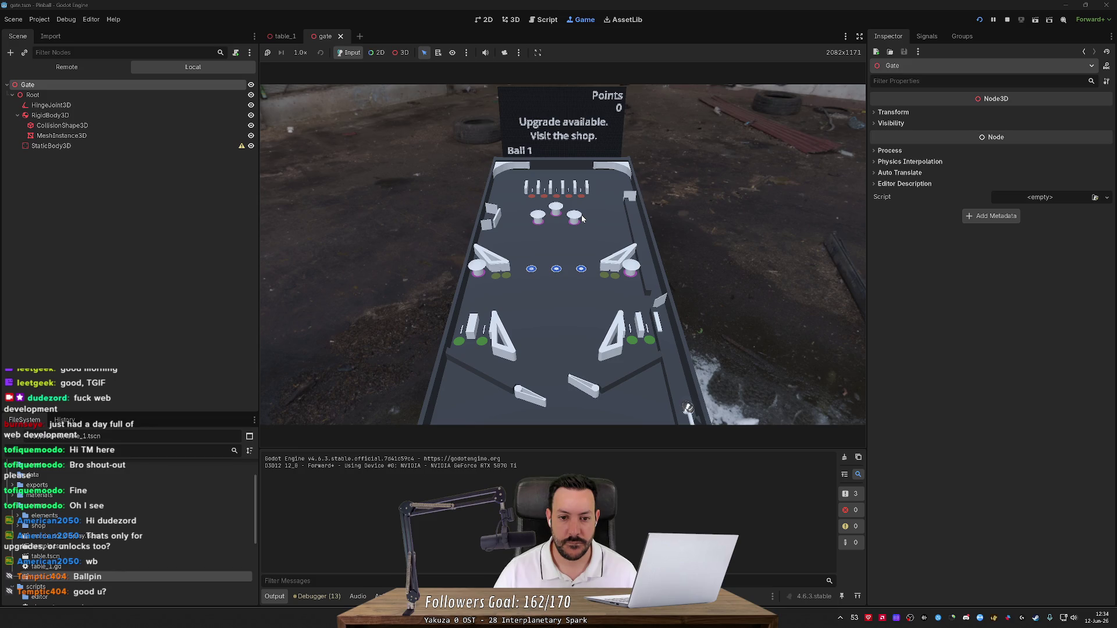
{"action": "key", "text": "Right"}
{"action": "key", "text": "Left"}
{"action": "key", "text": "Right"}
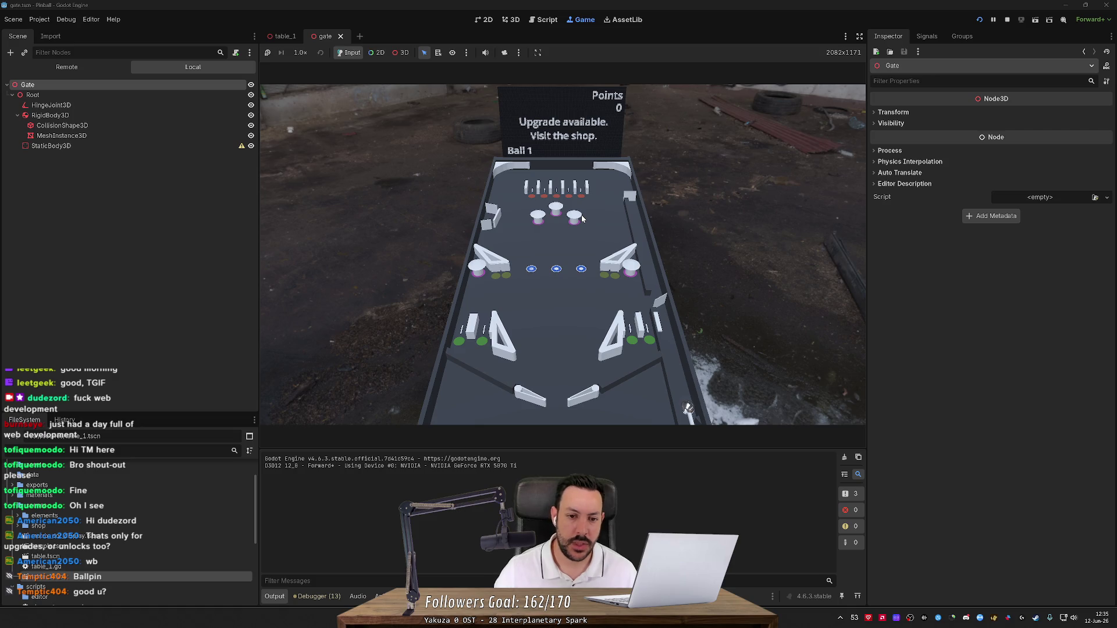
{"action": "key", "text": "space"}
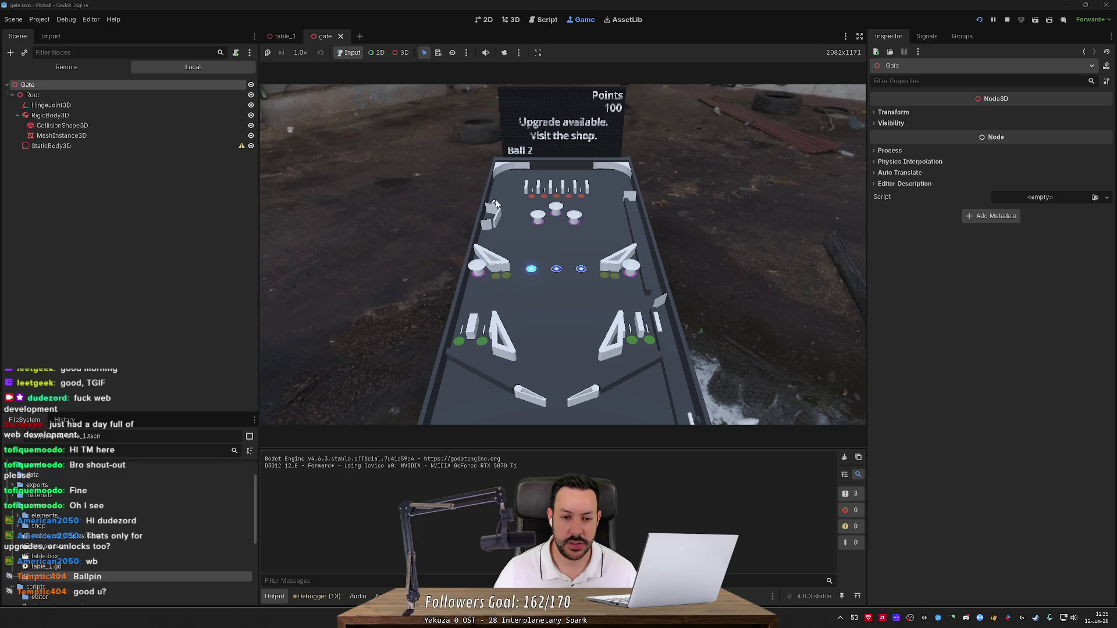
{"action": "key", "text": "Left"}
{"action": "key", "text": "Right"}
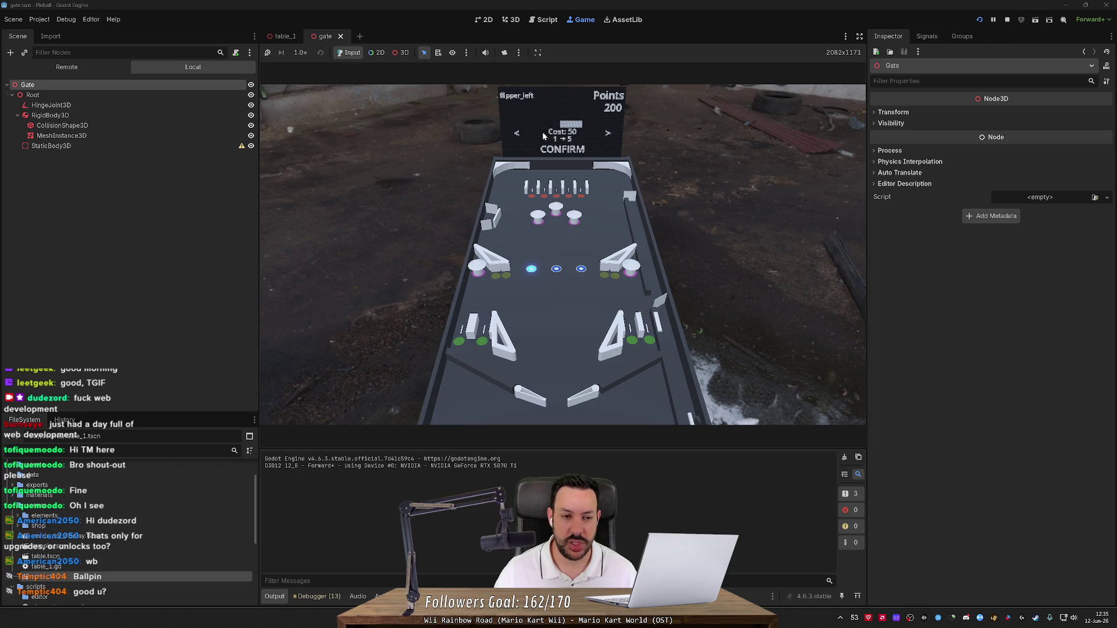
- In the Remote scene tree, expand Game > TablePivot > Playfield > StoreHolder and select the entrance gate
{"action": "left_click", "coordinate": [66, 69]}
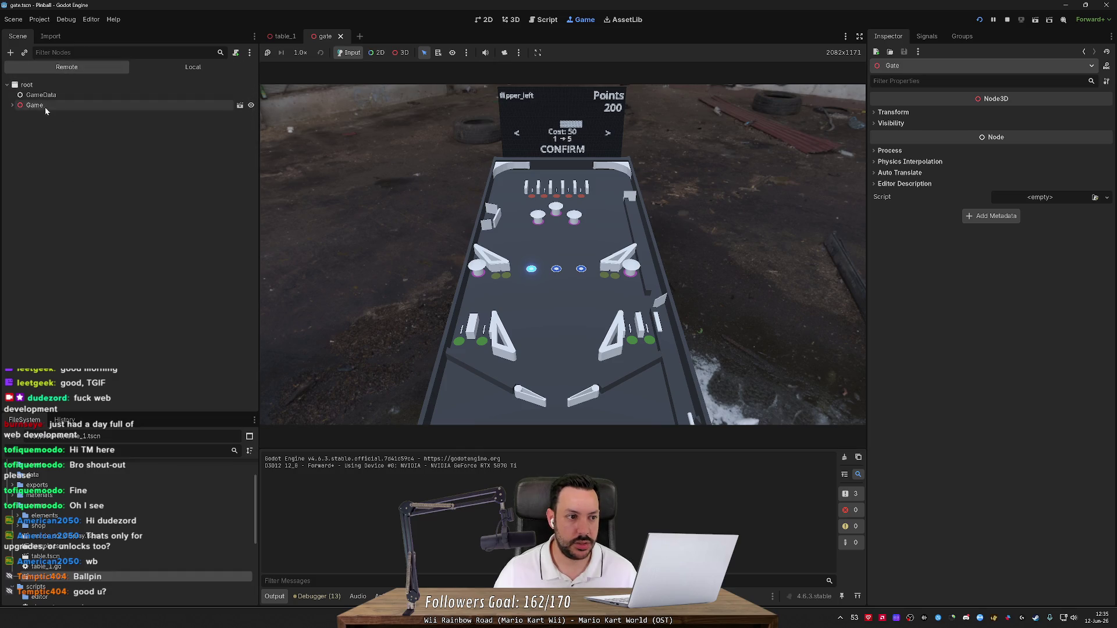
{"action": "left_click", "coordinate": [13, 106]}
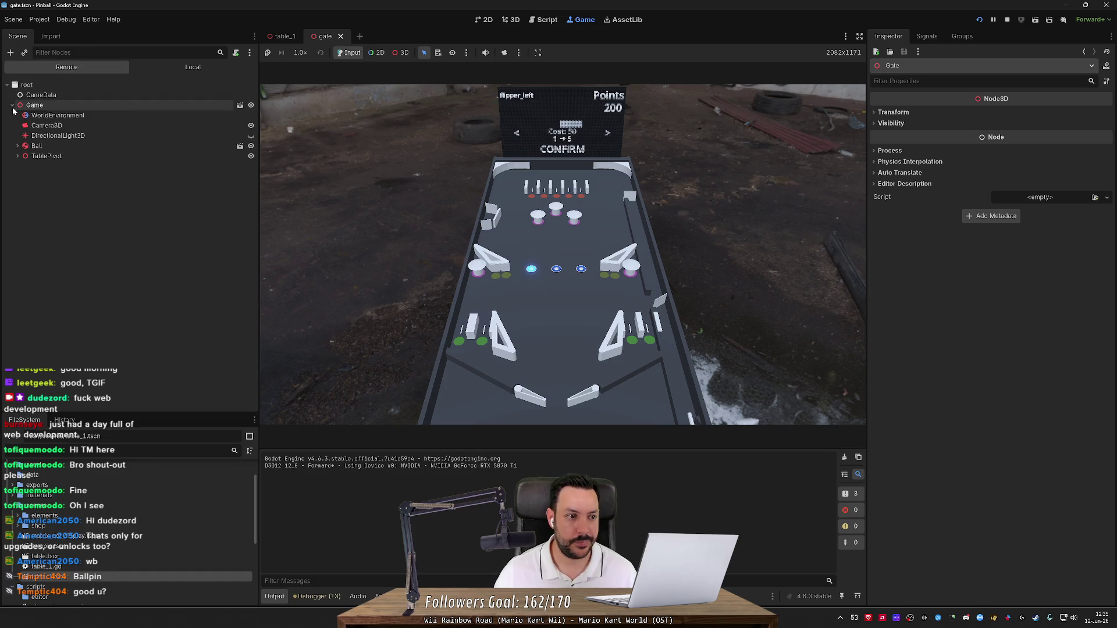
{"action": "left_click", "coordinate": [17, 156]}
{"action": "left_click", "coordinate": [22, 165]}
{"action": "scroll", "coordinate": [75, 334], "scroll_direction": "down", "scroll_amount": 3}
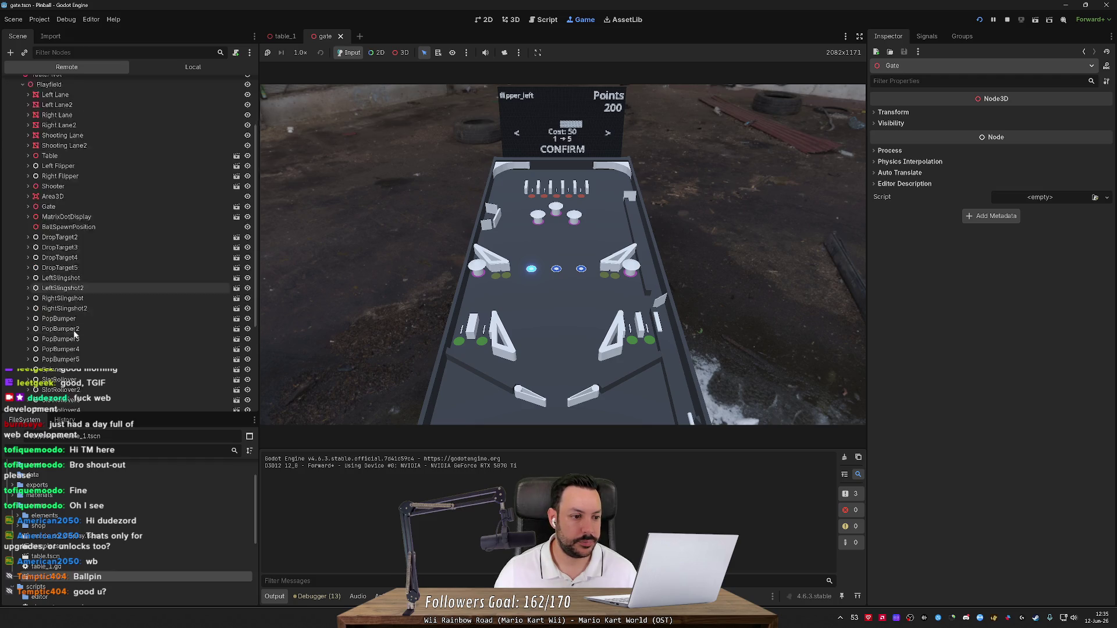
{"action": "scroll", "coordinate": [74, 335], "scroll_direction": "down", "scroll_amount": 5}
{"action": "left_click", "coordinate": [28, 362]}
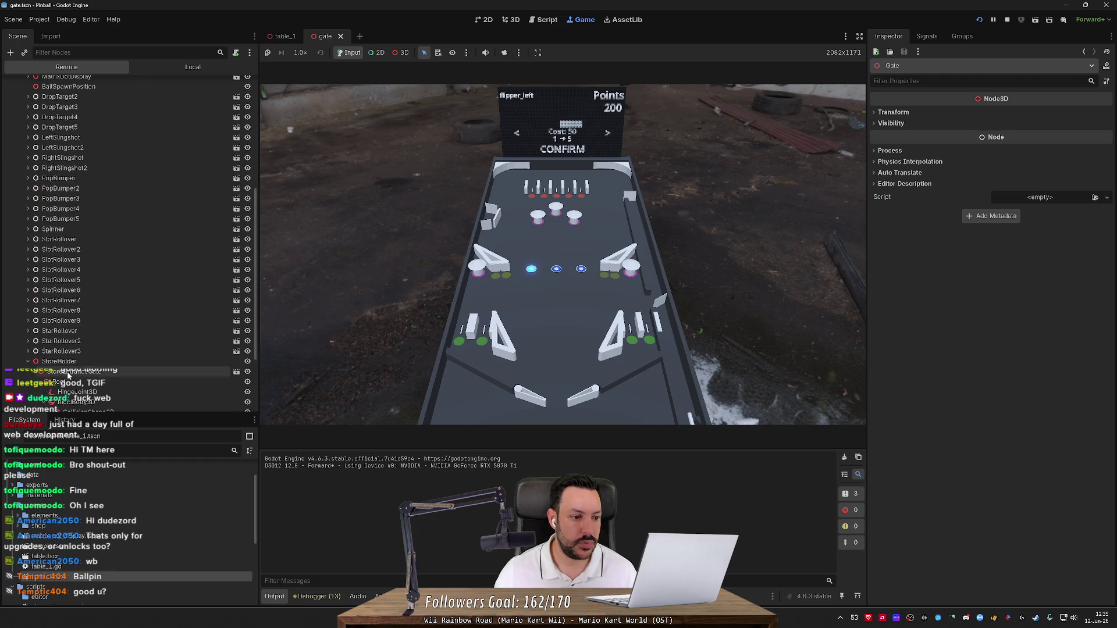
{"action": "left_click", "coordinate": [68, 373]}
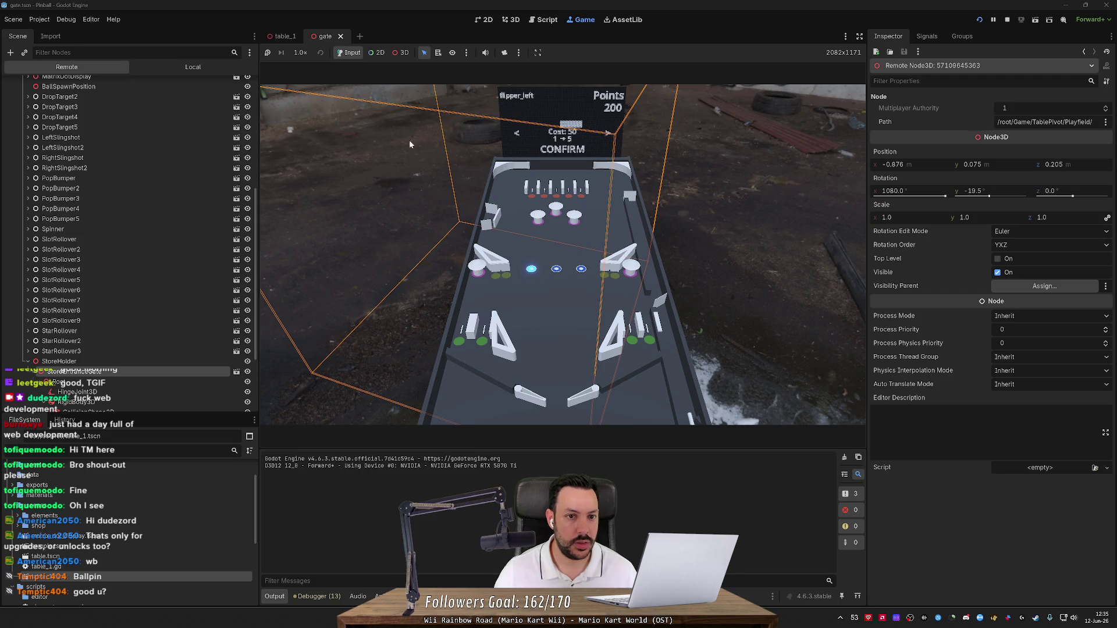
- With 3D camera override on, try gate X rotations from 0° up to about 165°, then stop
{"action": "left_click", "coordinate": [400, 52]}
{"action": "left_click", "coordinate": [504, 53]}
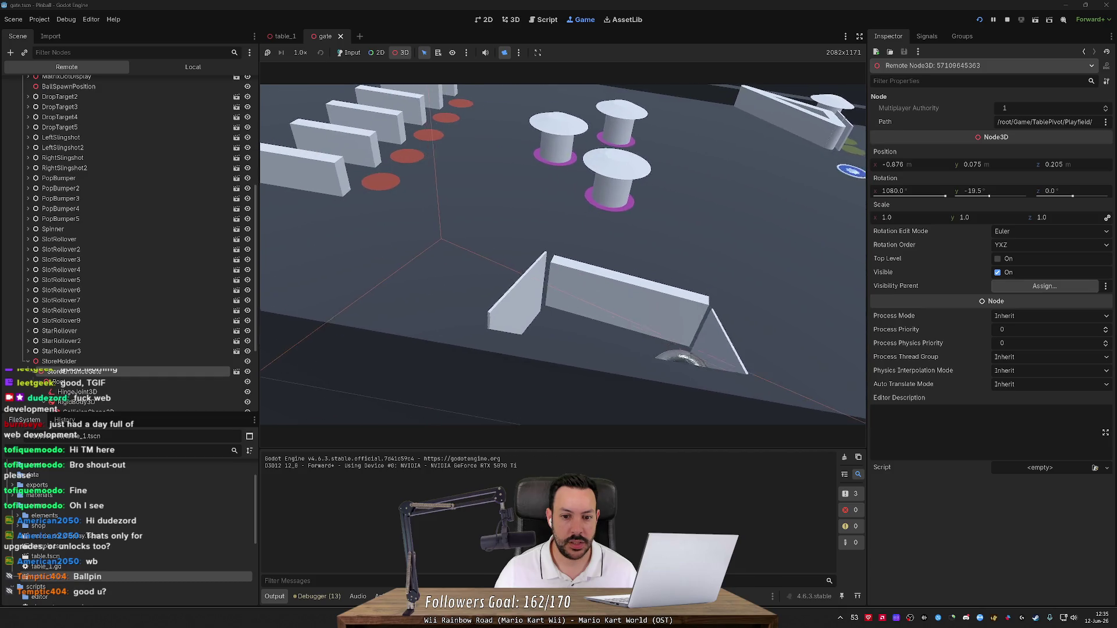
{"action": "left_click", "coordinate": [910, 194]}
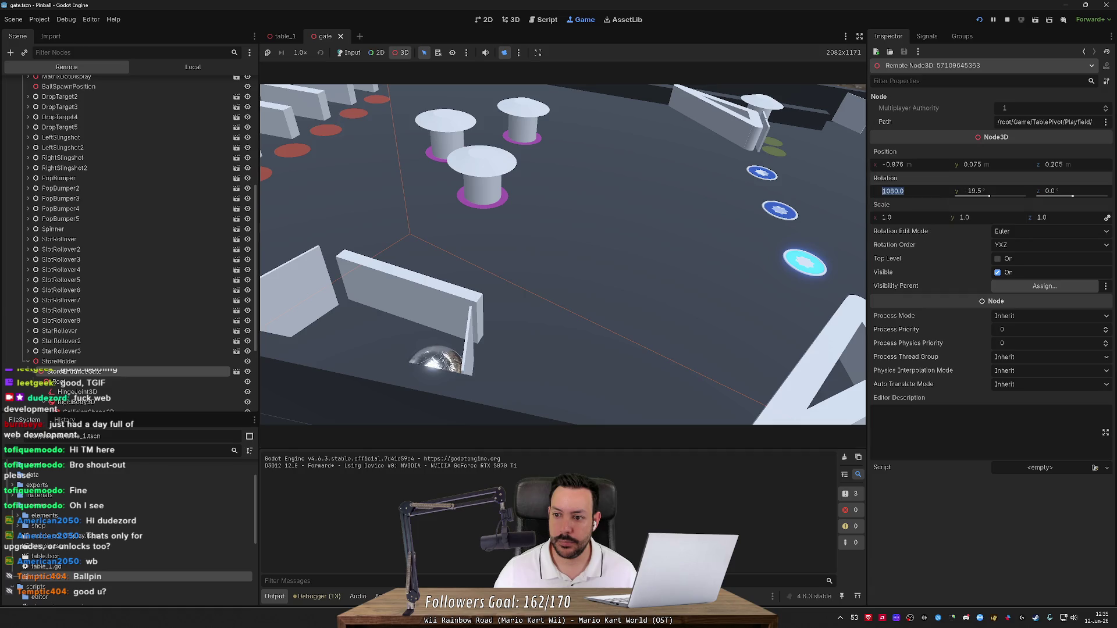
{"action": "type", "text": "0"}
{"action": "key", "text": "Return"}
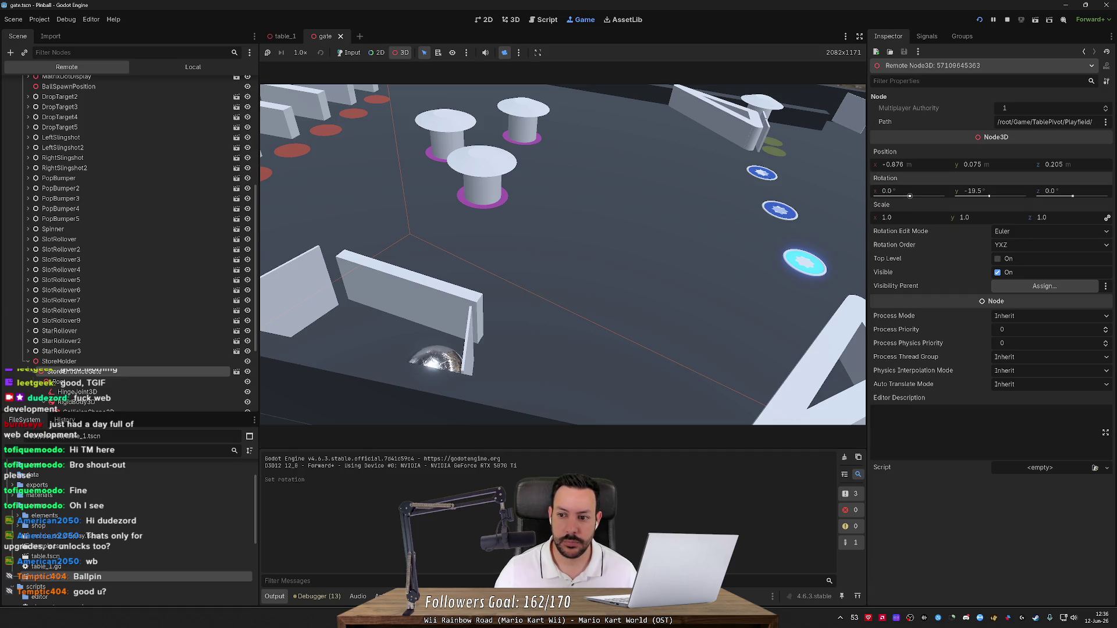
{"action": "left_click_drag", "start_coordinate": [910, 194], "coordinate": [926, 201]}
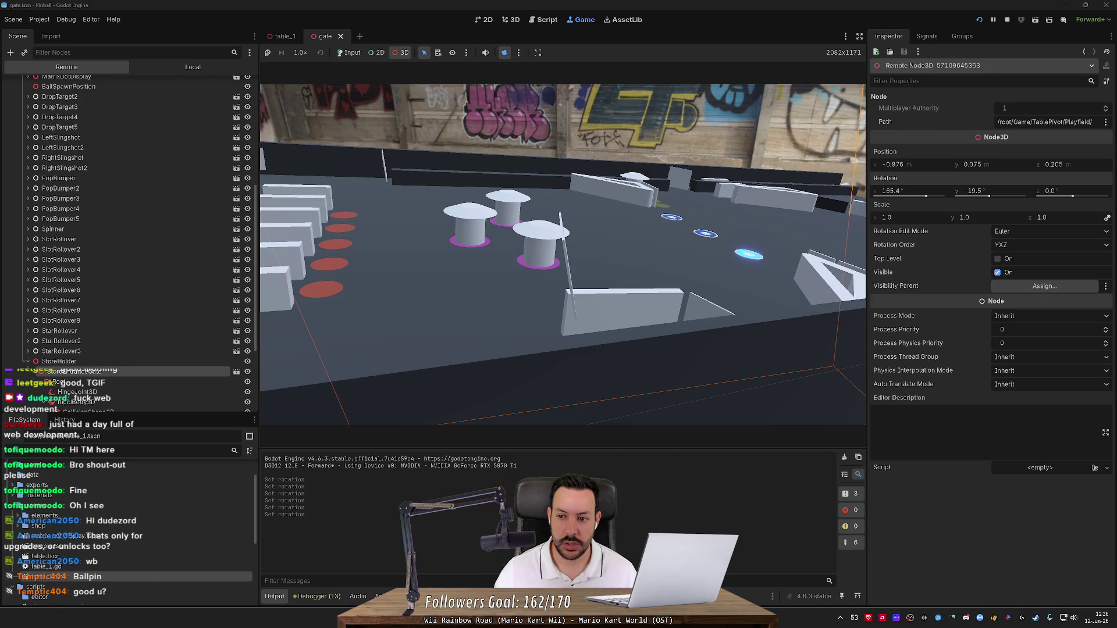
{"action": "left_click", "coordinate": [1009, 21]}
- In game.gd, change the entrance gate's opening and closing rotation_degrees.x from 180.0 to 150.0
{"action": "left_click", "coordinate": [512, 23]}
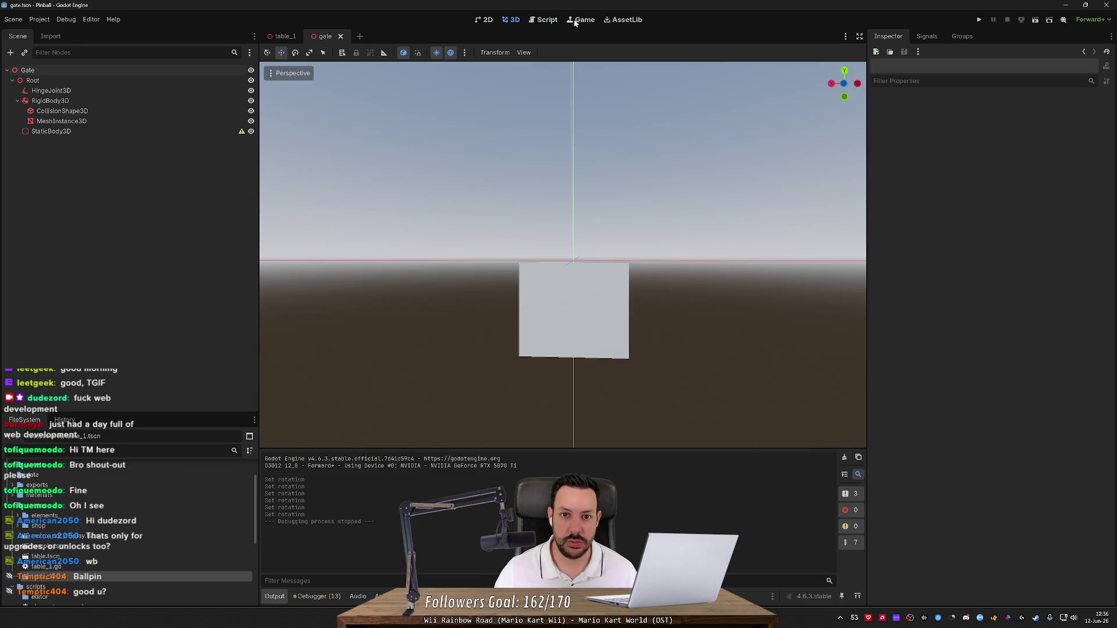
{"action": "left_click", "coordinate": [547, 20]}
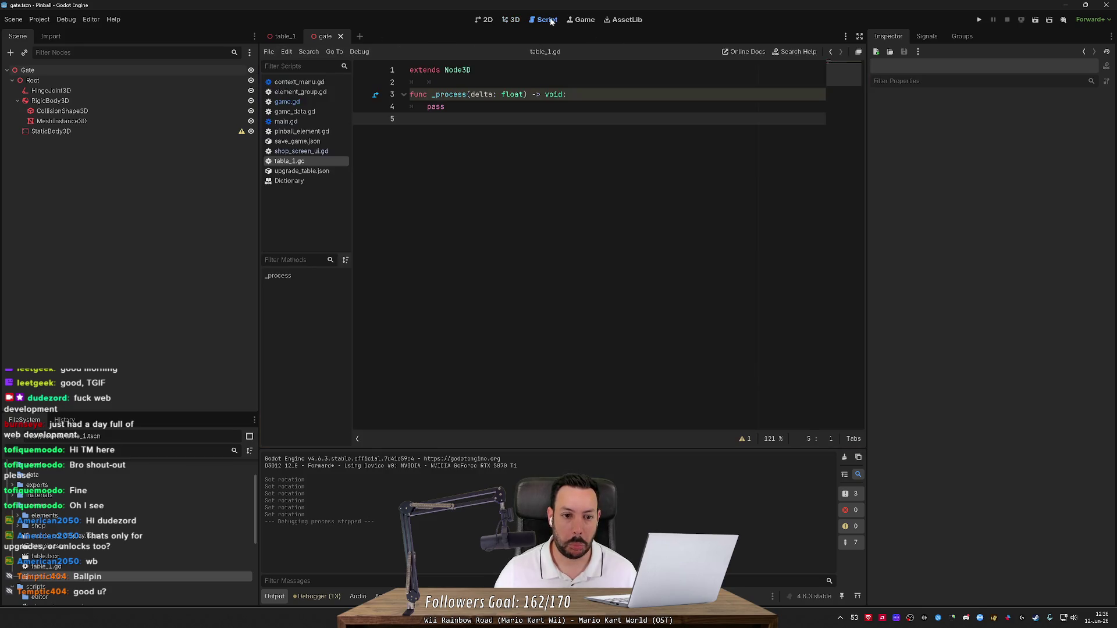
{"action": "left_click", "coordinate": [302, 102]}
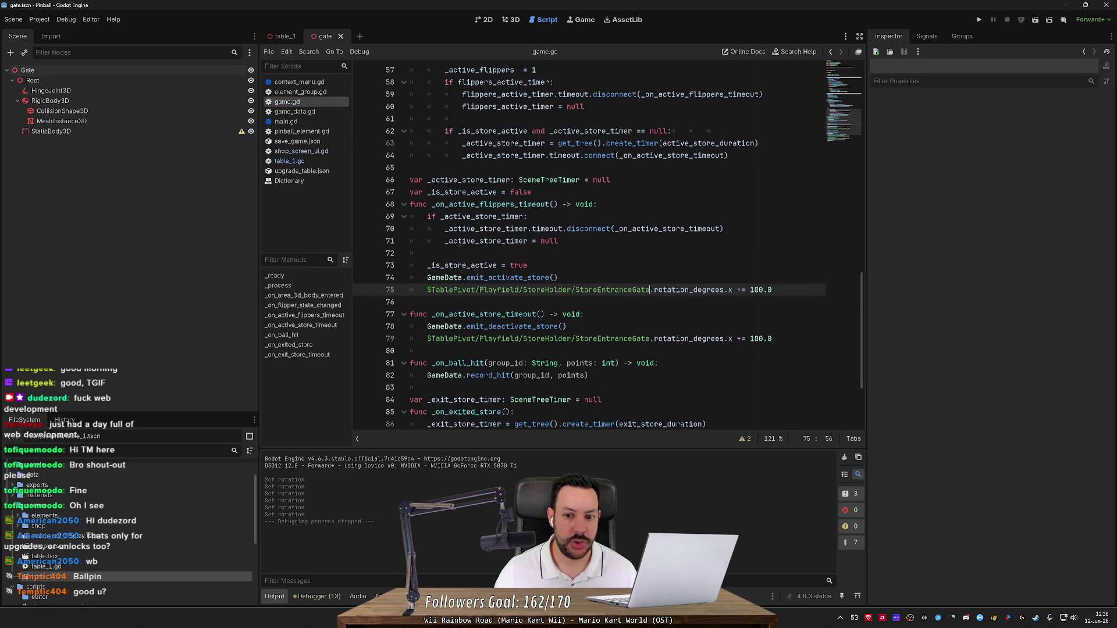
{"action": "left_click", "coordinate": [758, 290]}
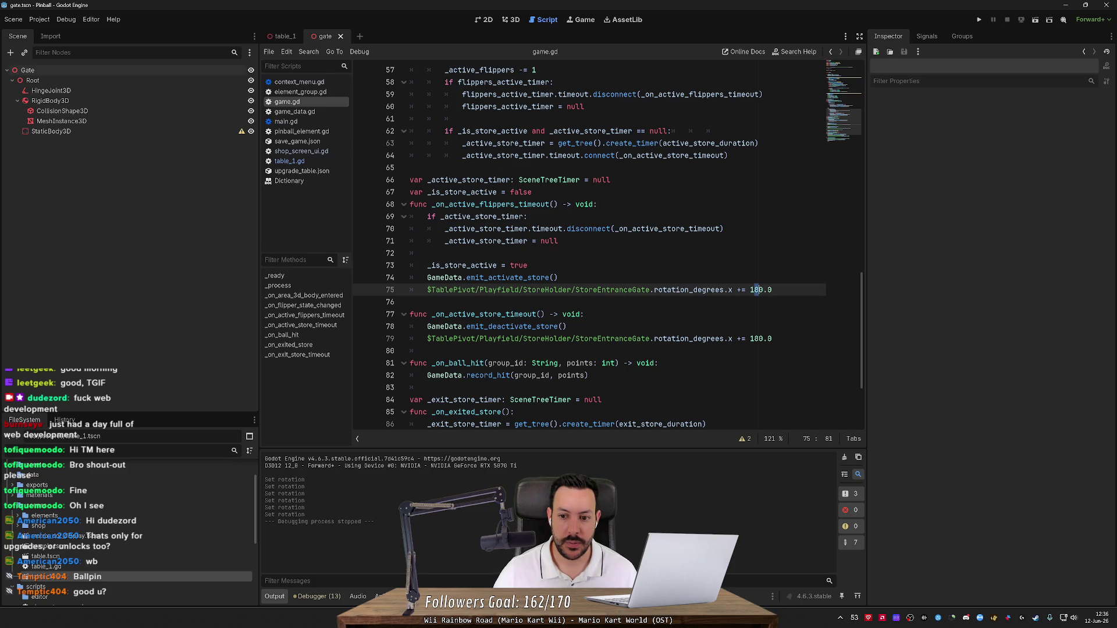
{"action": "key", "text": "Down"}
{"action": "key", "text": "Down"}
{"action": "key", "text": "Down"}
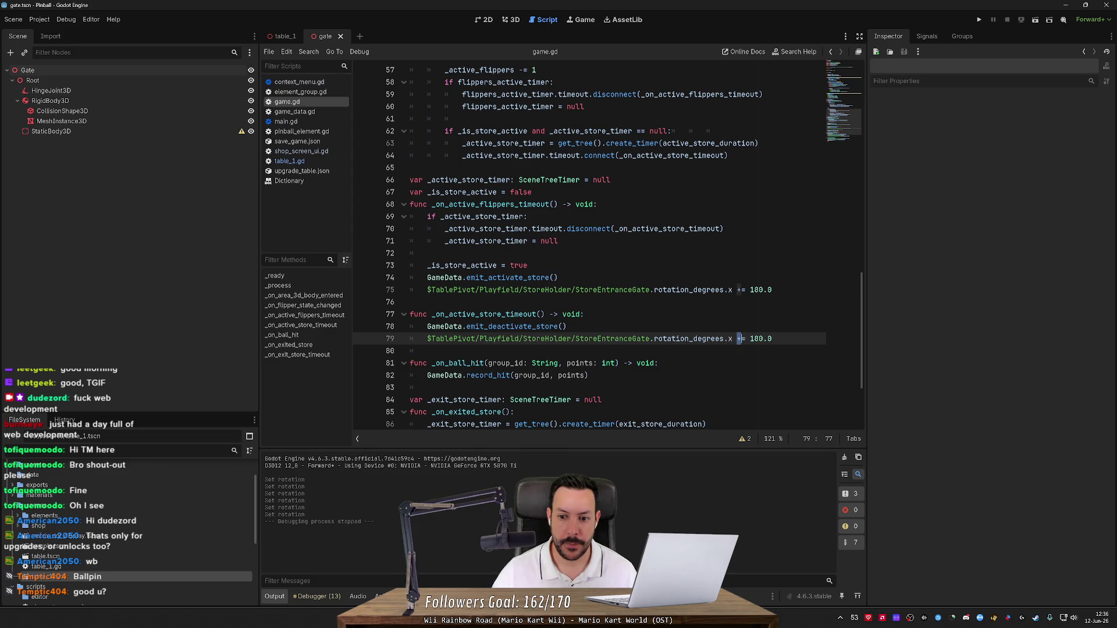
{"action": "key", "text": "Right"}
{"action": "key", "text": "Right"}
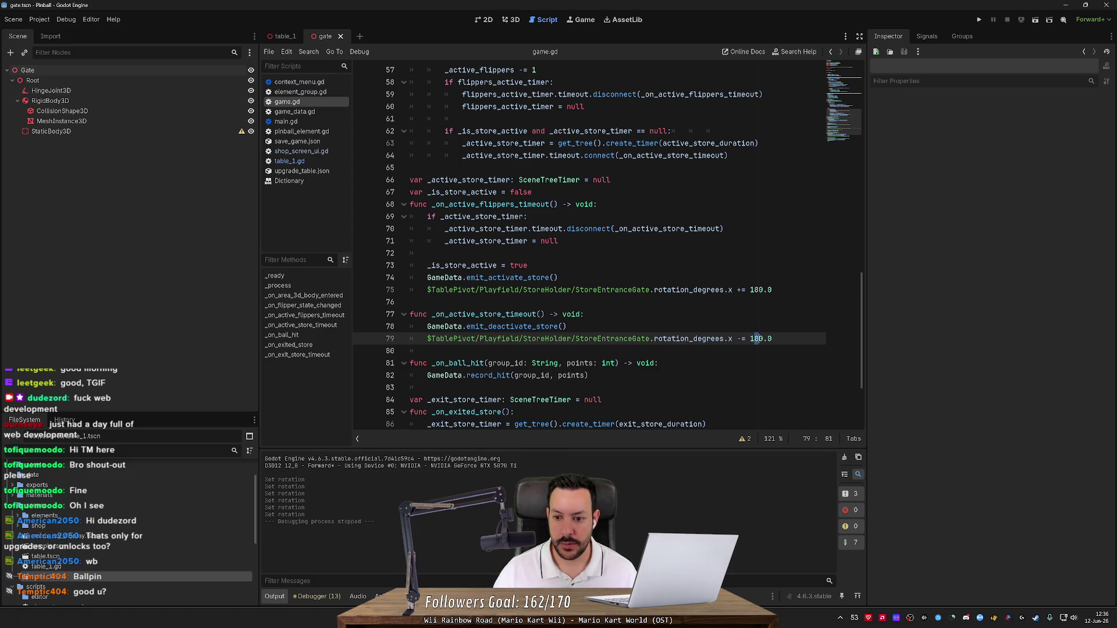
{"action": "key", "text": "Up"}
{"action": "key", "text": "Up"}
{"action": "key", "text": "Up"}
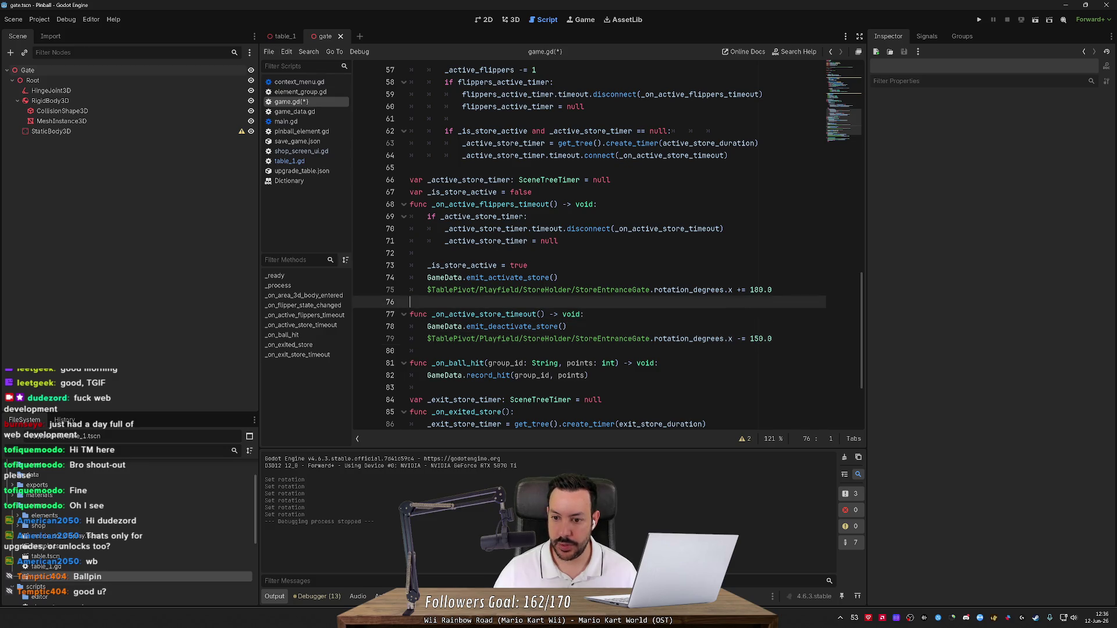
{"action": "key", "text": "BackSpace"}
{"action": "type", "text": "5"}
- Change the exit gate angles on lines 88 and 91 to 150.0 and run with F5
{"action": "scroll", "coordinate": [588, 245], "scroll_direction": "down", "scroll_amount": 2}
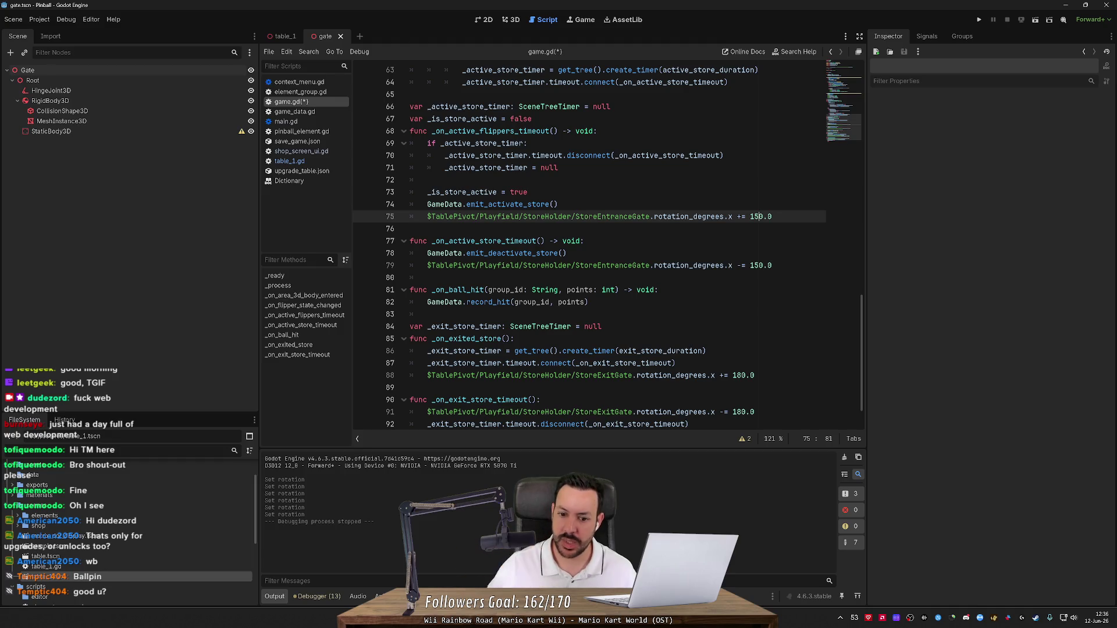
{"action": "scroll", "coordinate": [589, 246], "scroll_direction": "down", "scroll_amount": 1}
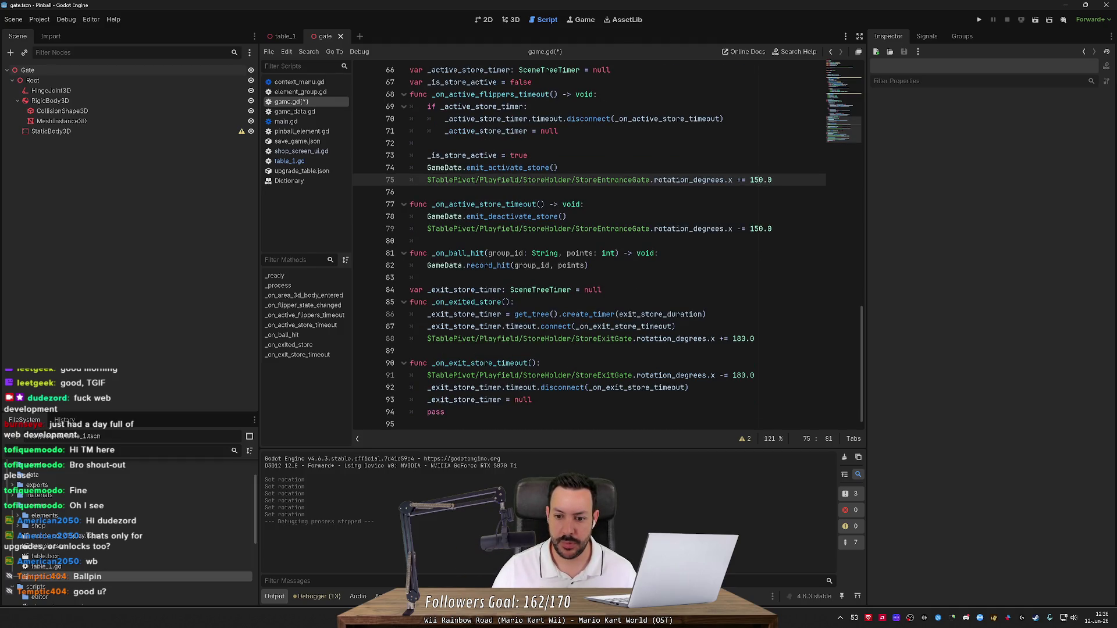
{"action": "left_click", "coordinate": [740, 339]}
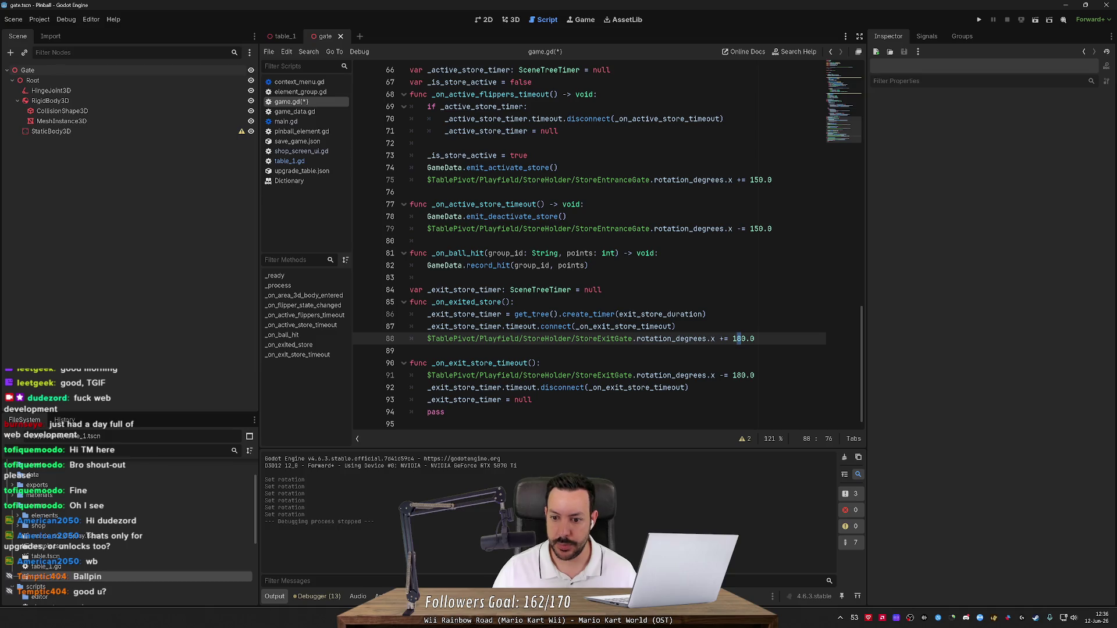
{"action": "key", "text": "Down"}
{"action": "key", "text": "Down"}
{"action": "key", "text": "Down"}
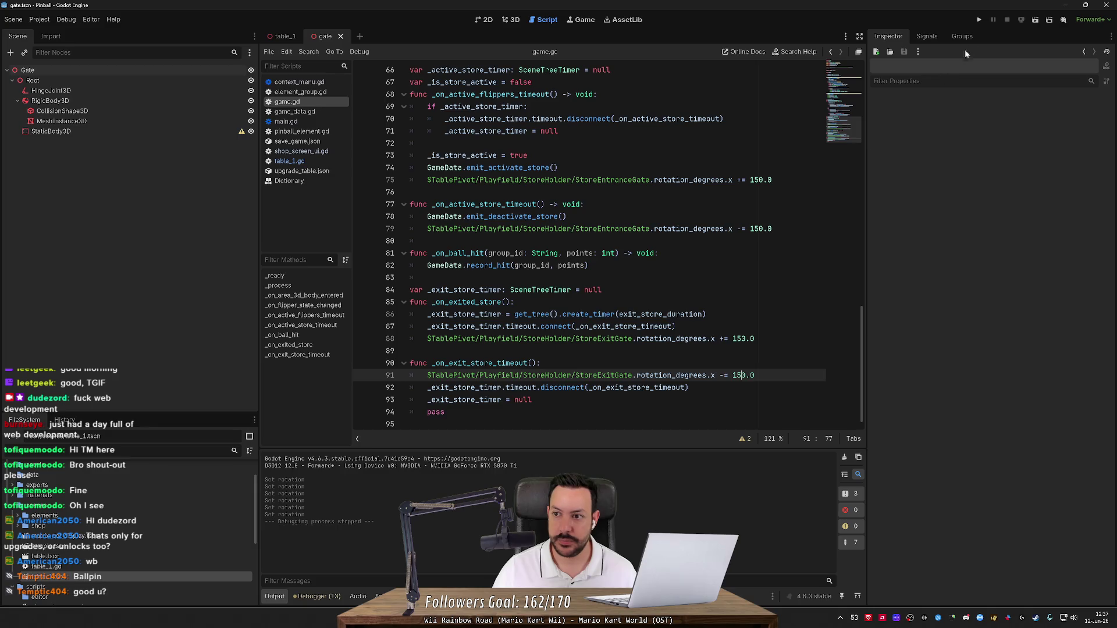
{"action": "key", "text": "F5"}
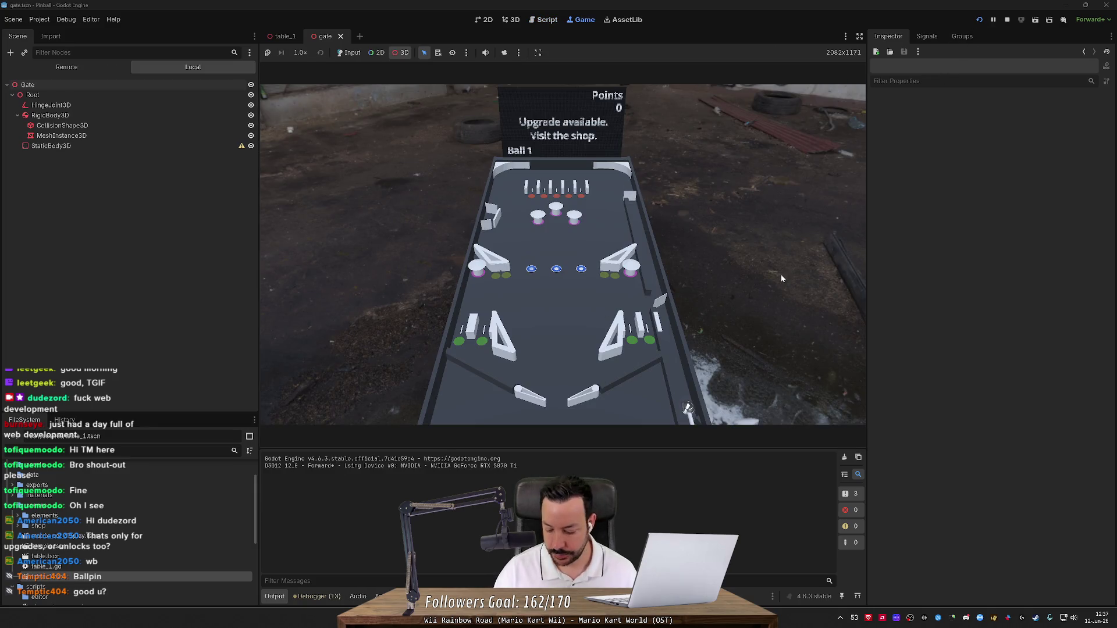
- Enable game input and play the table using the flipper and launch keys
{"action": "left_click", "coordinate": [338, 54]}
{"action": "key", "text": "space"}
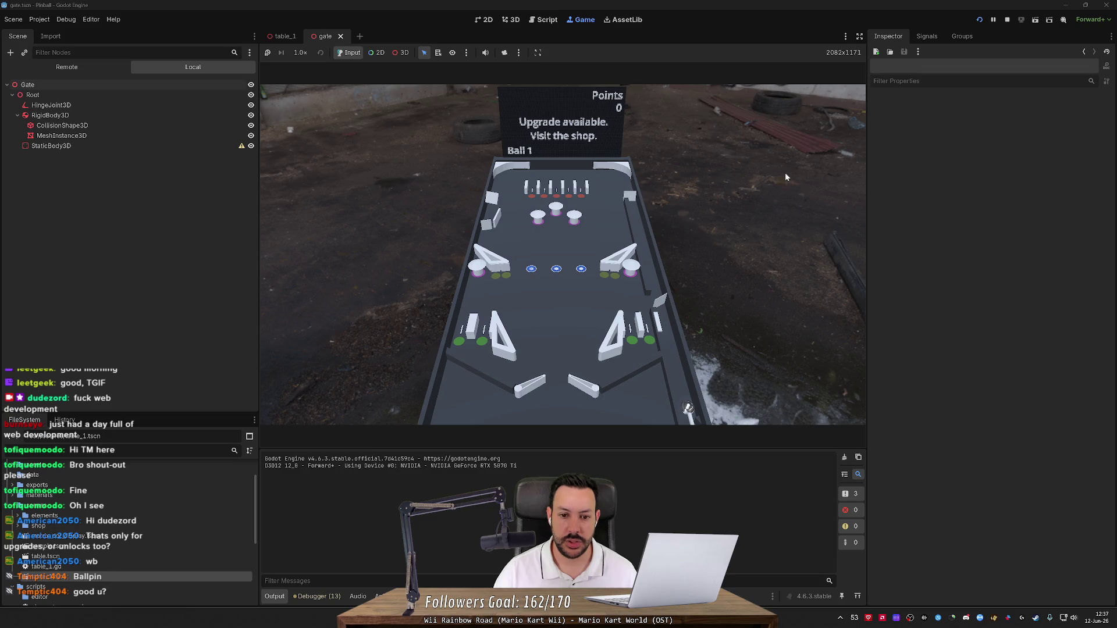
{"action": "key", "text": "Right"}
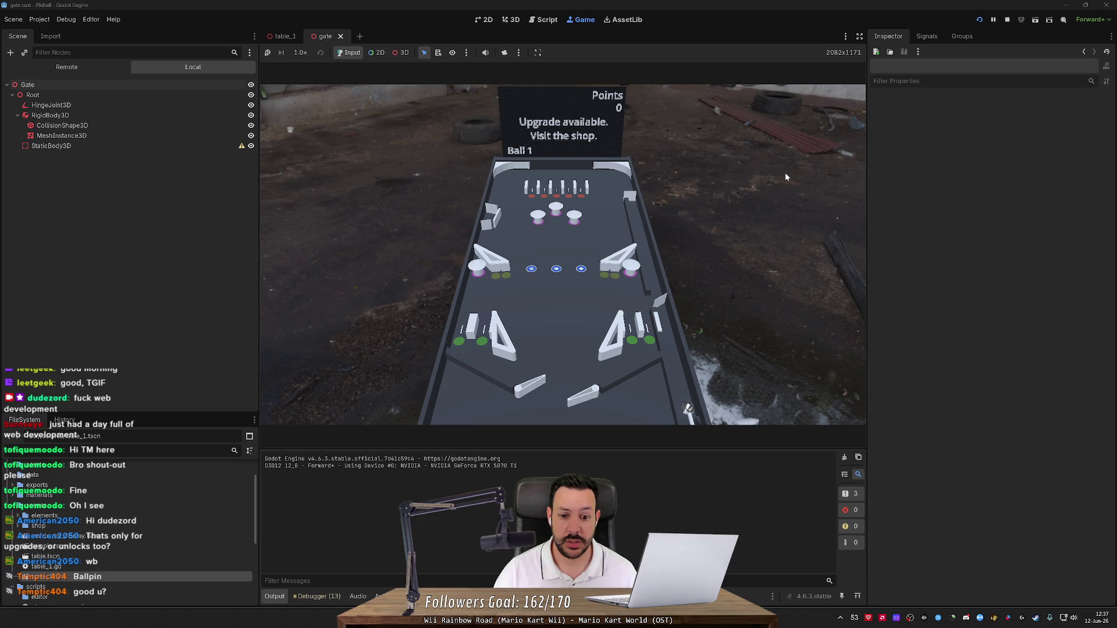
{"action": "key", "text": "Right"}
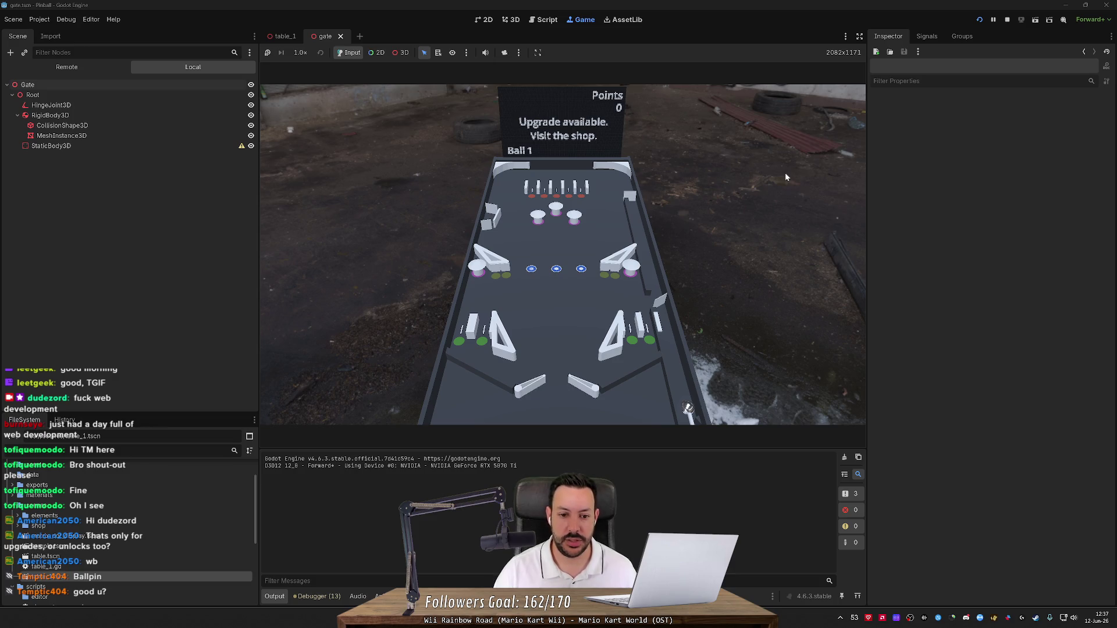
{"action": "key", "text": "Right"}
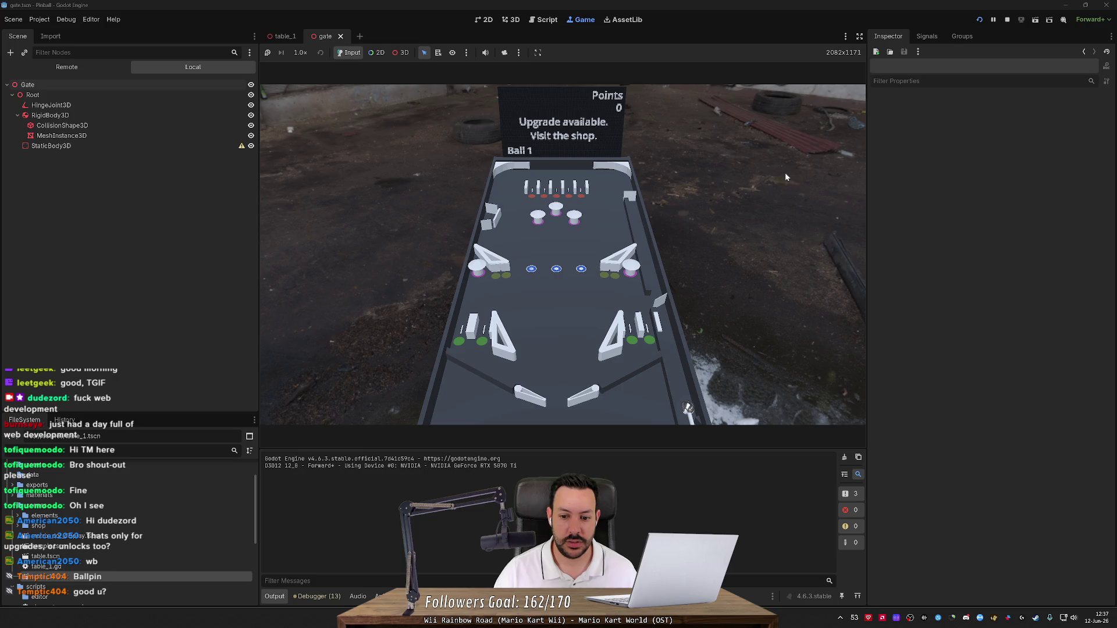
{"action": "key", "text": "space"}
{"action": "key", "text": "Left"}
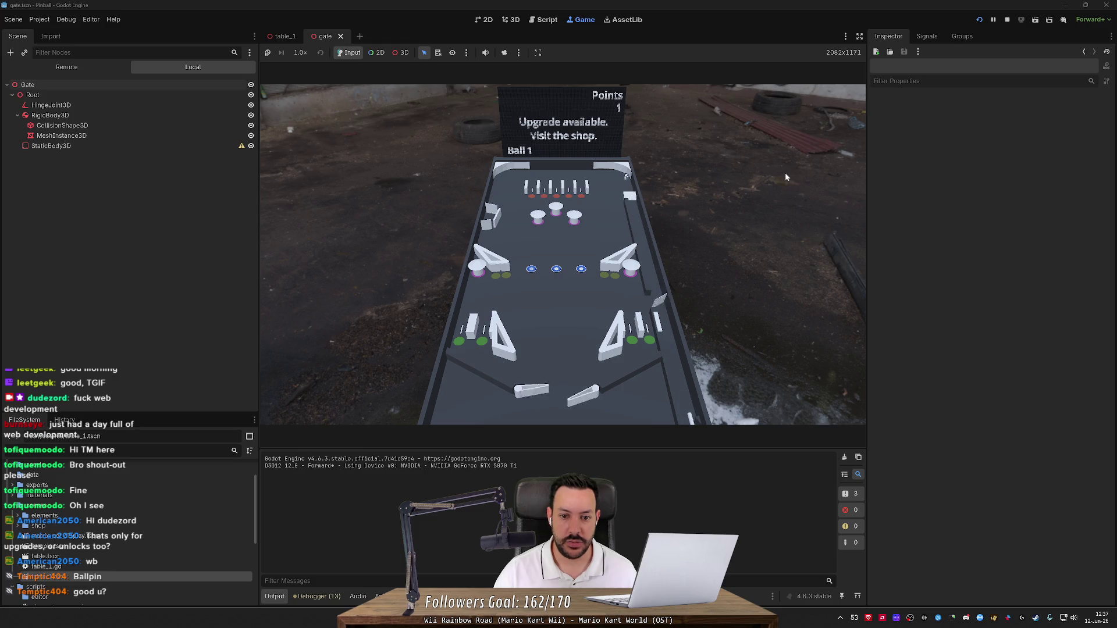
{"action": "key", "text": "Right"}
{"action": "key", "text": "Left"}
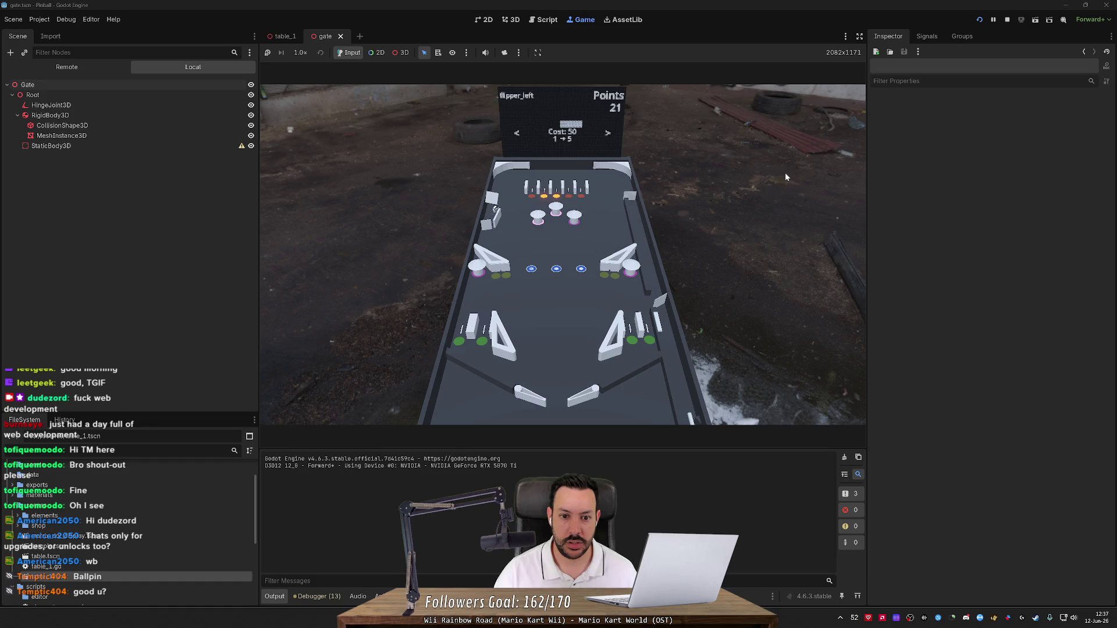
- Browse the shop's upgrade options, resume the game, then stop the test run
{"action": "key", "text": "Left"}
{"action": "key", "text": "Right"}
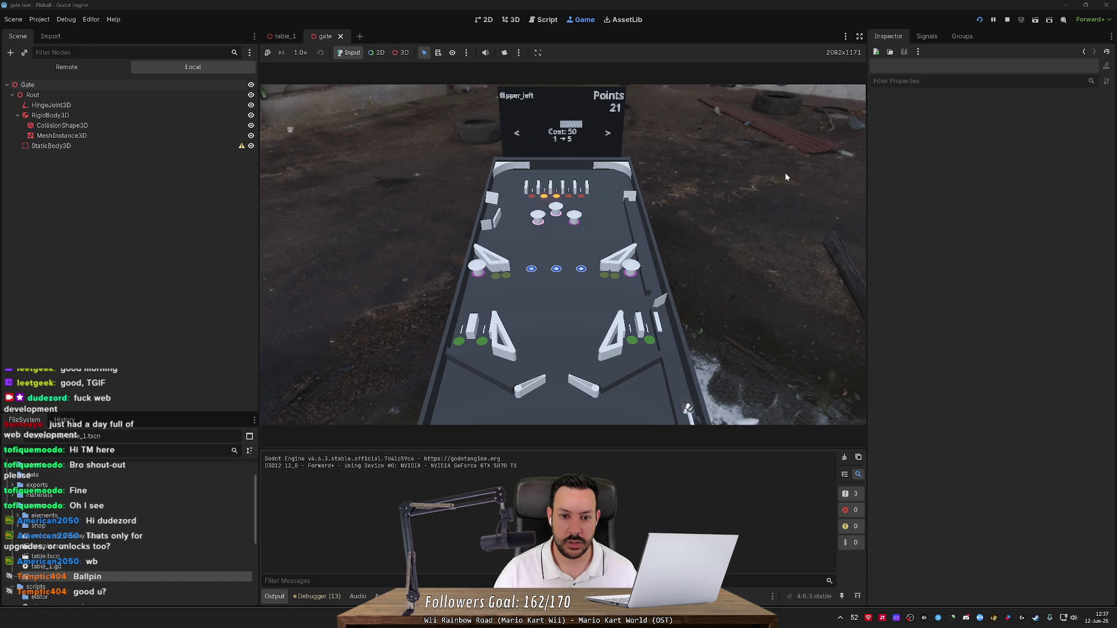
{"action": "key", "text": "Left"}
{"action": "key", "text": "Right"}
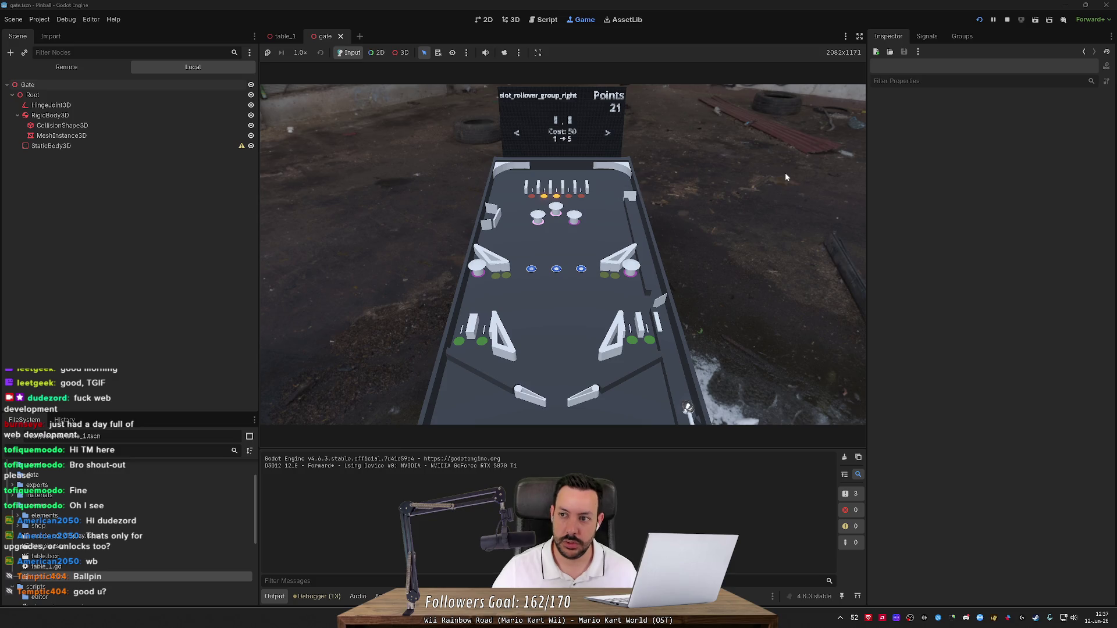
{"action": "left_click", "coordinate": [997, 20]}
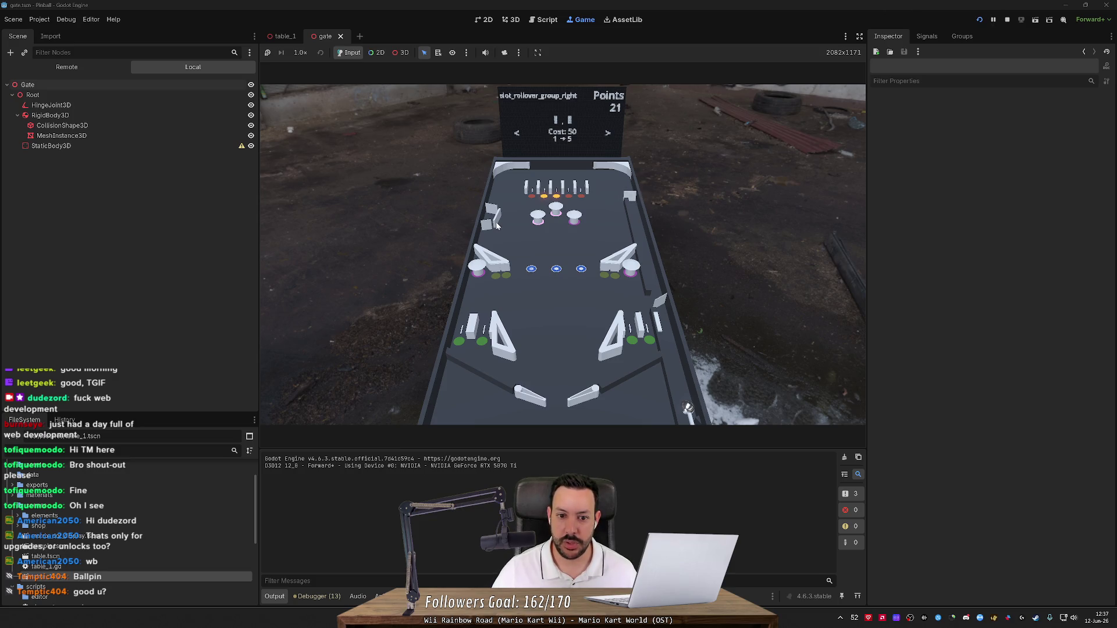
{"action": "left_click", "coordinate": [1007, 20]}
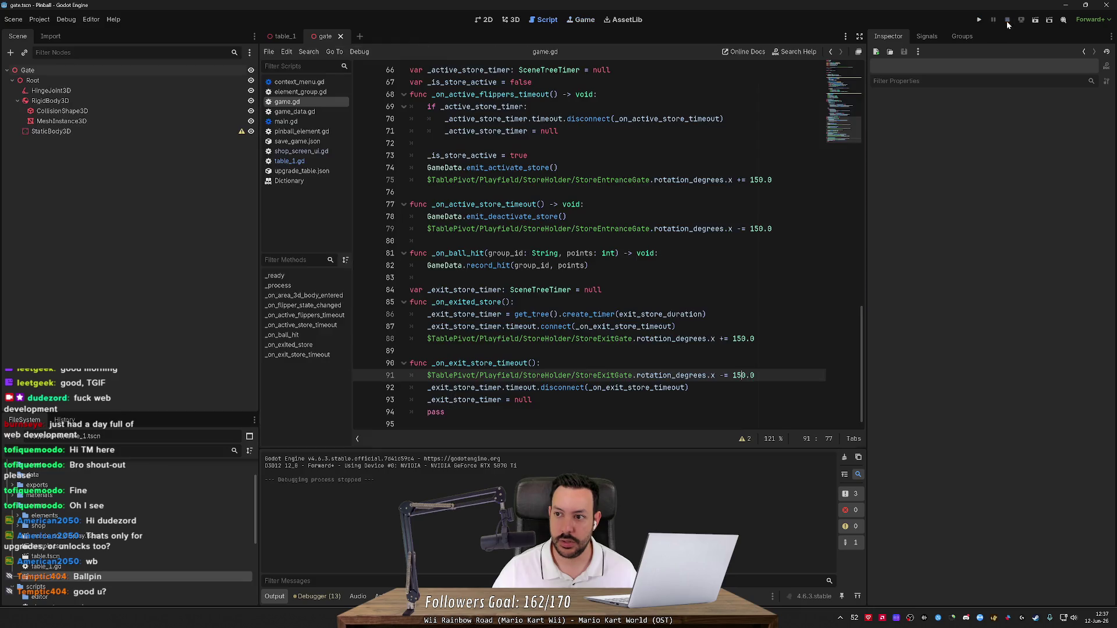
- In table_1, raise the gate's StaticBody3D, put it on collision layer 4 only, and save
{"action": "left_click", "coordinate": [515, 19]}
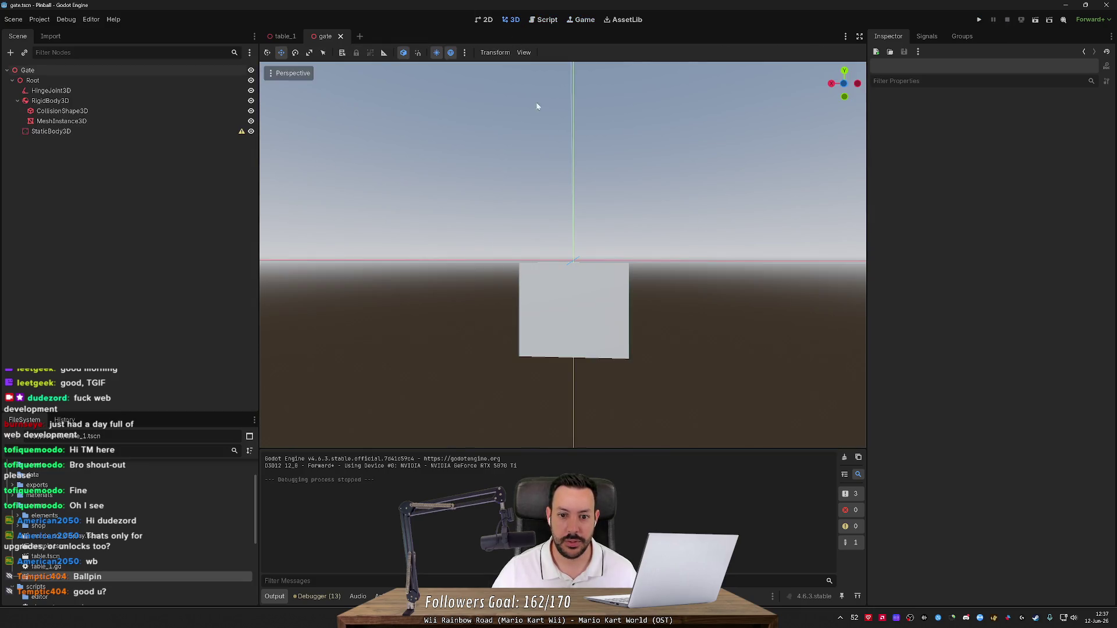
{"action": "left_click", "coordinate": [340, 36]}
{"action": "left_click_drag", "start_coordinate": [465, 140], "coordinate": [514, 176]}
{"action": "left_click", "coordinate": [917, 262]}
{"action": "left_click", "coordinate": [882, 263]}
{"action": "key", "text": "ctrl+s"}
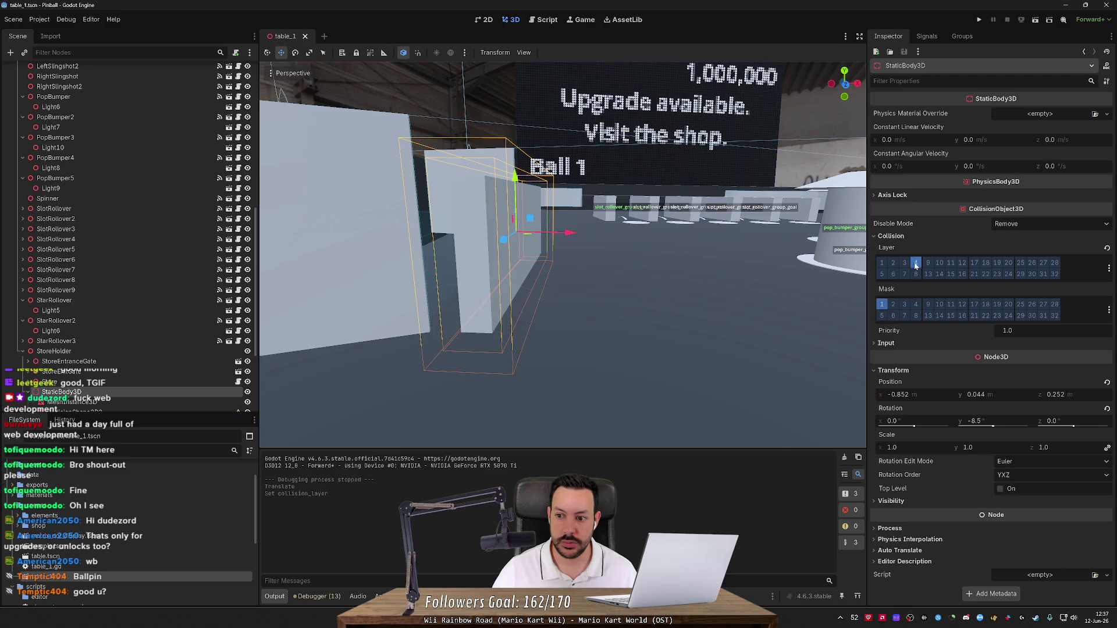
- Inspect the gate's mesh, collision shape and rigid body, then relaunch the game
{"action": "left_click_drag", "start_coordinate": [480, 293], "coordinate": [480, 293]}
{"action": "left_click", "coordinate": [577, 223]}
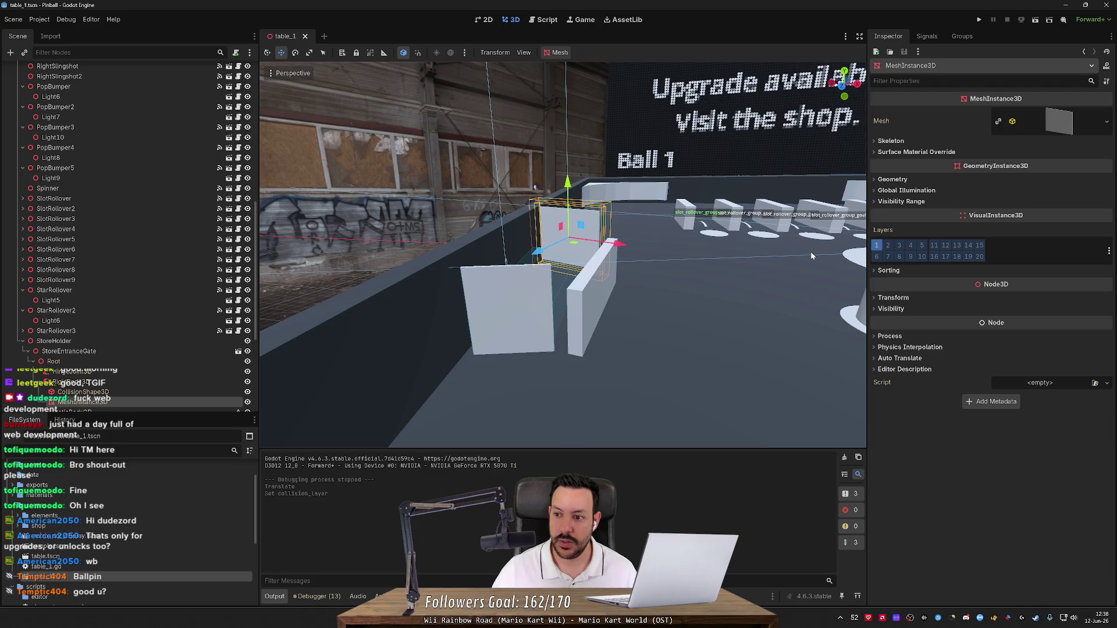
{"action": "left_click", "coordinate": [83, 392]}
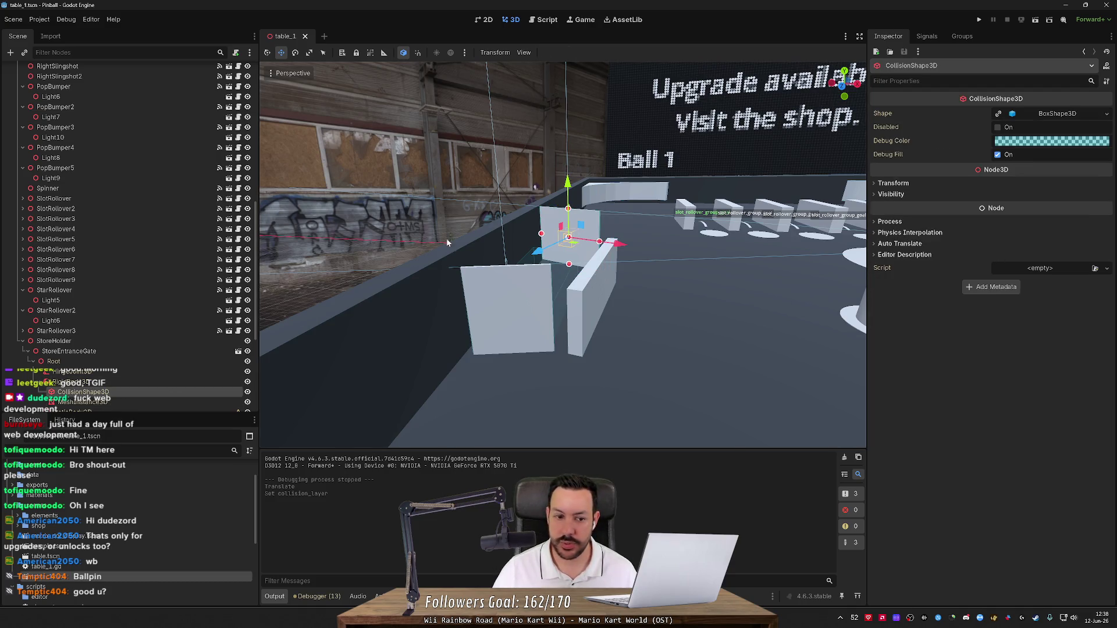
{"action": "left_click", "coordinate": [70, 382]}
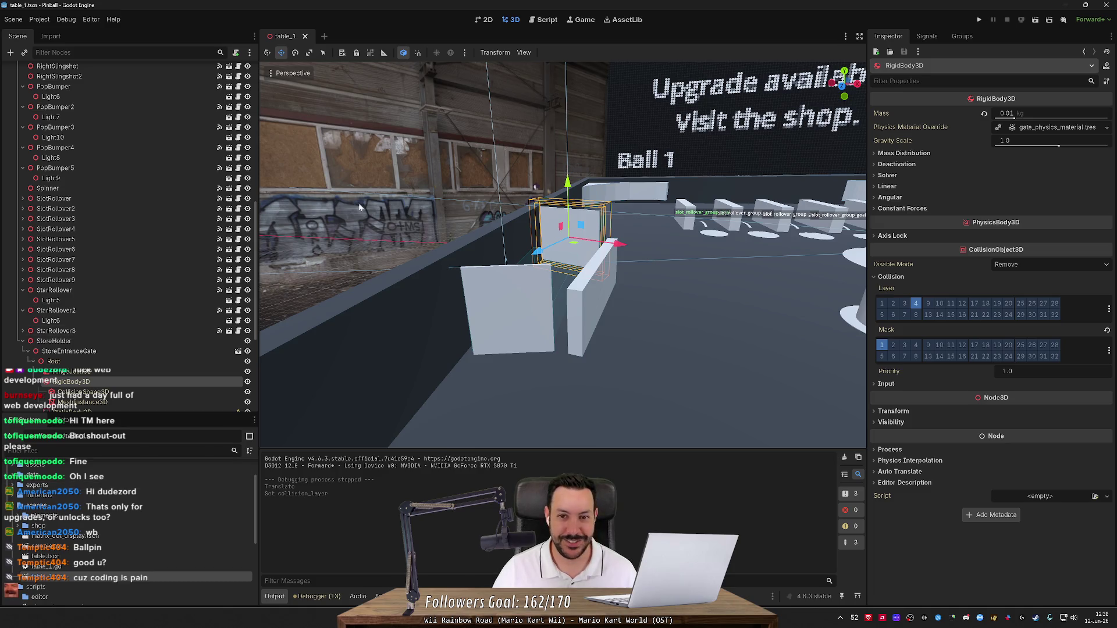
{"action": "left_click", "coordinate": [984, 21]}
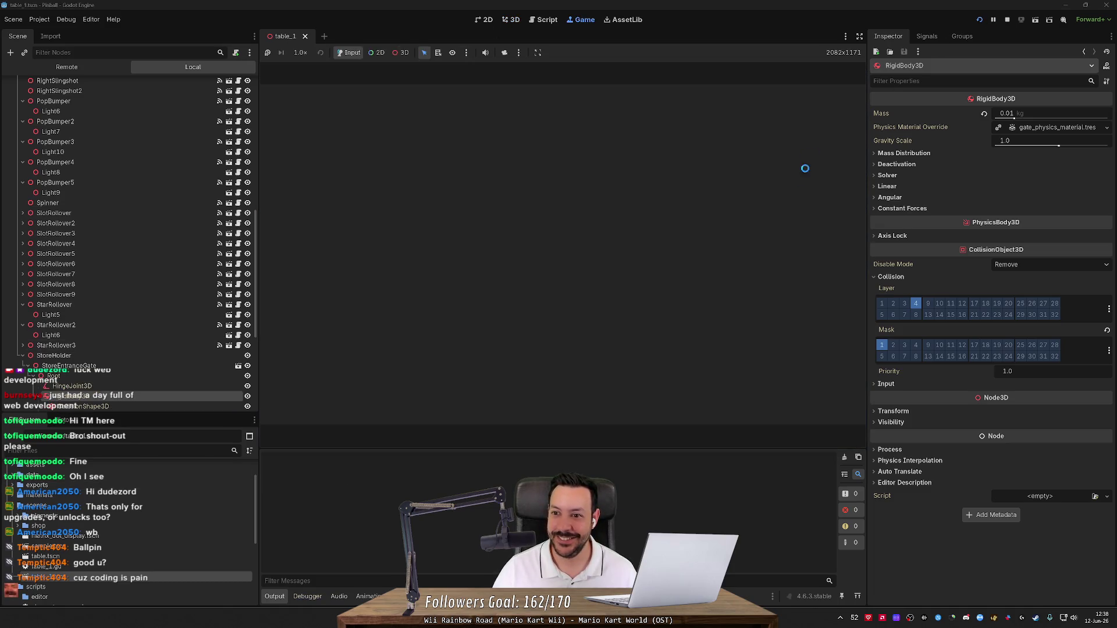
- Play out the first ball and launch the second, flipping until the score reaches 142
{"action": "key", "text": "space"}
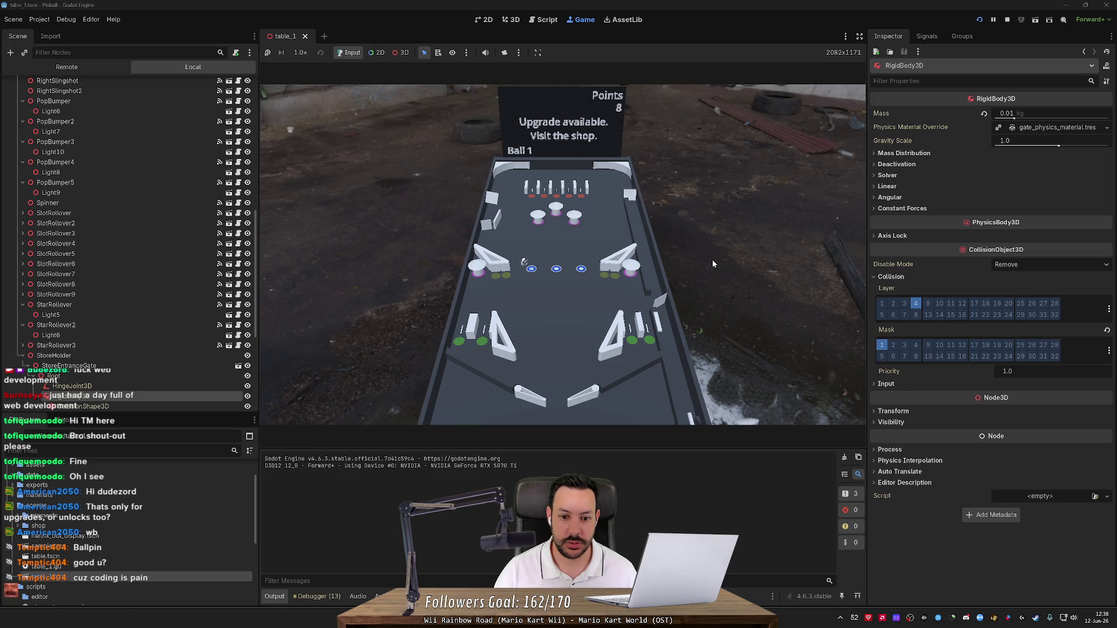
{"action": "key", "text": "space"}
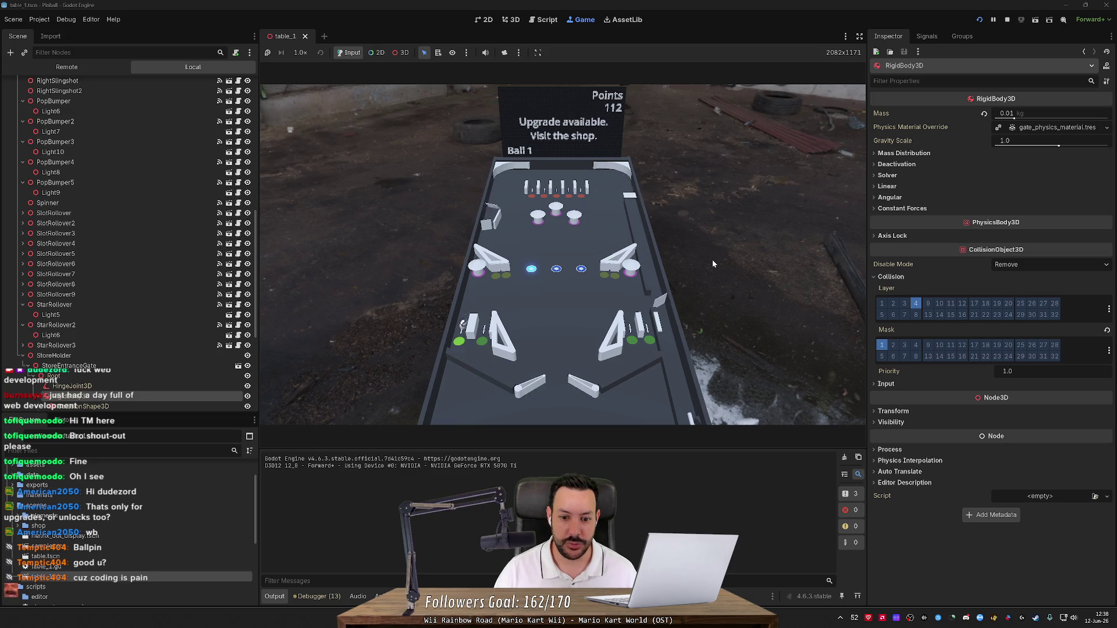
{"action": "key", "text": "space"}
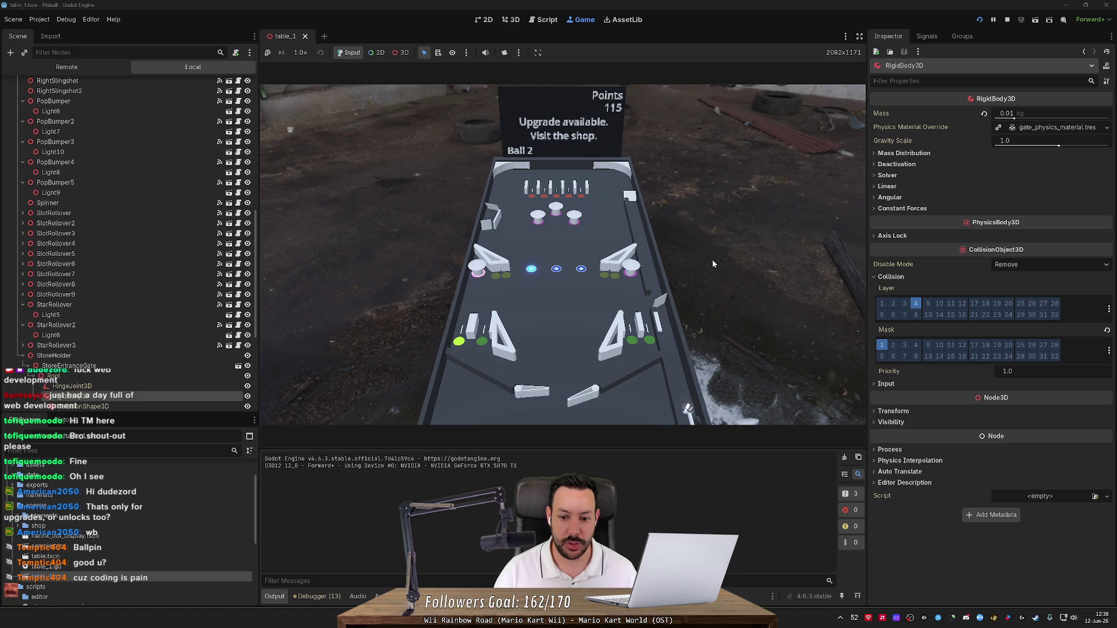
{"action": "key", "text": "space"}
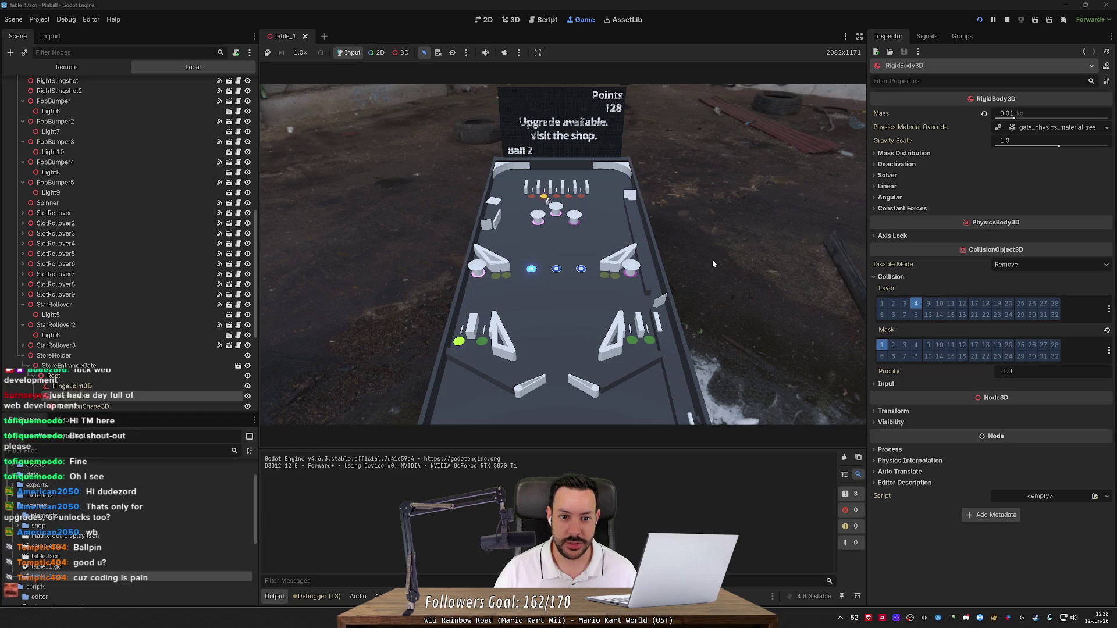
{"action": "key", "text": "Right"}
{"action": "key", "text": "Left"}
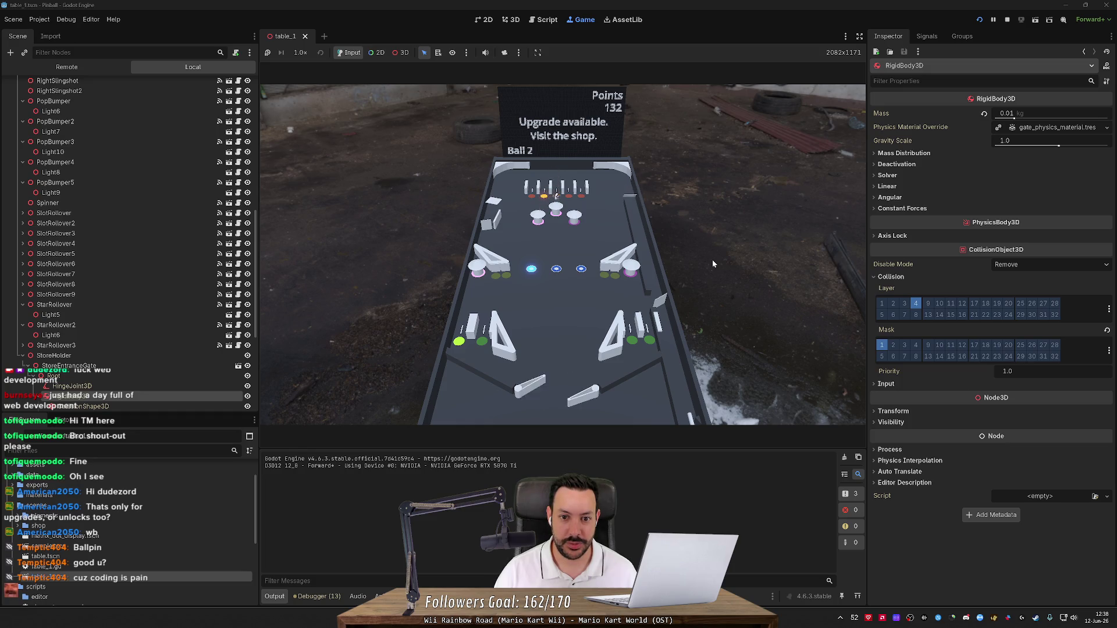
{"action": "key", "text": "Right"}
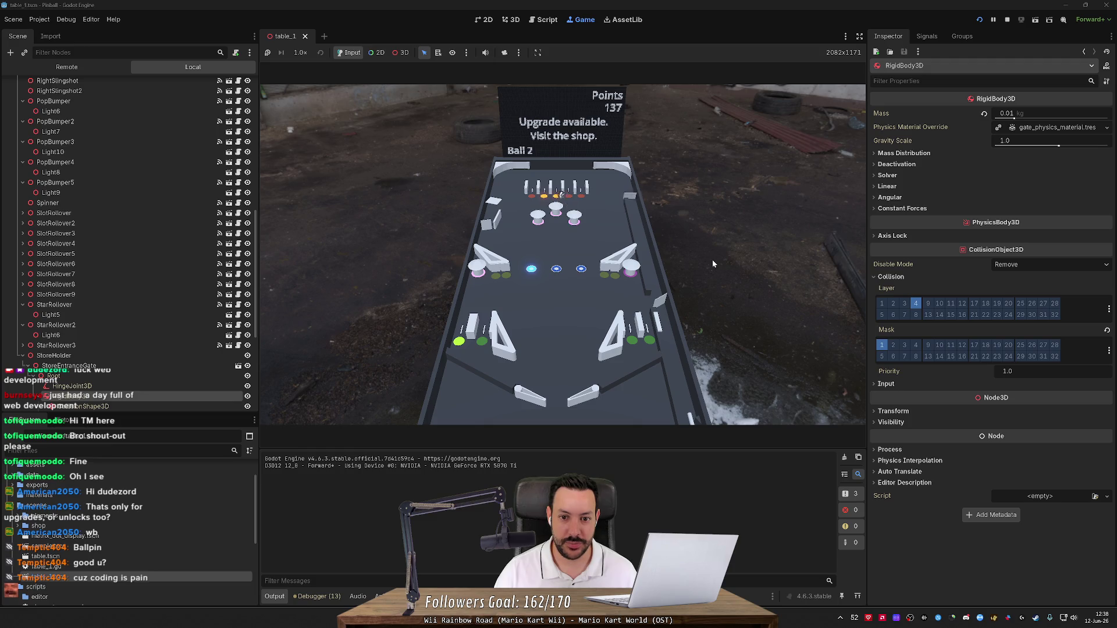
{"action": "key", "text": "Right"}
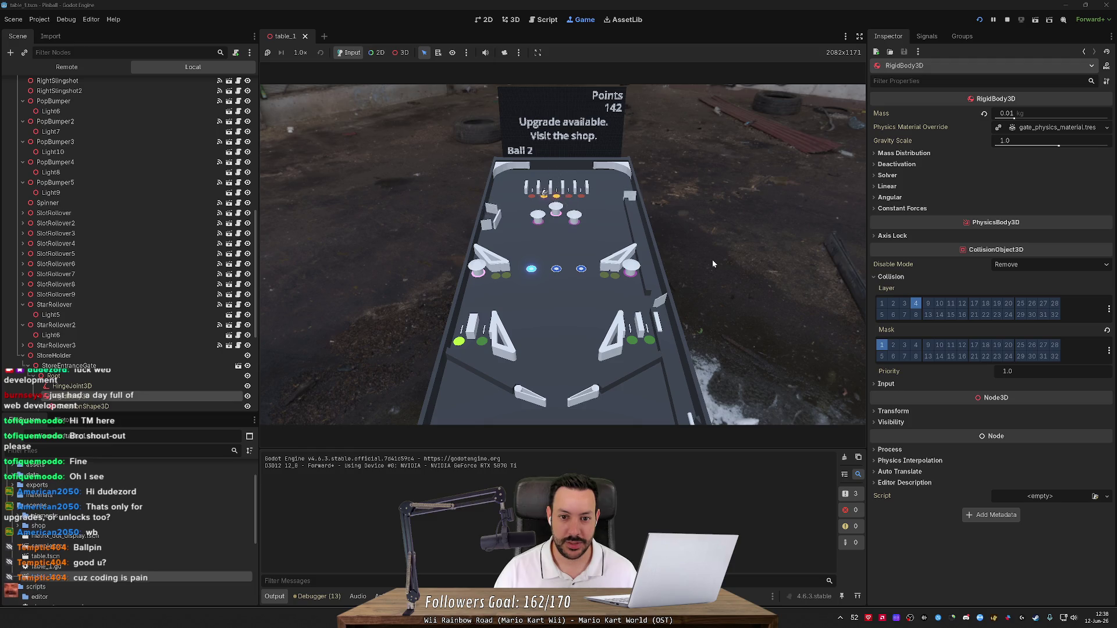
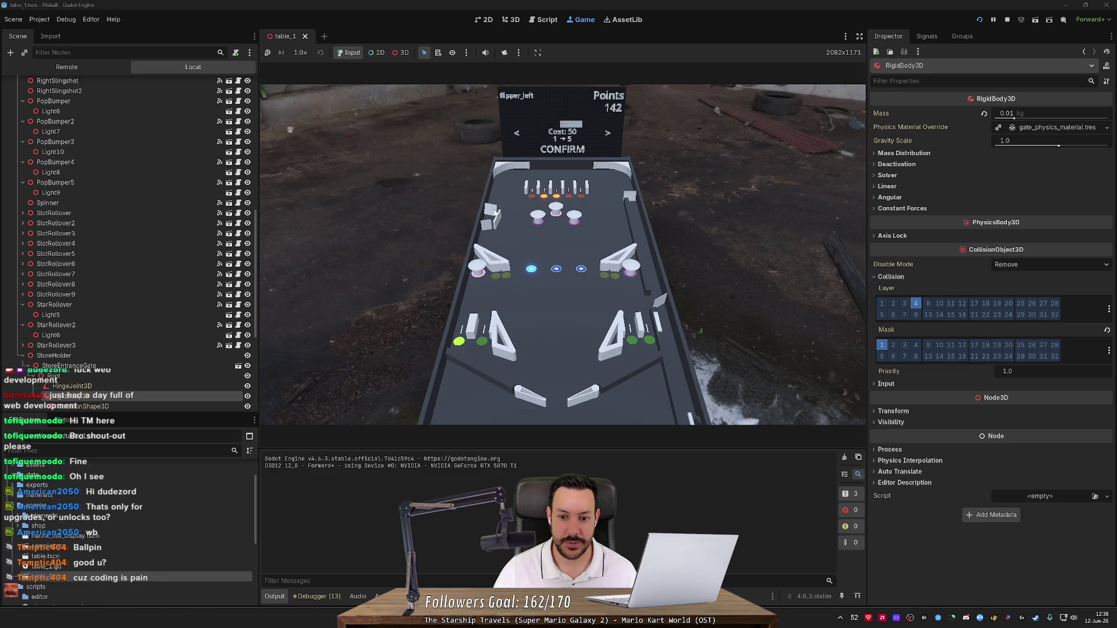
- Cycle the shop items to pop_bumper_group_top and buy it for 50 points
{"action": "key", "text": "Left"}
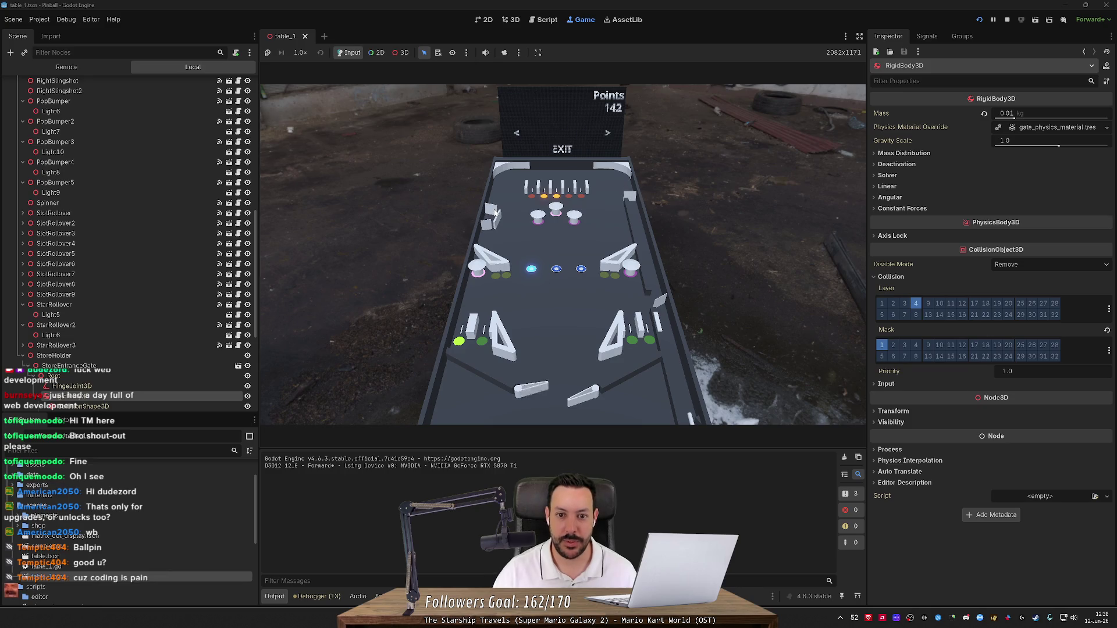
{"action": "key", "text": "Right"}
{"action": "key", "text": "Right"}
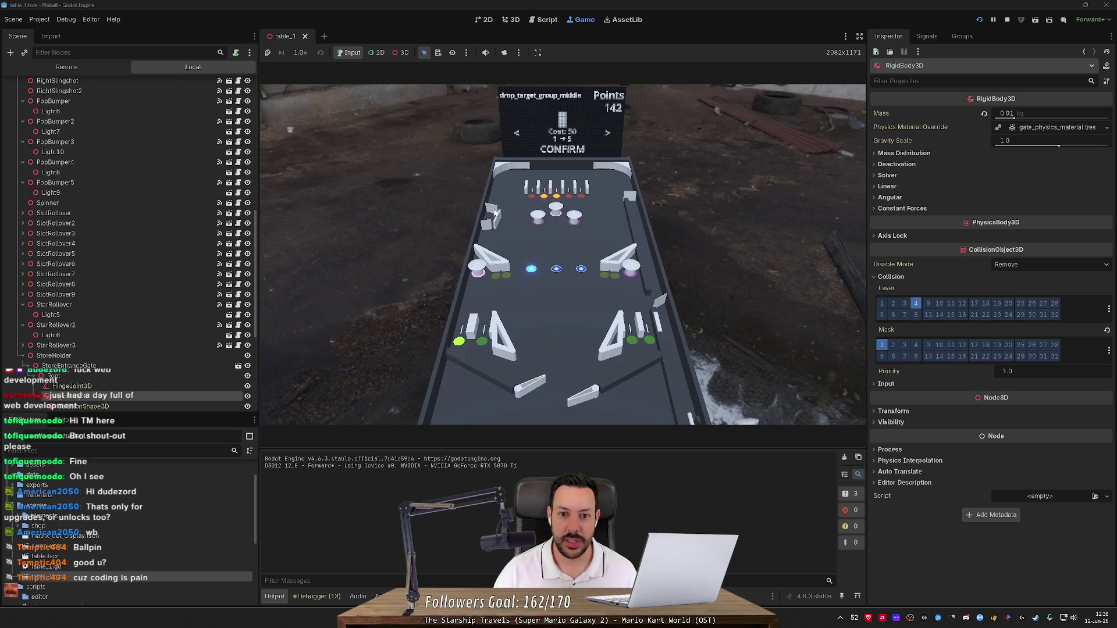
{"action": "key", "text": "Left"}
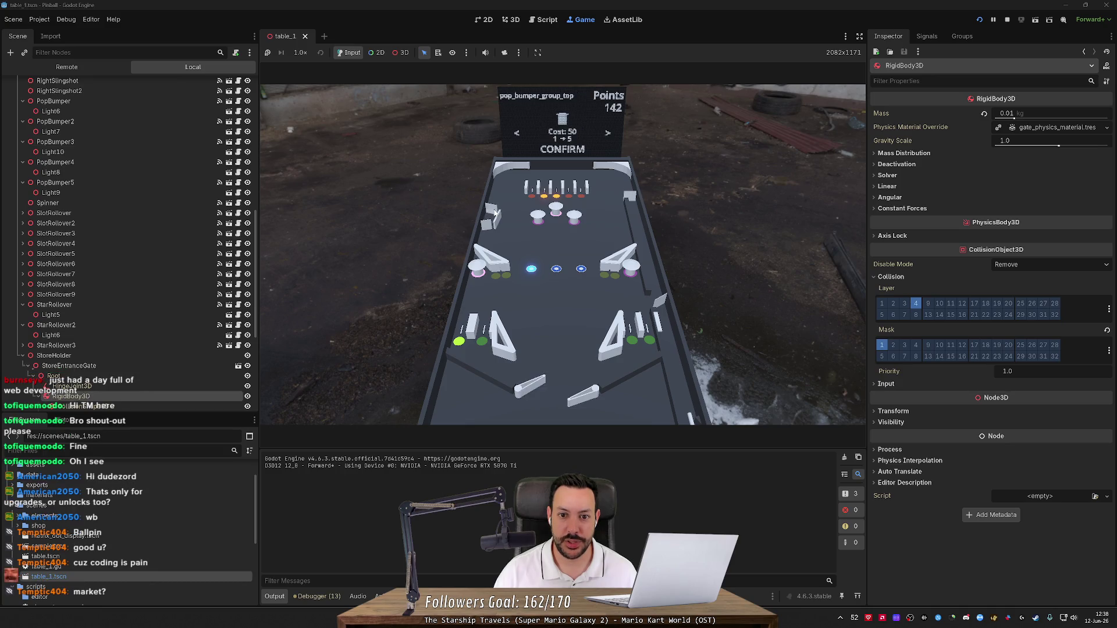
{"action": "key", "text": "Right"}
{"action": "key", "text": "Left"}
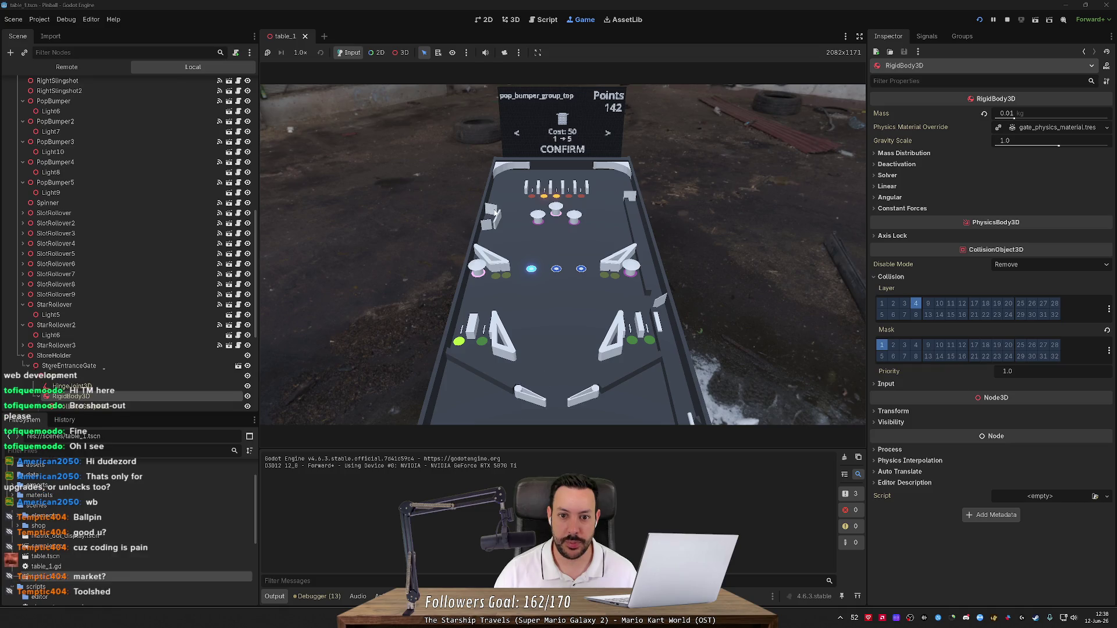
{"action": "key", "text": "Return"}
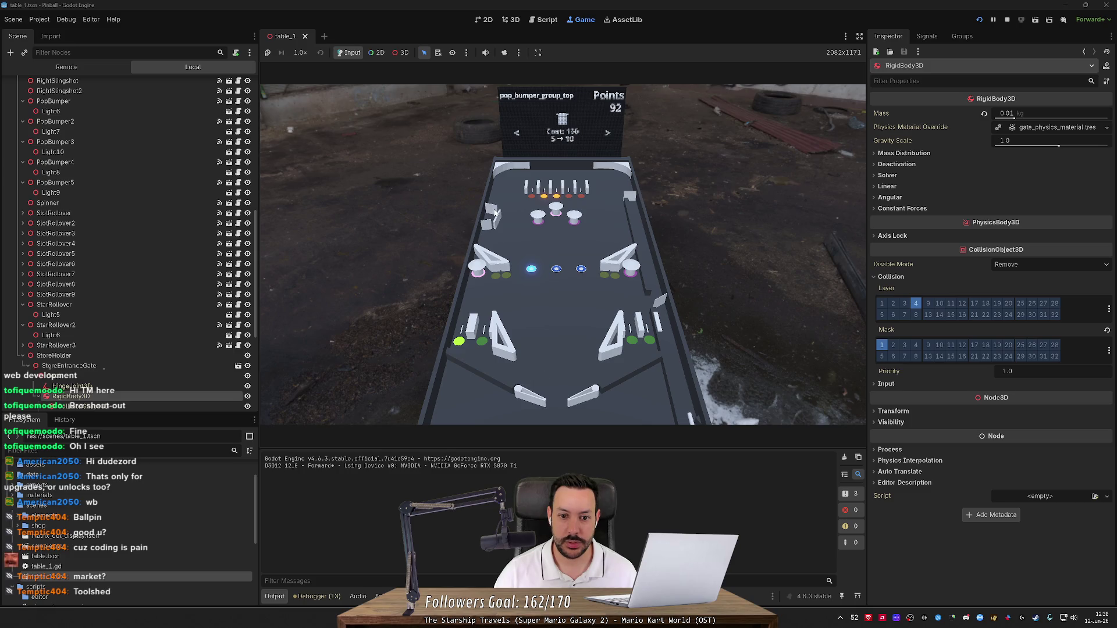
- Leave the shop and resume play, flipping to keep Ball 2 alive
{"action": "key", "text": "Left"}
{"action": "key", "text": "Left"}
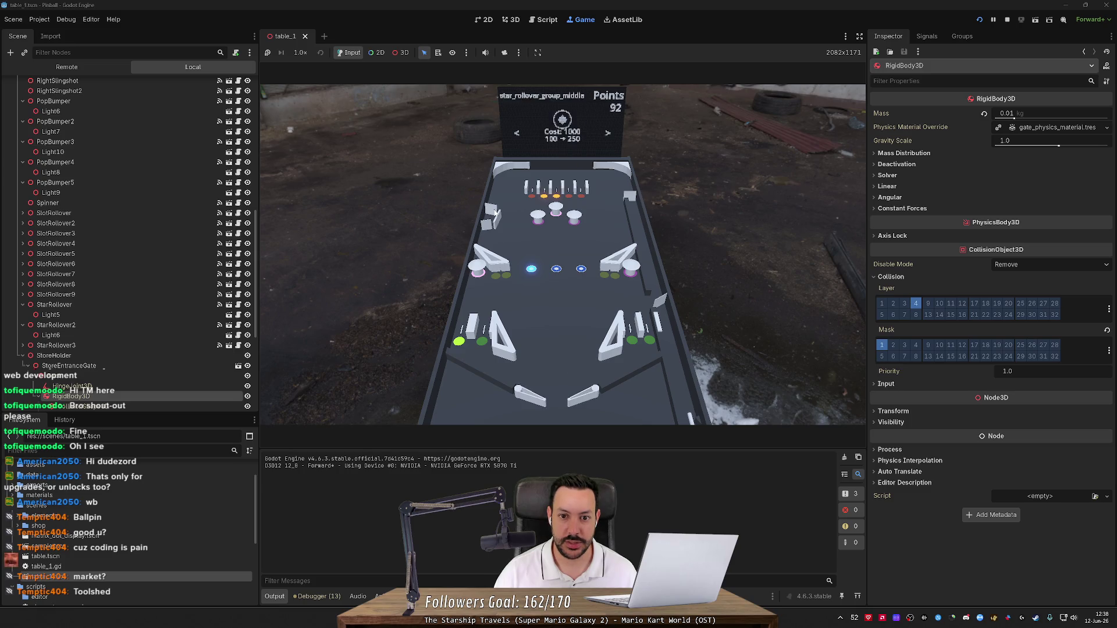
{"action": "key", "text": "Escape"}
{"action": "key", "text": "Left"}
{"action": "key", "text": "Right"}
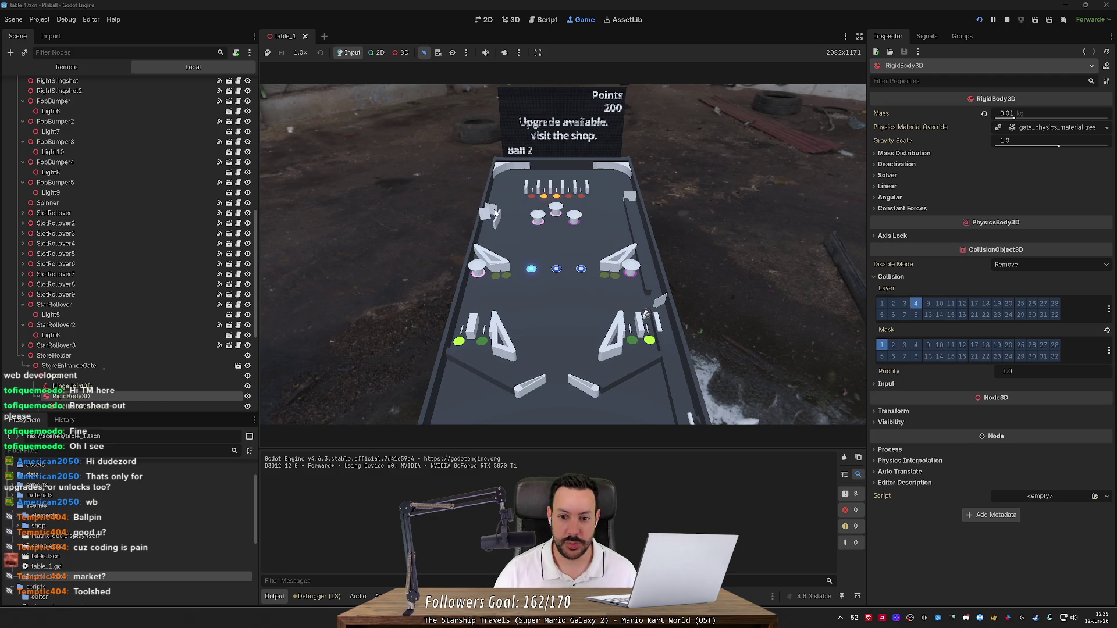
- Keep Ball 2 in play with the flippers until it drains
{"action": "key", "text": "Left"}
{"action": "key", "text": "Right"}
{"action": "key", "text": "Right"}
{"action": "key", "text": "Left"}
{"action": "key", "text": "Right"}
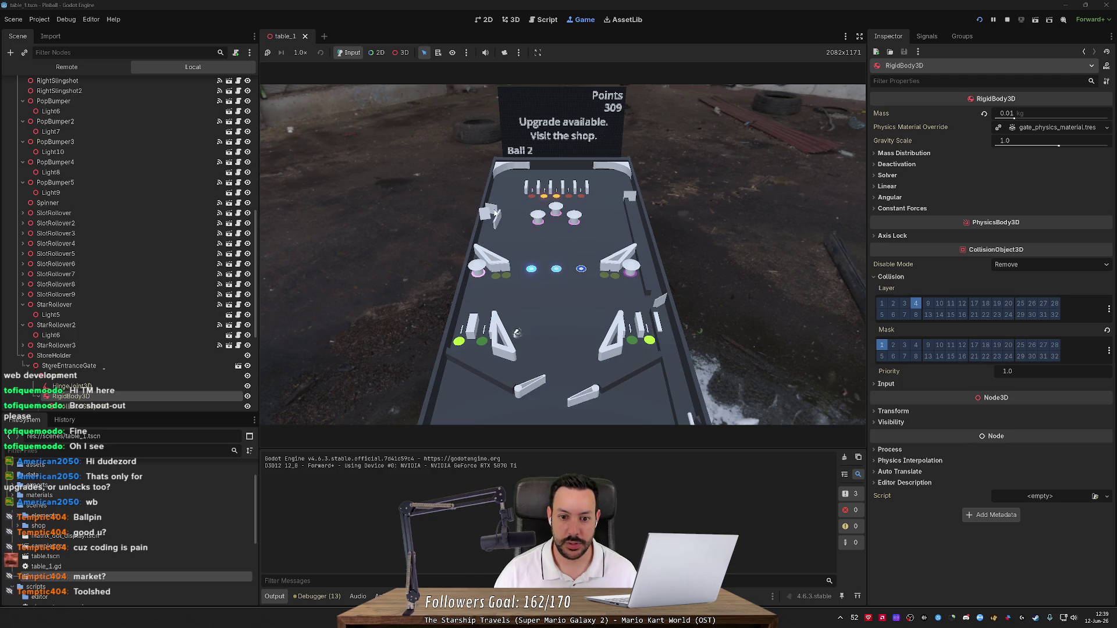
{"action": "key", "text": "Right"}
{"action": "key", "text": "Left"}
{"action": "key", "text": "Right"}
{"action": "key", "text": "Right"}
{"action": "key", "text": "Left"}
{"action": "key", "text": "Right"}
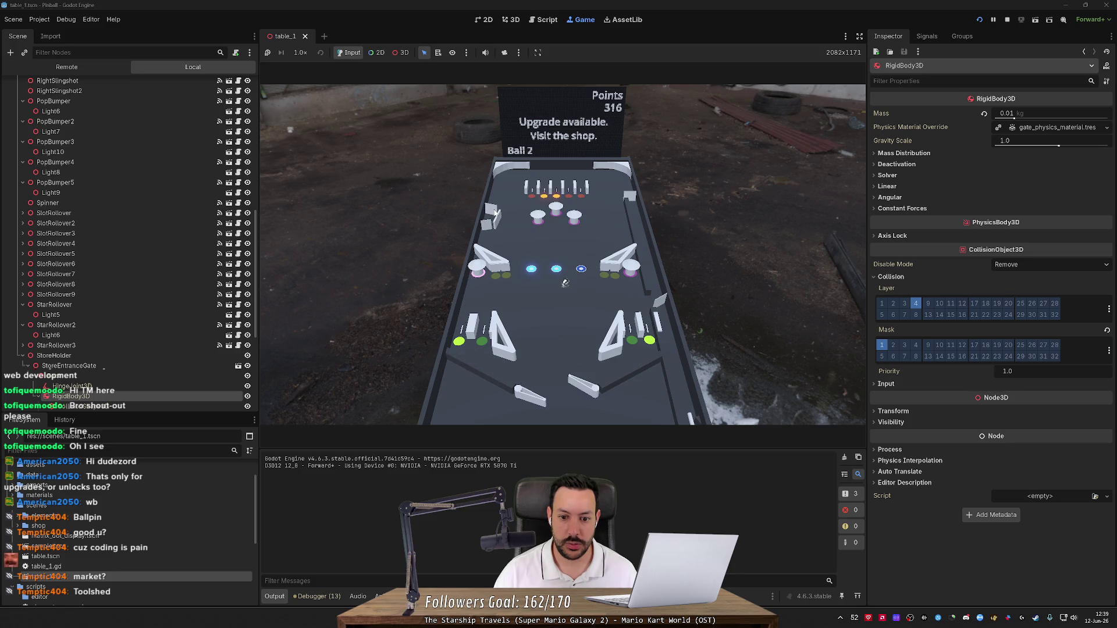
{"action": "key", "text": "Left"}
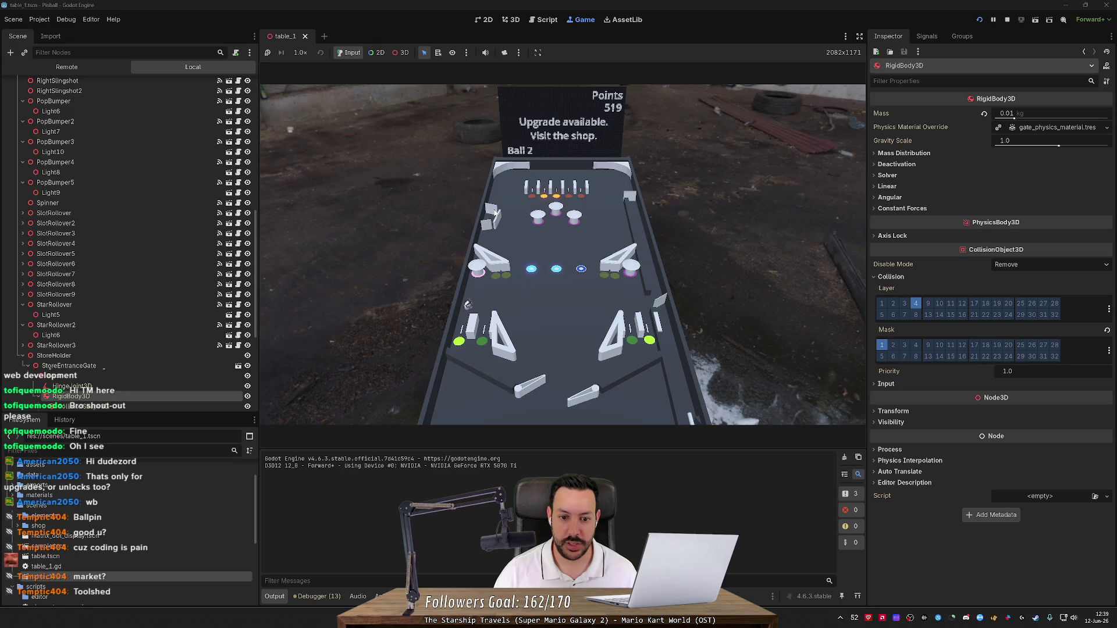
{"action": "key", "text": "Right"}
{"action": "key", "text": "Right"}
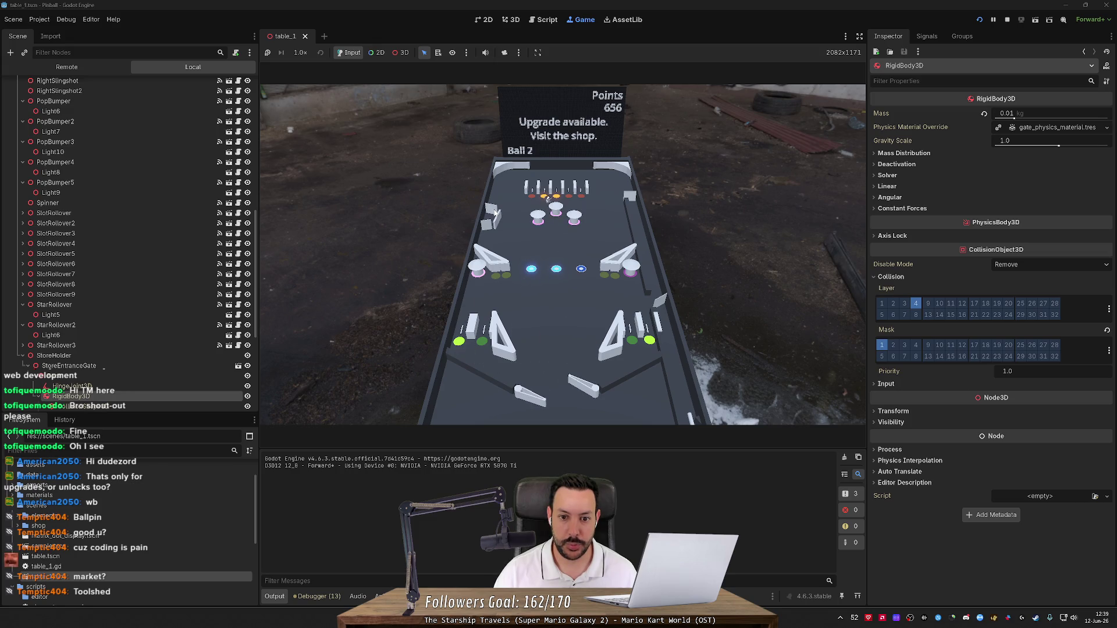
{"action": "key", "text": "Right"}
{"action": "key", "text": "Left"}
{"action": "key", "text": "Right"}
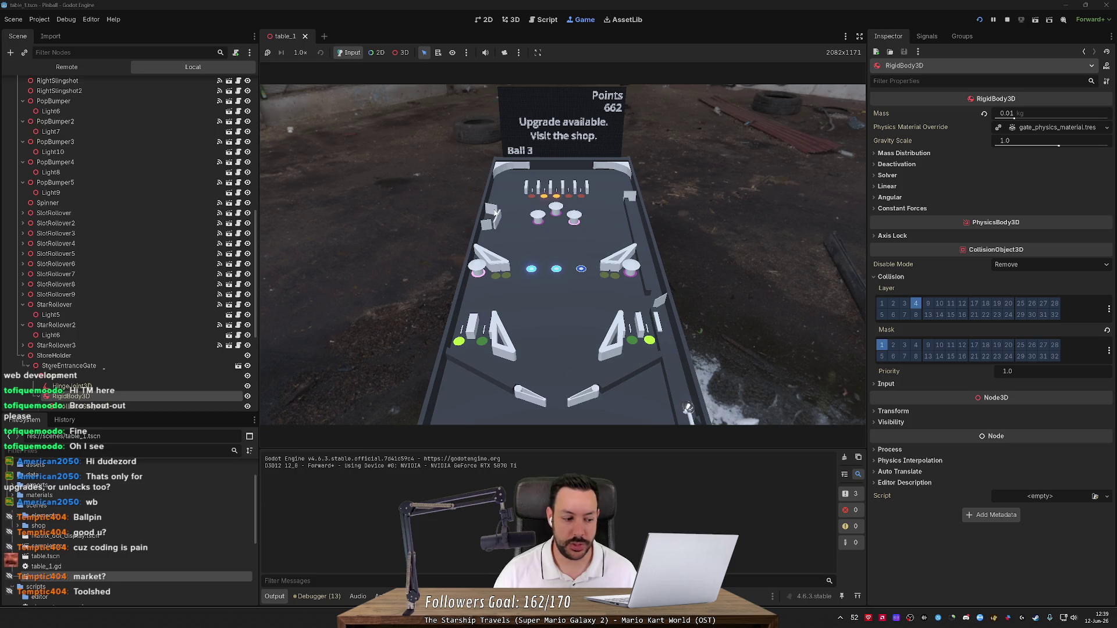
- Launch Ball 3 and flip it up toward the bumpers to build the score
{"action": "key", "text": "space"}
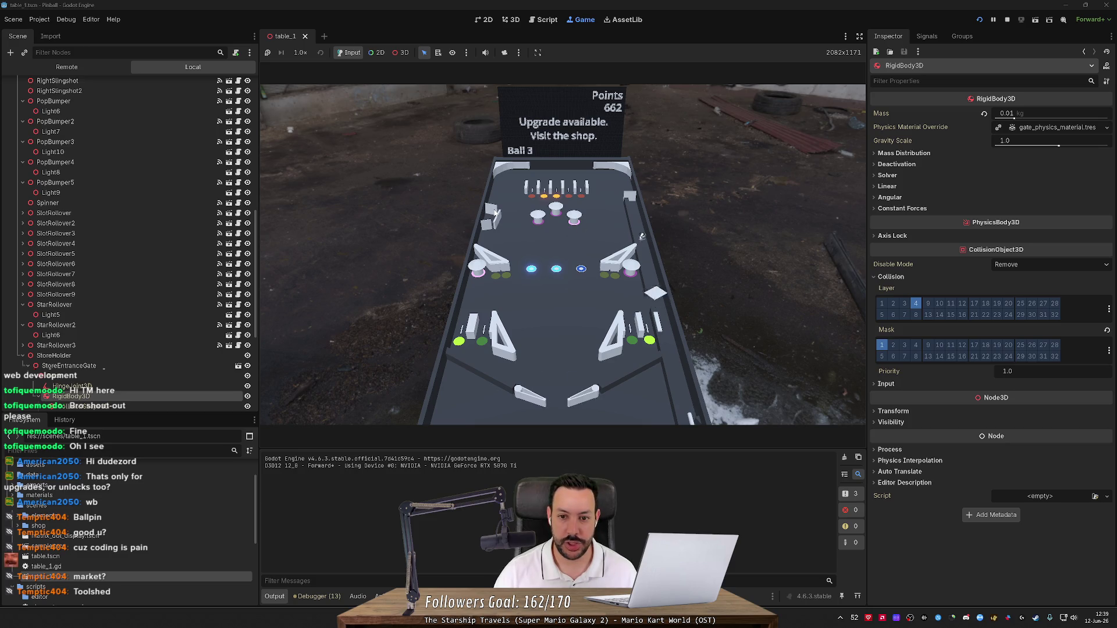
{"action": "key", "text": "Left"}
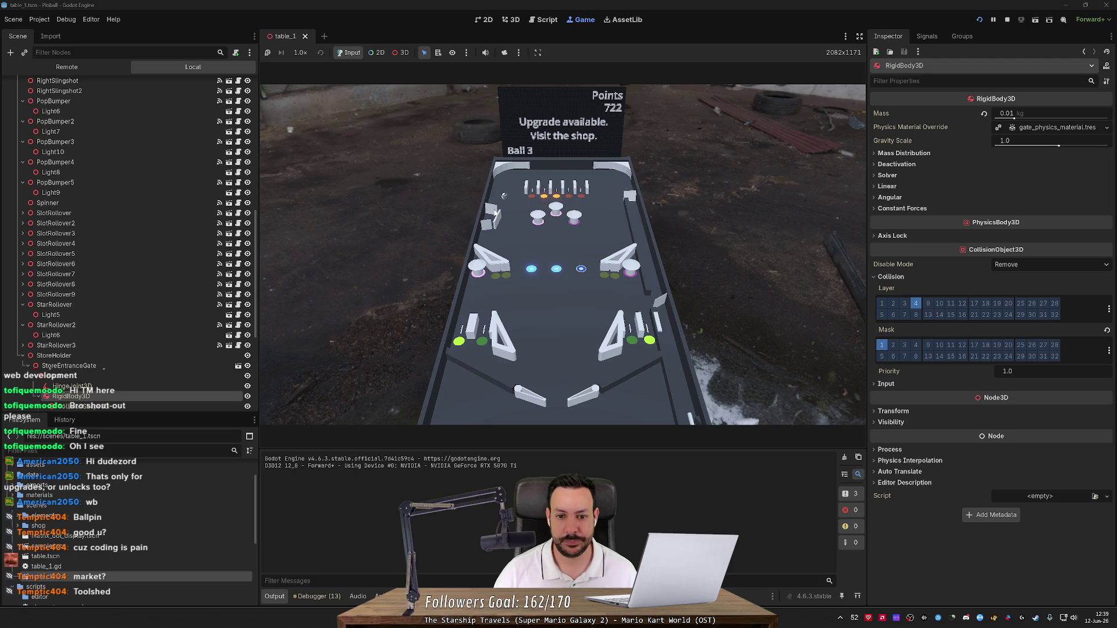
{"action": "key", "text": "Left"}
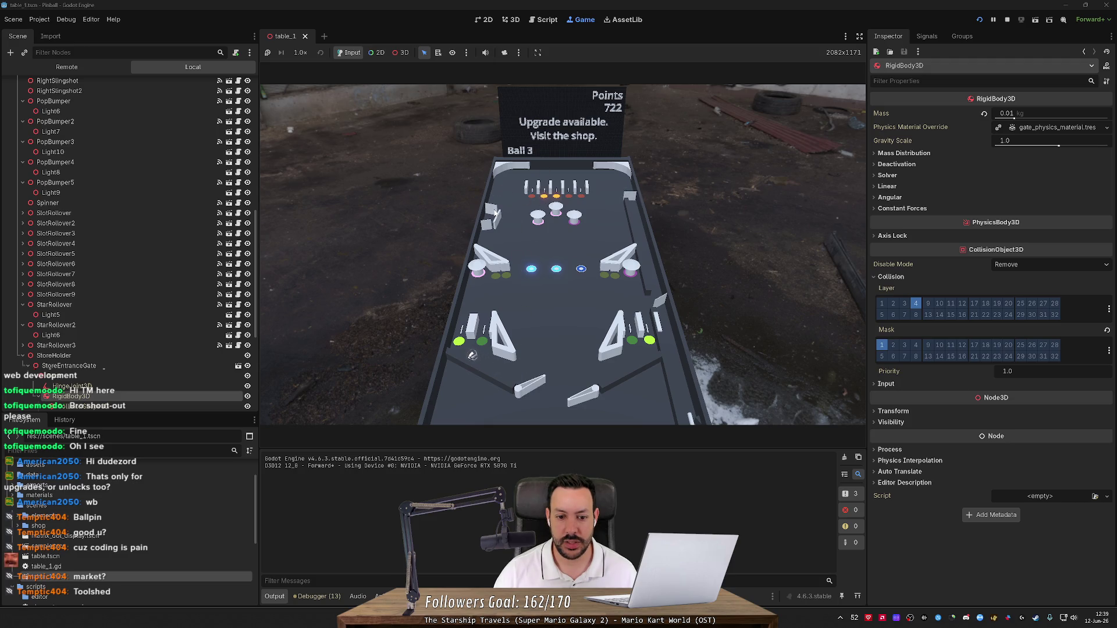
{"action": "key", "text": "Left"}
{"action": "key", "text": "Right"}
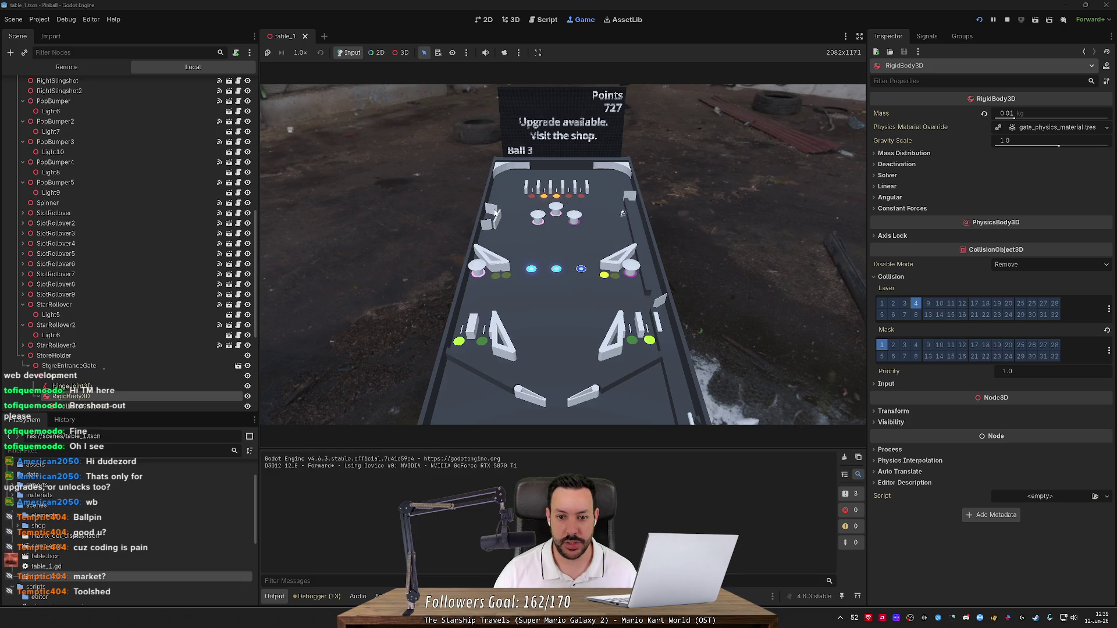
{"action": "key", "text": "Left"}
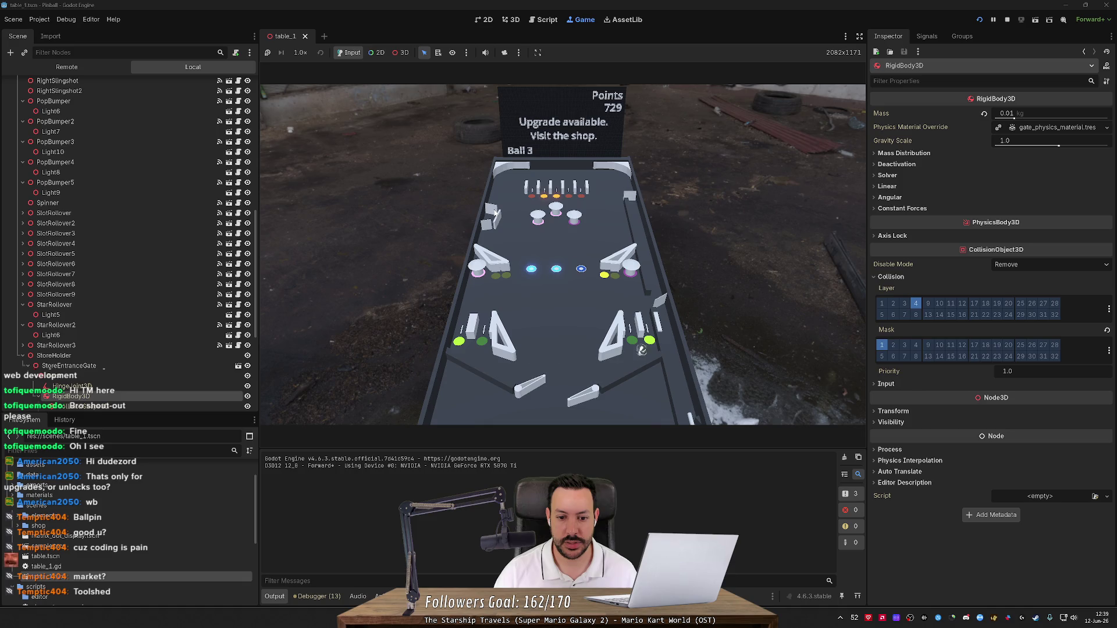
{"action": "key", "text": "Right"}
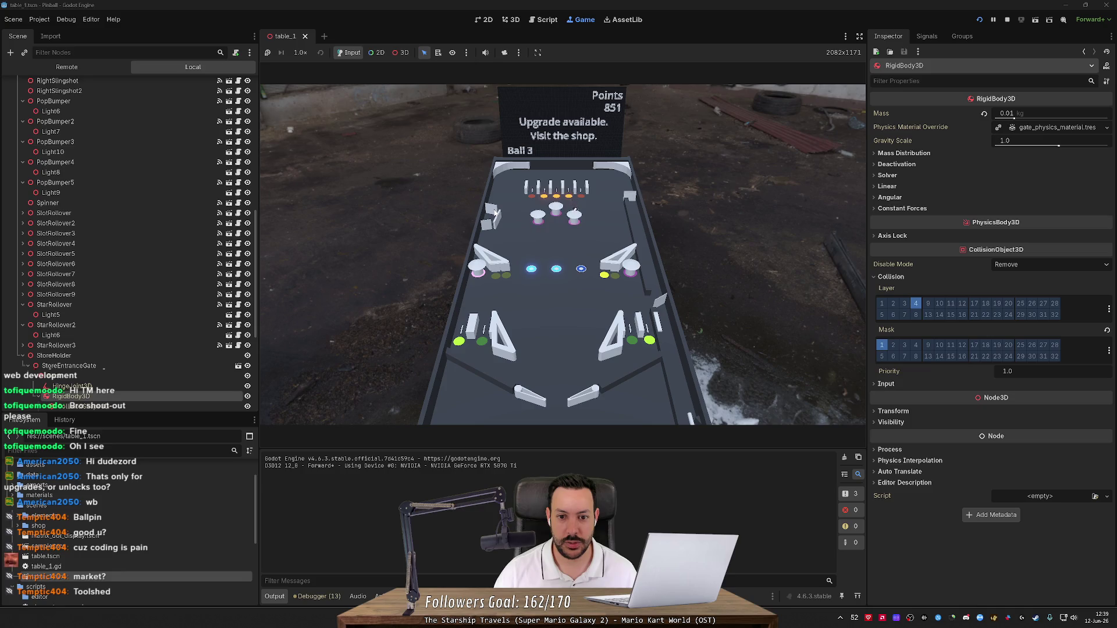
{"action": "key", "text": "Right"}
{"action": "key", "text": "Left"}
{"action": "key", "text": "Left"}
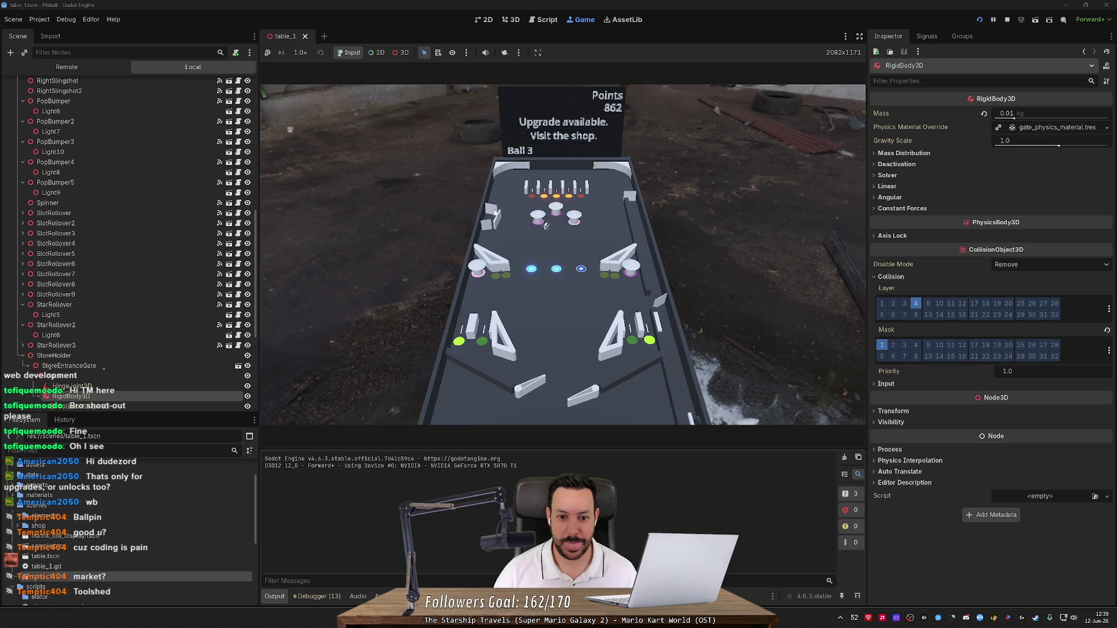
{"action": "key", "text": "Left"}
{"action": "key", "text": "Right"}
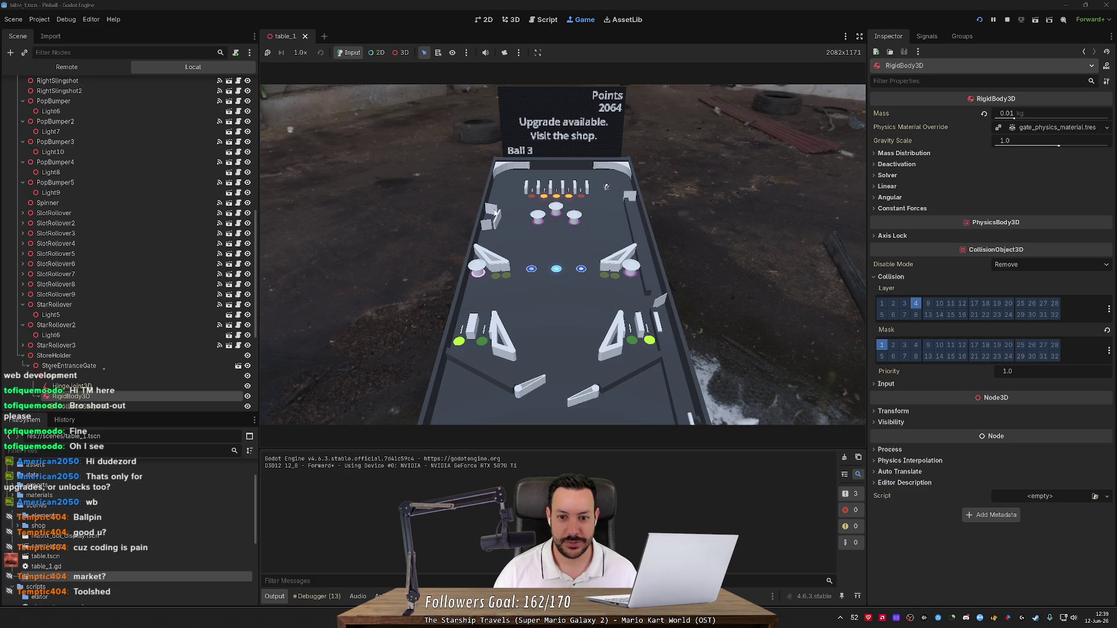
{"action": "key", "text": "Right"}
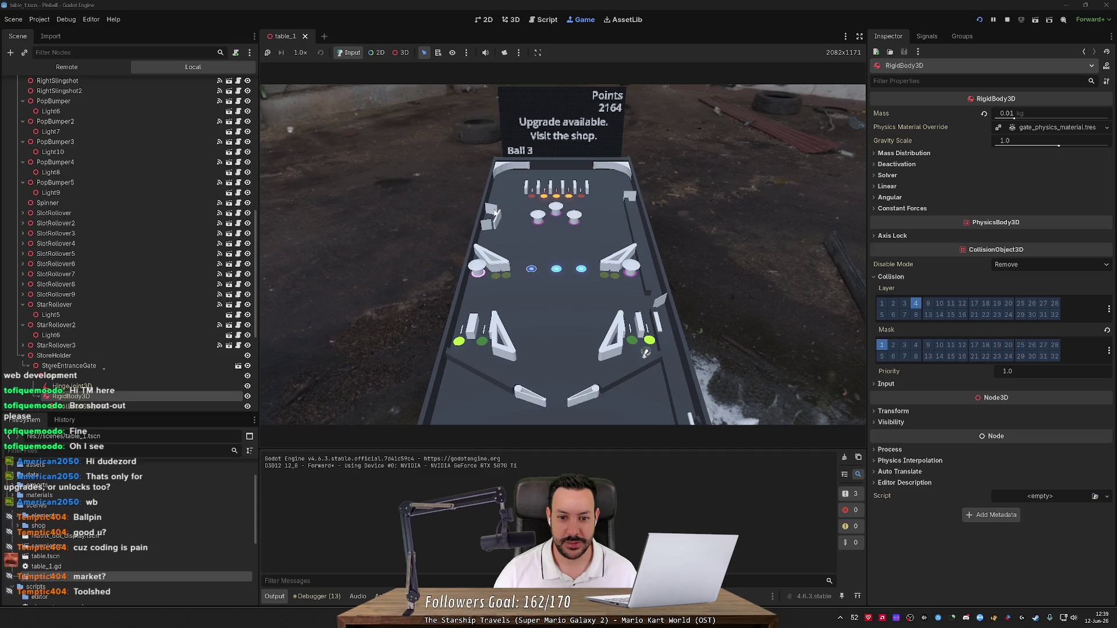
{"action": "key", "text": "Right"}
{"action": "key", "text": "Left"}
{"action": "key", "text": "Right"}
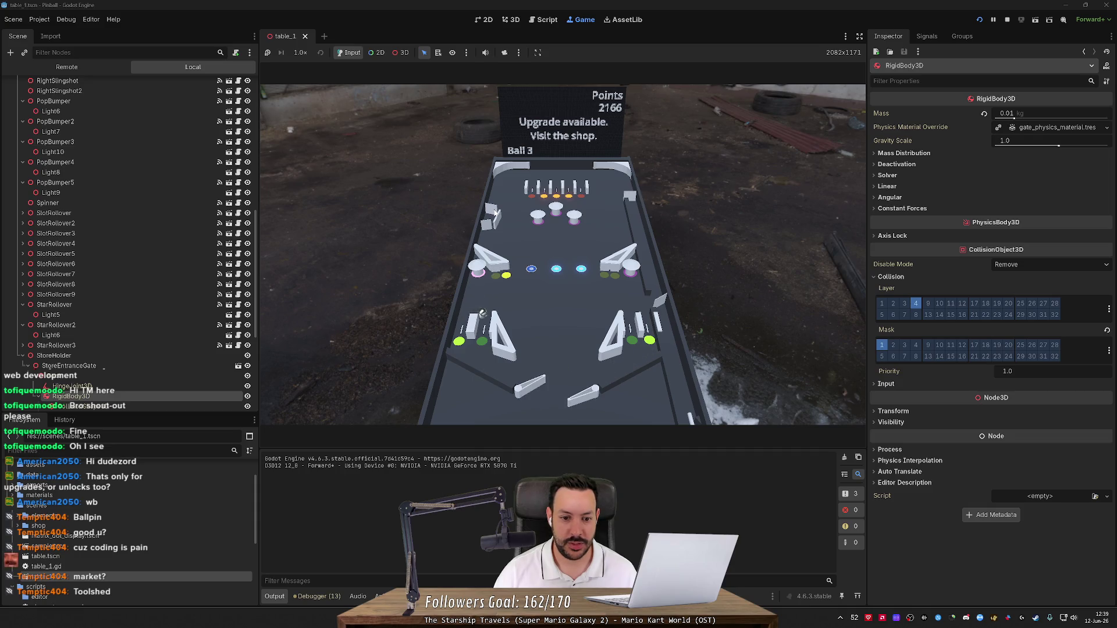
{"action": "key", "text": "Left"}
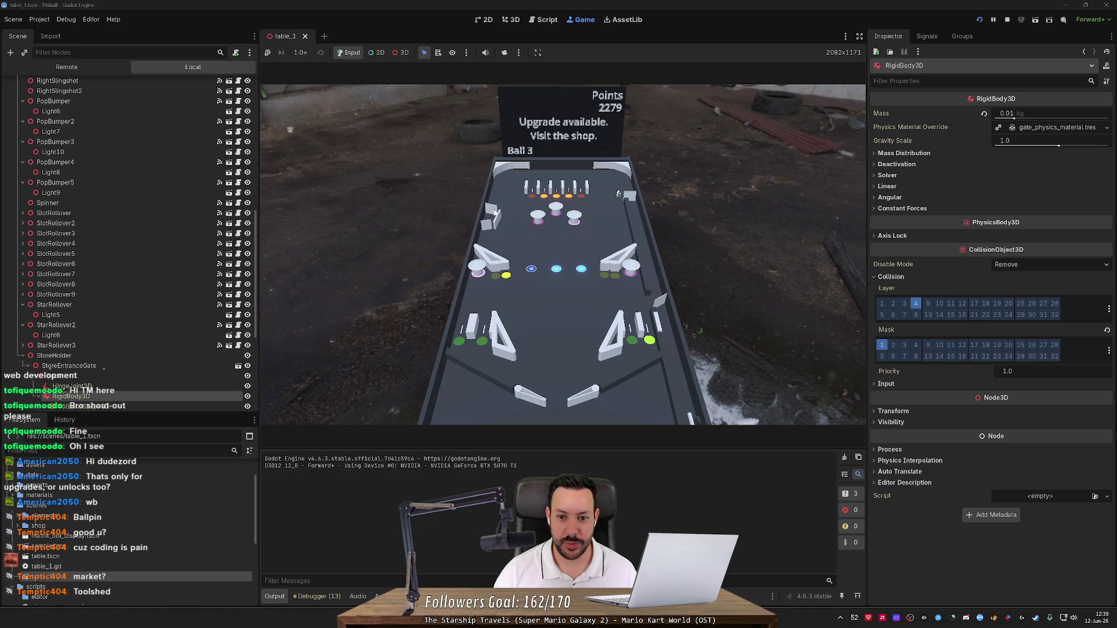
- Keep Ball 3 alive with the flippers until the score passes 5000
{"action": "key", "text": "Left"}
{"action": "key", "text": "Right"}
{"action": "key", "text": "Right"}
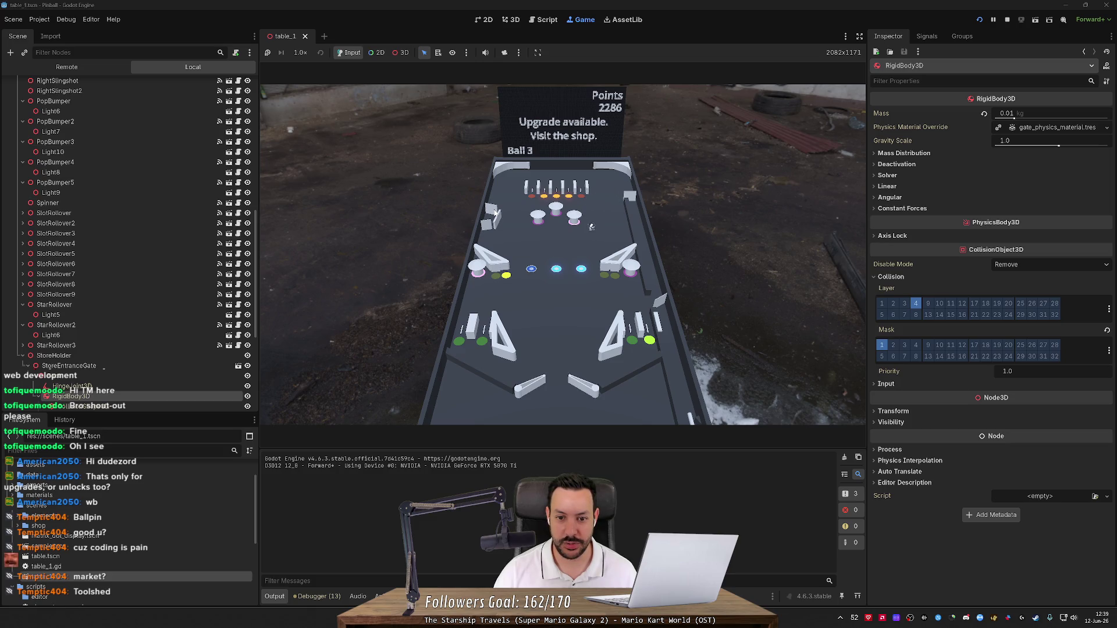
{"action": "key", "text": "Left"}
{"action": "key", "text": "Right"}
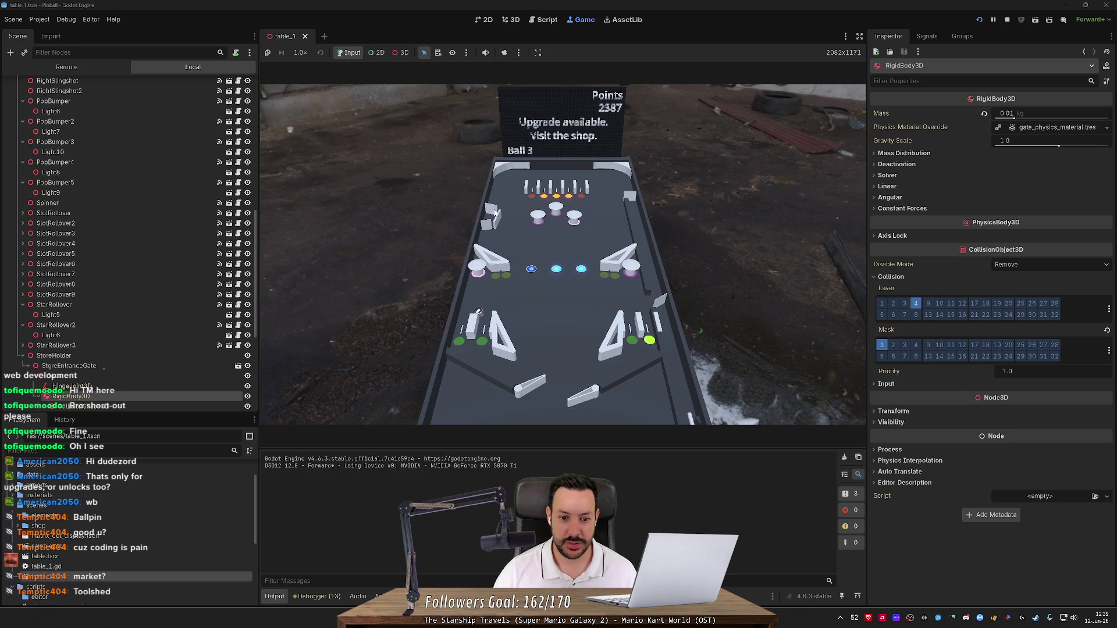
{"action": "key", "text": "Left"}
{"action": "key", "text": "Left"}
{"action": "key", "text": "Left"}
{"action": "key", "text": "Right"}
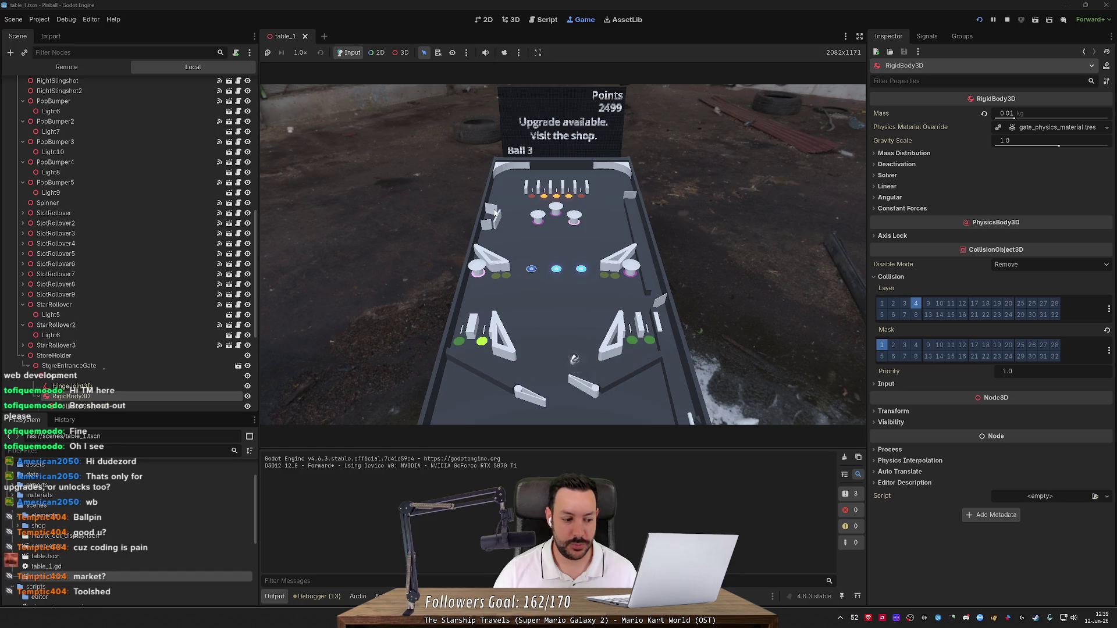
{"action": "key", "text": "Left"}
{"action": "key", "text": "Right"}
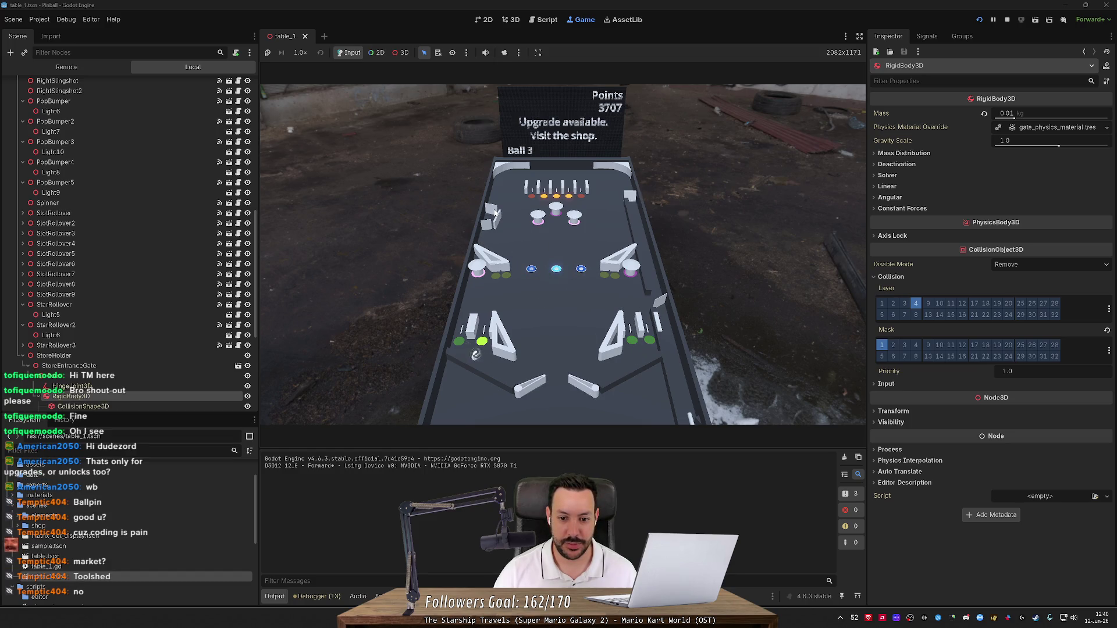
{"action": "key", "text": "Left"}
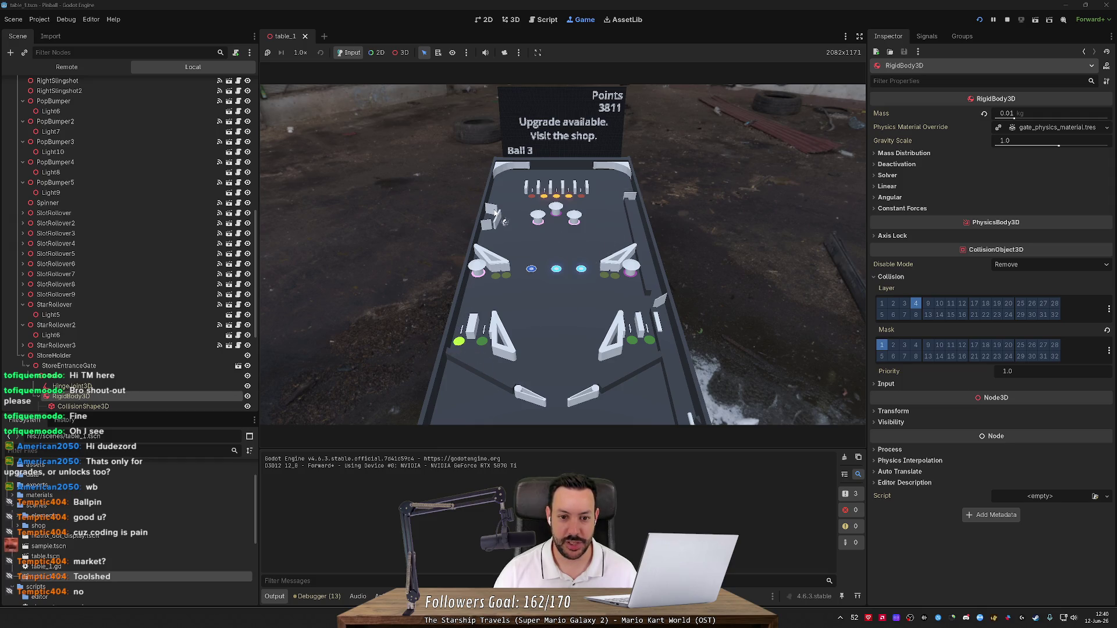
{"action": "key", "text": "Left"}
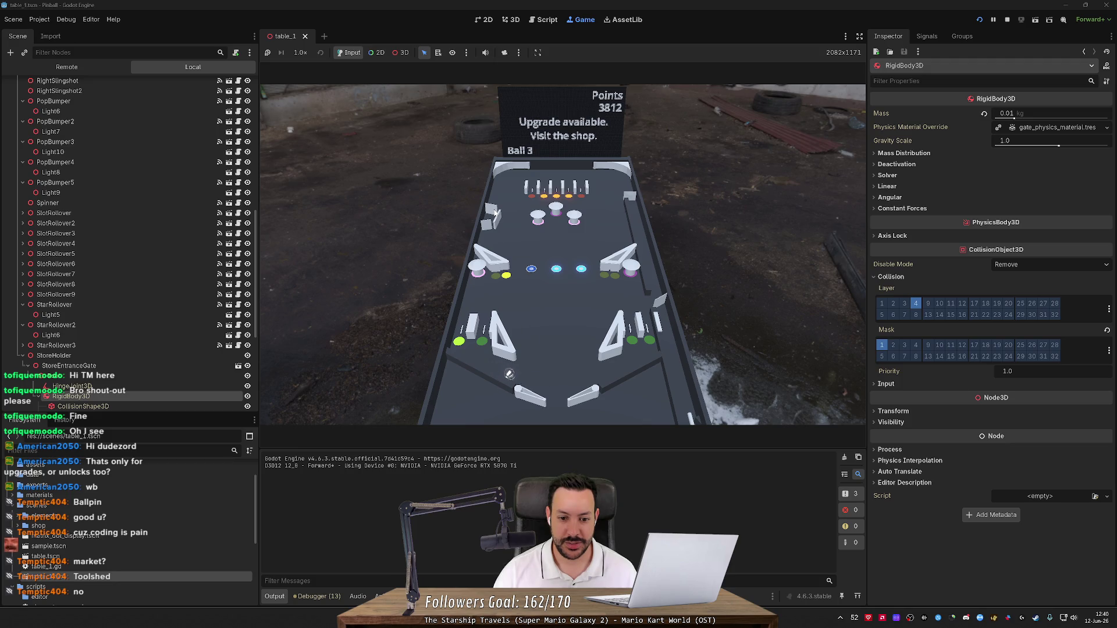
{"action": "key", "text": "Left"}
{"action": "key", "text": "Left"}
{"action": "key", "text": "Left"}
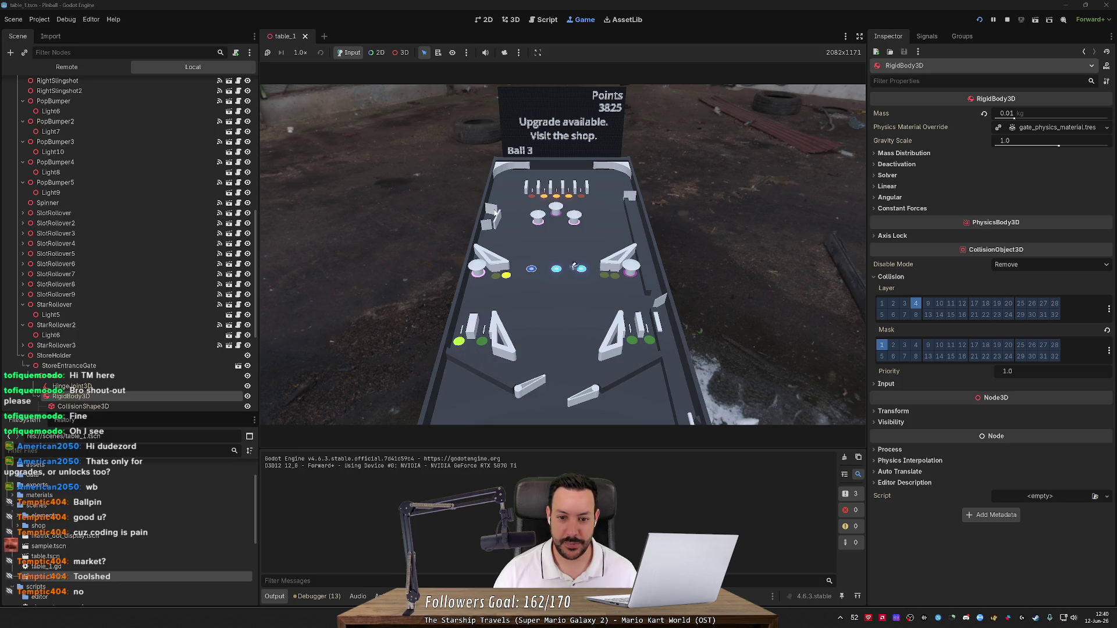
{"action": "key", "text": "Left"}
{"action": "key", "text": "Left"}
{"action": "key", "text": "Right"}
{"action": "key", "text": "Right"}
{"action": "key", "text": "Left"}
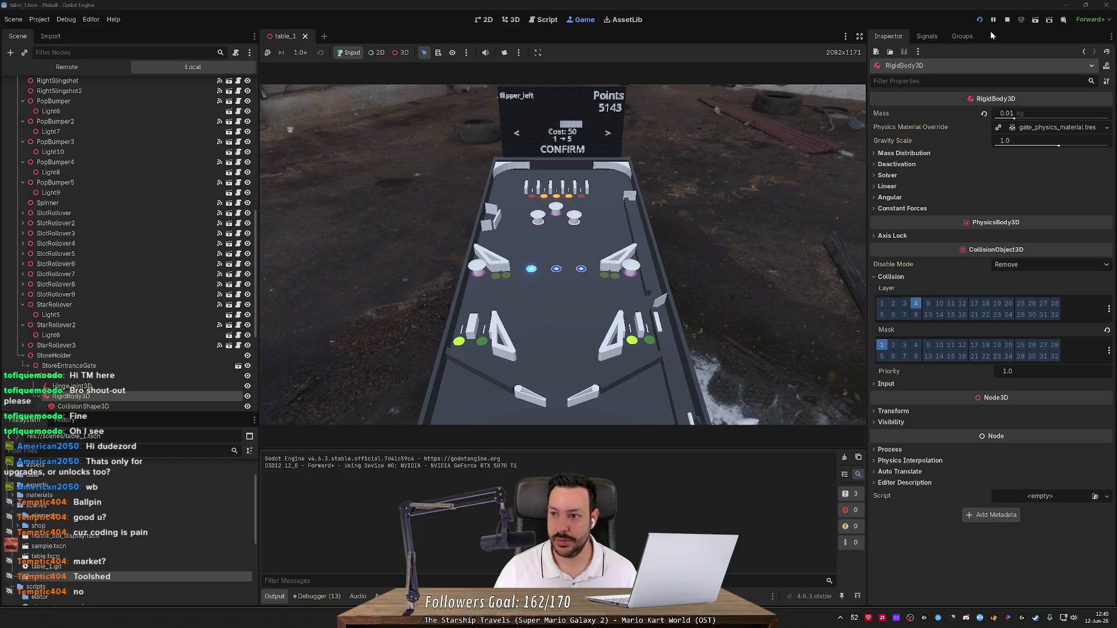
- Stop the running game and select the StoreExitGate's MeshInstance3D
{"action": "left_click", "coordinate": [1010, 21]}
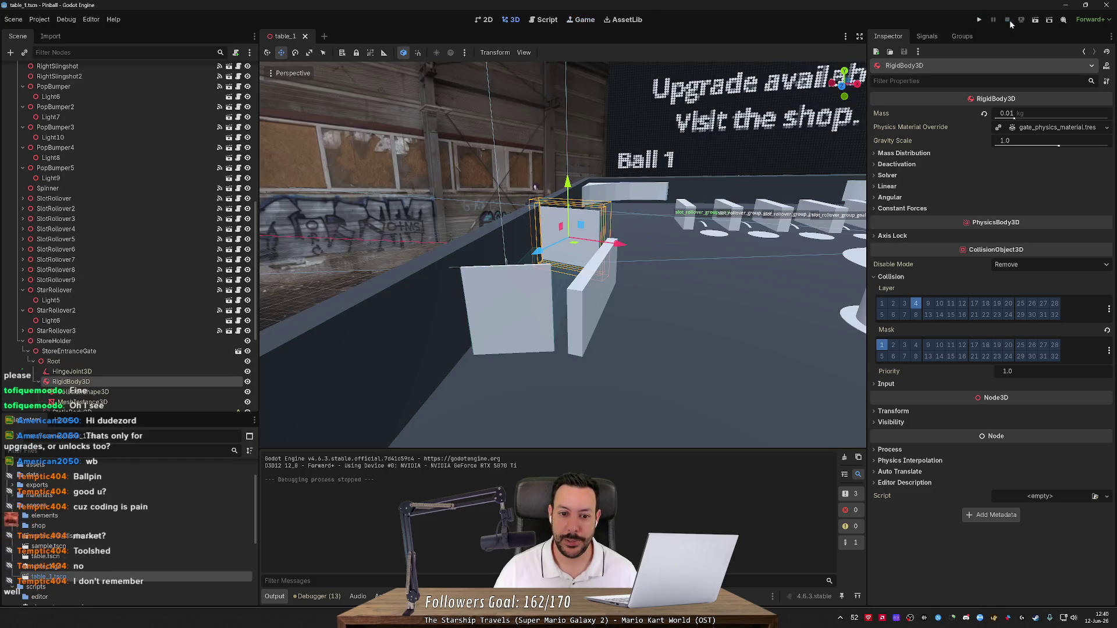
{"action": "left_click", "coordinate": [514, 305]}
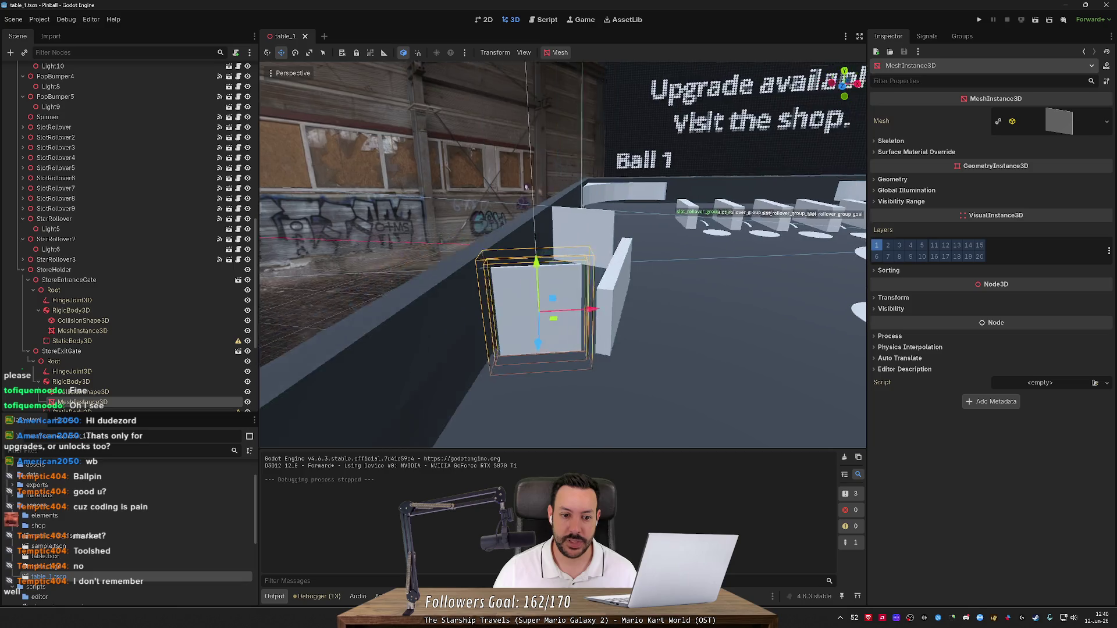
{"action": "scroll", "coordinate": [562, 255], "scroll_direction": "up", "scroll_amount": 5}
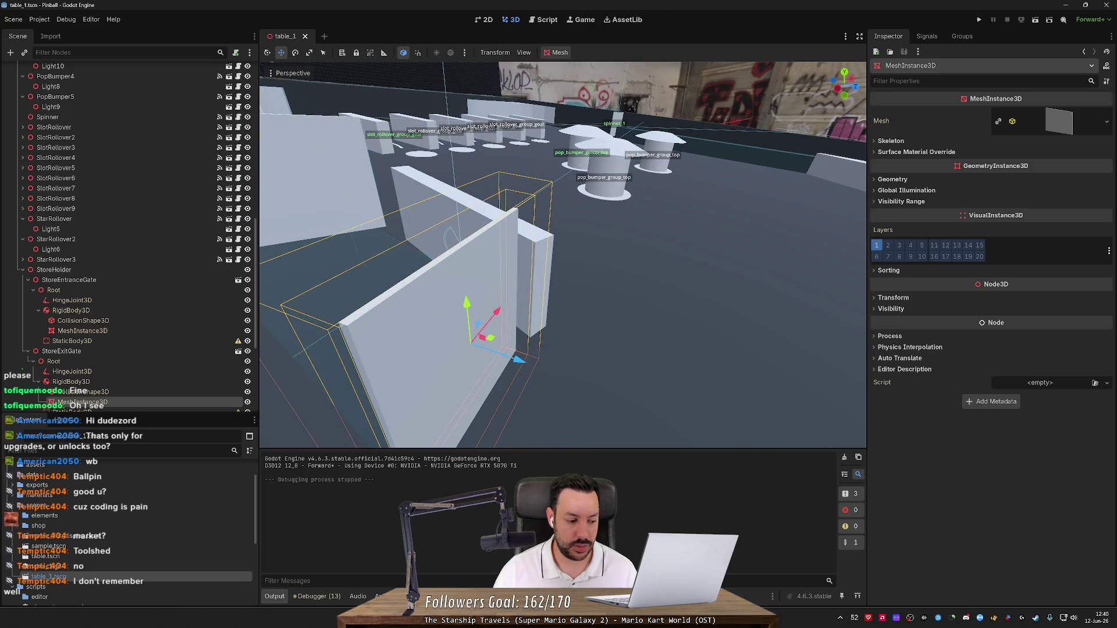
{"action": "scroll", "coordinate": [563, 255], "scroll_direction": "down", "scroll_amount": 3}
- Rotate the exit gate about 176°, shift it along X, then save and run
{"action": "key", "text": "e"}
{"action": "mouse_move", "coordinate": [492, 355]}
{"action": "left_mouse_down"}
{"action": "mouse_move", "coordinate": [518, 361]}
{"action": "mouse_move", "coordinate": [553, 273]}
{"action": "mouse_move", "coordinate": [523, 187]}
{"action": "mouse_move", "coordinate": [498, 153]}
{"action": "left_mouse_up"}
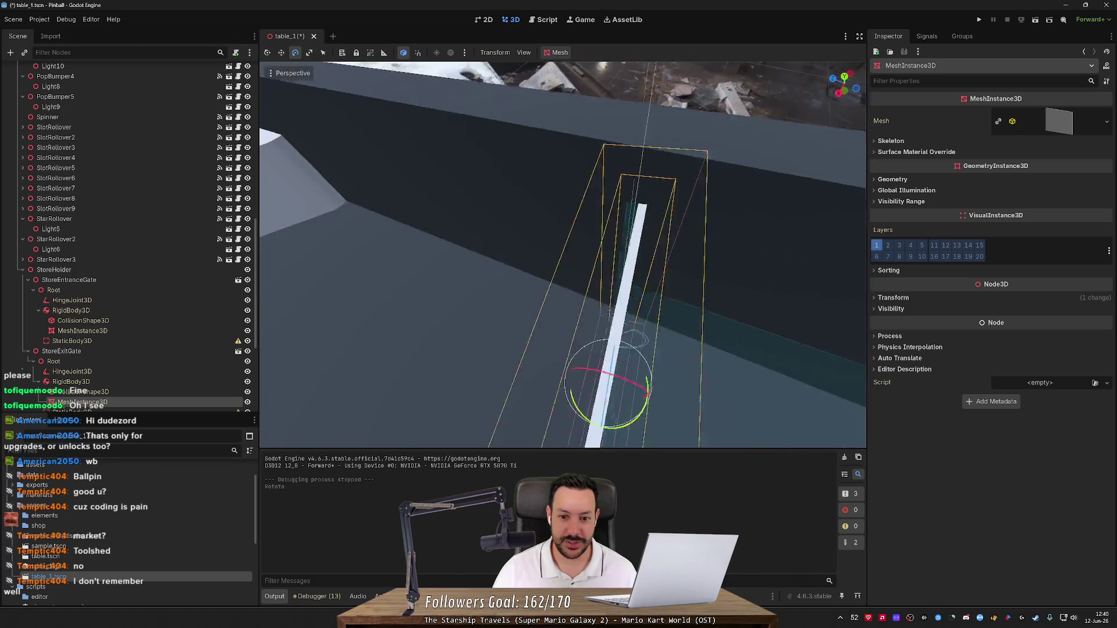
{"action": "key", "text": "w"}
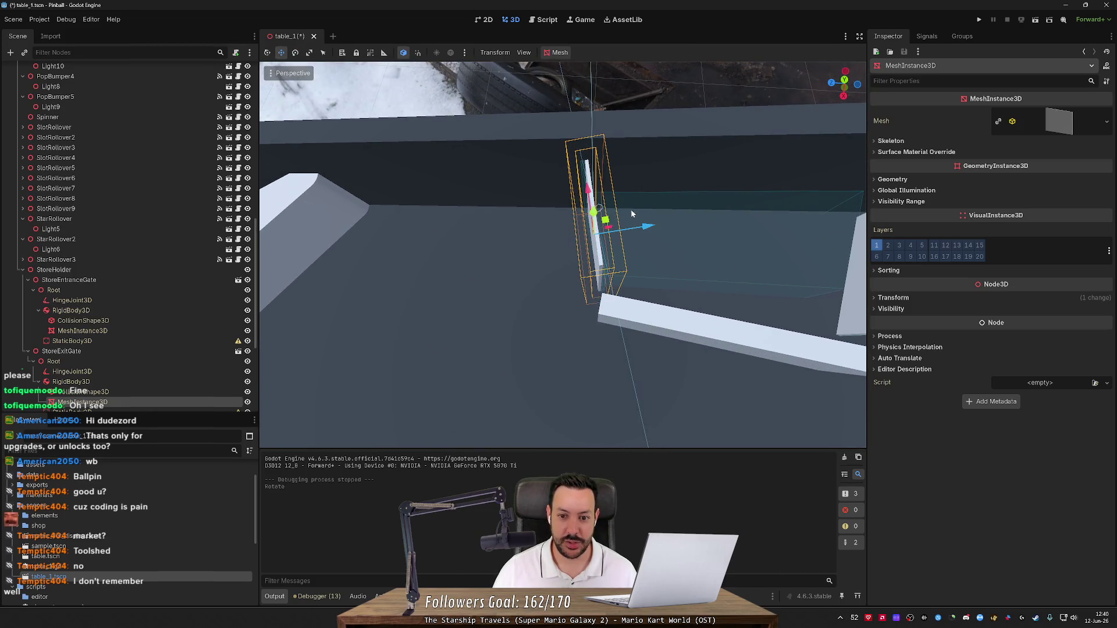
{"action": "left_click_drag", "start_coordinate": [650, 231], "coordinate": [639, 233]}
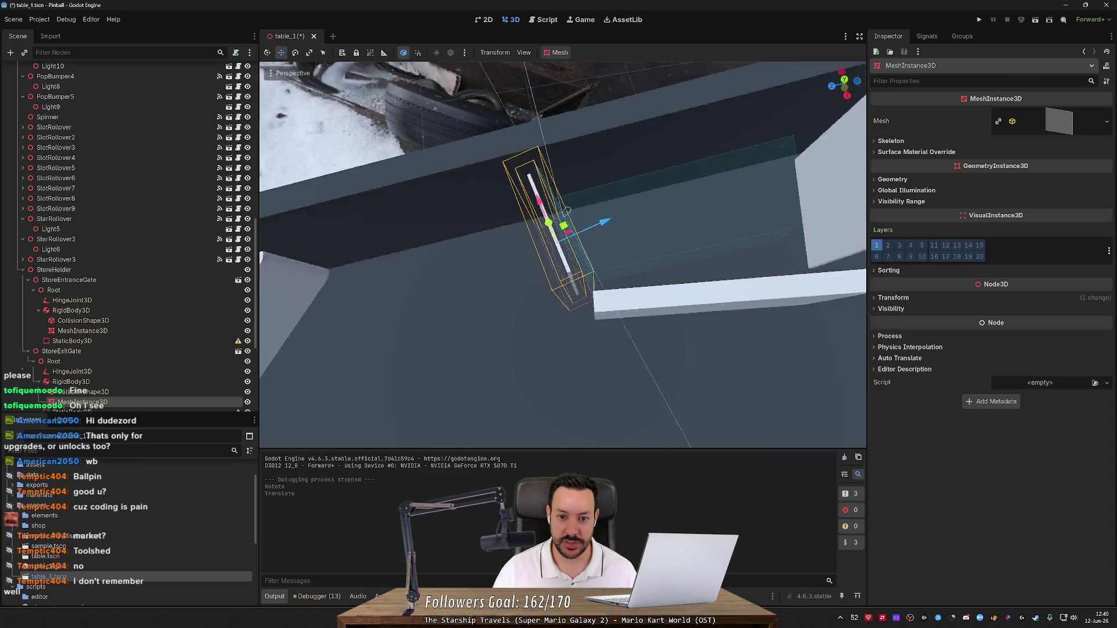
{"action": "left_click", "coordinate": [980, 19]}
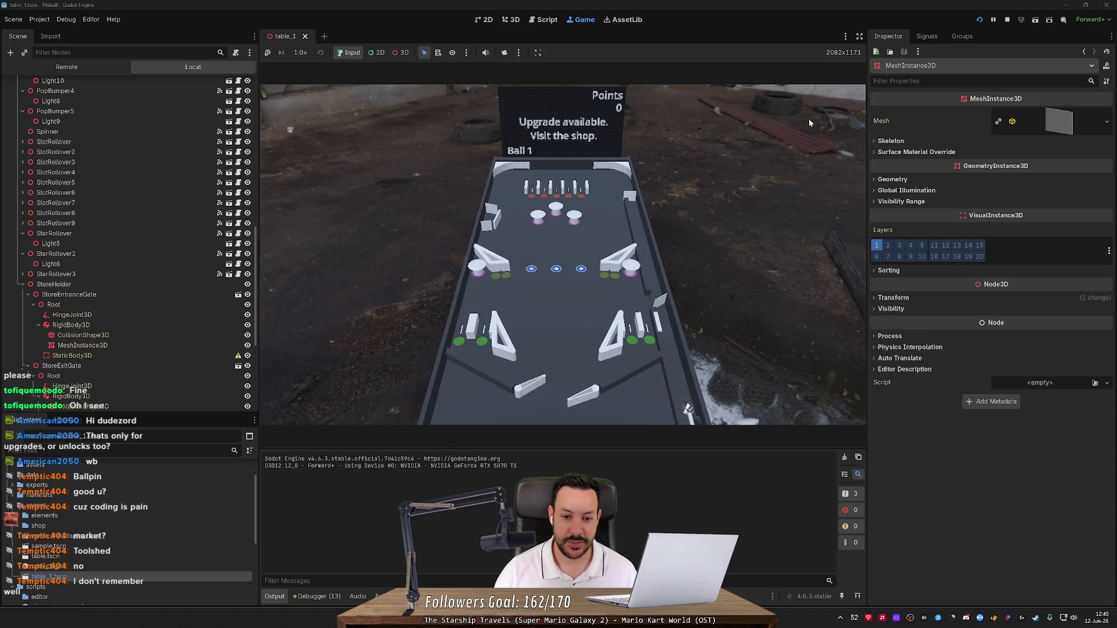
- Launch the ball and flip it around the table to score over 2000 points
{"action": "key", "text": "space"}
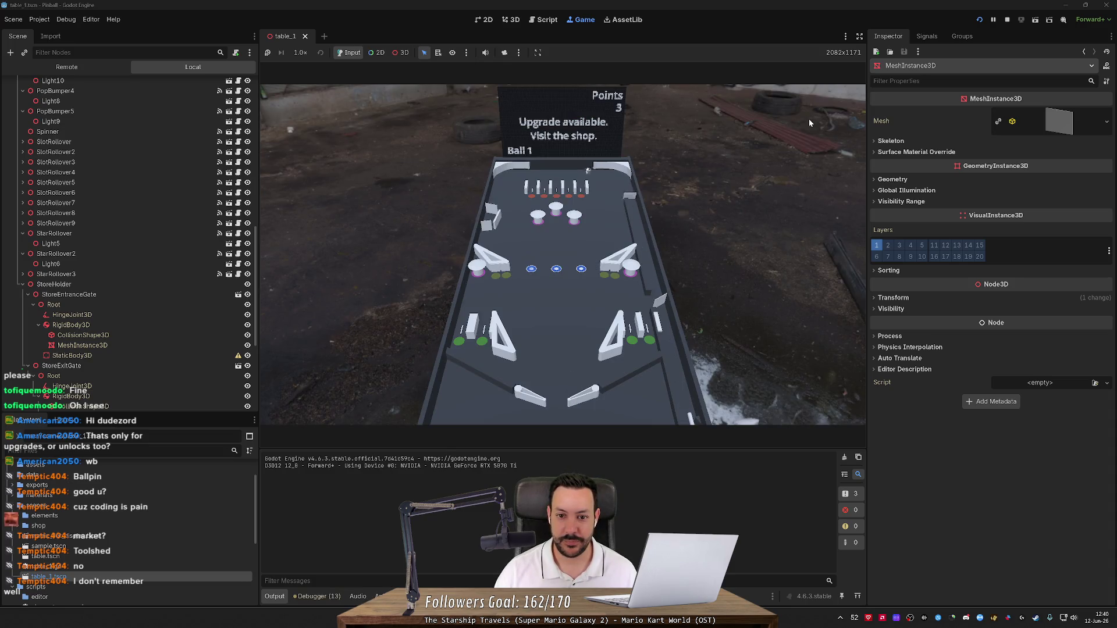
{"action": "key", "text": "Left"}
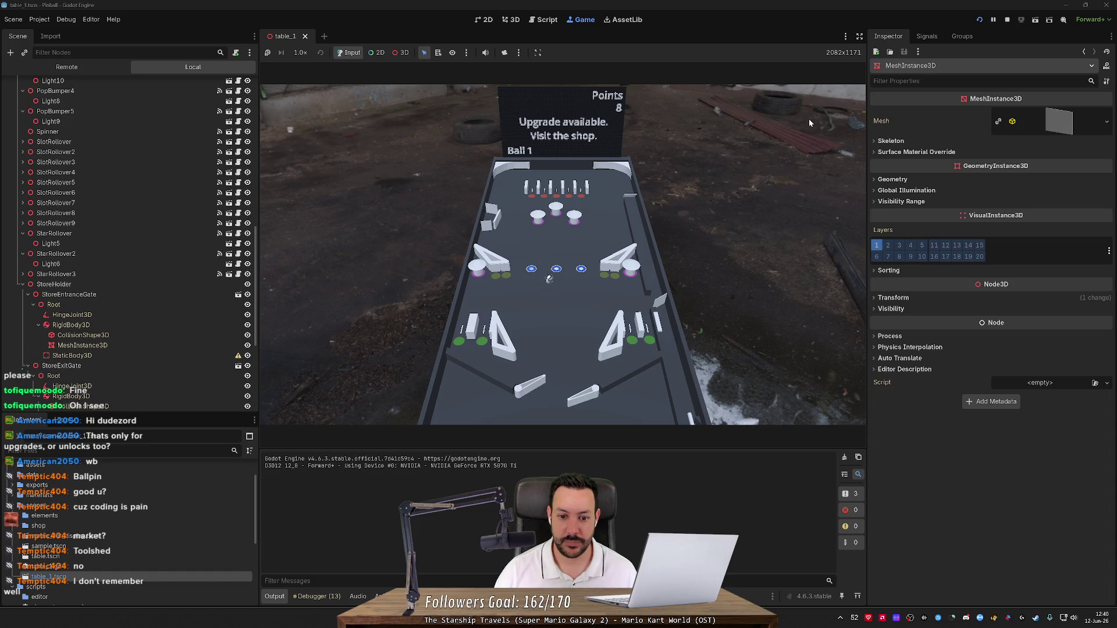
{"action": "key", "text": "Left"}
{"action": "key", "text": "Right"}
{"action": "key", "text": "Left"}
{"action": "key", "text": "Right"}
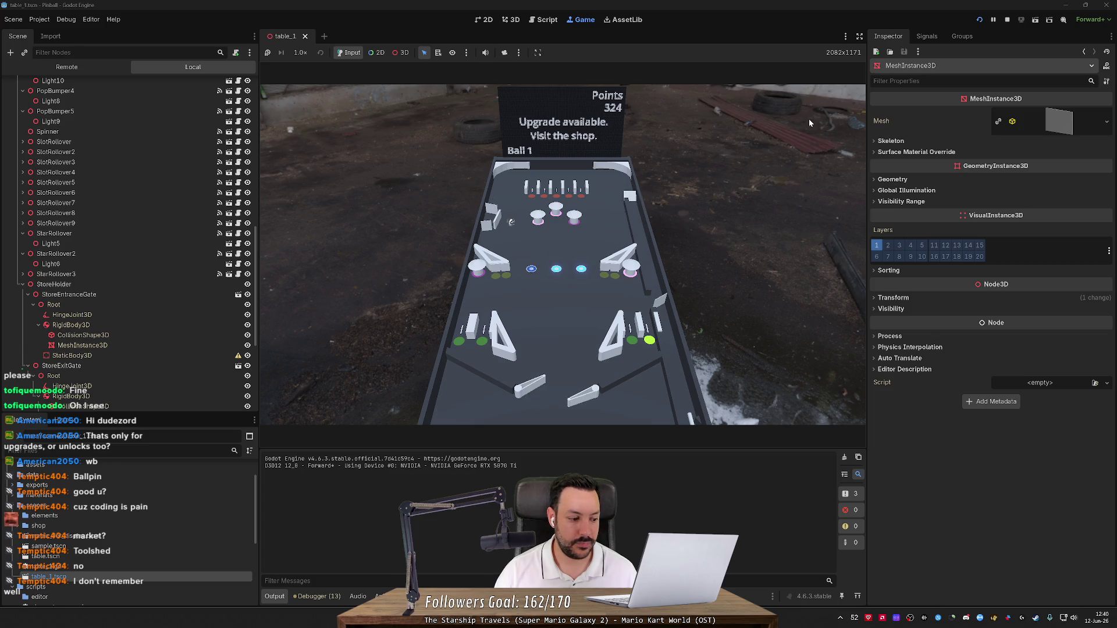
{"action": "key", "text": "Right"}
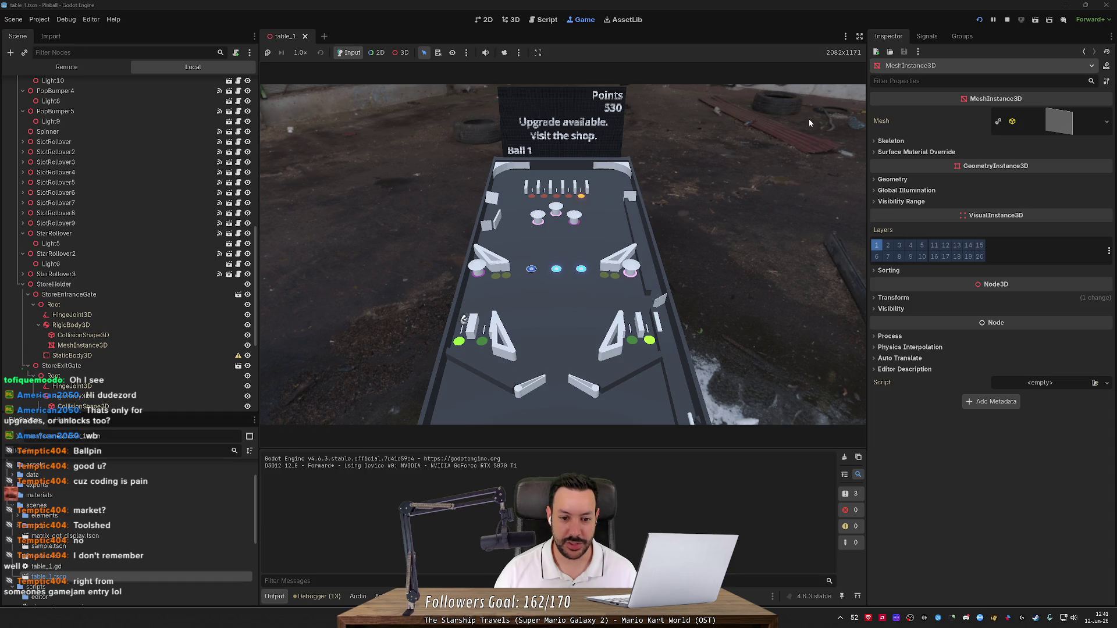
{"action": "key", "text": "Right"}
{"action": "key", "text": "Left"}
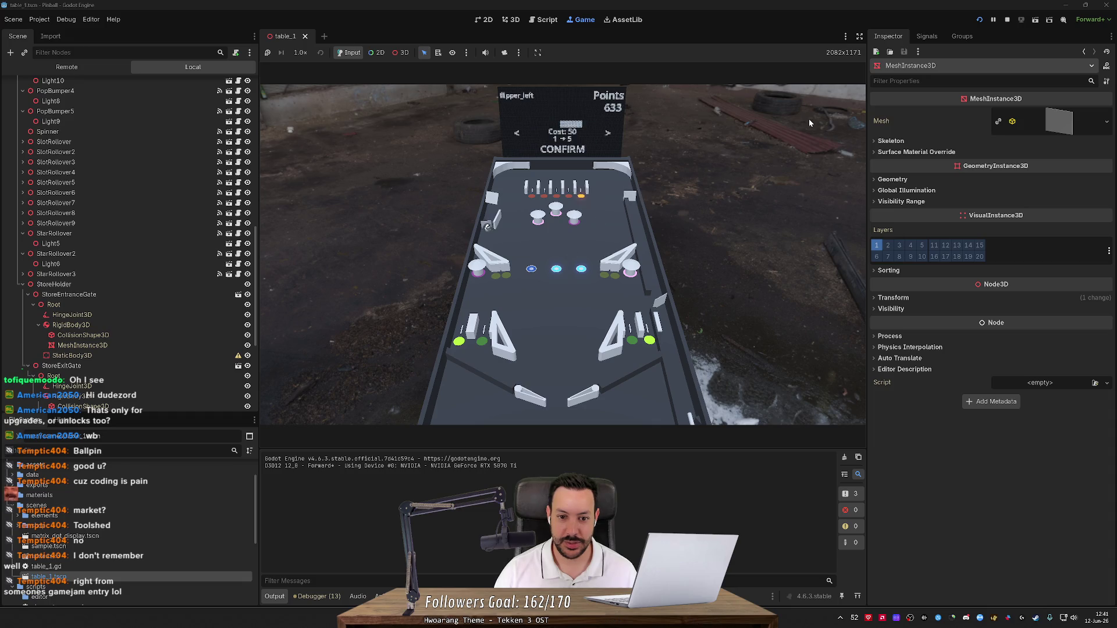
- Cycle through the shop upgrades, exit the shop, and stop the game
{"action": "key", "text": "Left"}
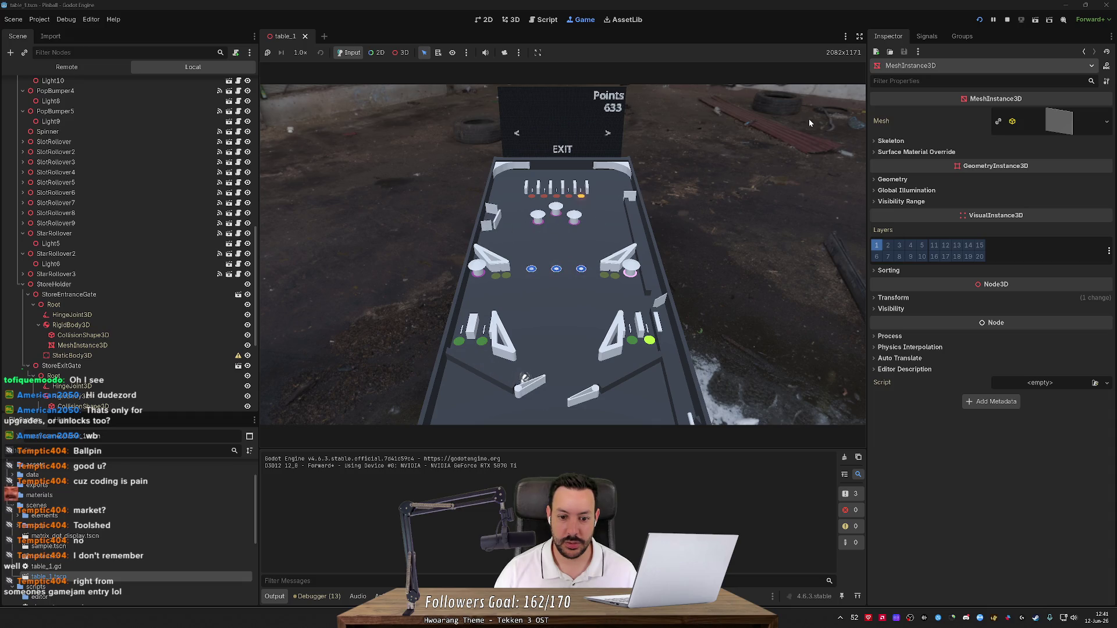
{"action": "key", "text": "Left"}
{"action": "key", "text": "Right"}
{"action": "key", "text": "Right"}
{"action": "key", "text": "Left"}
{"action": "key", "text": "Return"}
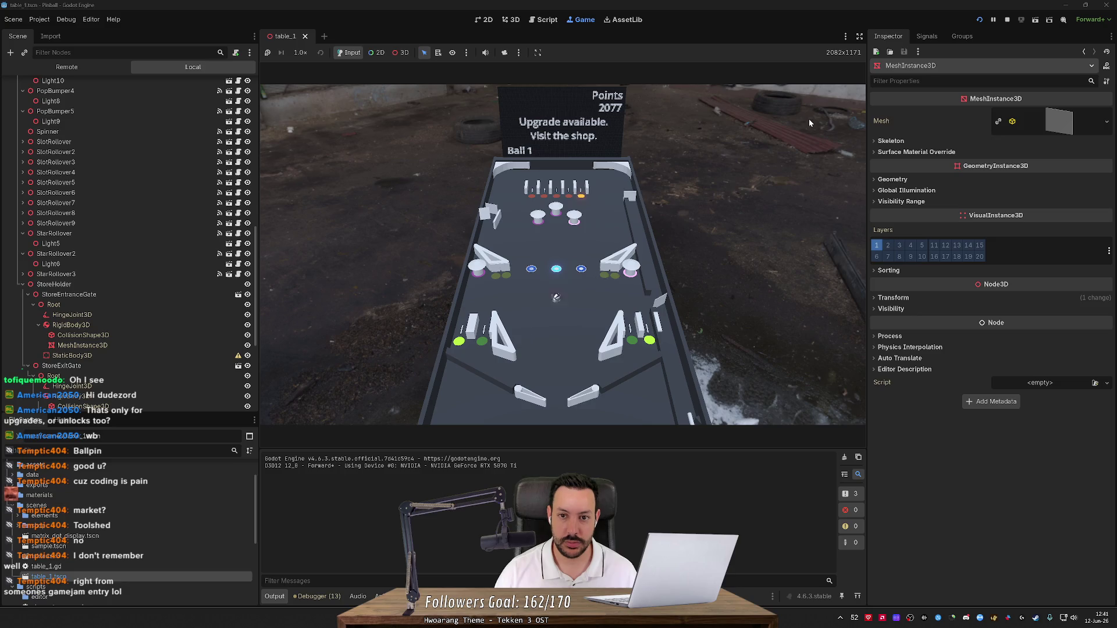
{"action": "left_click", "coordinate": [1007, 20]}
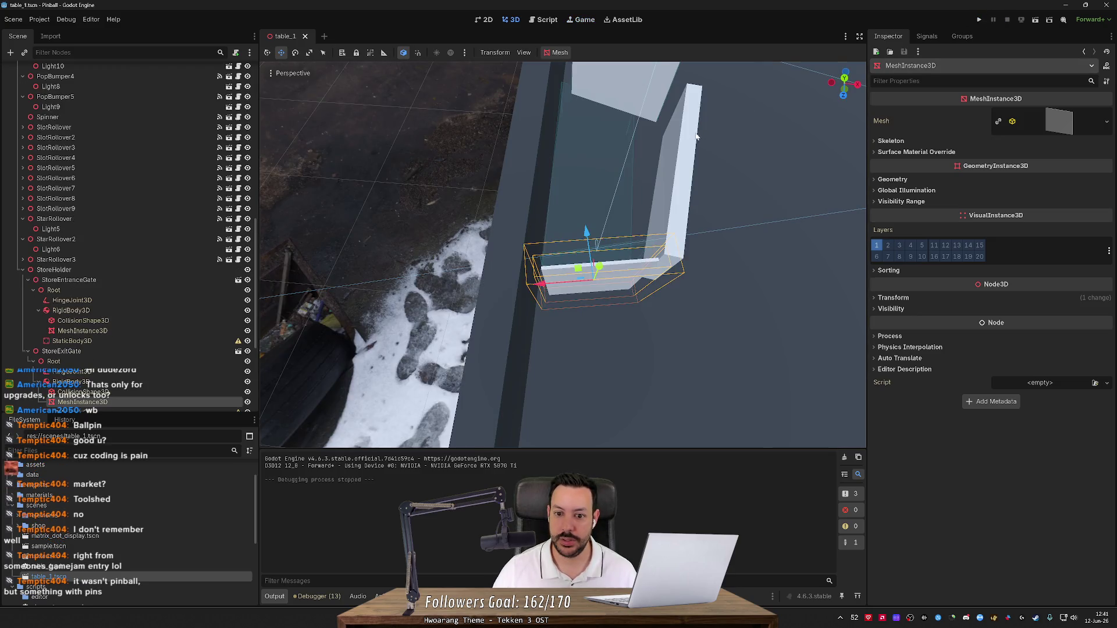
- Select the Store trigger's collision polygon and drag its top-left corner leftward
{"action": "mouse_move", "coordinate": [675, 150]}
{"action": "left_mouse_down"}
{"action": "mouse_move", "coordinate": [623, 161]}
{"action": "mouse_move", "coordinate": [696, 156]}
{"action": "left_mouse_up"}
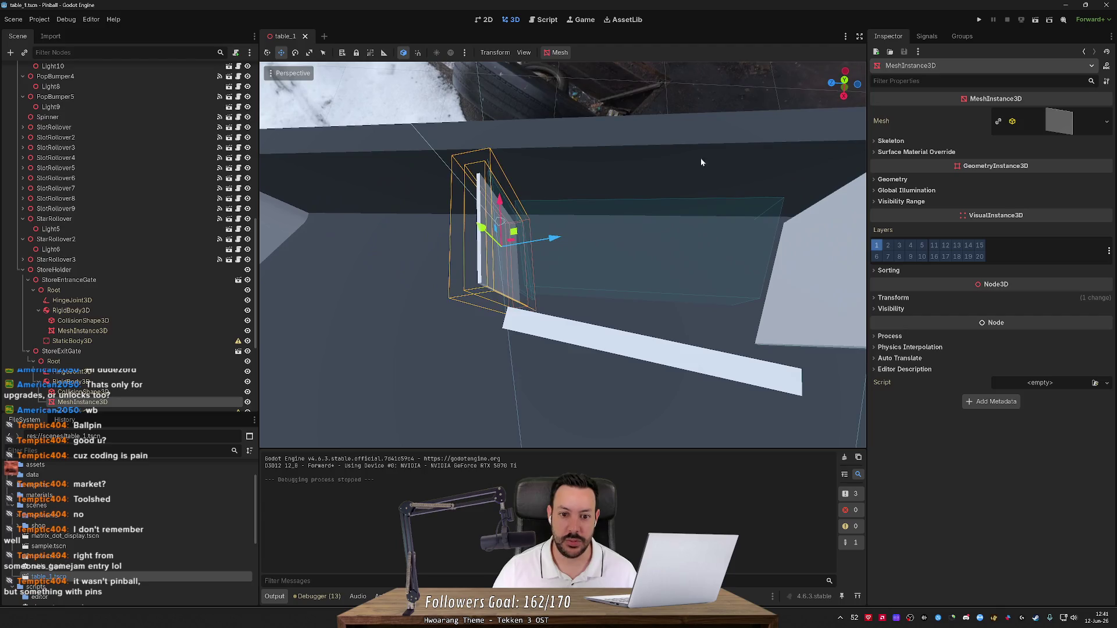
{"action": "left_click", "coordinate": [673, 227]}
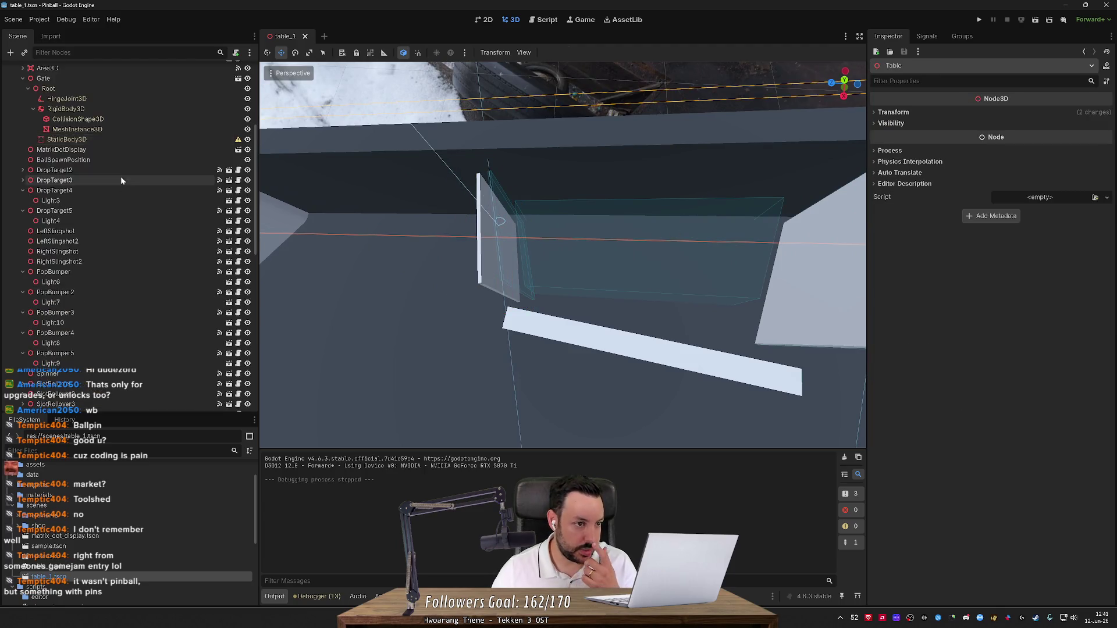
{"action": "left_click", "coordinate": [497, 265]}
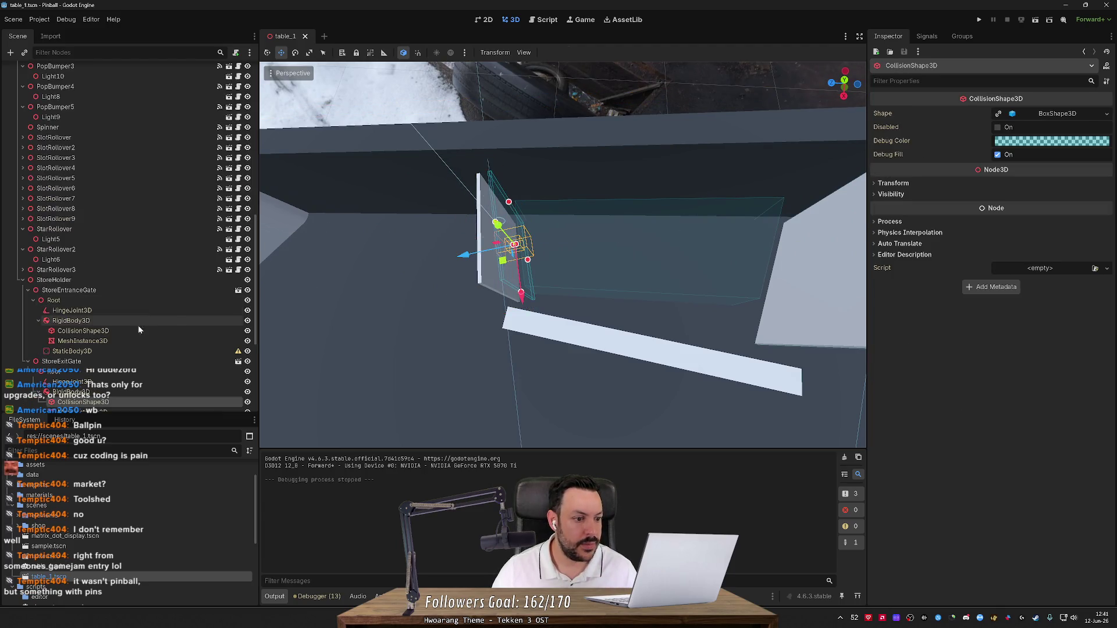
{"action": "scroll", "coordinate": [117, 291], "scroll_direction": "down", "scroll_amount": 5}
{"action": "left_click", "coordinate": [34, 263]}
{"action": "left_click", "coordinate": [28, 262]}
{"action": "left_click", "coordinate": [105, 291]}
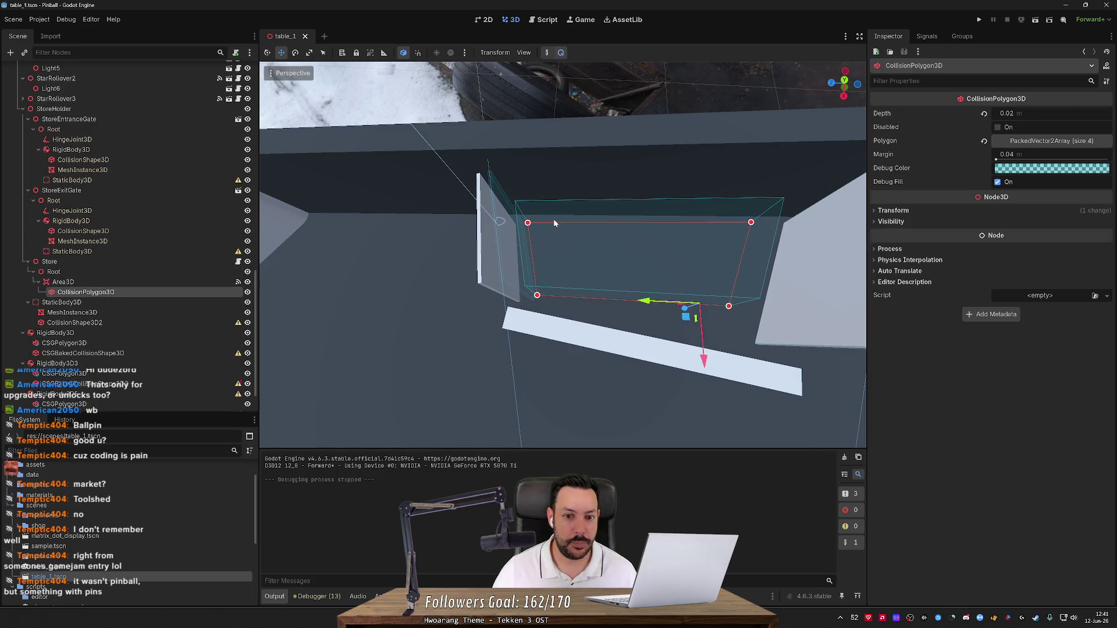
{"action": "left_click_drag", "start_coordinate": [562, 221], "coordinate": [532, 224]}
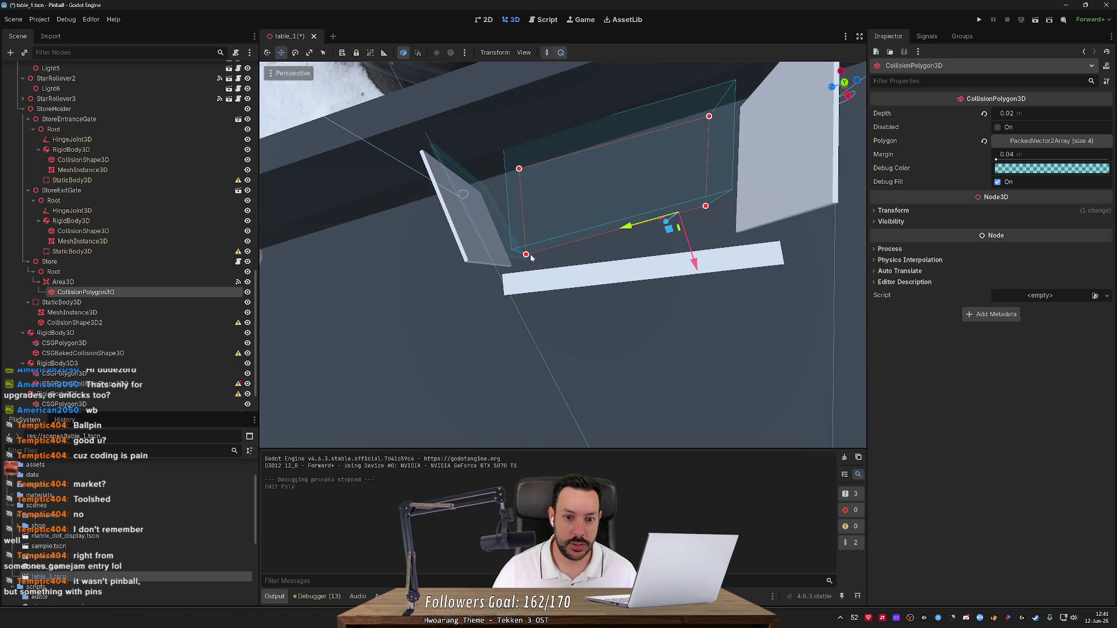
{"action": "left_click", "coordinate": [531, 256]}
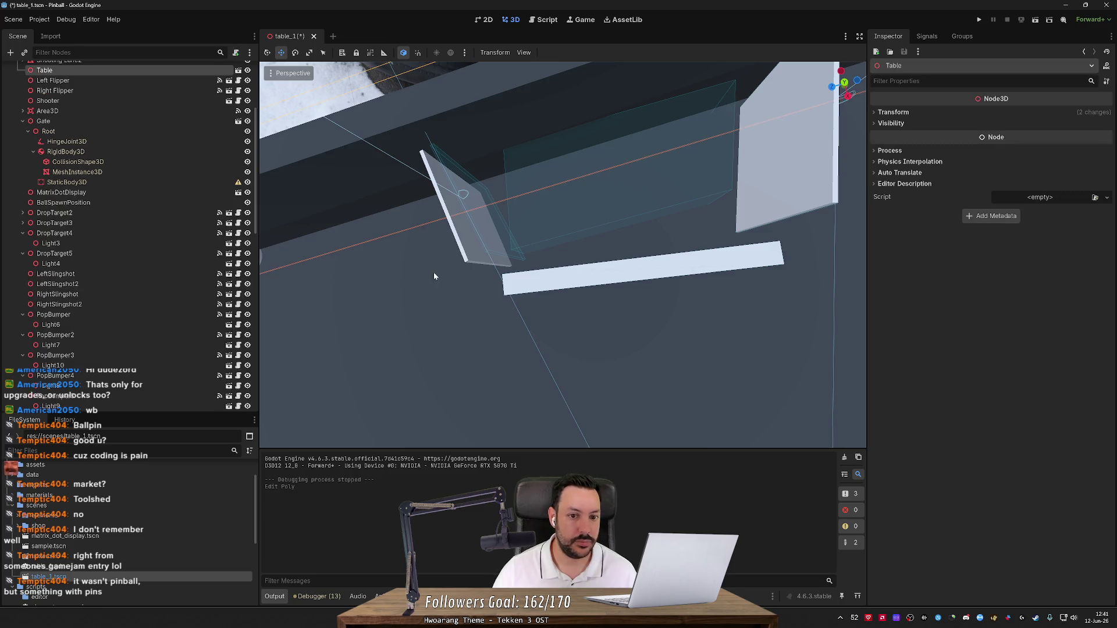
- Remove one trigger polygon corner and pull two others in beside the exit gate
{"action": "scroll", "coordinate": [119, 291], "scroll_direction": "down", "scroll_amount": 10}
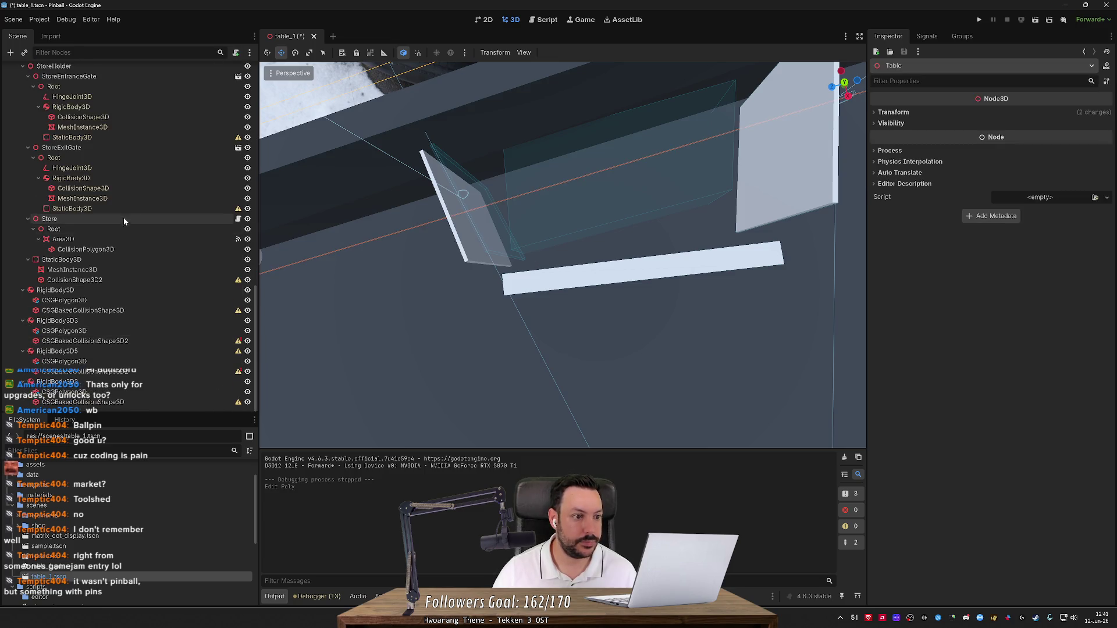
{"action": "left_click", "coordinate": [127, 248]}
{"action": "left_click", "coordinate": [554, 255]}
{"action": "right_click", "coordinate": [554, 255]}
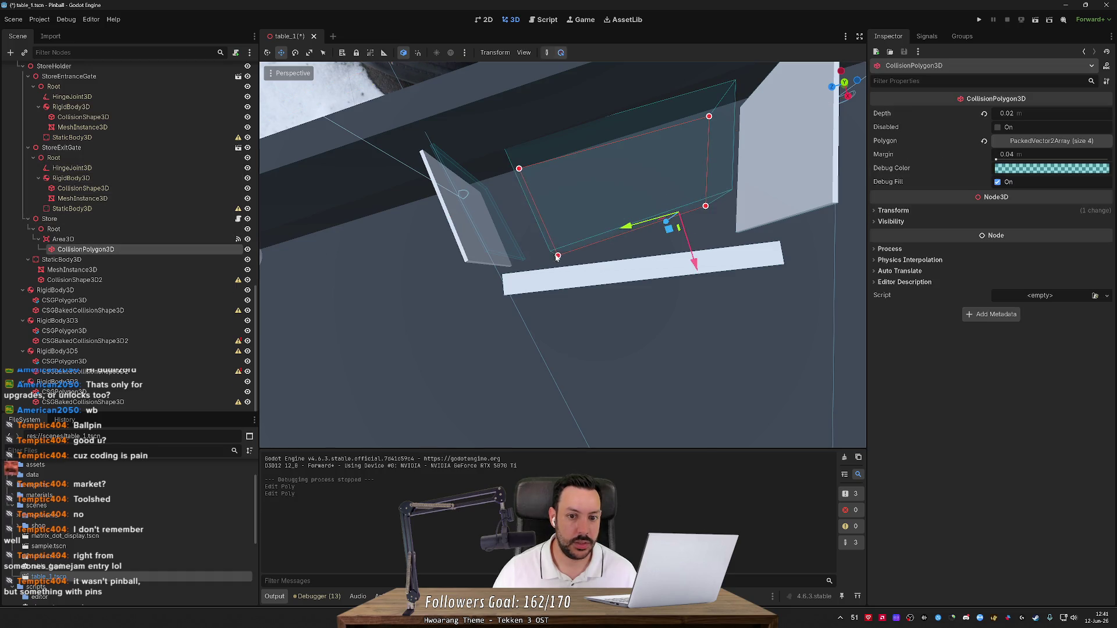
{"action": "mouse_move", "coordinate": [694, 212]}
{"action": "left_mouse_down"}
{"action": "mouse_move", "coordinate": [556, 247]}
{"action": "mouse_move", "coordinate": [552, 258]}
{"action": "left_mouse_up"}
{"action": "left_click_drag", "start_coordinate": [710, 118], "coordinate": [579, 162]}
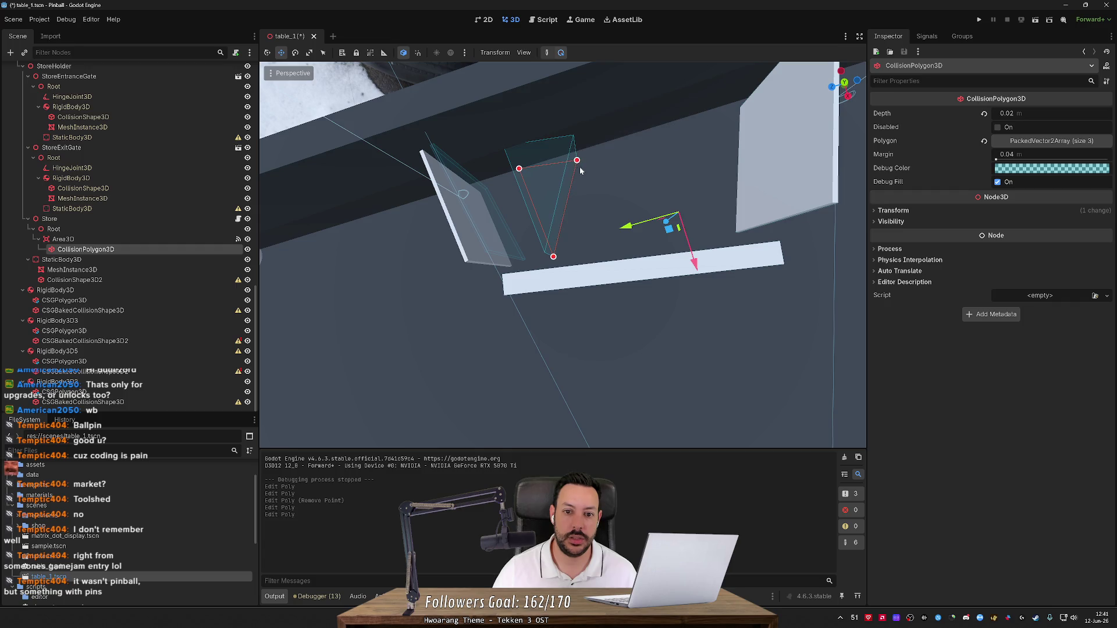
{"action": "left_click", "coordinate": [590, 231]}
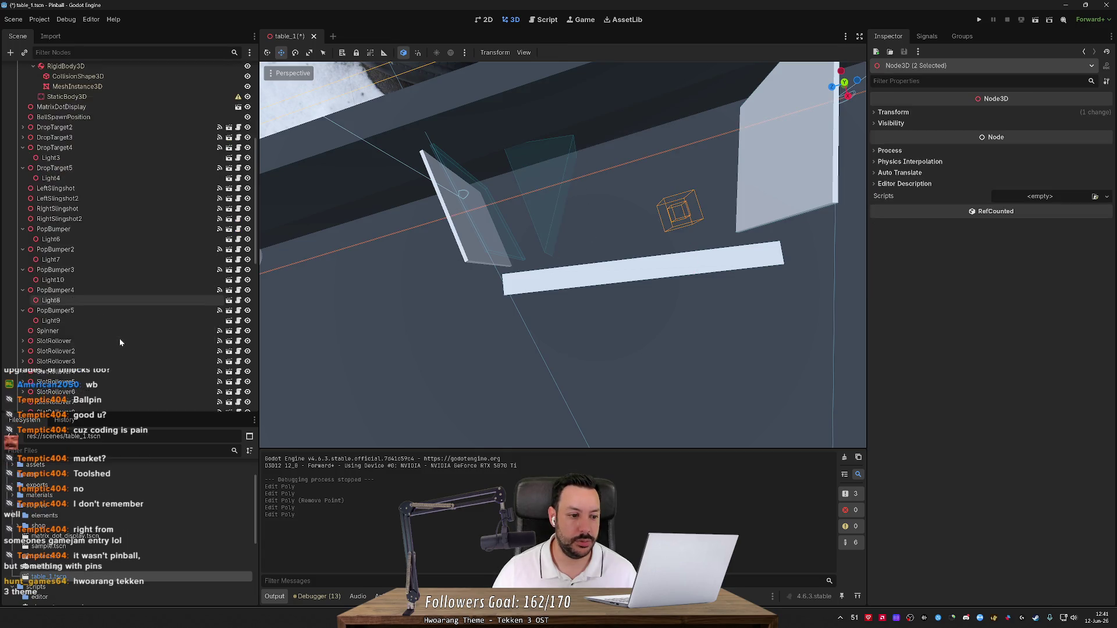
- Reselect the collision polygon in point-edit mode to confirm its three-point triangle
{"action": "scroll", "coordinate": [120, 342], "scroll_direction": "down", "scroll_amount": 10}
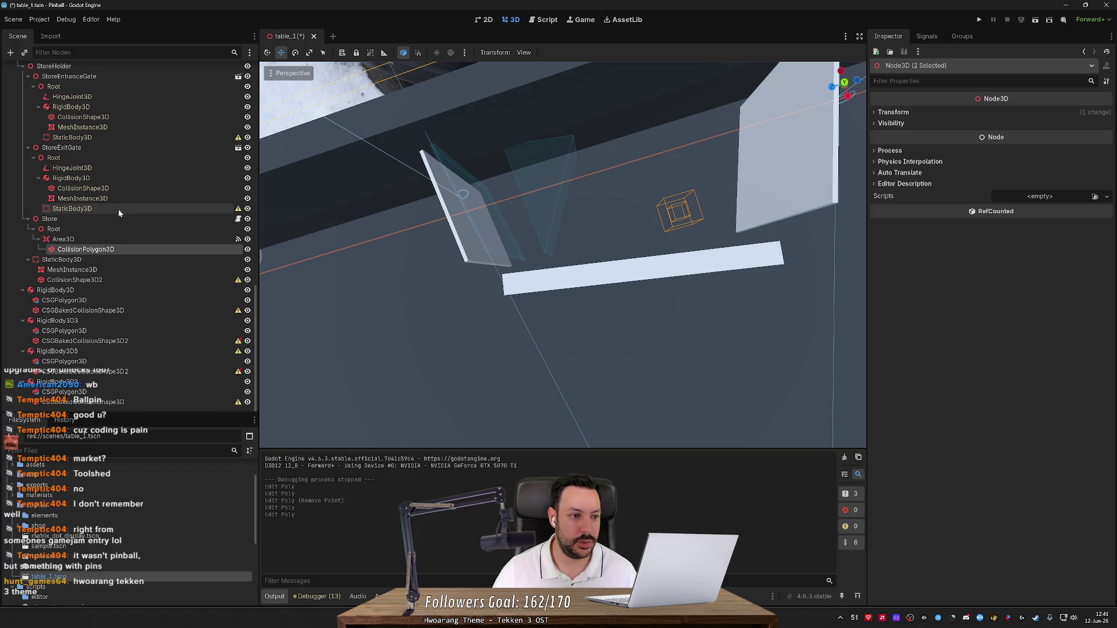
{"action": "left_click", "coordinate": [110, 250]}
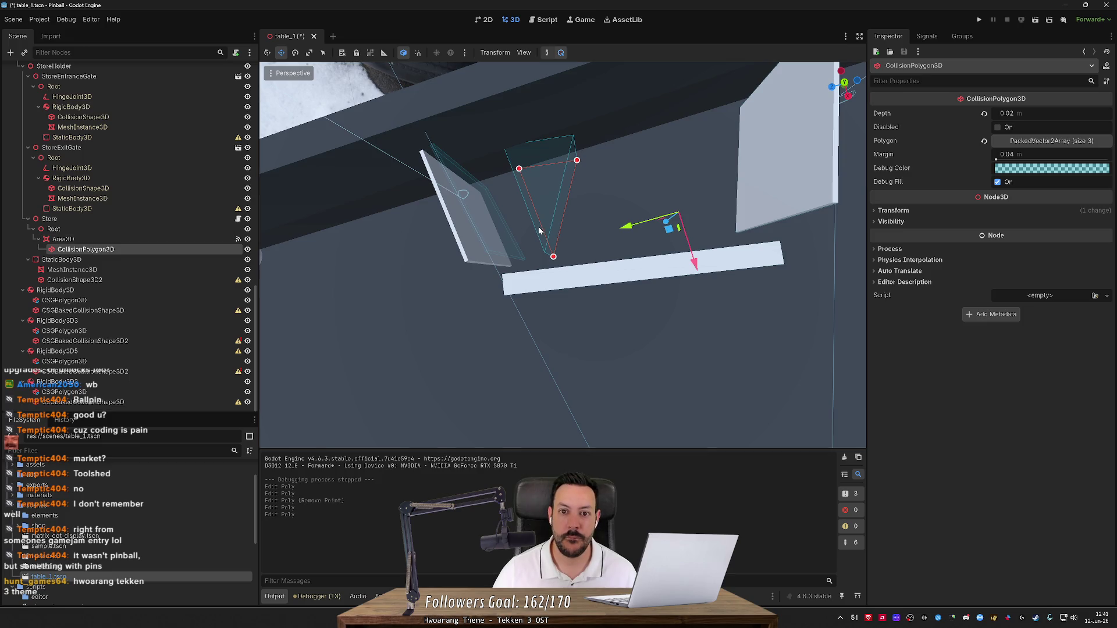
{"action": "left_click", "coordinate": [550, 55]}
{"action": "left_click", "coordinate": [564, 53]}
{"action": "left_click", "coordinate": [588, 235]}
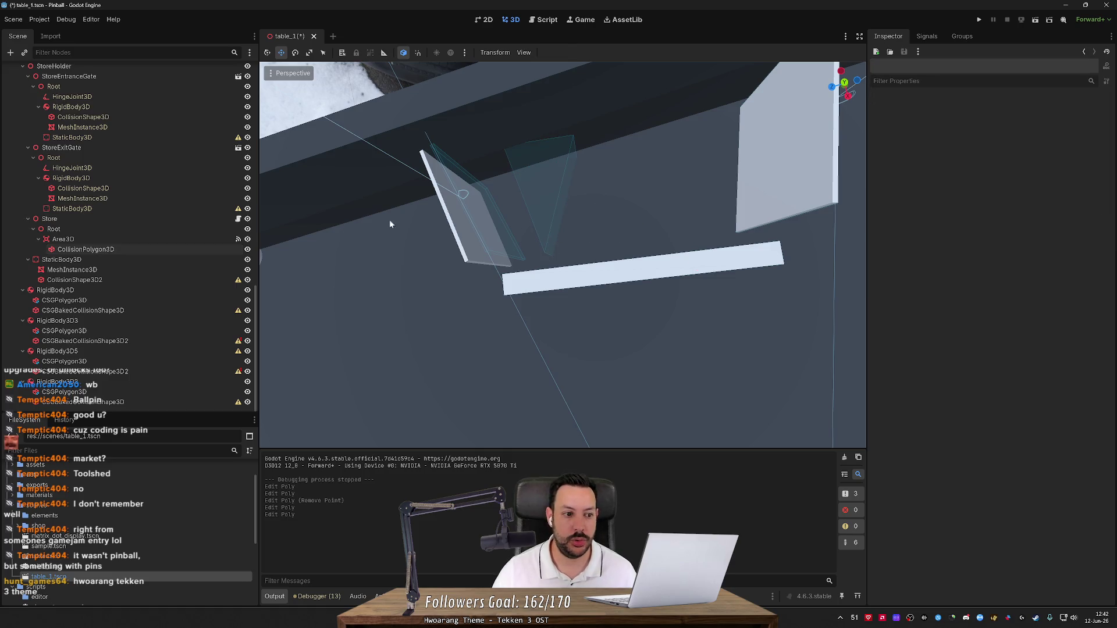
{"action": "left_click", "coordinate": [145, 250]}
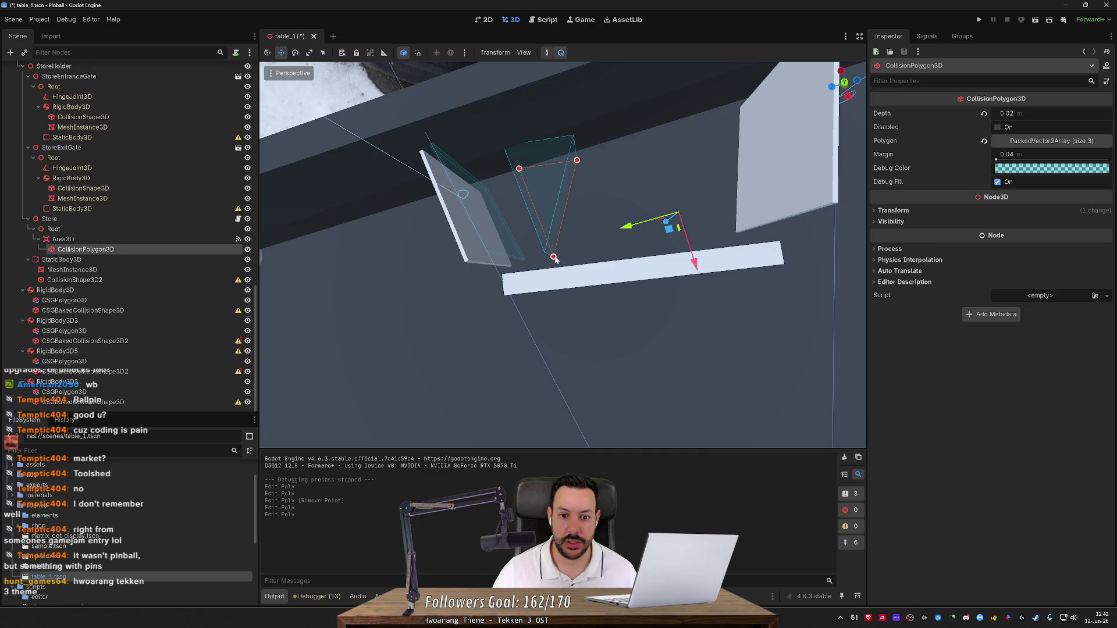
{"action": "left_click", "coordinate": [587, 247]}
{"action": "scroll", "coordinate": [169, 259], "scroll_direction": "down", "scroll_amount": 10}
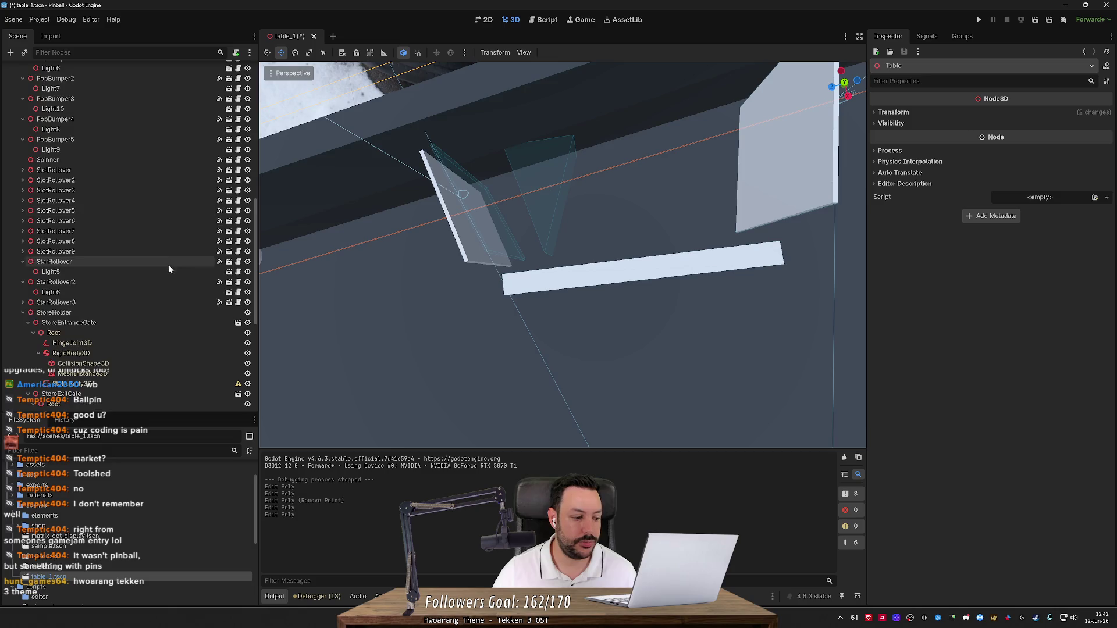
{"action": "scroll", "coordinate": [166, 291], "scroll_direction": "down", "scroll_amount": 2}
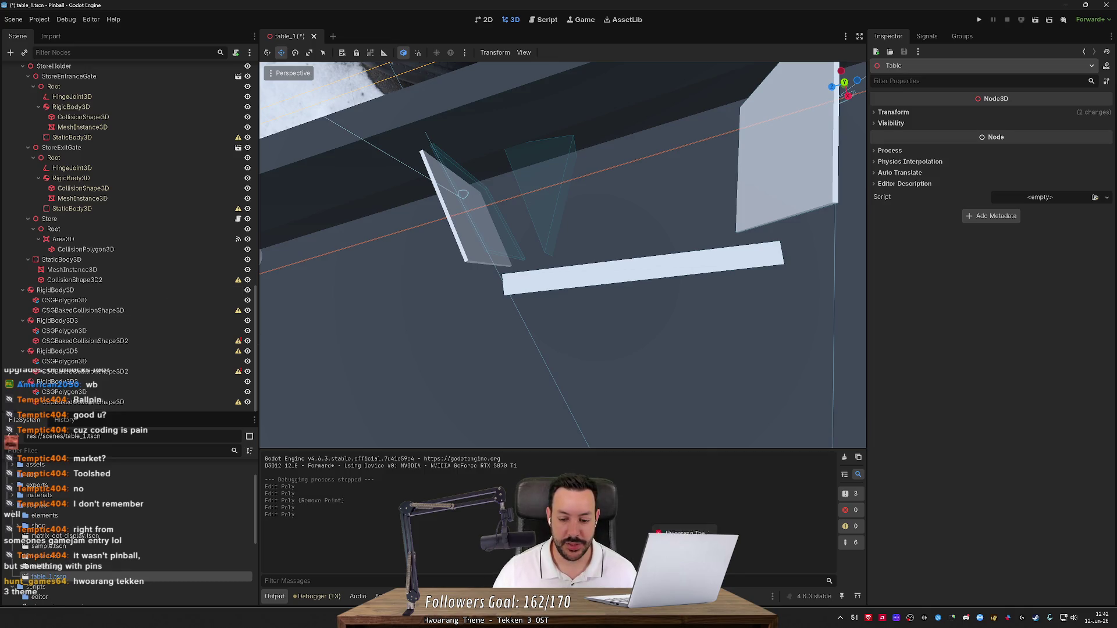
- Switch from the editor to the Firefox 'Ternary operator' forum thread
{"action": "key", "text": "alt+Tab"}
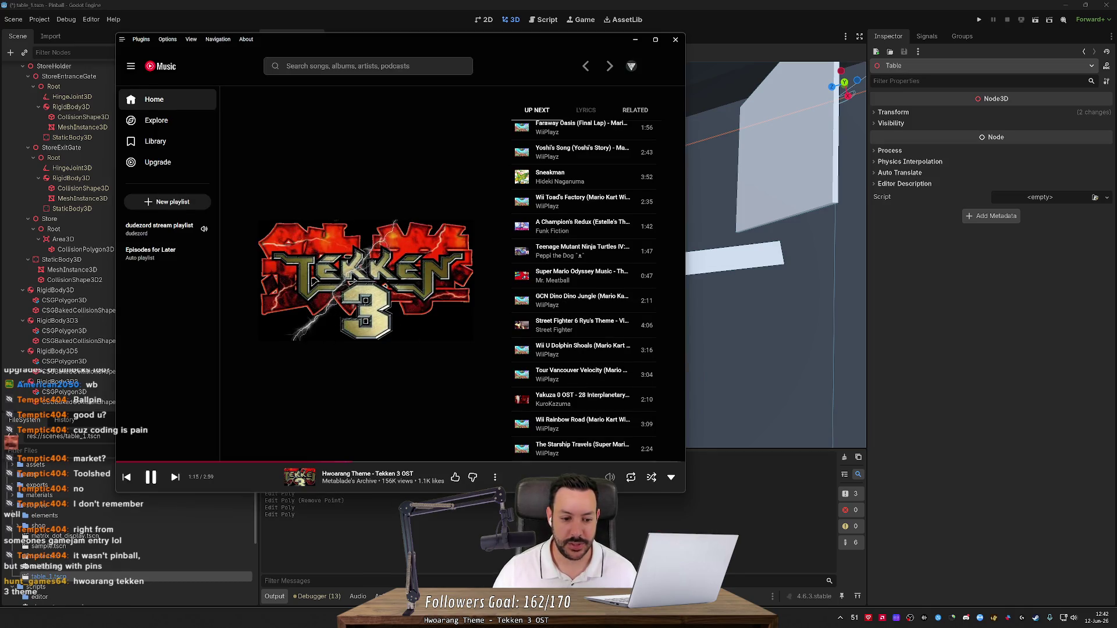
{"action": "left_click", "coordinate": [256, 506]}
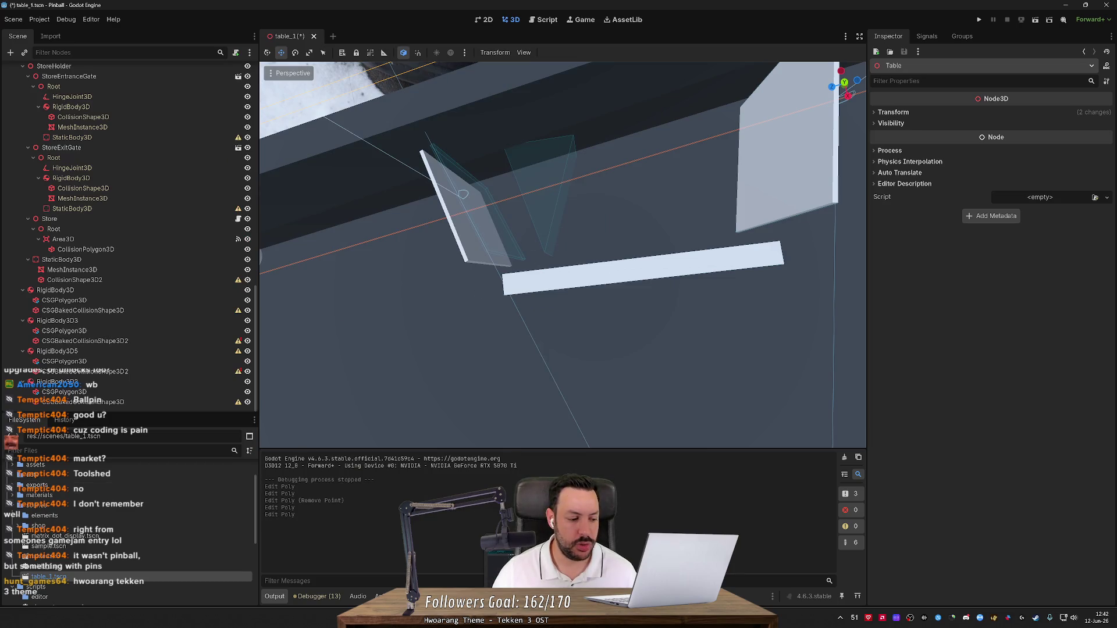
{"action": "key", "text": "alt+Tab"}
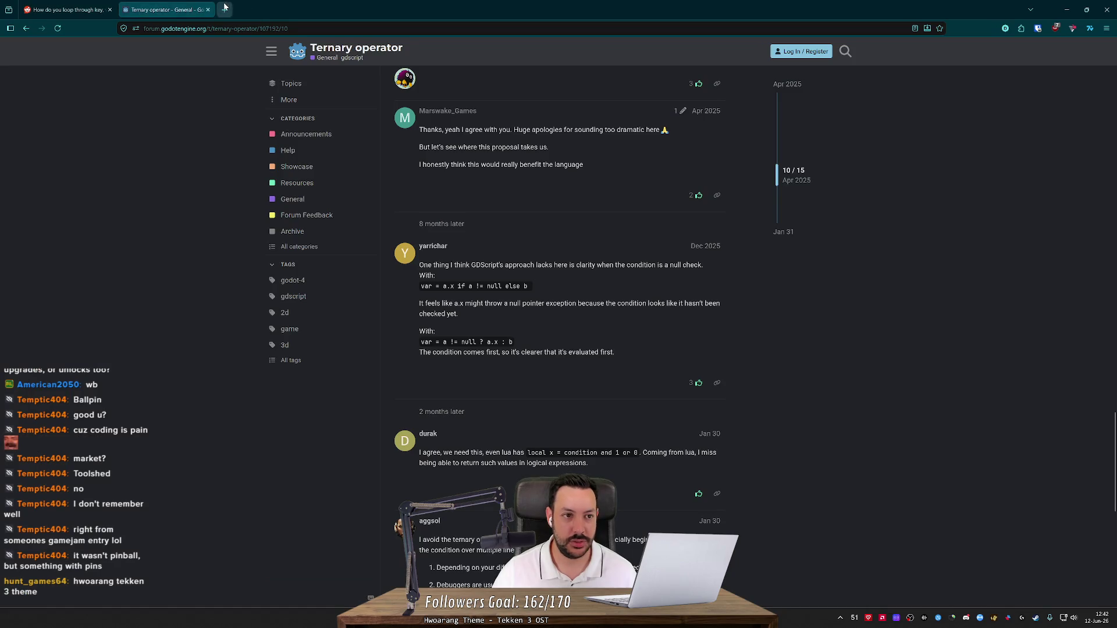
{"action": "left_click", "coordinate": [224, 9]}
{"action": "type", "text": "huw"}
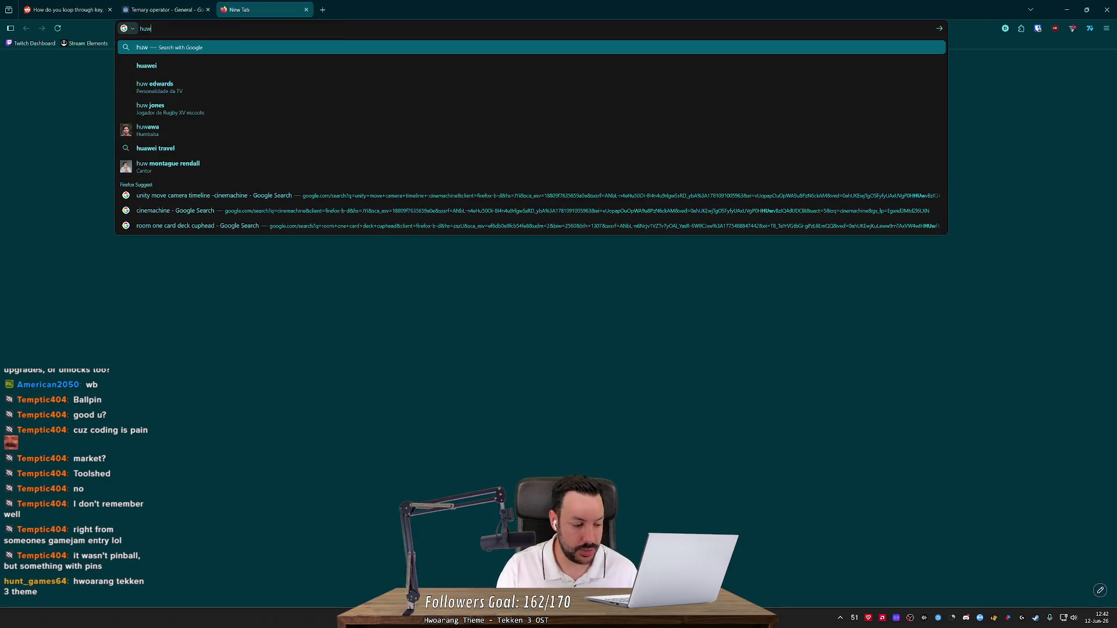
{"action": "key", "text": "BackSpace"}
{"action": "key", "text": "BackSpace"}
{"action": "type", "text": "wora"}
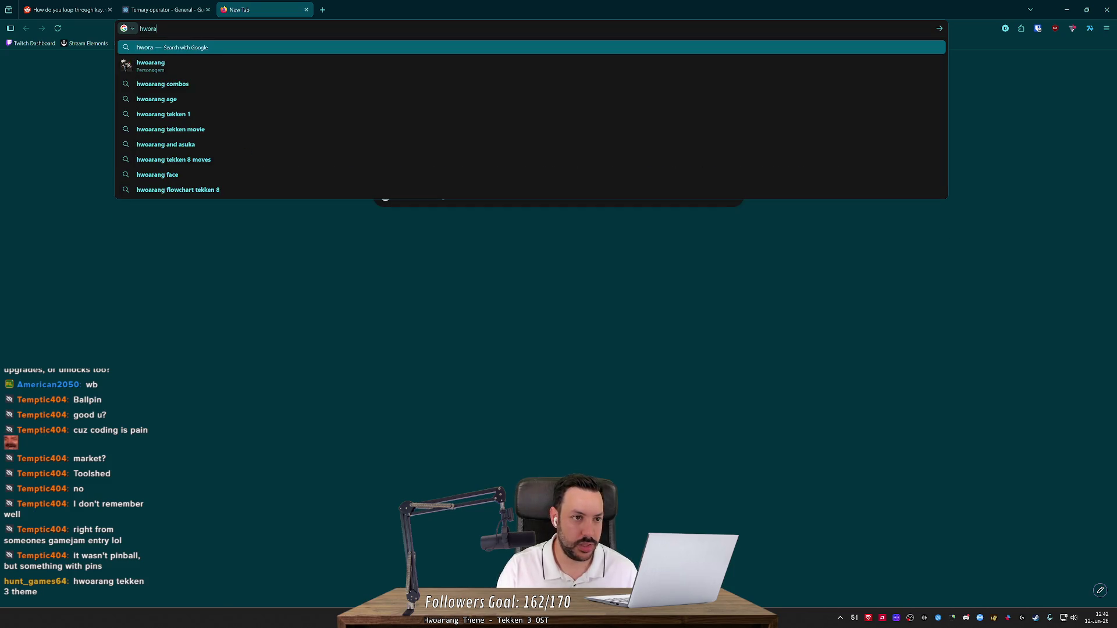
{"action": "key", "text": "BackSpace"}
{"action": "key", "text": "BackSpace"}
{"action": "type", "text": "arang"}
{"action": "key", "text": "Return"}
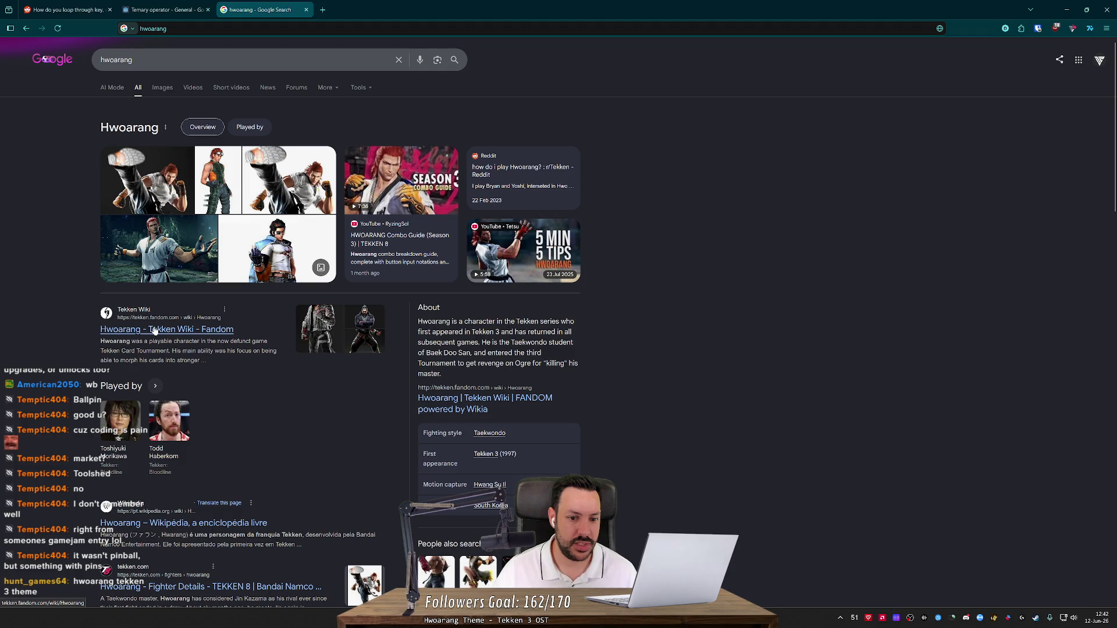
{"action": "left_click_drag", "start_coordinate": [417, 321], "coordinate": [576, 331]}
{"action": "left_click", "coordinate": [577, 332]}
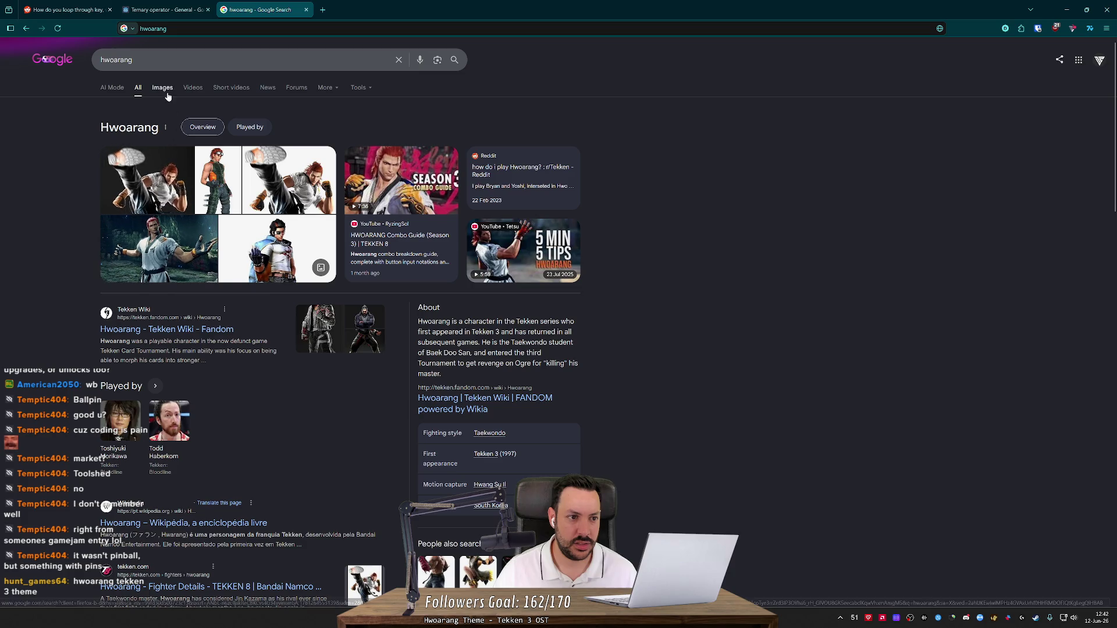
{"action": "key", "text": "slash"}
{"action": "type", "text": "tekken 3"}
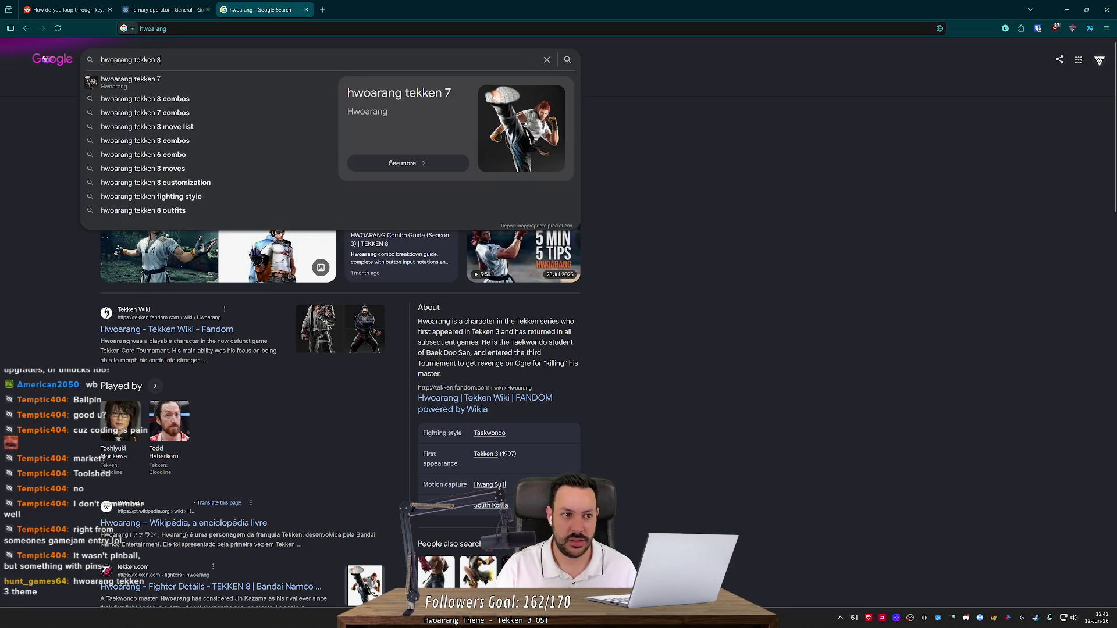
{"action": "key", "text": "Return"}
{"action": "left_click", "coordinate": [158, 87]}
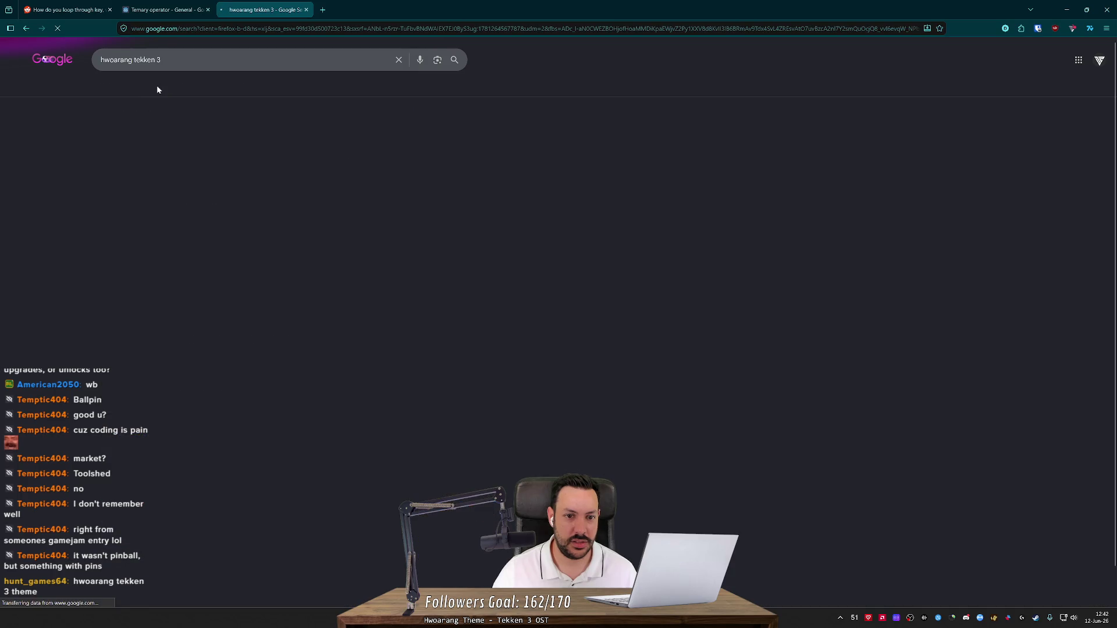
{"action": "left_click", "coordinate": [52, 175]}
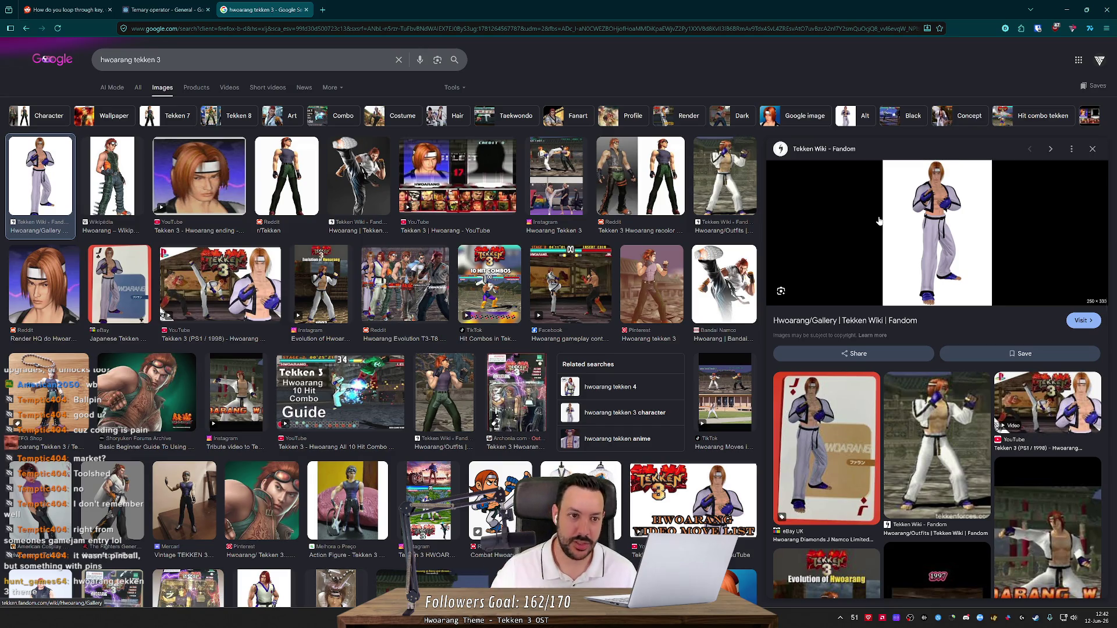
{"action": "key", "text": "ctrl+w"}
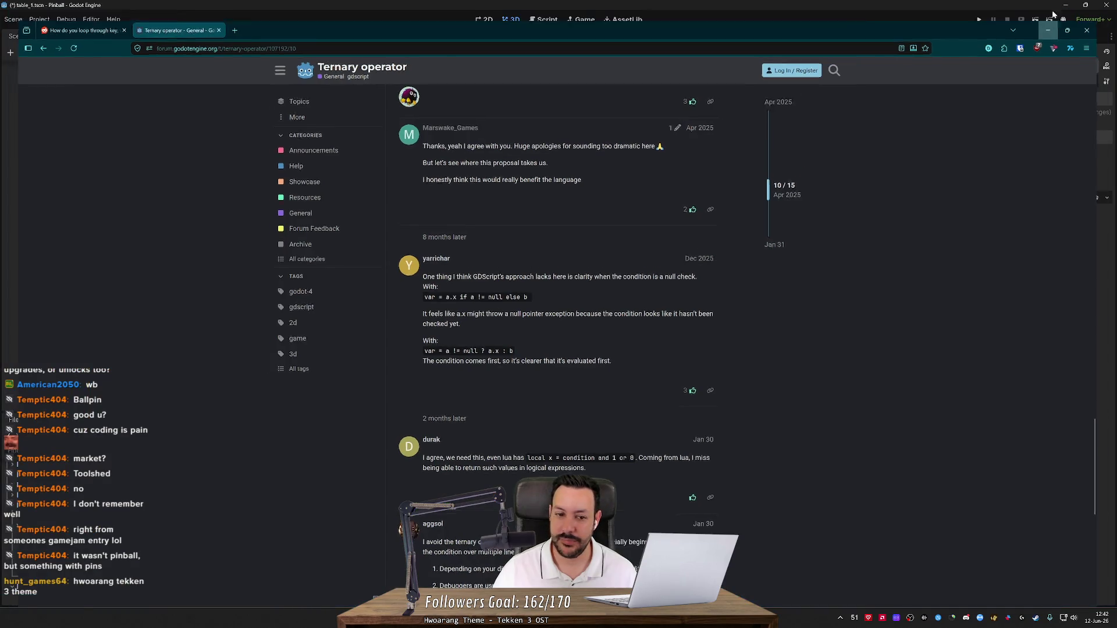
- Hide the browser and add a fourth point to the Store area's CollisionPolygon3D
{"action": "left_click", "coordinate": [1067, 10]}
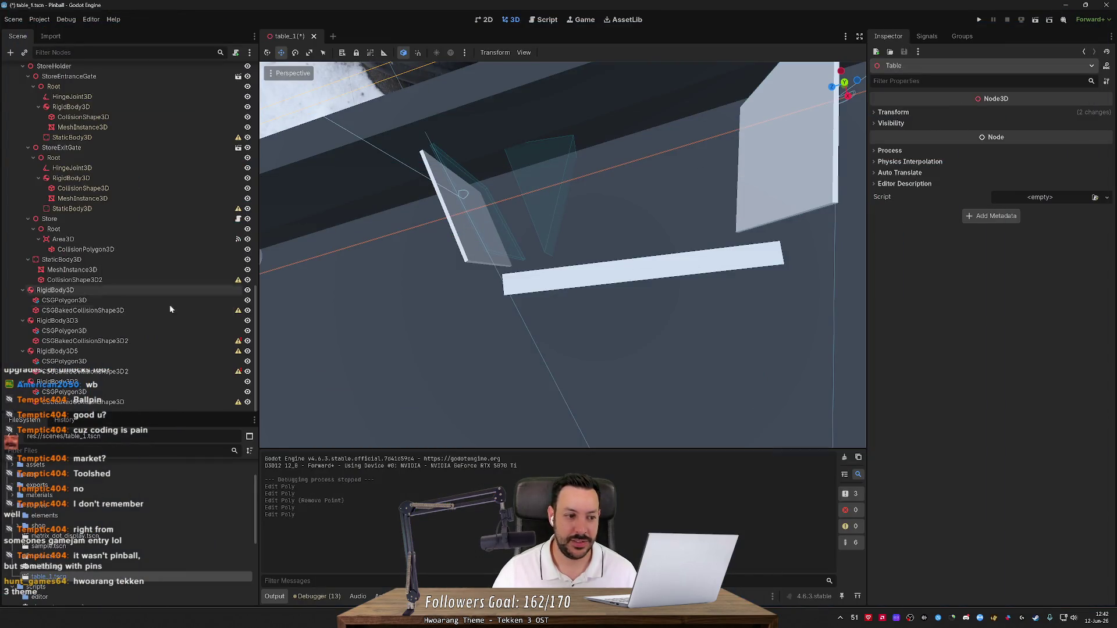
{"action": "left_click", "coordinate": [120, 207]}
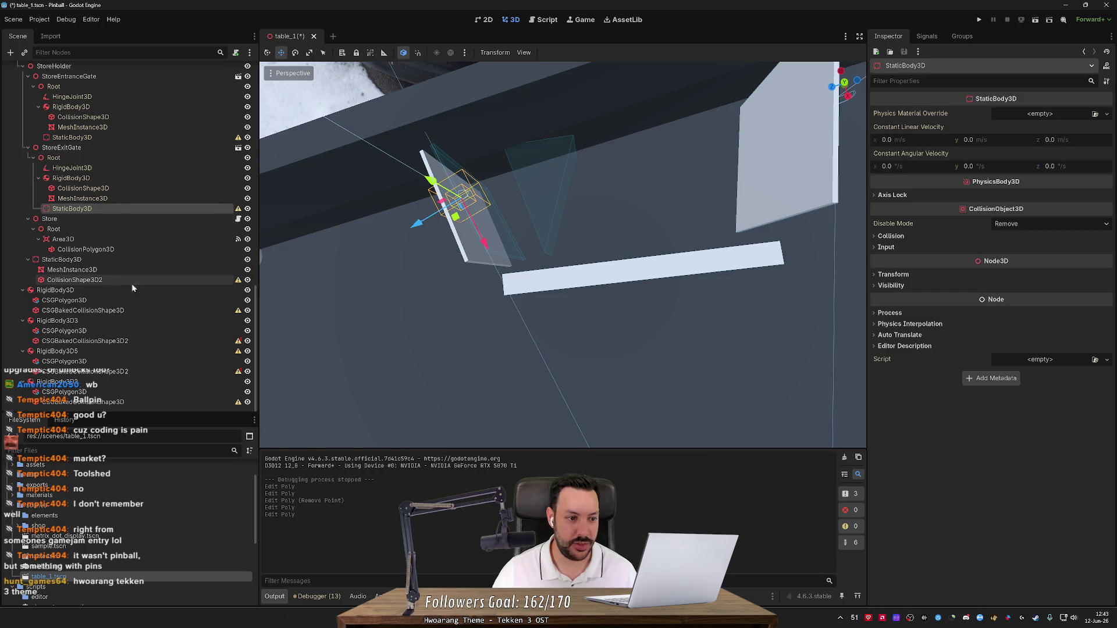
{"action": "left_click", "coordinate": [113, 251]}
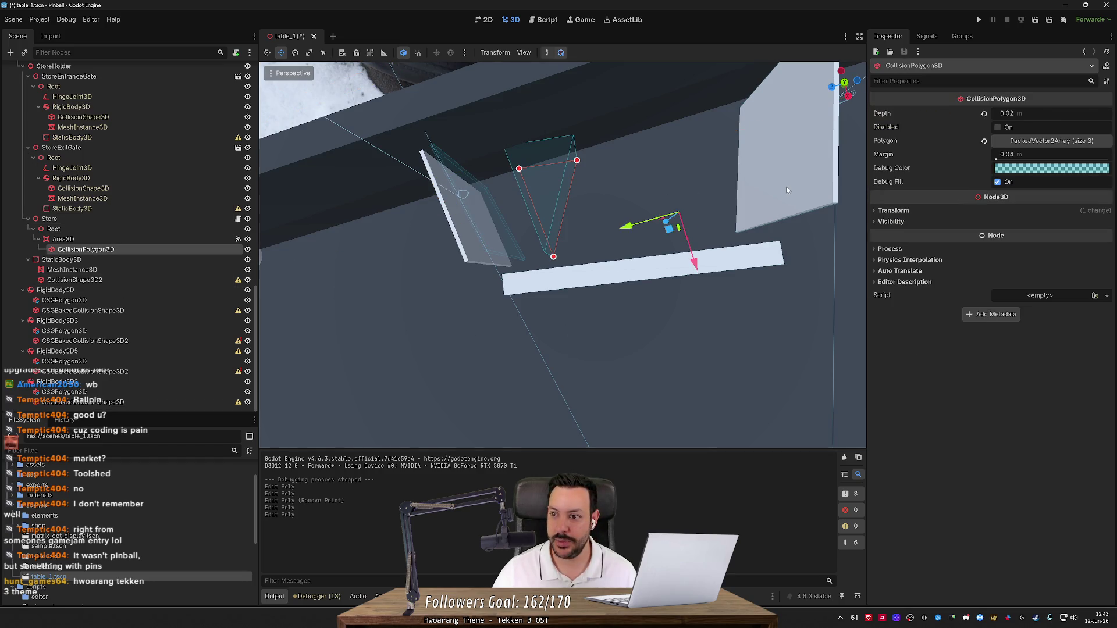
{"action": "left_click", "coordinate": [1026, 141]}
{"action": "left_click", "coordinate": [995, 255]}
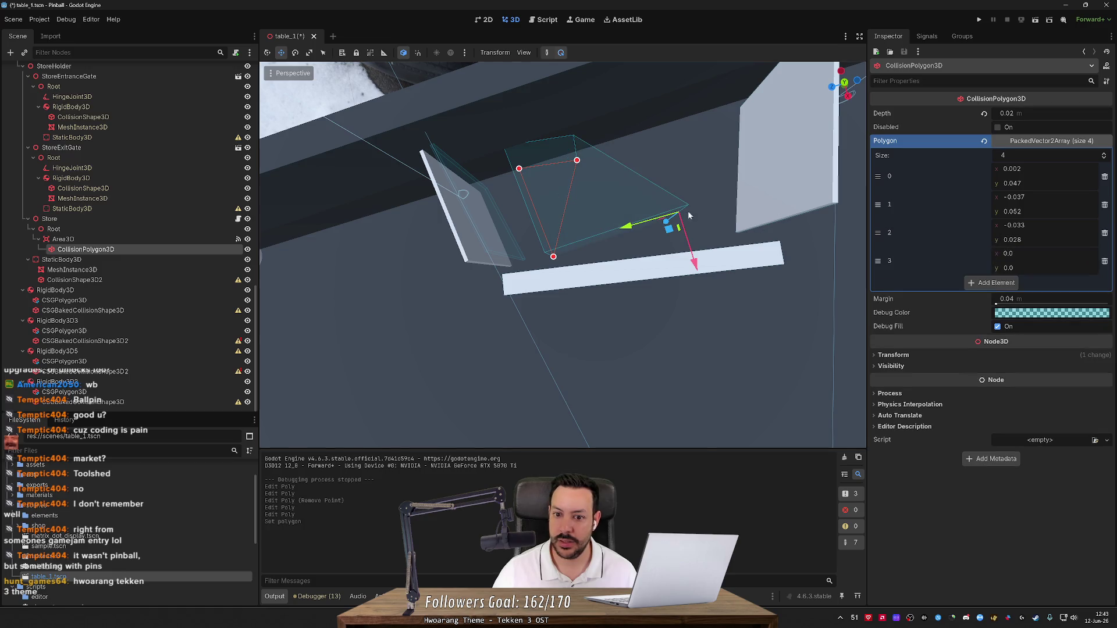
- Reselect the polygon to inspect it close-up, then save the scene and launch the game
{"action": "left_click", "coordinate": [589, 334]}
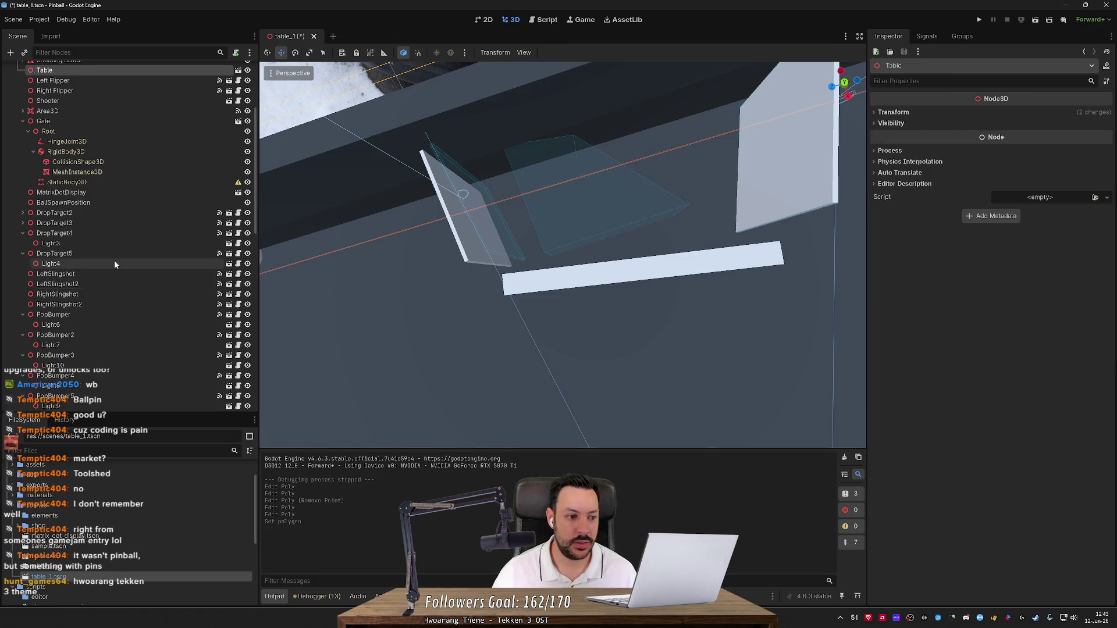
{"action": "scroll", "coordinate": [115, 262], "scroll_direction": "up", "scroll_amount": 5}
{"action": "scroll", "coordinate": [117, 271], "scroll_direction": "down", "scroll_amount": 5}
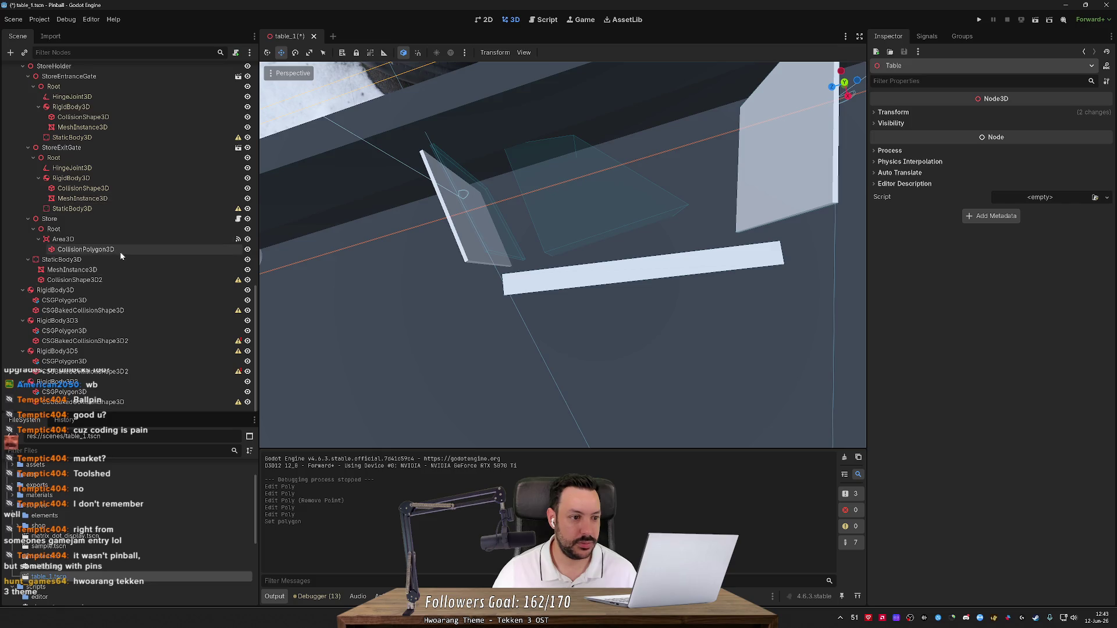
{"action": "left_click", "coordinate": [120, 250]}
{"action": "mouse_move", "coordinate": [670, 220]}
{"action": "left_mouse_down"}
{"action": "mouse_move", "coordinate": [512, 245]}
{"action": "mouse_move", "coordinate": [721, 205]}
{"action": "left_mouse_up"}
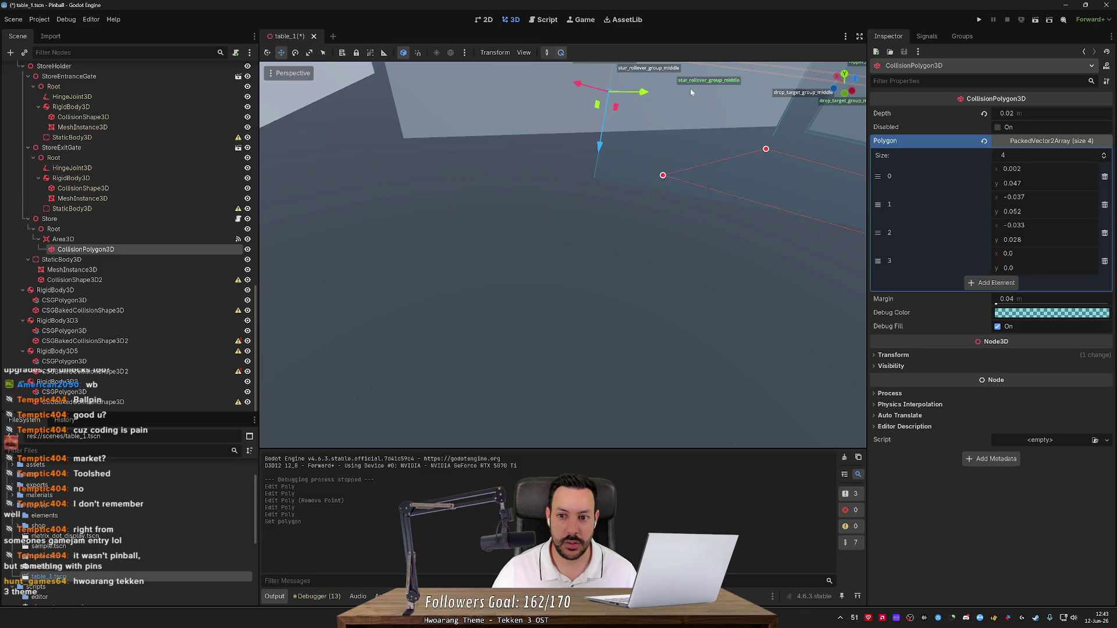
{"action": "mouse_move", "coordinate": [685, 189]}
{"action": "left_mouse_down"}
{"action": "mouse_move", "coordinate": [634, 212]}
{"action": "mouse_move", "coordinate": [685, 189]}
{"action": "left_mouse_up"}
{"action": "left_click", "coordinate": [979, 20]}
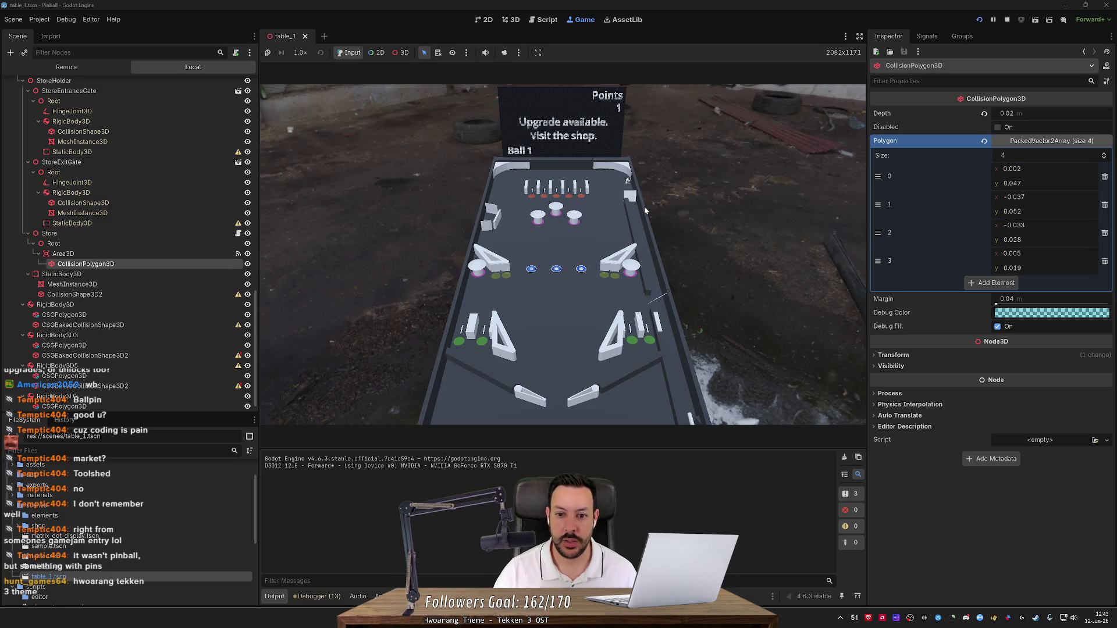
- Play the first ball with the flippers and browse the shop items flipper_right and drop_target_group_middle
{"action": "key", "text": "Left"}
{"action": "key", "text": "Left"}
{"action": "key", "text": "Left"}
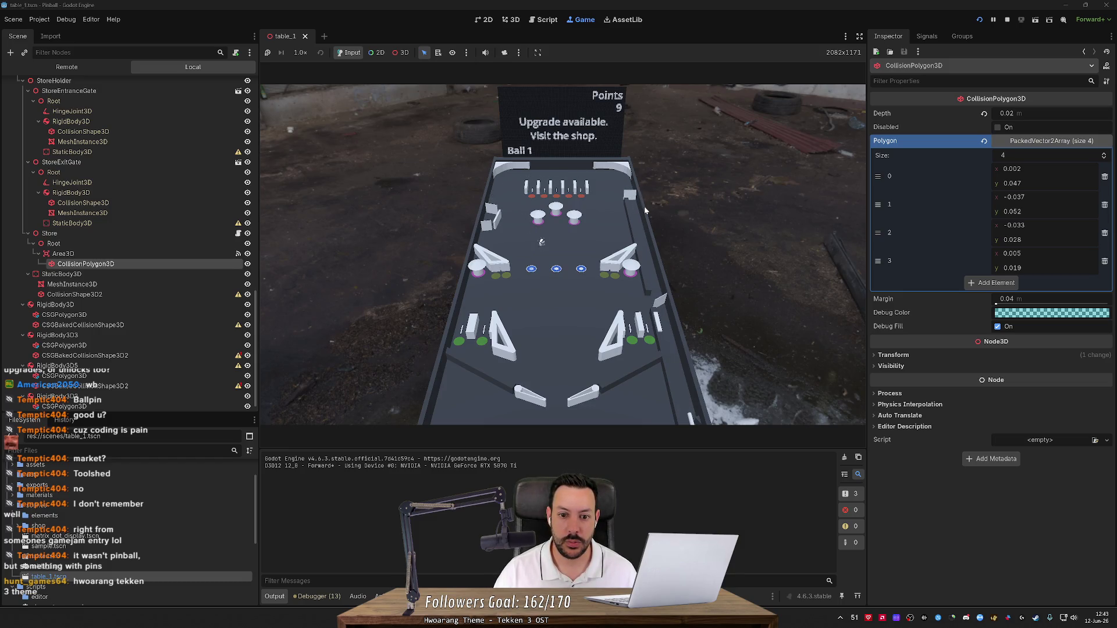
{"action": "key", "text": "Right"}
{"action": "key", "text": "Right"}
{"action": "key", "text": "Left"}
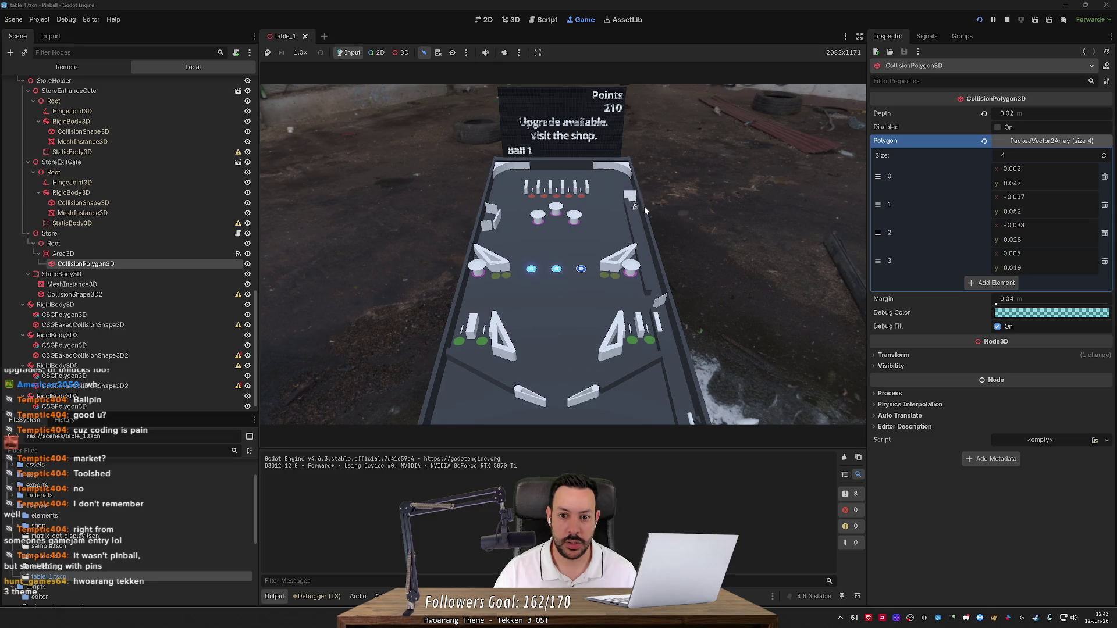
{"action": "key", "text": "Left"}
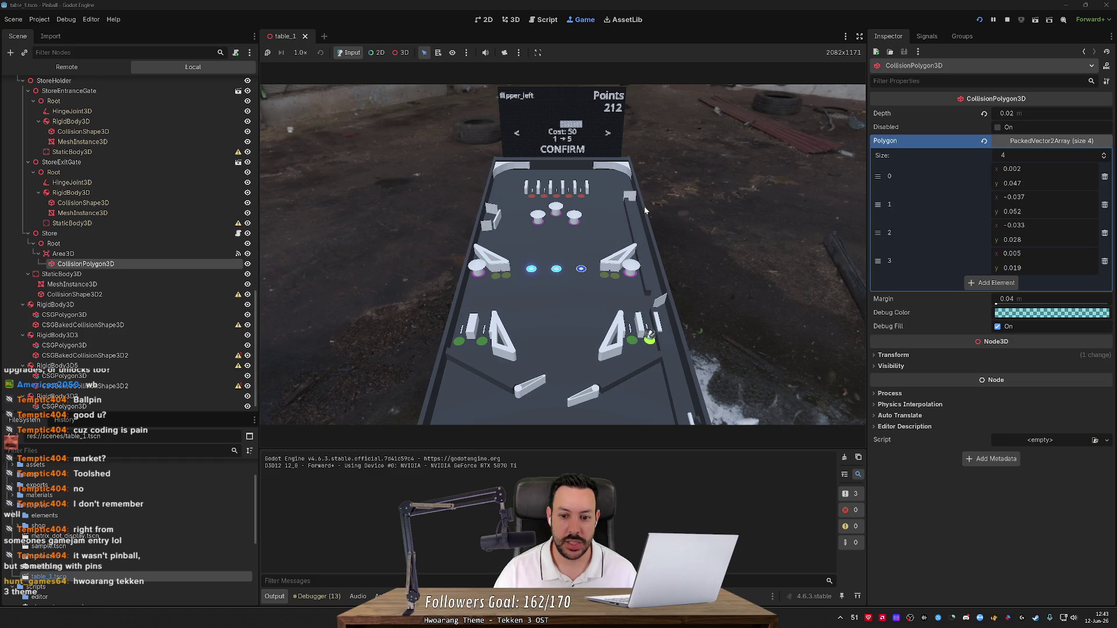
{"action": "key", "text": "Right"}
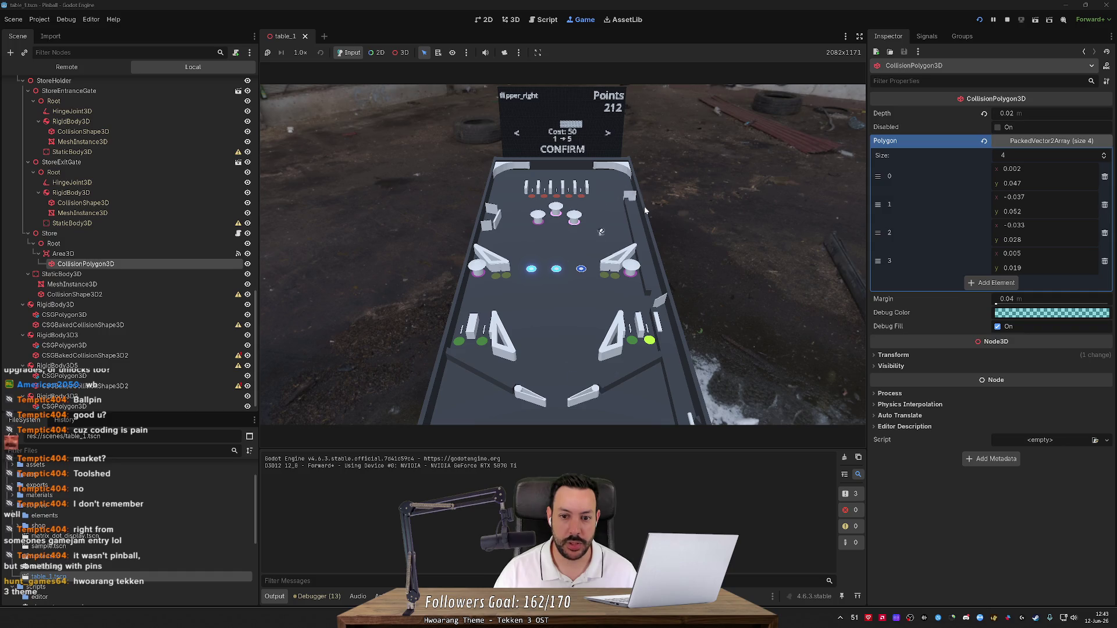
{"action": "key", "text": "Left"}
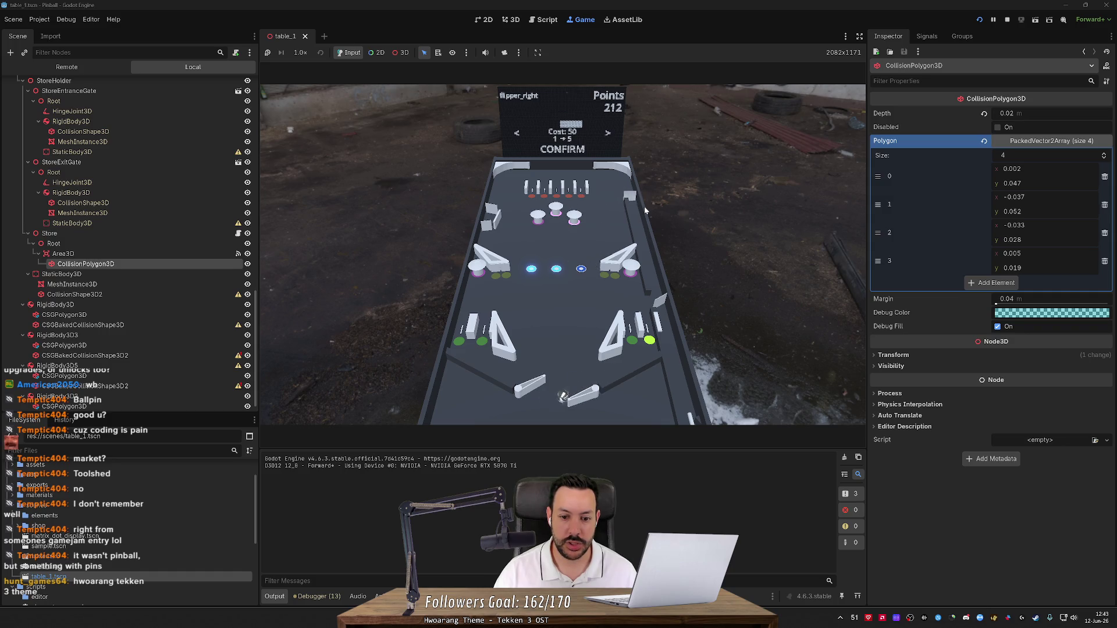
{"action": "key", "text": "Right"}
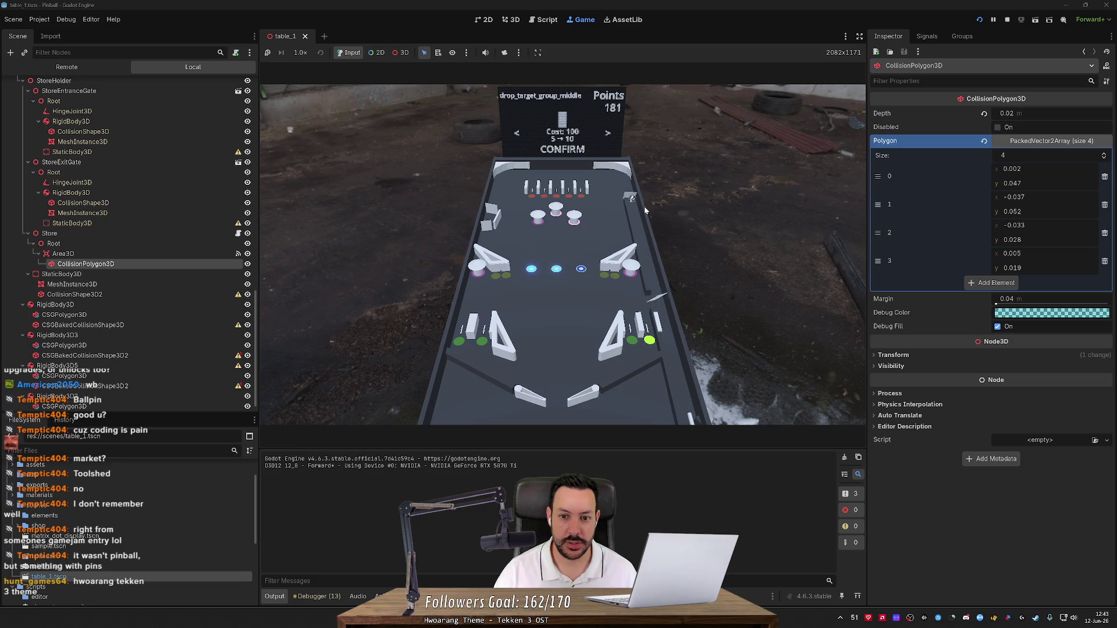
{"action": "key", "text": "Left"}
{"action": "key", "text": "Right"}
- Keep the ball in play with the left and right flippers, shooting it into the top bumpers
{"action": "key", "text": "Left"}
{"action": "key", "text": "Right"}
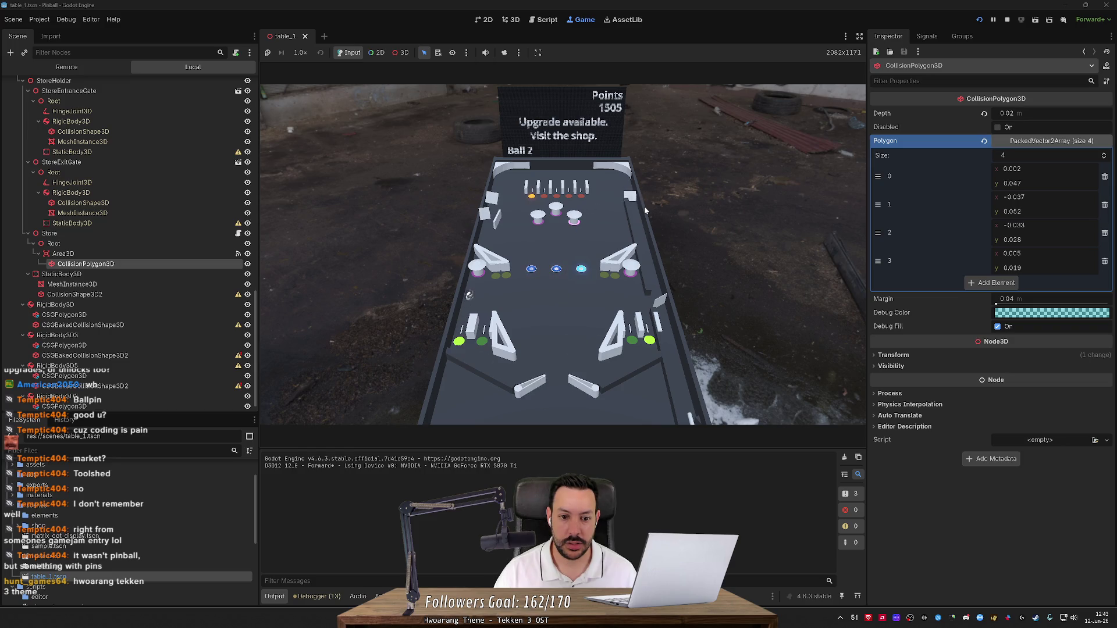
{"action": "key", "text": "Left"}
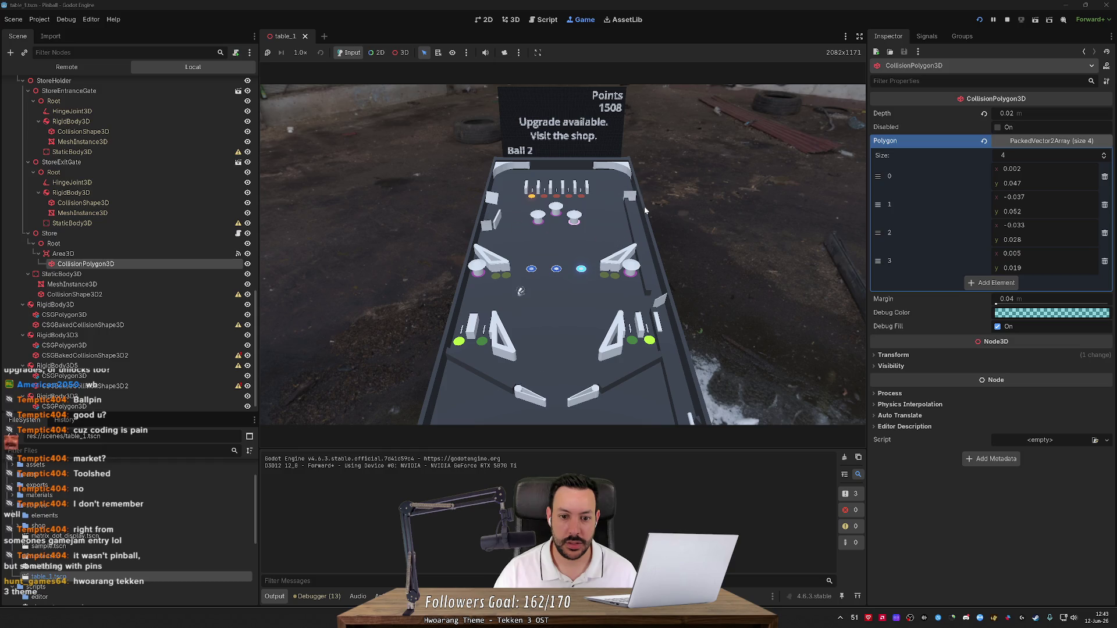
{"action": "key", "text": "Left"}
{"action": "key", "text": "Right"}
{"action": "key", "text": "Left"}
{"action": "key", "text": "Left"}
{"action": "key", "text": "Left"}
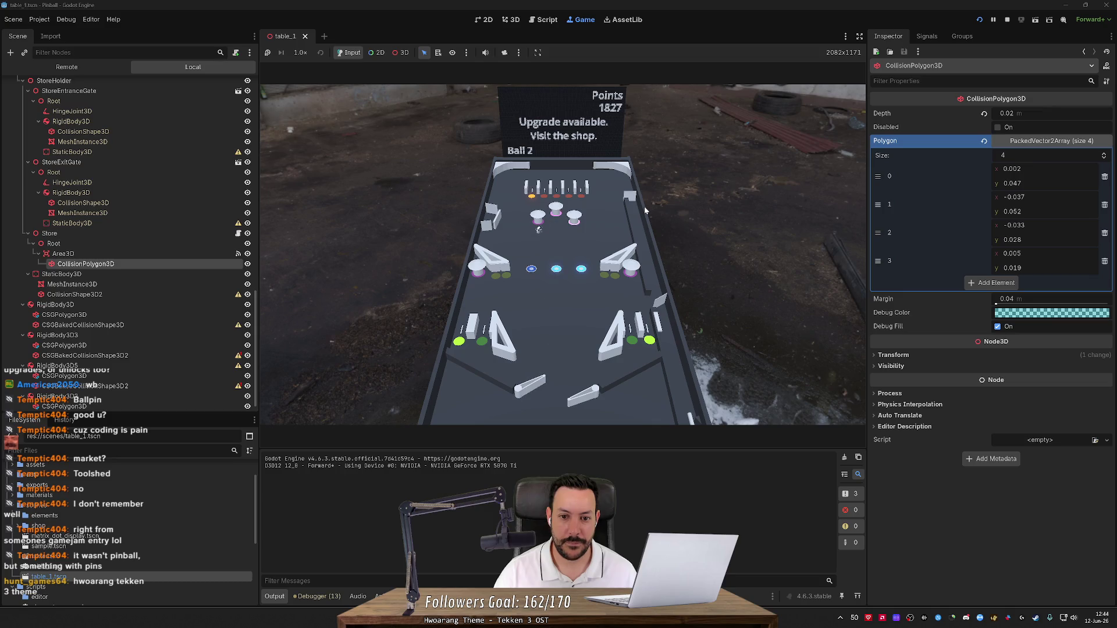
{"action": "key", "text": "Right"}
{"action": "key", "text": "Right"}
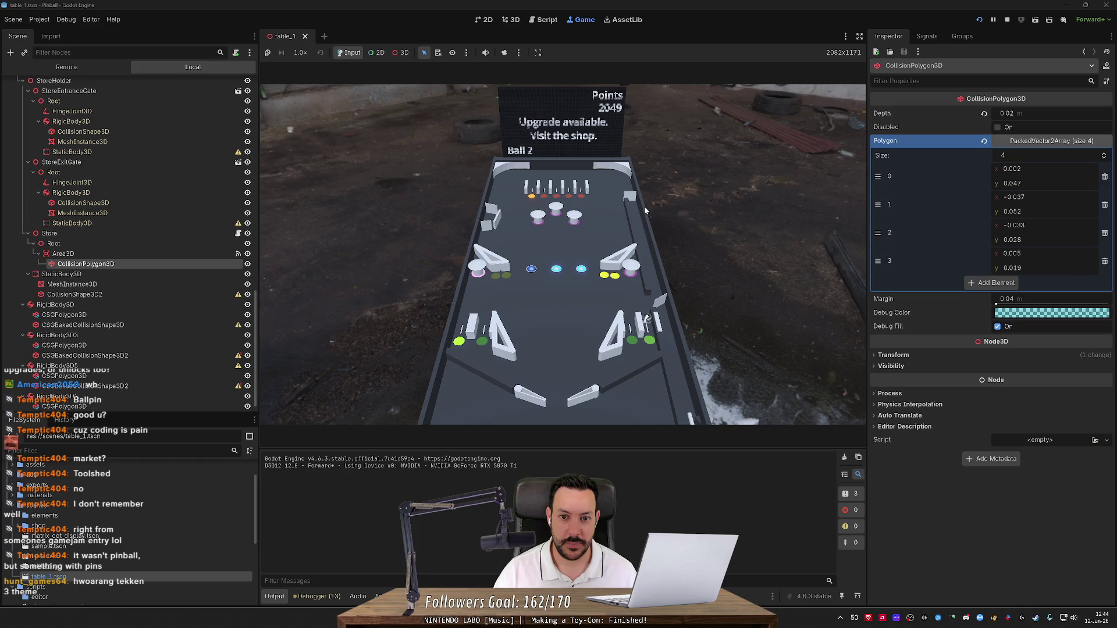
{"action": "key", "text": "Right"}
{"action": "key", "text": "Left"}
{"action": "key", "text": "Left"}
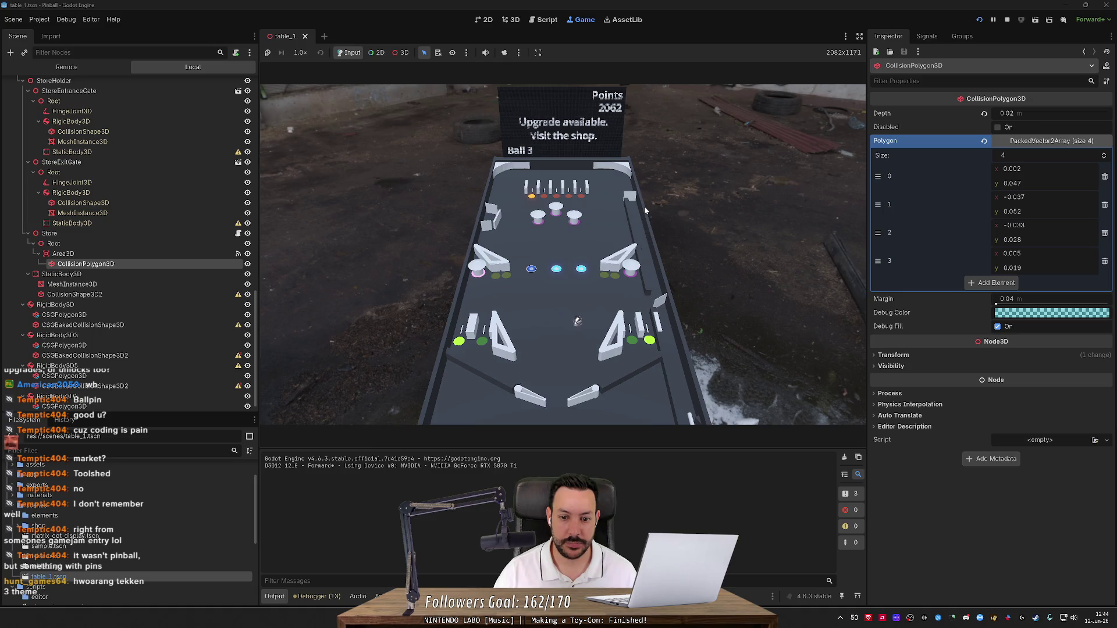
{"action": "key", "text": "Left"}
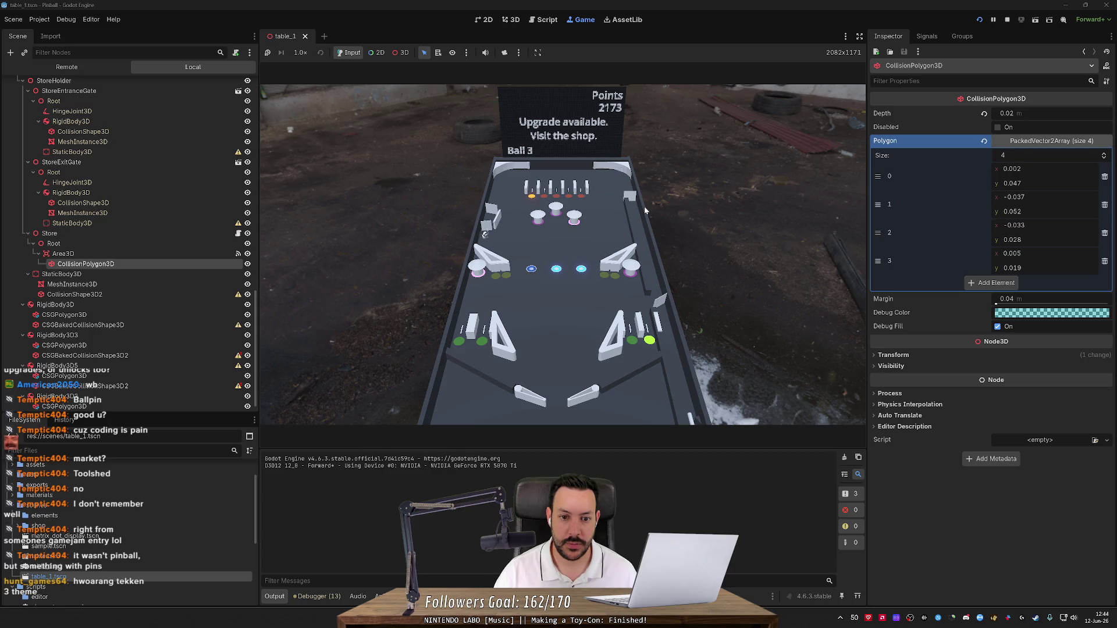
{"action": "key", "text": "Right"}
{"action": "key", "text": "Right"}
{"action": "key", "text": "Left"}
{"action": "key", "text": "Left"}
{"action": "key", "text": "Left"}
{"action": "key", "text": "Right"}
{"action": "key", "text": "Left"}
{"action": "key", "text": "Right"}
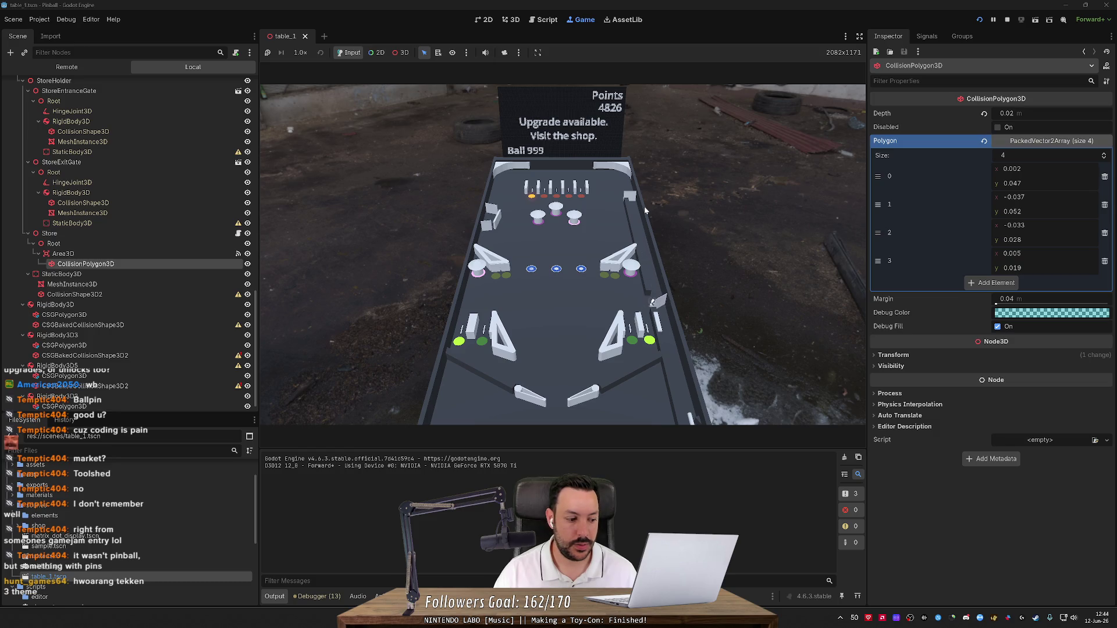
{"action": "key", "text": "Left"}
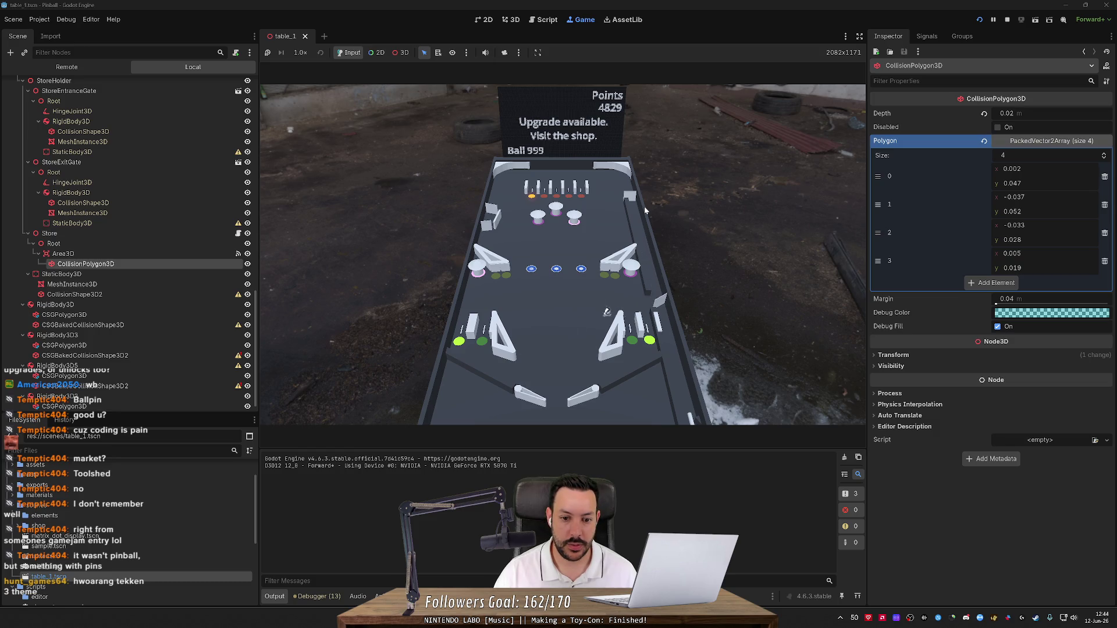
{"action": "key", "text": "Right"}
{"action": "key", "text": "Left"}
{"action": "key", "text": "Right"}
{"action": "key", "text": "Left"}
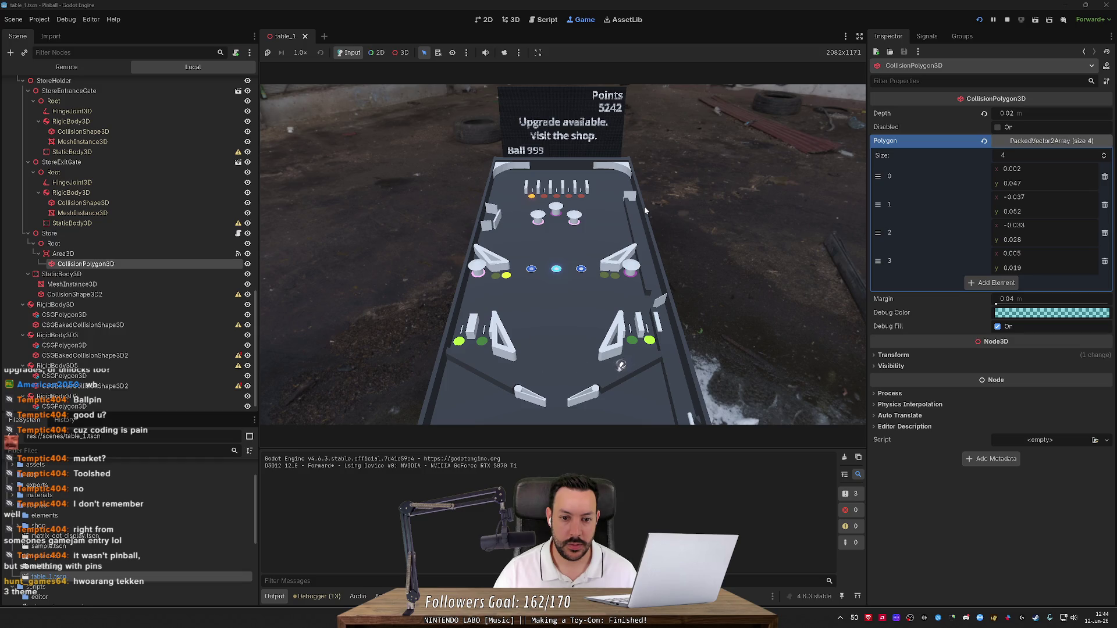
{"action": "key", "text": "Right"}
{"action": "key", "text": "Right"}
{"action": "key", "text": "Left"}
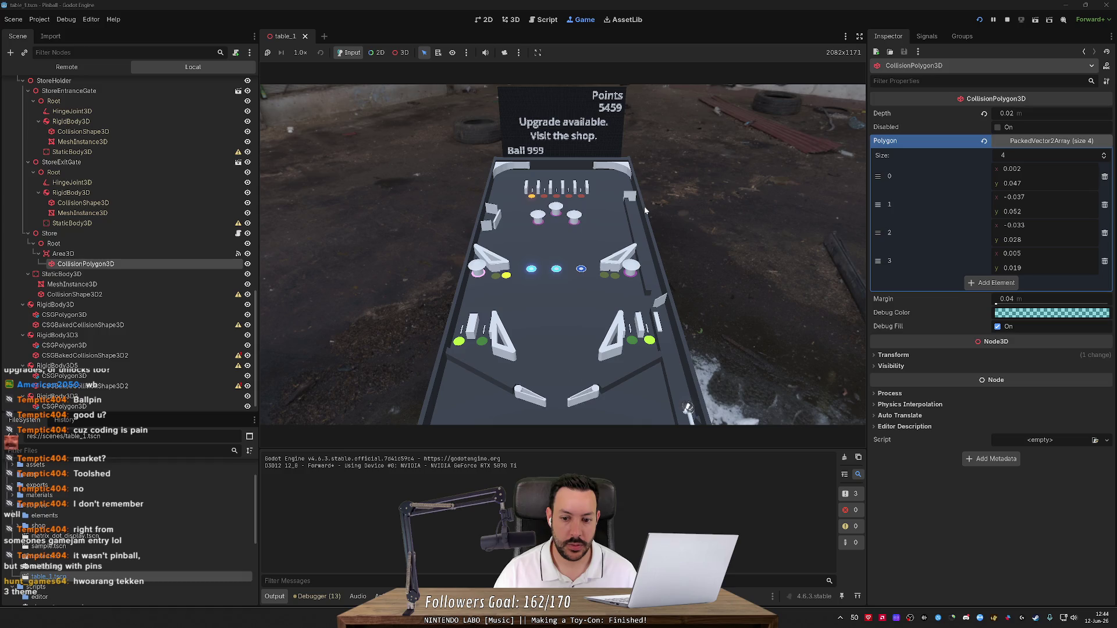
{"action": "key", "text": "Right"}
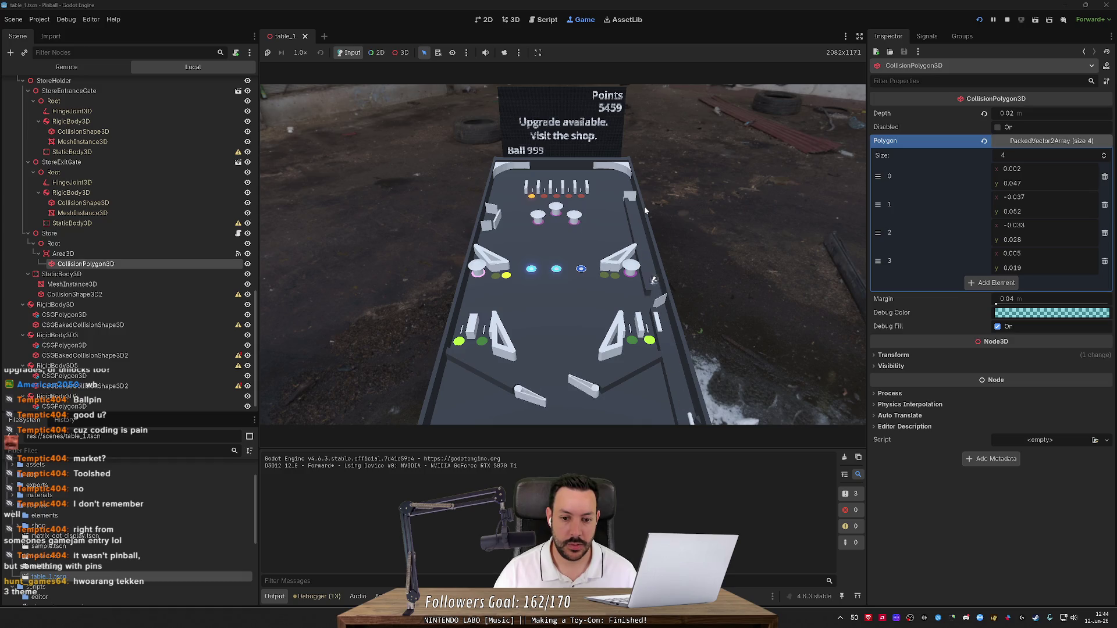
{"action": "key", "text": "Right"}
{"action": "key", "text": "Left"}
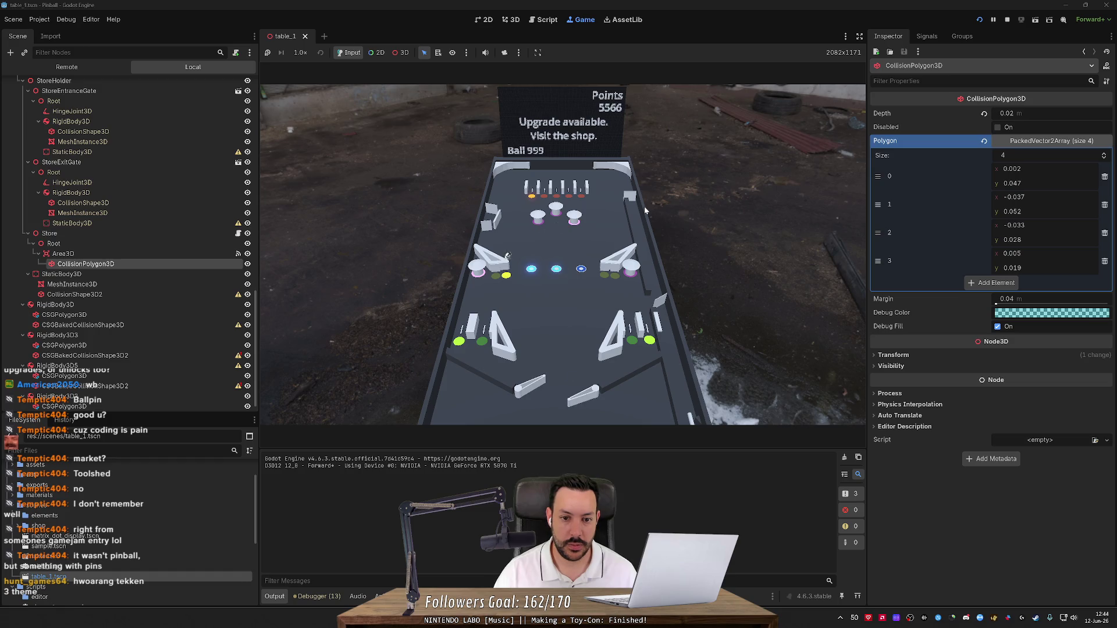
{"action": "key", "text": "Right"}
{"action": "key", "text": "Right"}
{"action": "key", "text": "Right"}
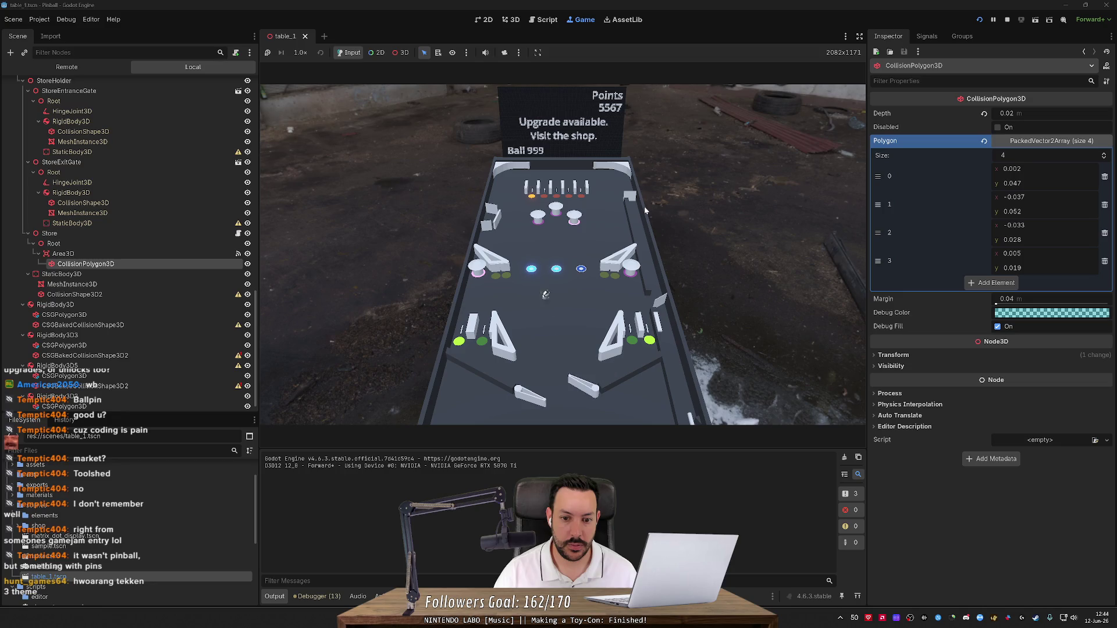
{"action": "key", "text": "Left"}
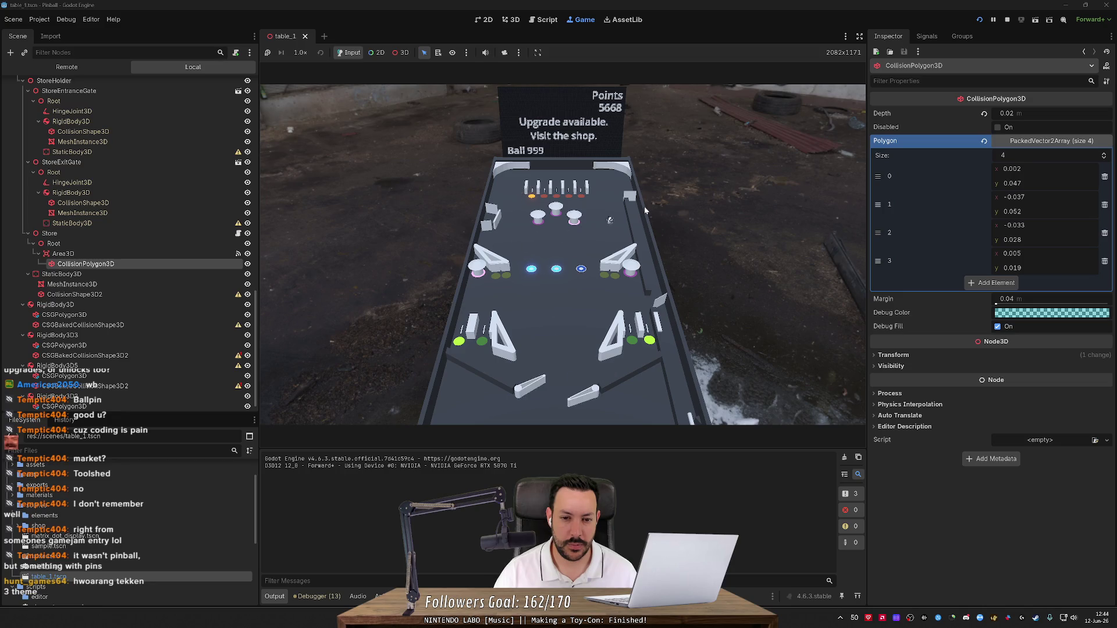
{"action": "key", "text": "Right"}
{"action": "key", "text": "Left"}
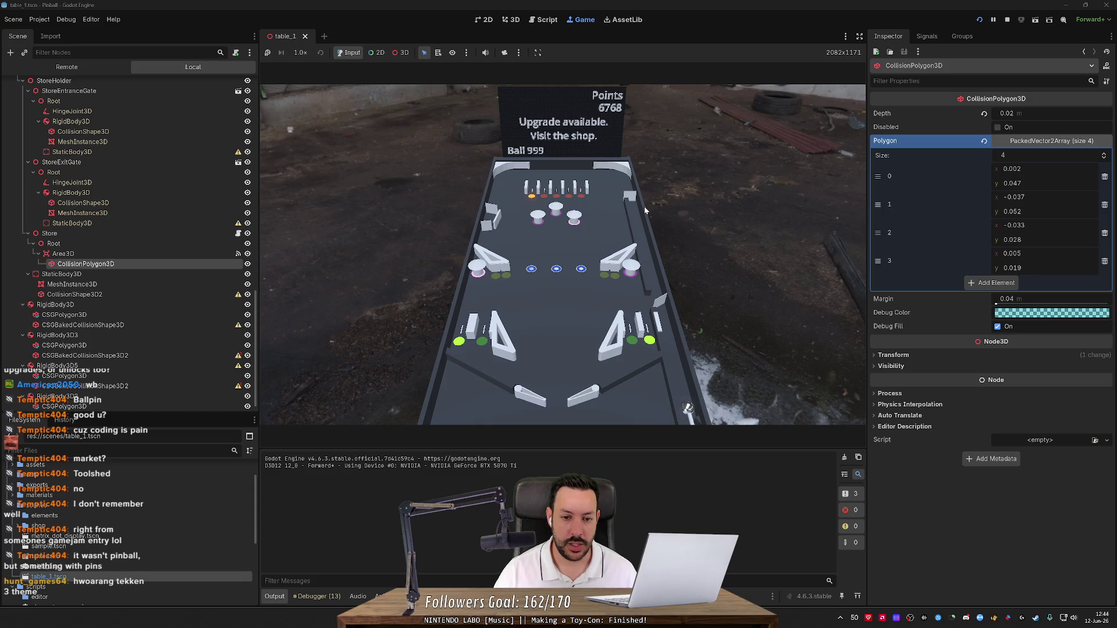
- Launch a new ball, then stop the test run at 6782 points and return to Fork
{"action": "key", "text": "space"}
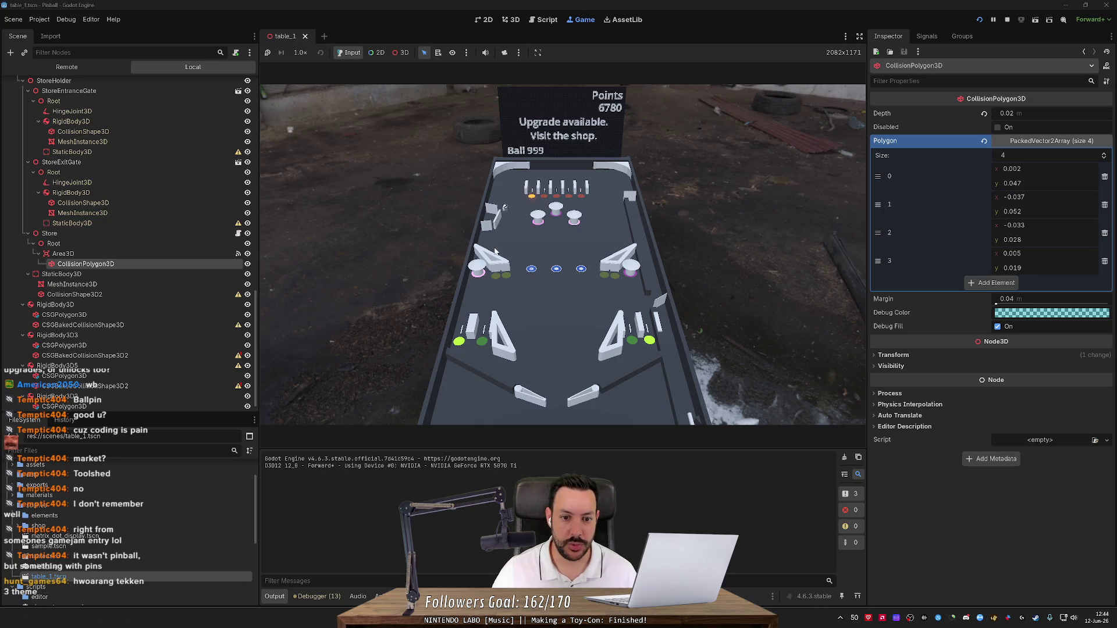
{"action": "left_click", "coordinate": [1005, 21]}
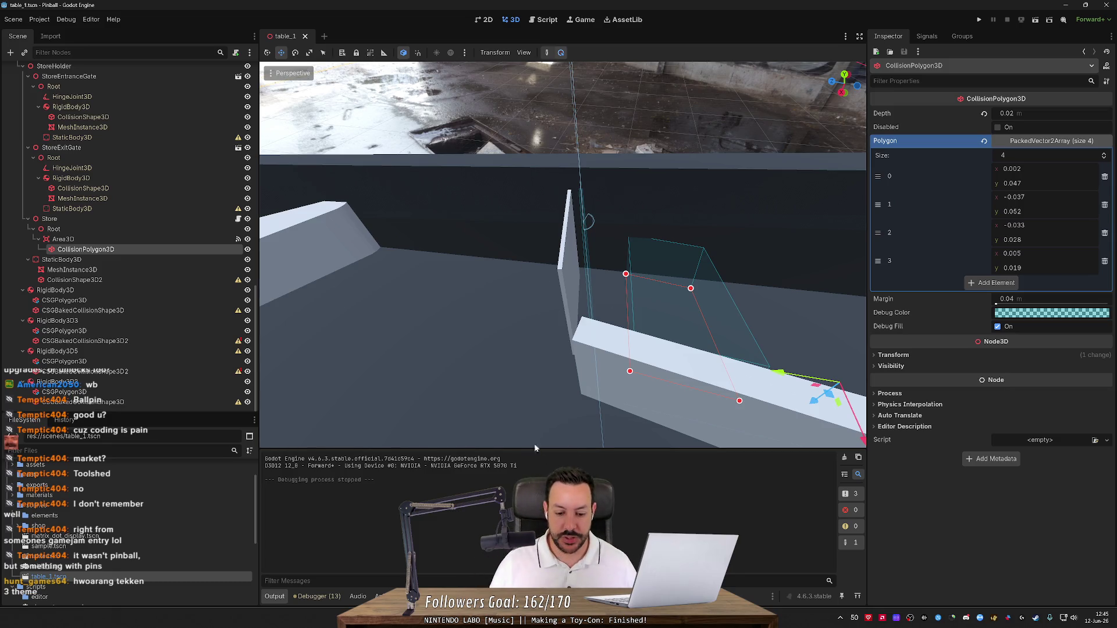
{"action": "key", "text": "alt+Tab"}
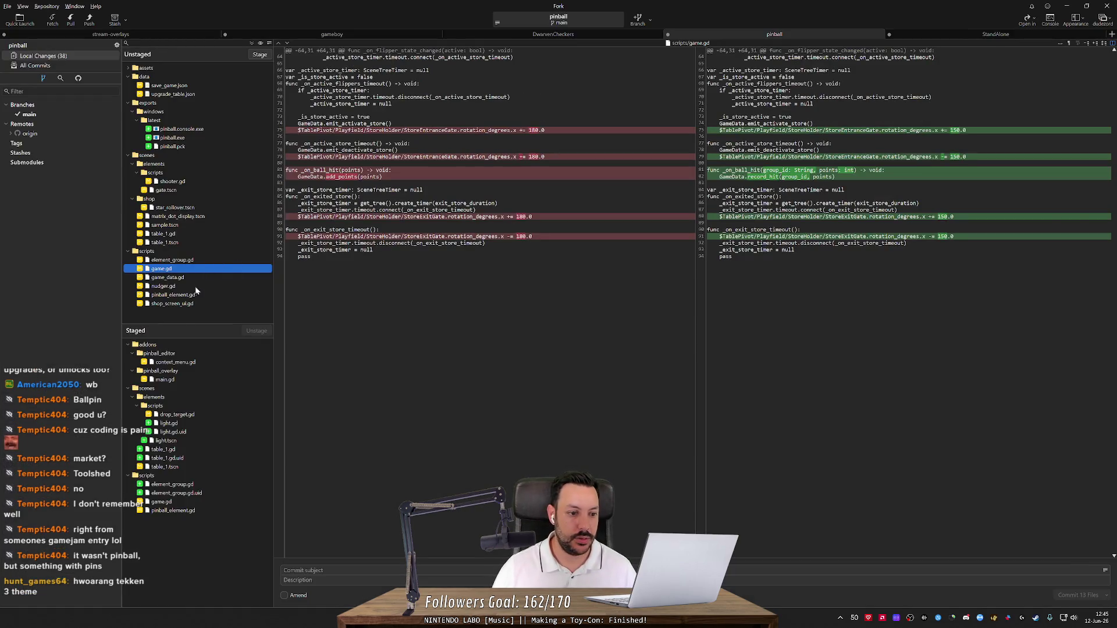
- Unstage the staged addons, scenes and scripts folders
{"action": "double_click", "coordinate": [175, 345]}
{"action": "double_click", "coordinate": [174, 344]}
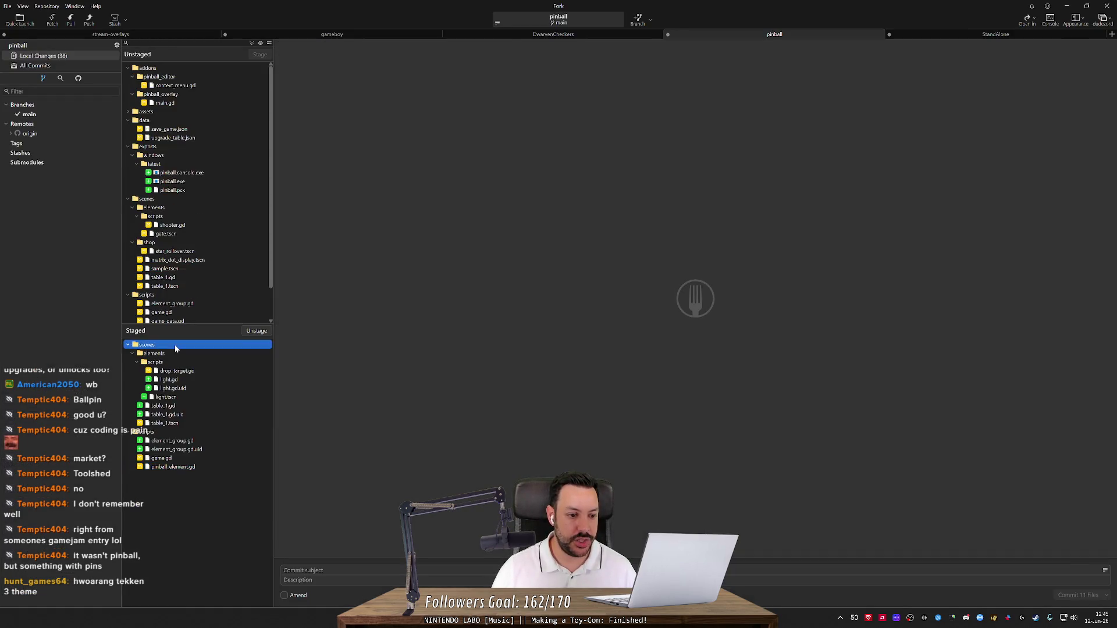
{"action": "double_click", "coordinate": [175, 347]}
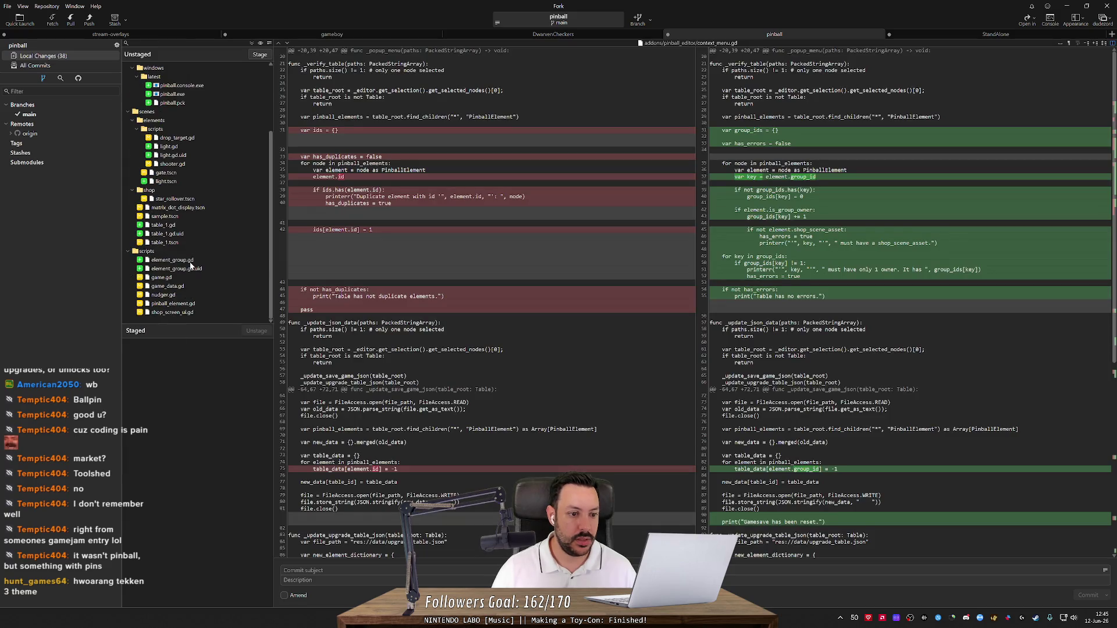
- Review element_group.gd and shop_screen_ui.gd, stage shop_screen_ui.gd and pinball_element.gd, then view all commits
{"action": "left_click", "coordinate": [192, 262]}
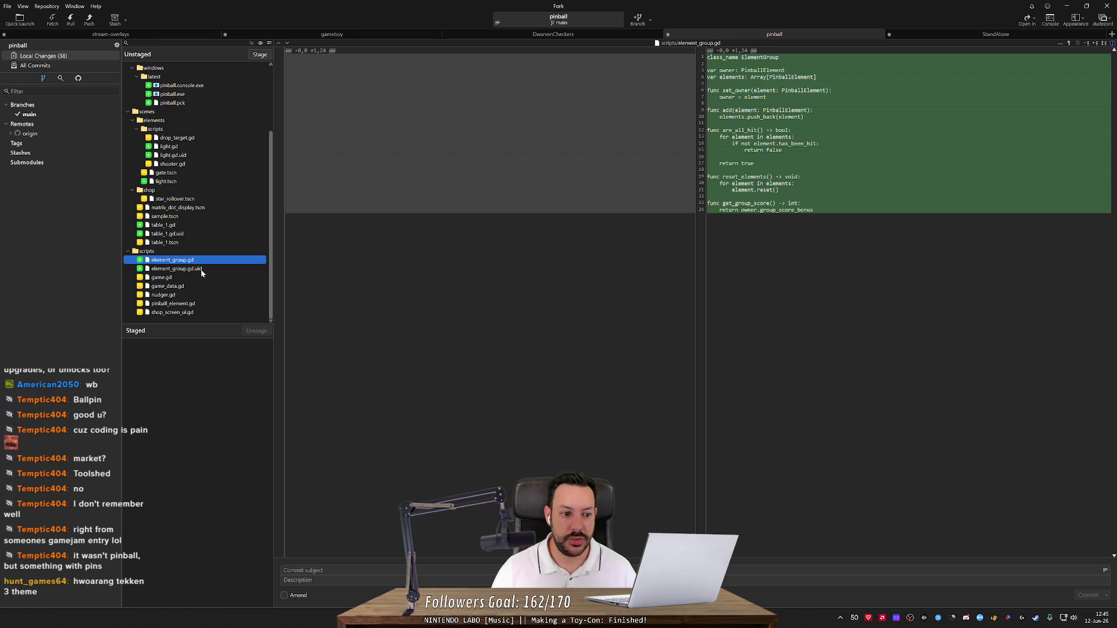
{"action": "left_click", "coordinate": [197, 314]}
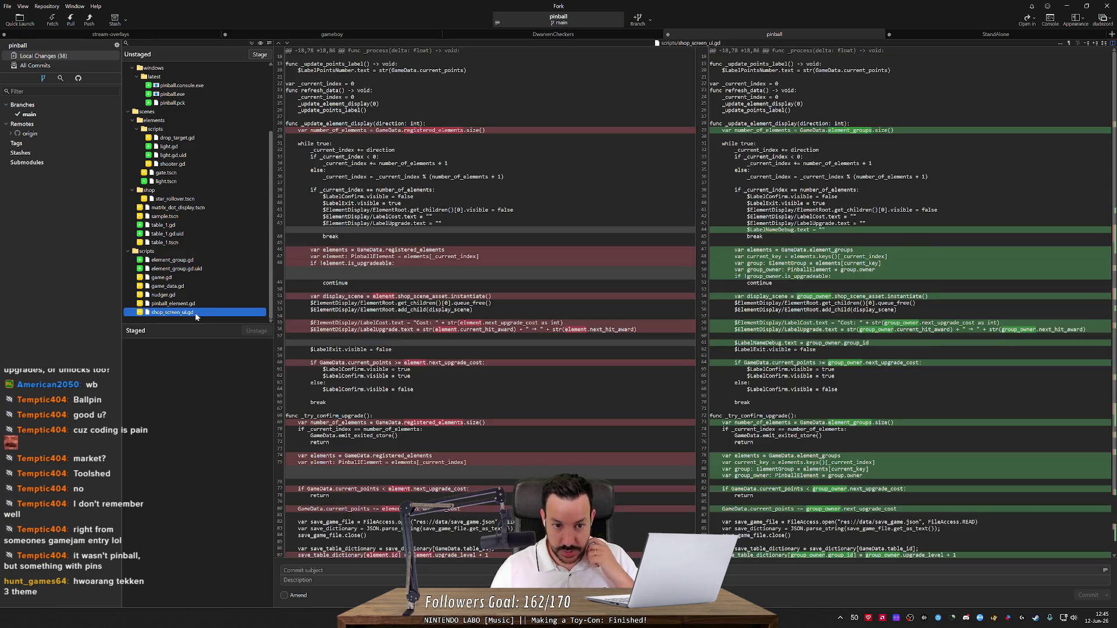
{"action": "scroll", "coordinate": [489, 355], "scroll_direction": "down", "scroll_amount": 3}
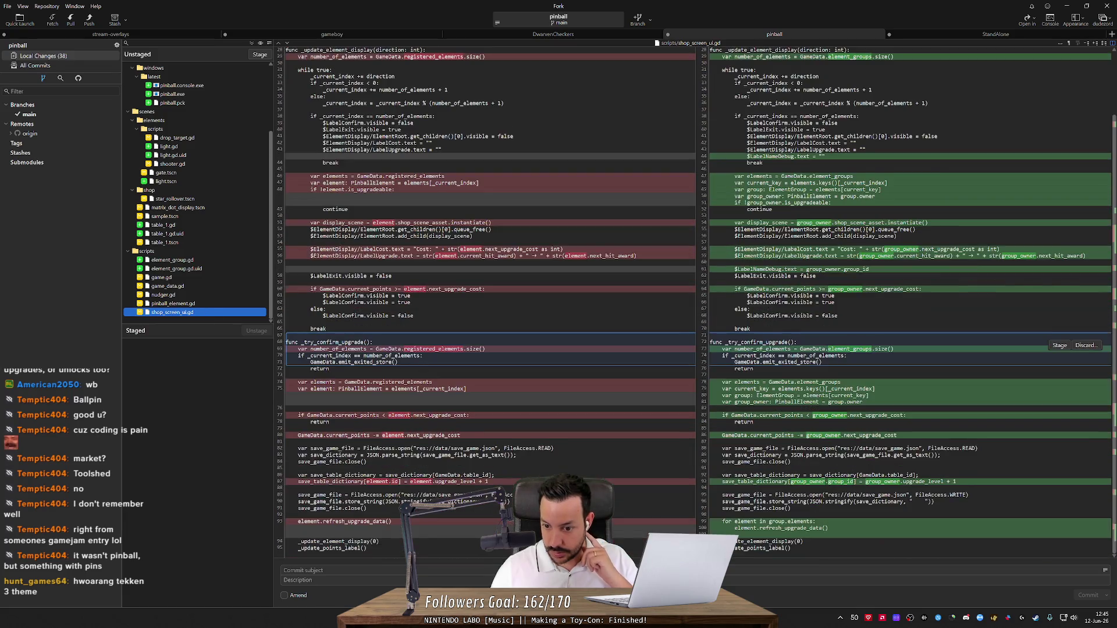
{"action": "double_click", "coordinate": [220, 313]}
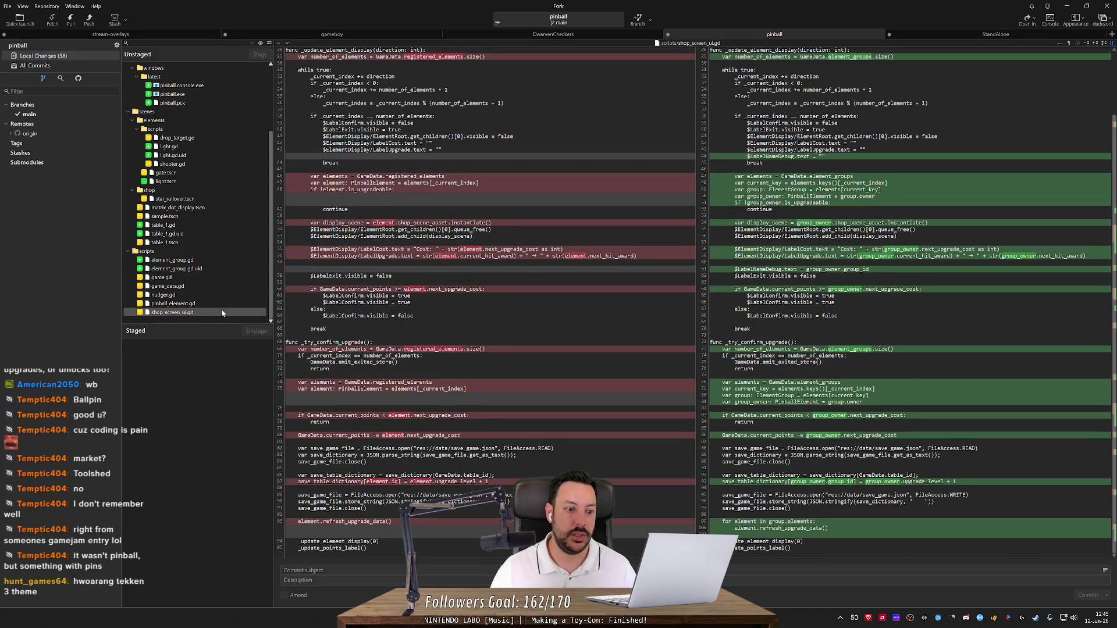
{"action": "scroll", "coordinate": [489, 291], "scroll_direction": "down", "scroll_amount": 2}
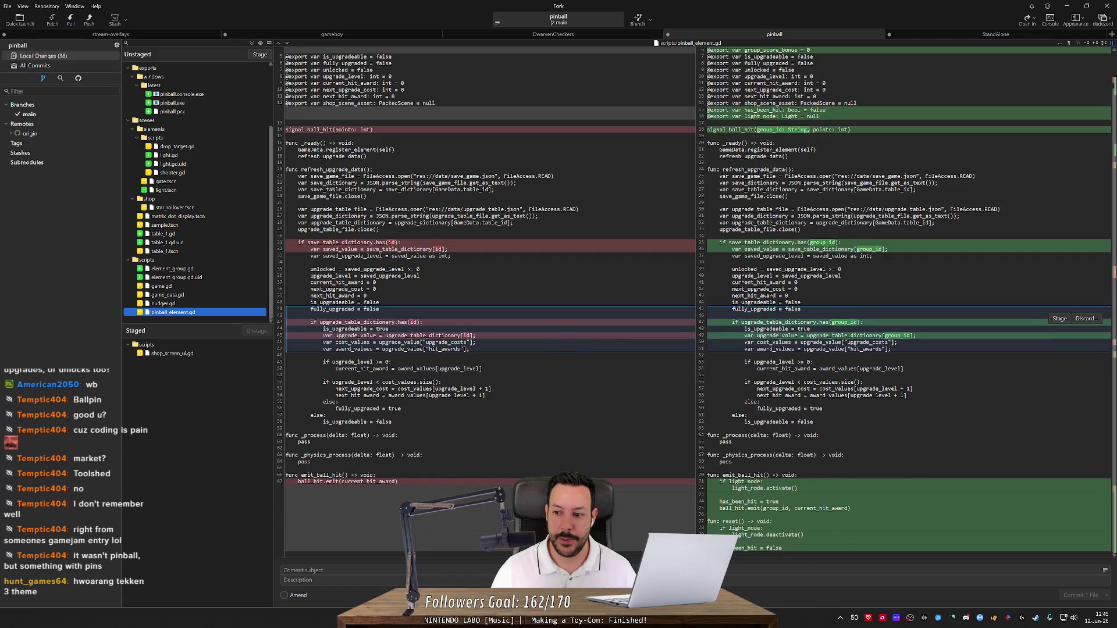
{"action": "double_click", "coordinate": [177, 313]}
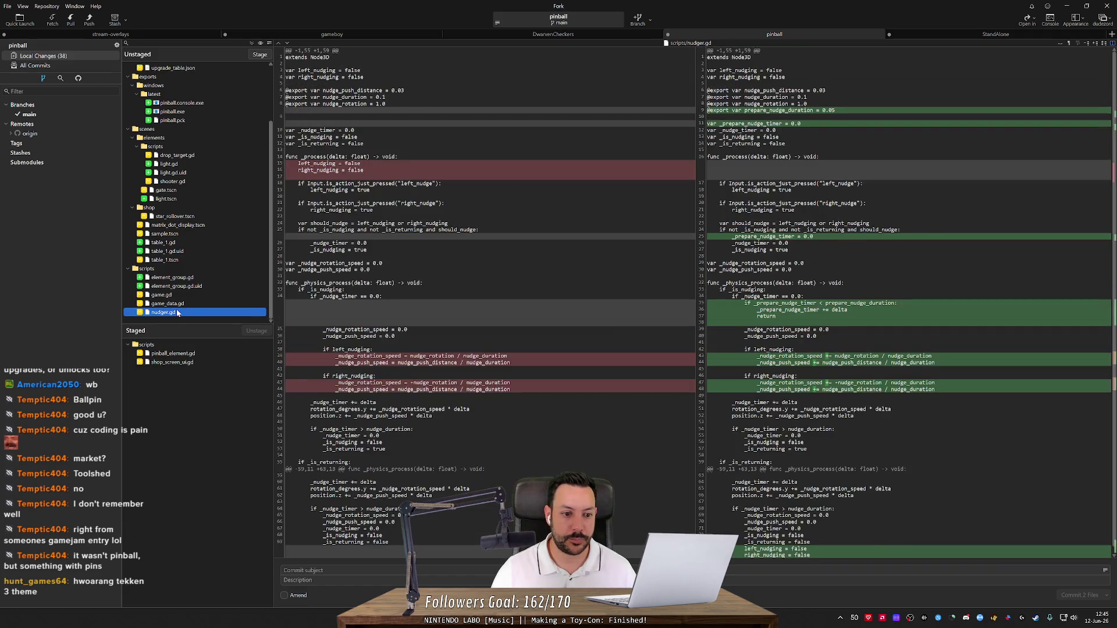
{"action": "scroll", "coordinate": [489, 366], "scroll_direction": "down", "scroll_amount": 1}
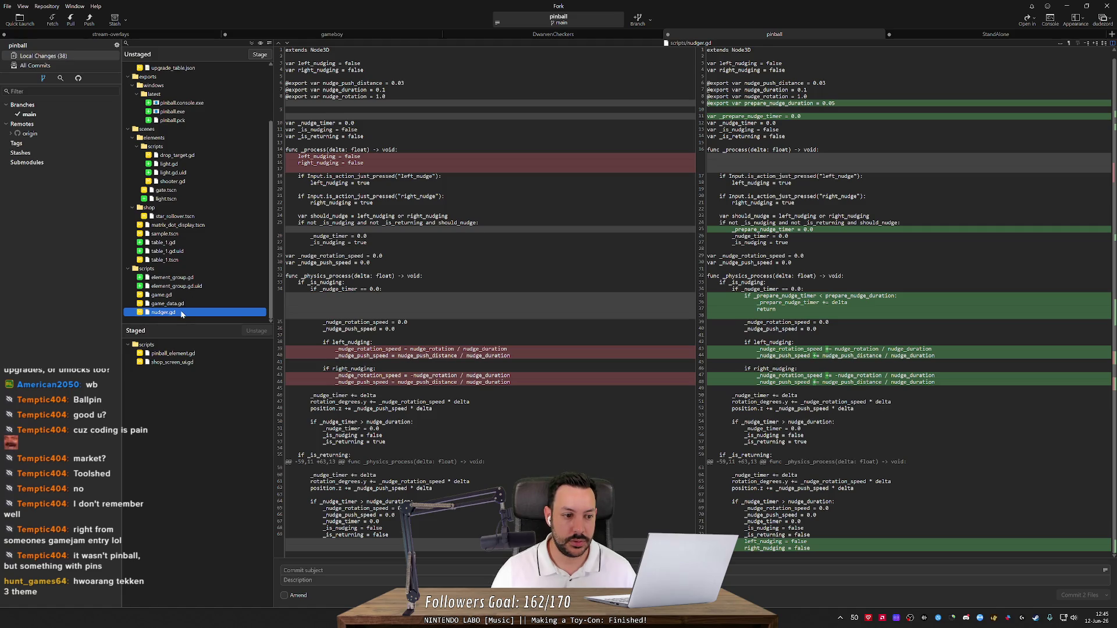
{"action": "left_click", "coordinate": [73, 69]}
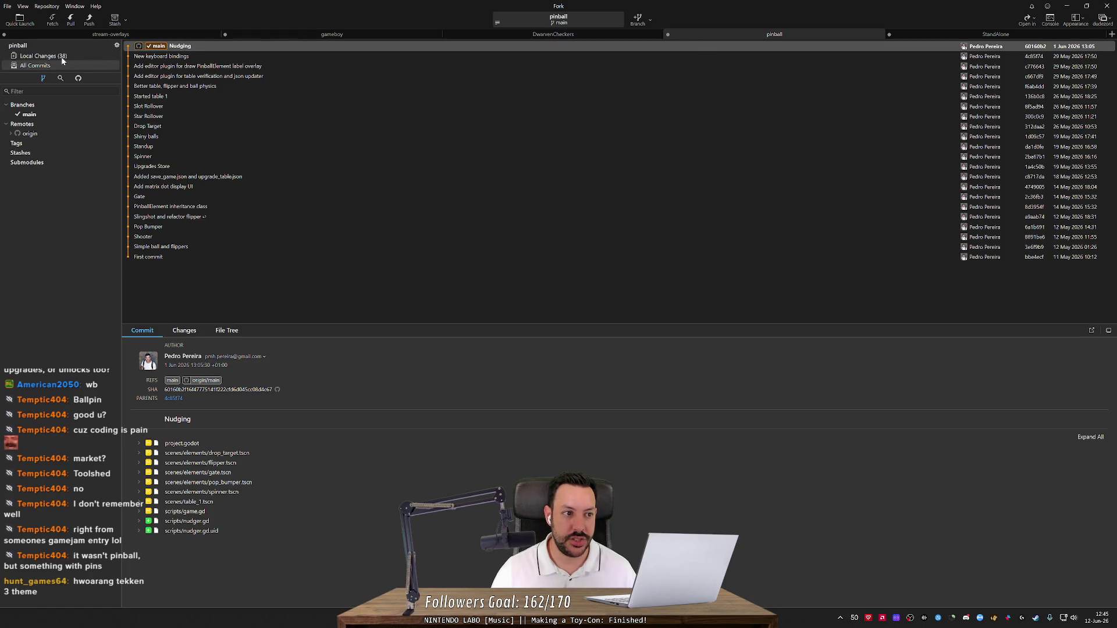
- Recheck staged shop_screen_ui.gd, then read nudger.gd's diff in the Nudging commit and return to local changes
{"action": "left_click", "coordinate": [62, 59]}
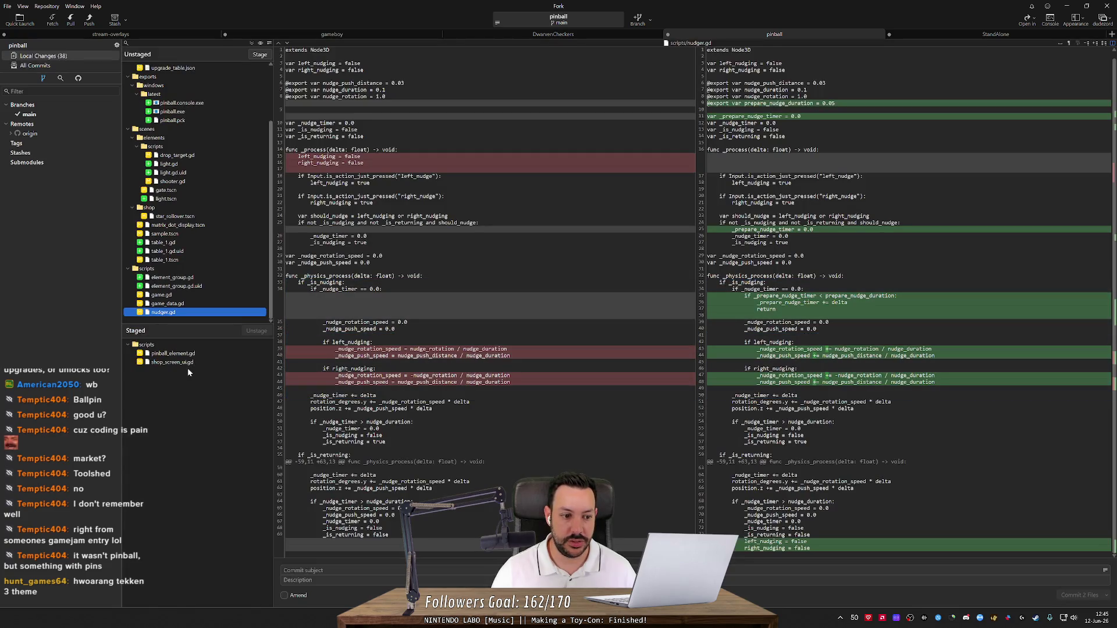
{"action": "left_click", "coordinate": [187, 353]}
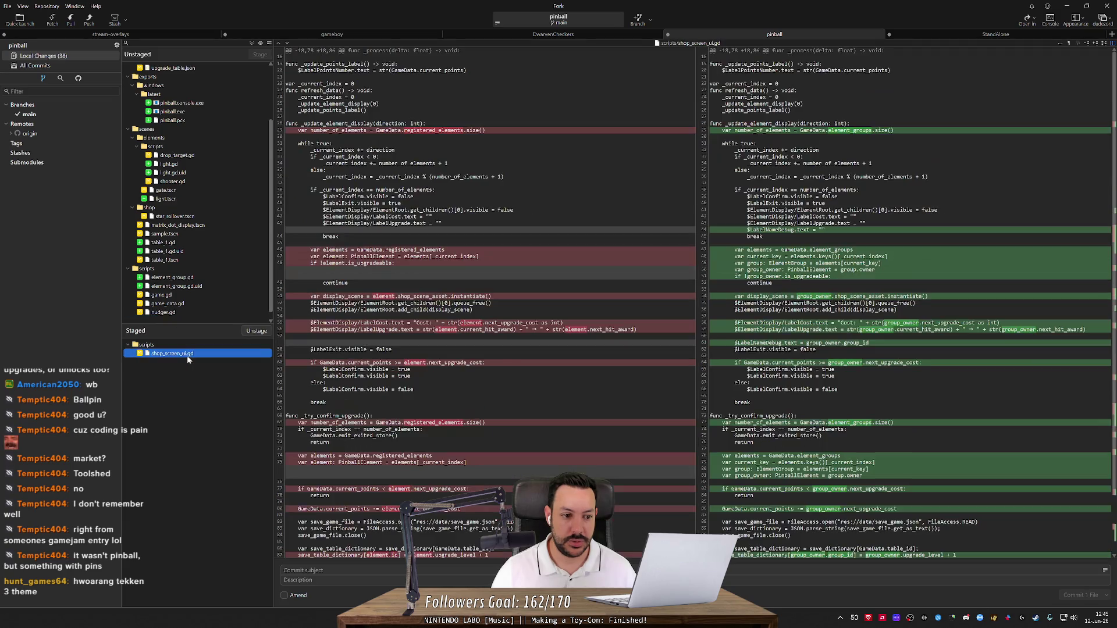
{"action": "left_click", "coordinate": [64, 65]}
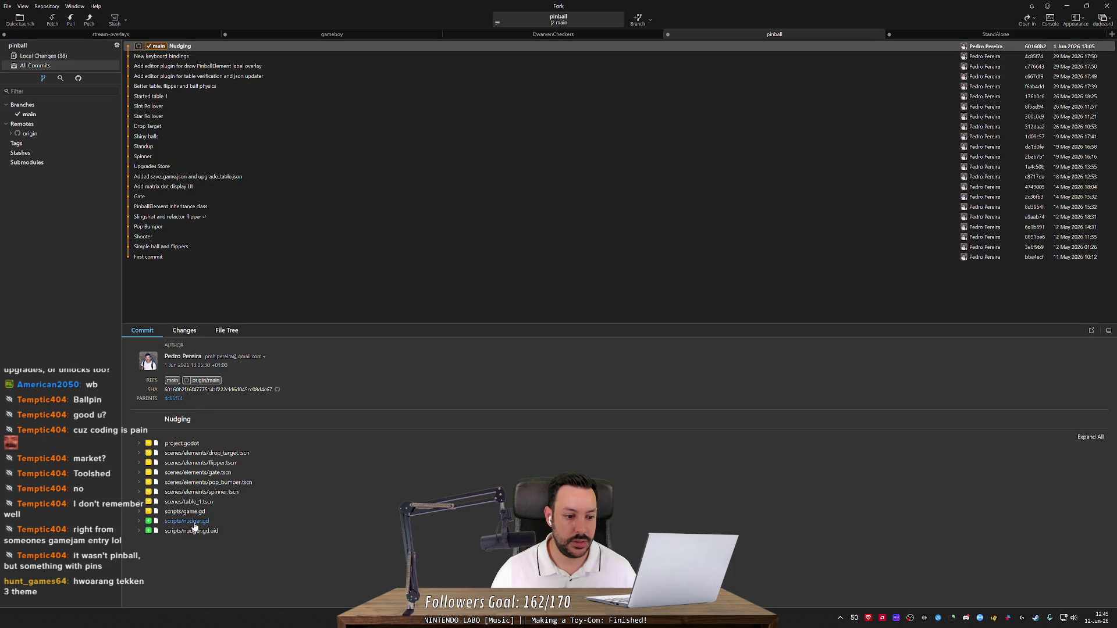
{"action": "left_click", "coordinate": [139, 521]}
{"action": "scroll", "coordinate": [152, 522], "scroll_direction": "down", "scroll_amount": 3}
{"action": "scroll", "coordinate": [152, 522], "scroll_direction": "down", "scroll_amount": 8}
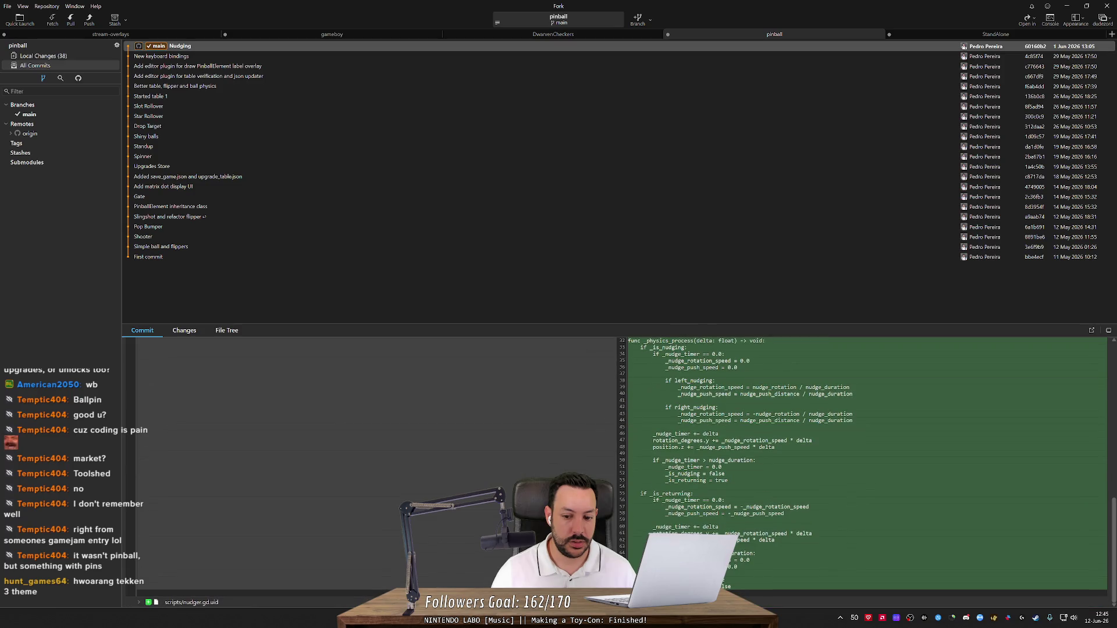
{"action": "scroll", "coordinate": [617, 471], "scroll_direction": "up", "scroll_amount": 10}
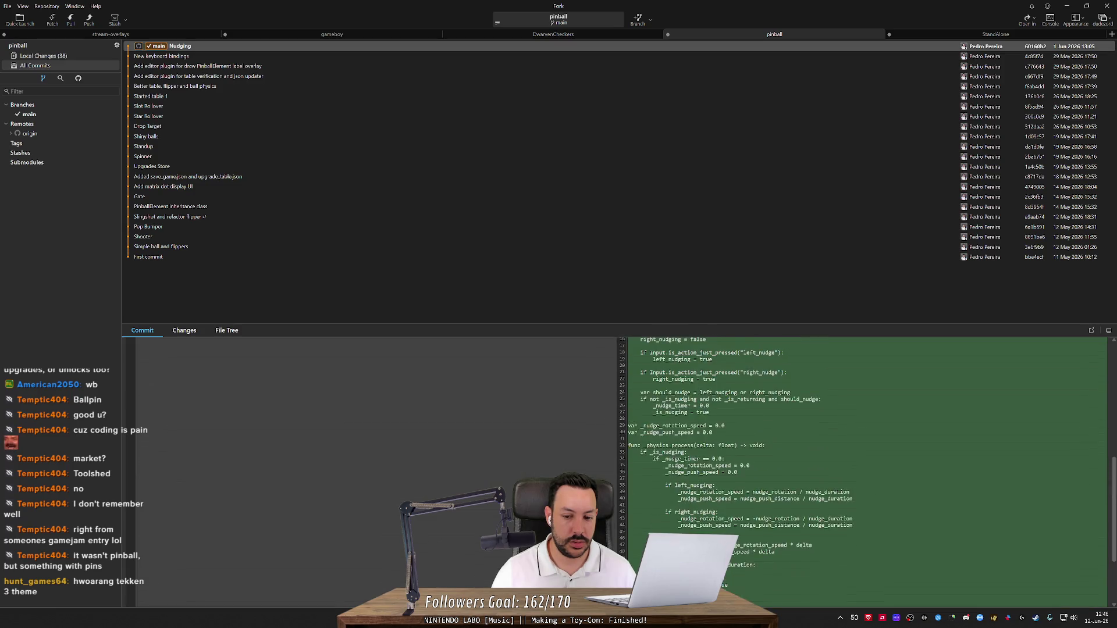
{"action": "scroll", "coordinate": [147, 431], "scroll_direction": "up", "scroll_amount": 3}
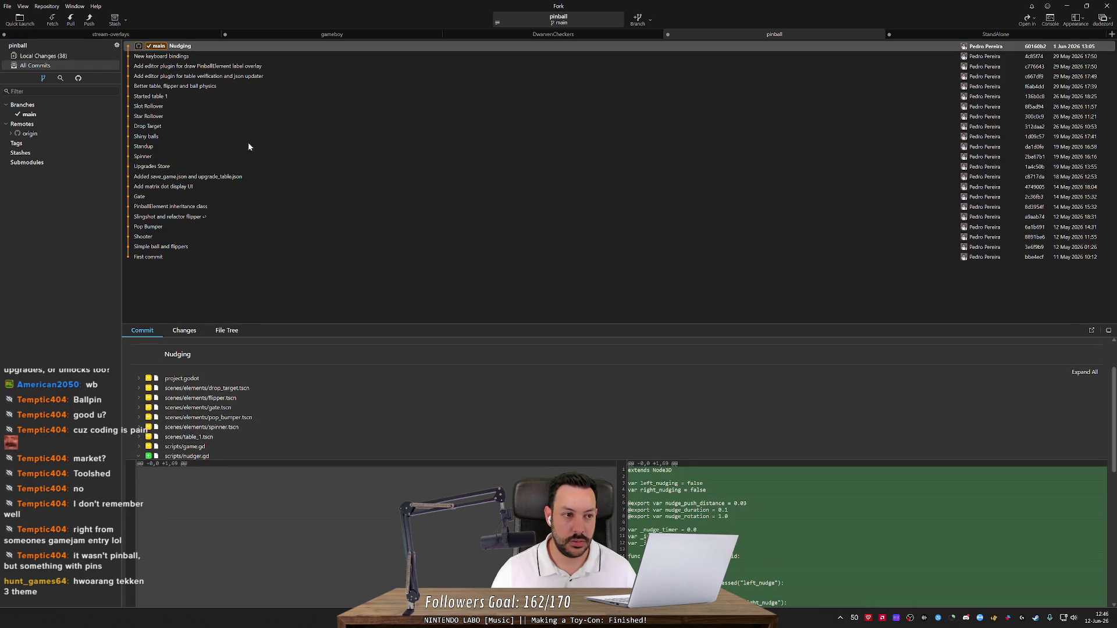
{"action": "left_click", "coordinate": [69, 58]}
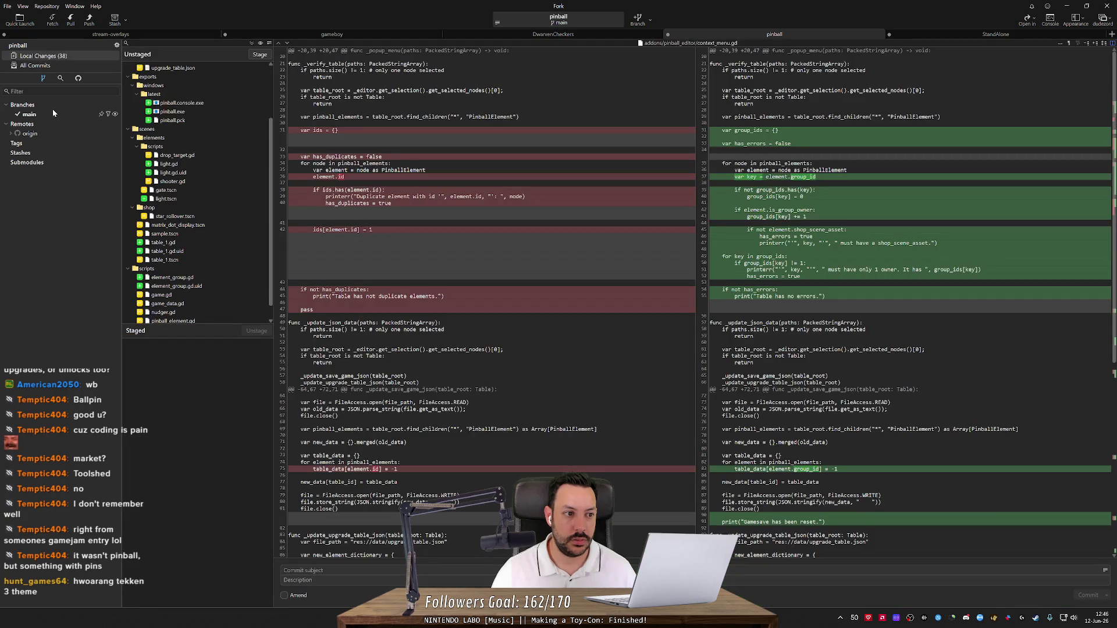
- Review the nudger.gd changes and stage nudger.gd
{"action": "left_click", "coordinate": [29, 115]}
{"action": "left_click", "coordinate": [58, 56]}
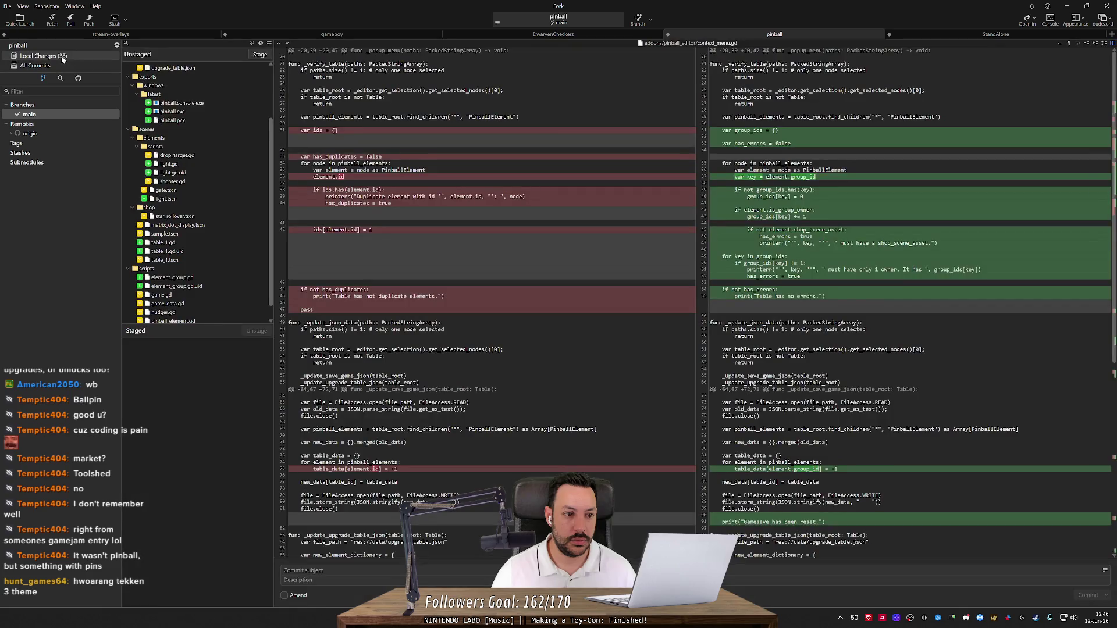
{"action": "scroll", "coordinate": [199, 284], "scroll_direction": "down", "scroll_amount": 1}
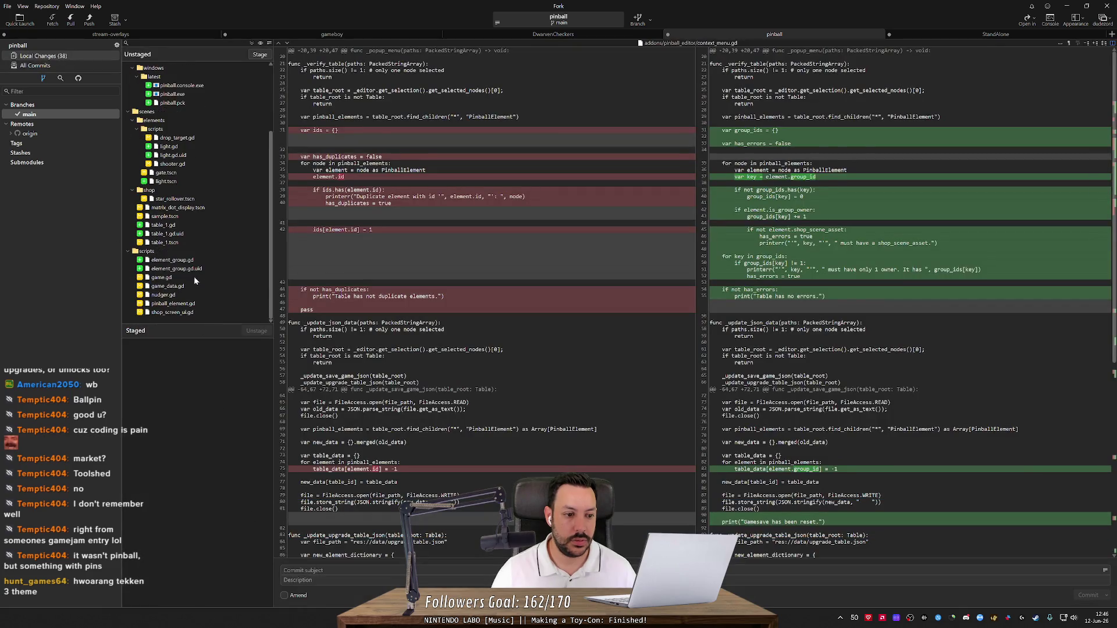
{"action": "left_click", "coordinate": [187, 286]}
{"action": "left_click", "coordinate": [178, 296]}
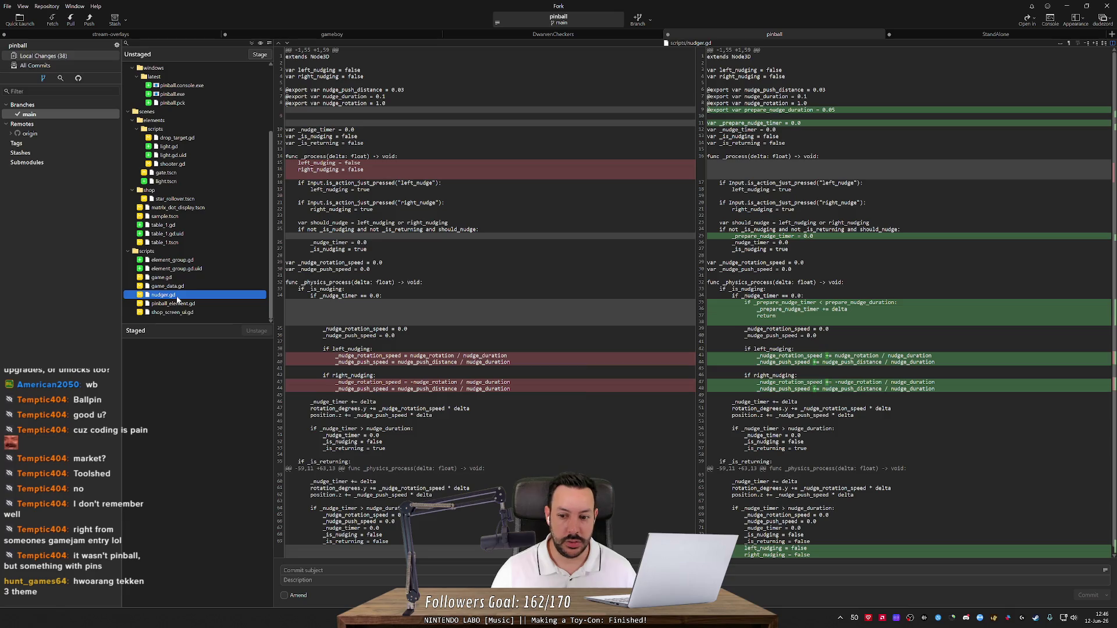
{"action": "double_click", "coordinate": [177, 298]}
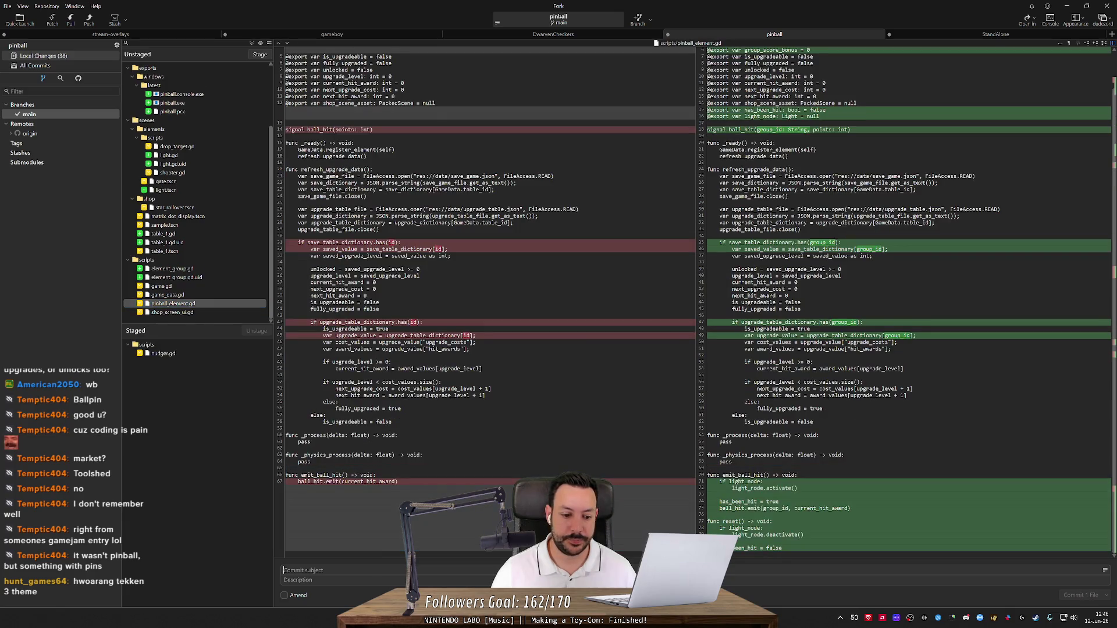
- Commit with the subject 'Up nudging when nudging from both sides at the same time'
{"action": "left_click", "coordinate": [374, 563]}
{"action": "type", "text": "up"}
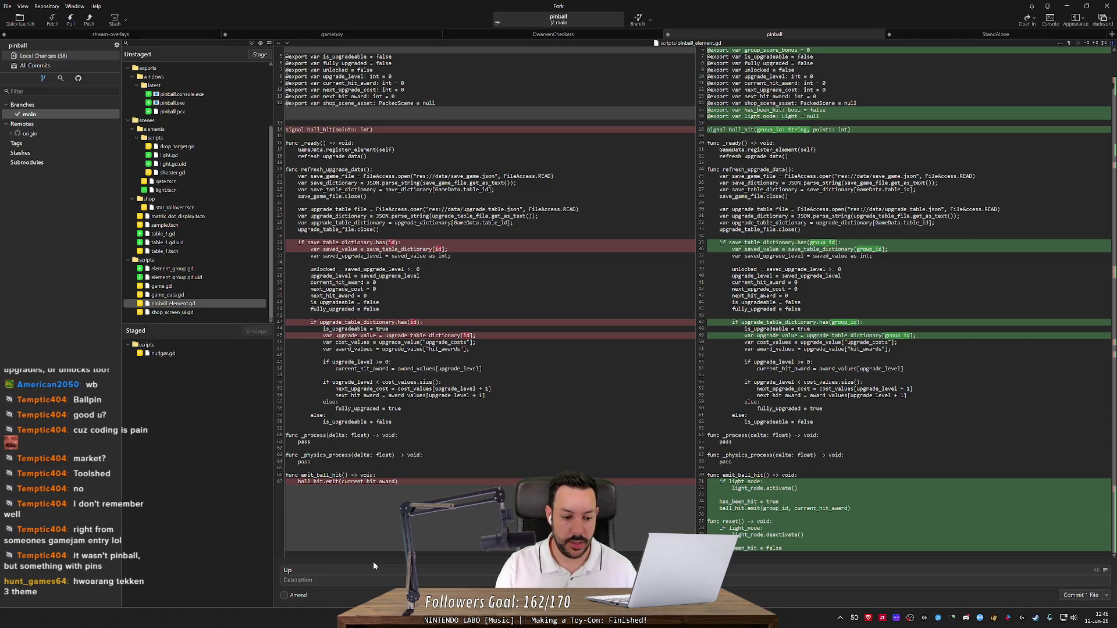
{"action": "type", "text": " nudging "}
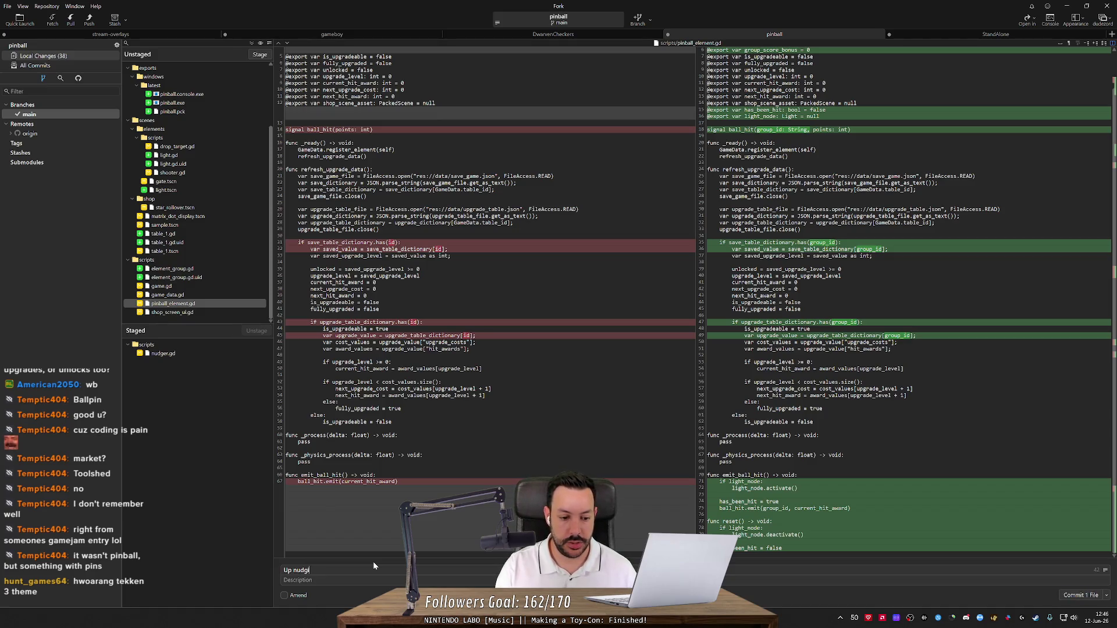
{"action": "type", "text": "when nudgi"}
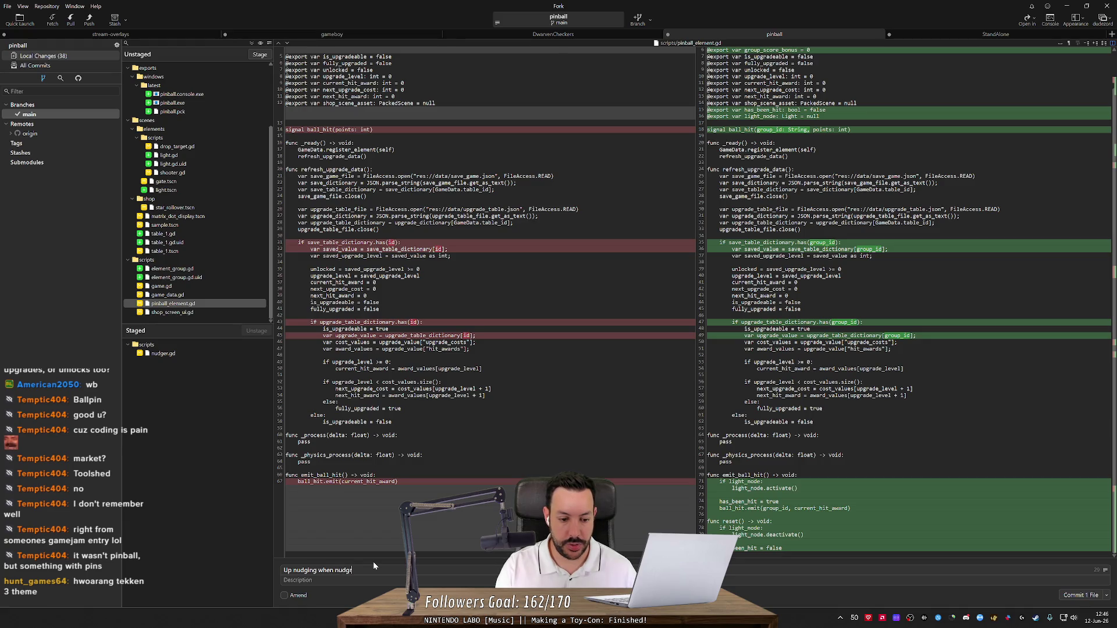
{"action": "type", "text": "ng from both sides"}
{"action": "type", "text": " at the same time"}
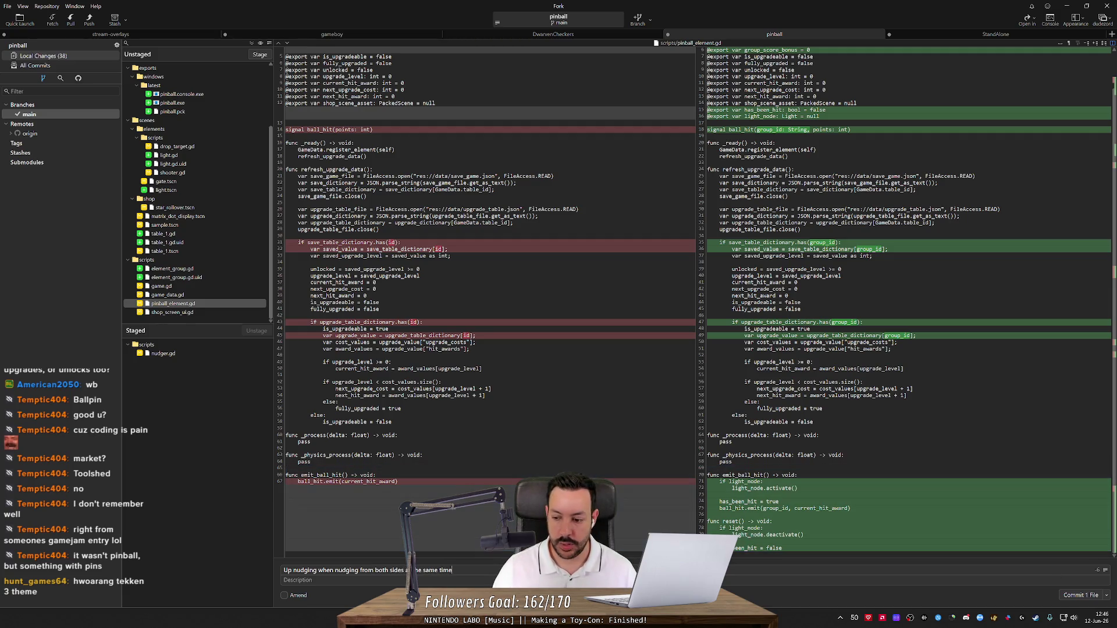
{"action": "left_click", "coordinate": [1081, 596]}
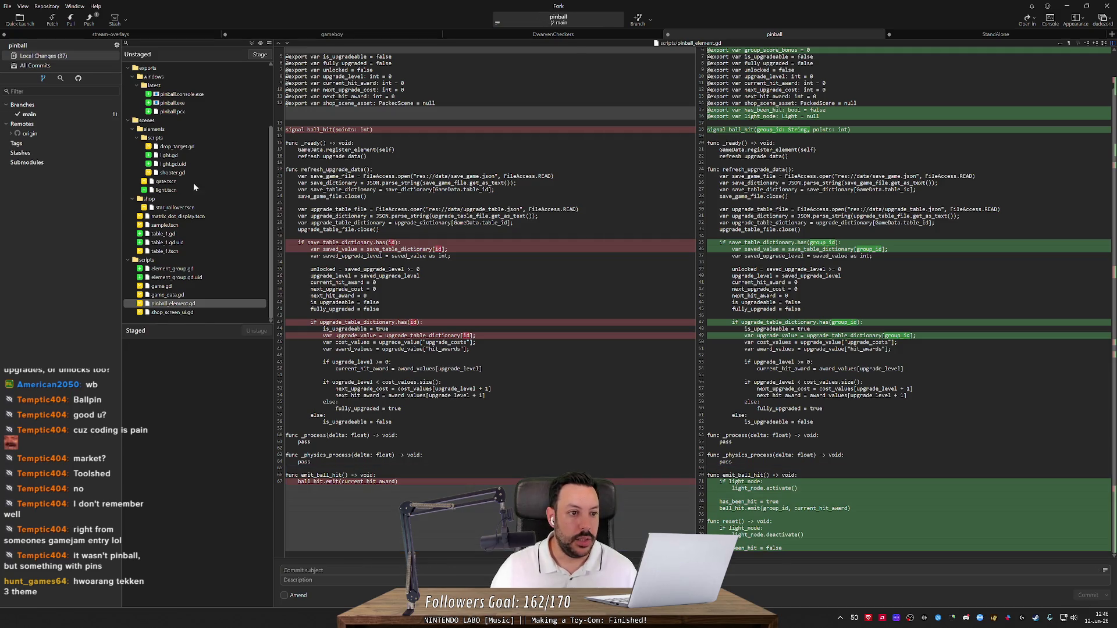
{"action": "left_click", "coordinate": [181, 87]}
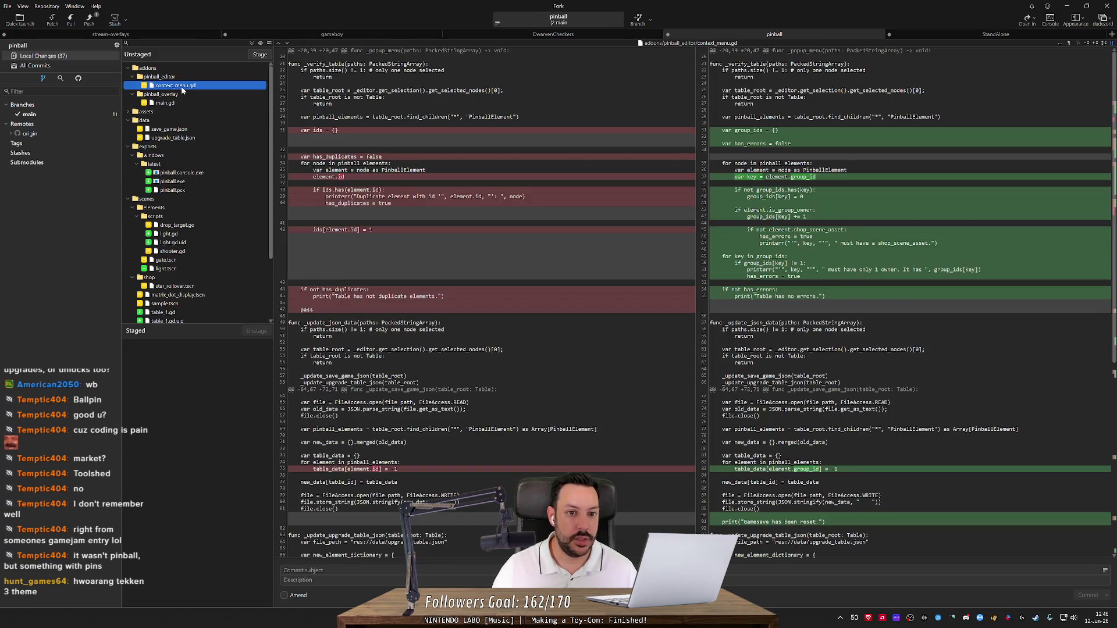
- Review the unstaged diffs of main.gd, context_menu.gd, upgrade_table.json and drop_target.gd, then return to Godot
{"action": "left_click", "coordinate": [165, 103]}
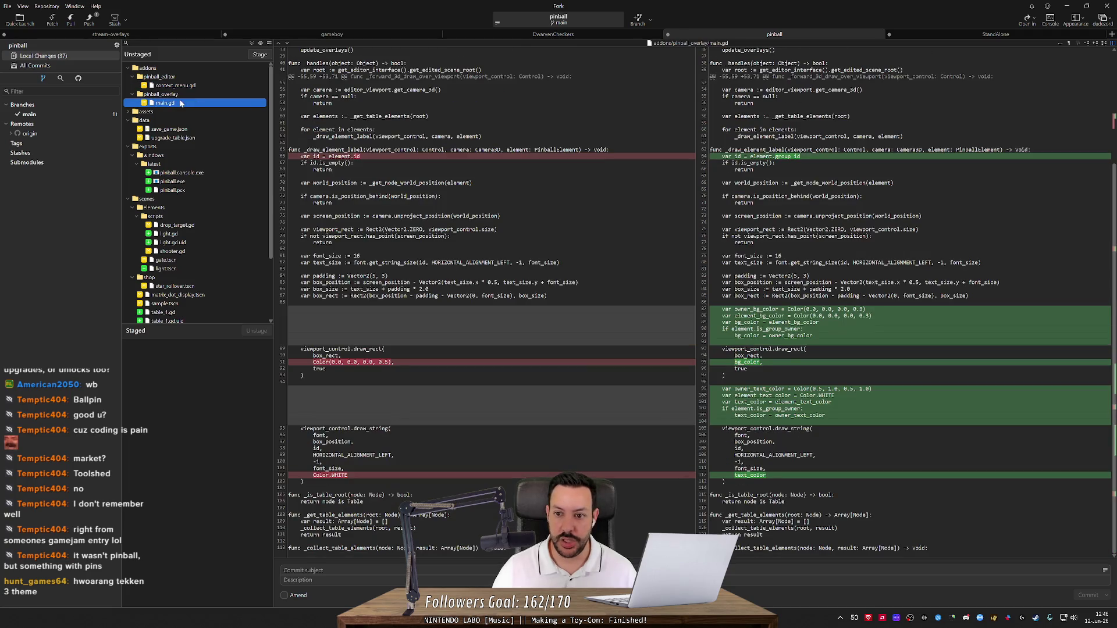
{"action": "left_click", "coordinate": [190, 86]}
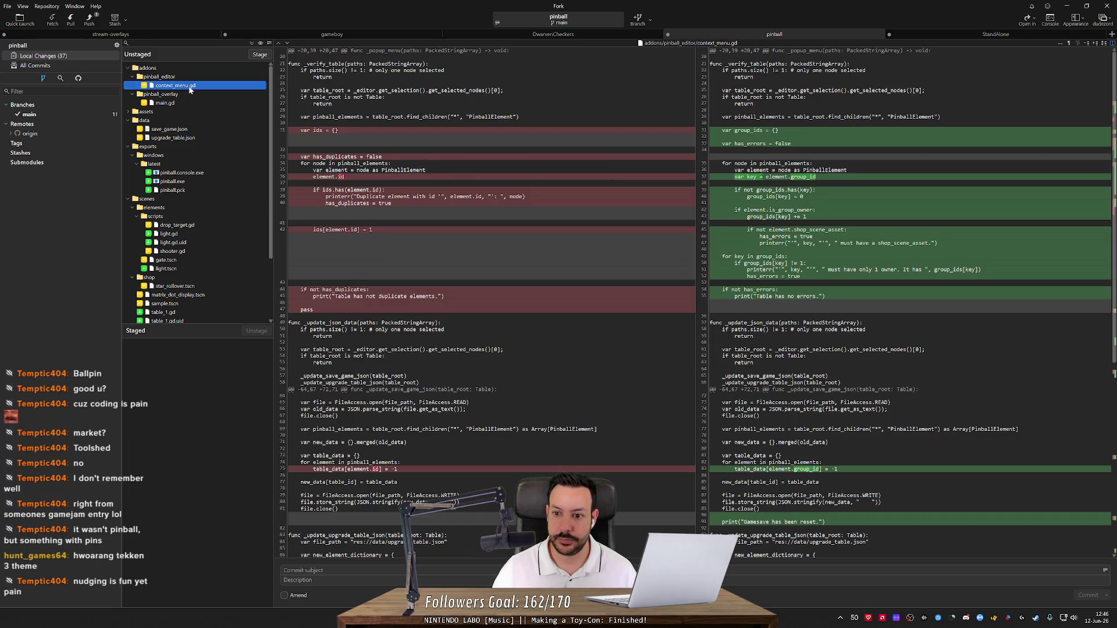
{"action": "left_click", "coordinate": [185, 138]}
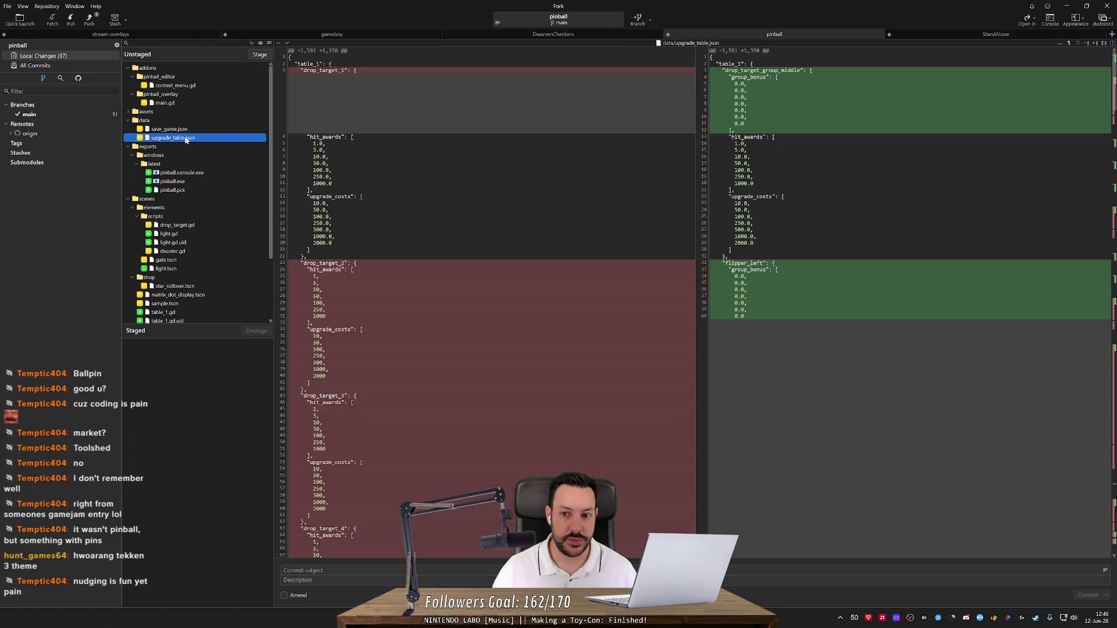
{"action": "left_click", "coordinate": [183, 226]}
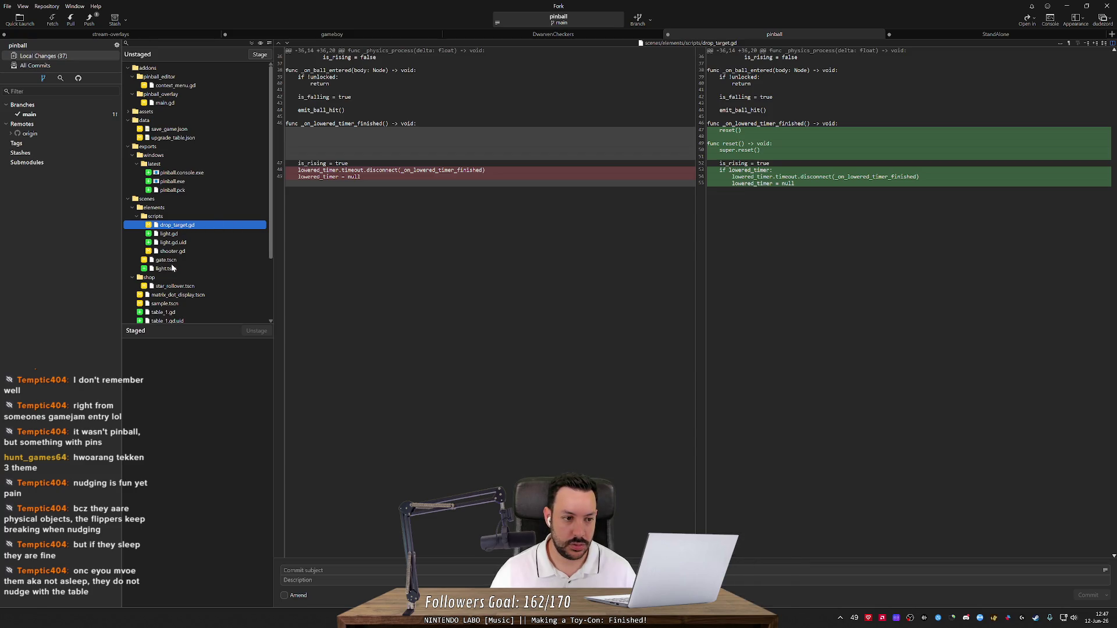
{"action": "key", "text": "alt+Tab"}
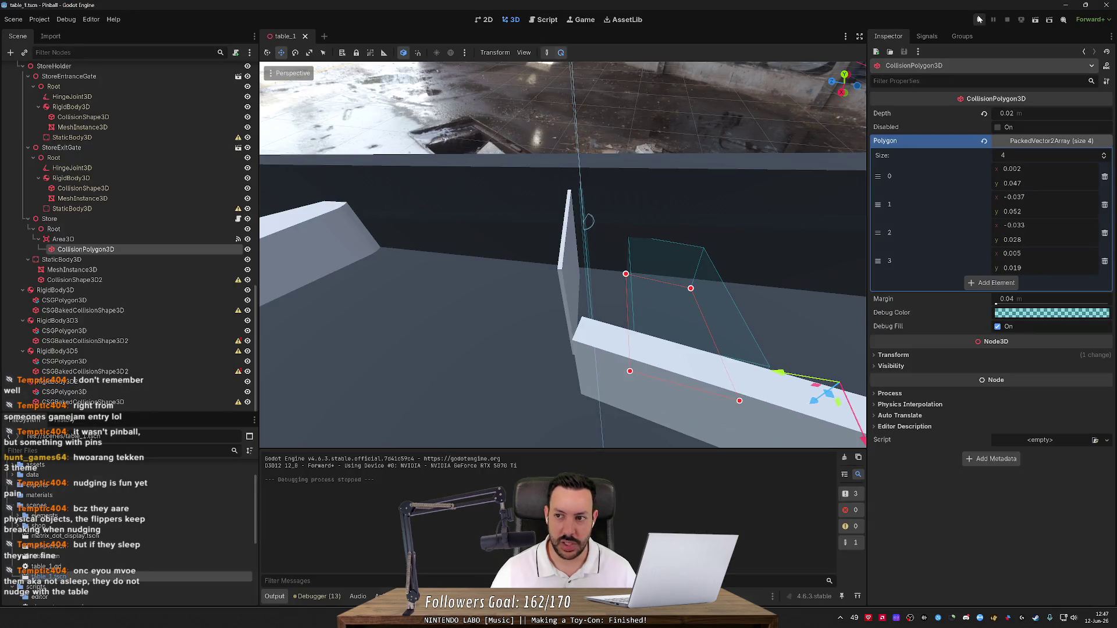
- Test-run the pinball project to Ball 3 with 101 points, then open the Left Flipper's flipper.gd
{"action": "left_click", "coordinate": [980, 20]}
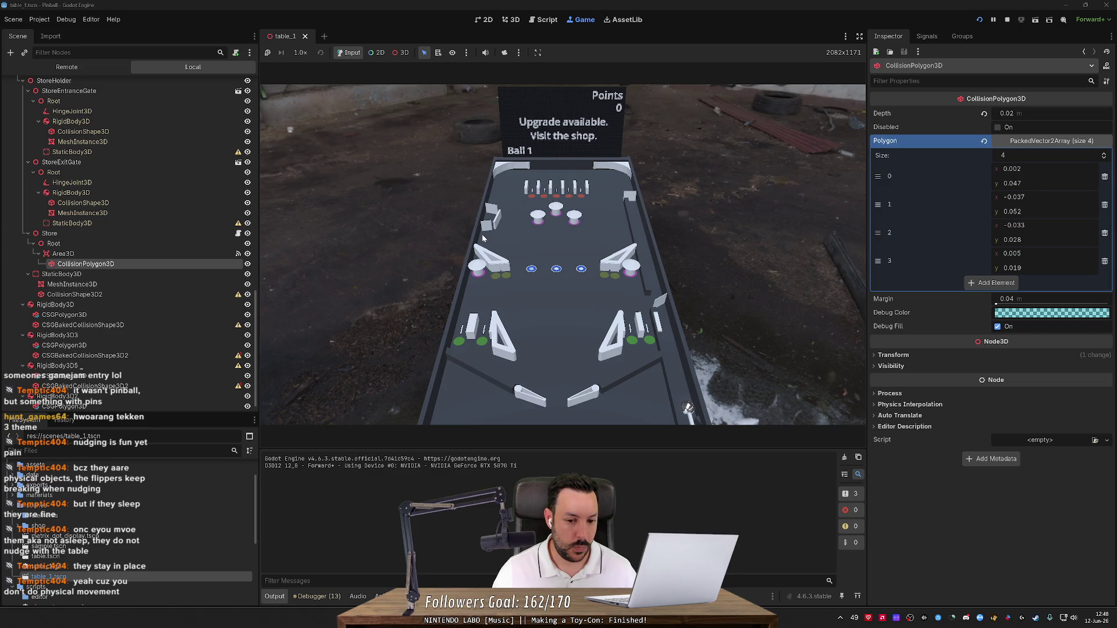
{"action": "left_click", "coordinate": [532, 381]}
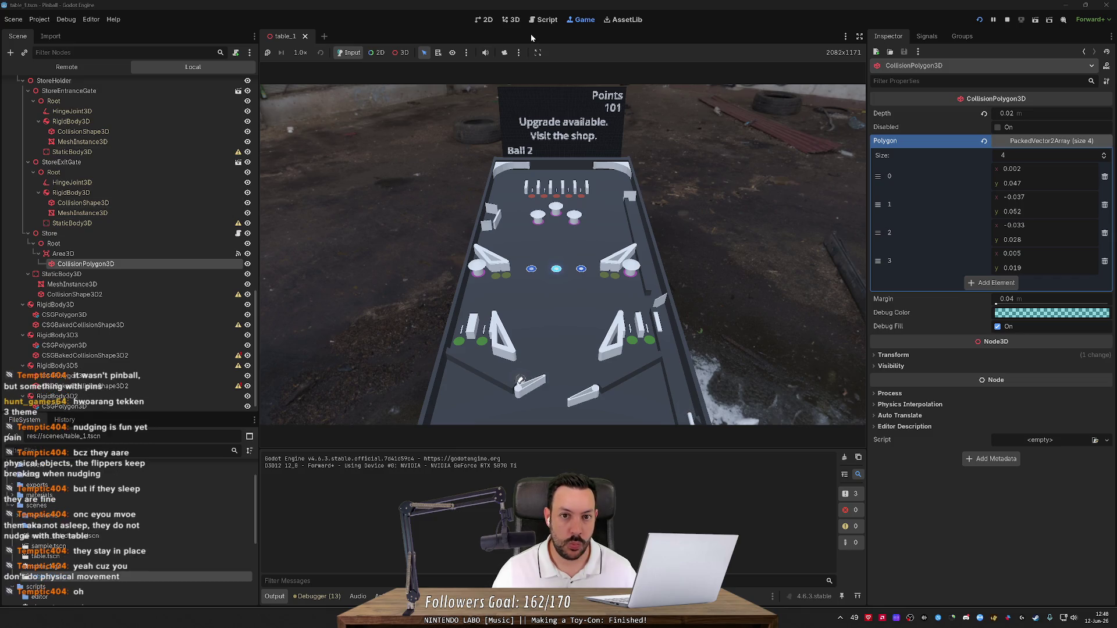
{"action": "scroll", "coordinate": [166, 330], "scroll_direction": "up", "scroll_amount": 5}
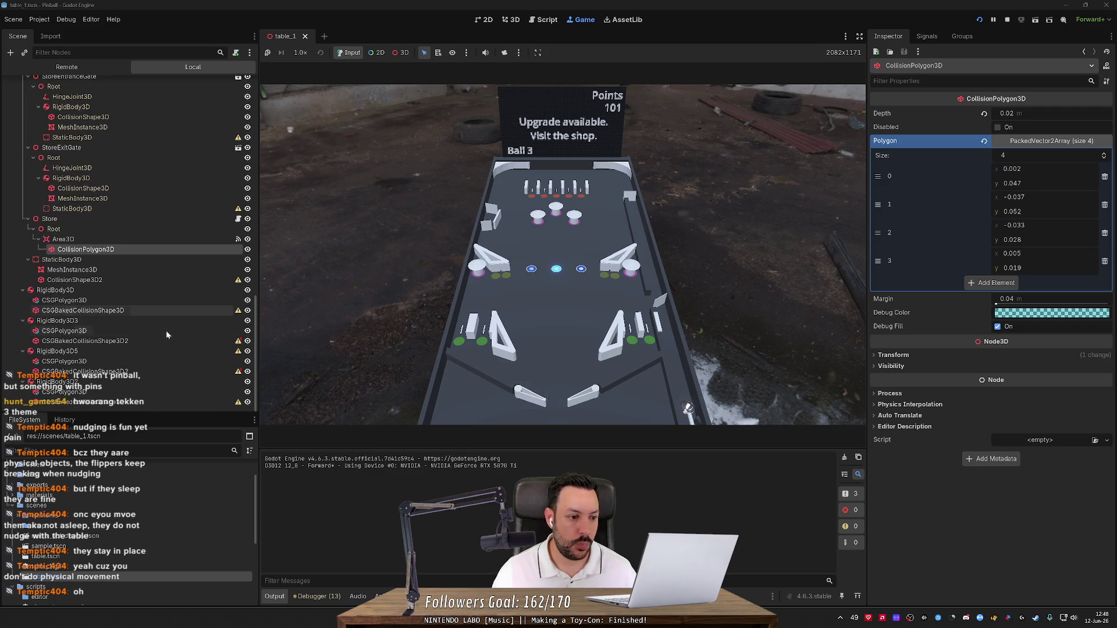
{"action": "scroll", "coordinate": [99, 159], "scroll_direction": "up", "scroll_amount": 10}
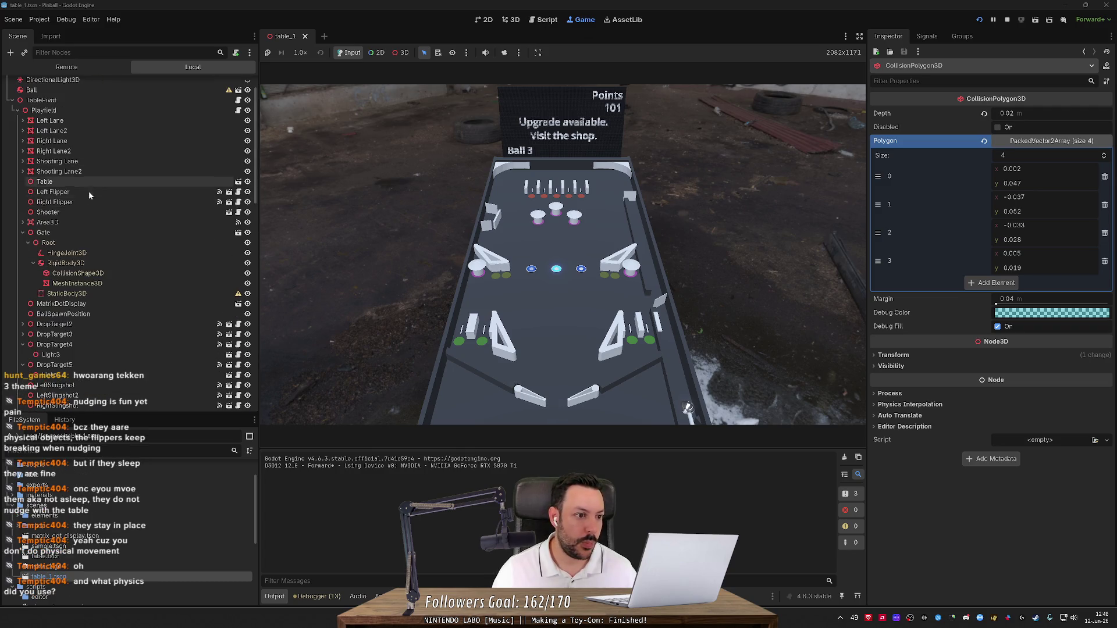
{"action": "left_click", "coordinate": [219, 192]}
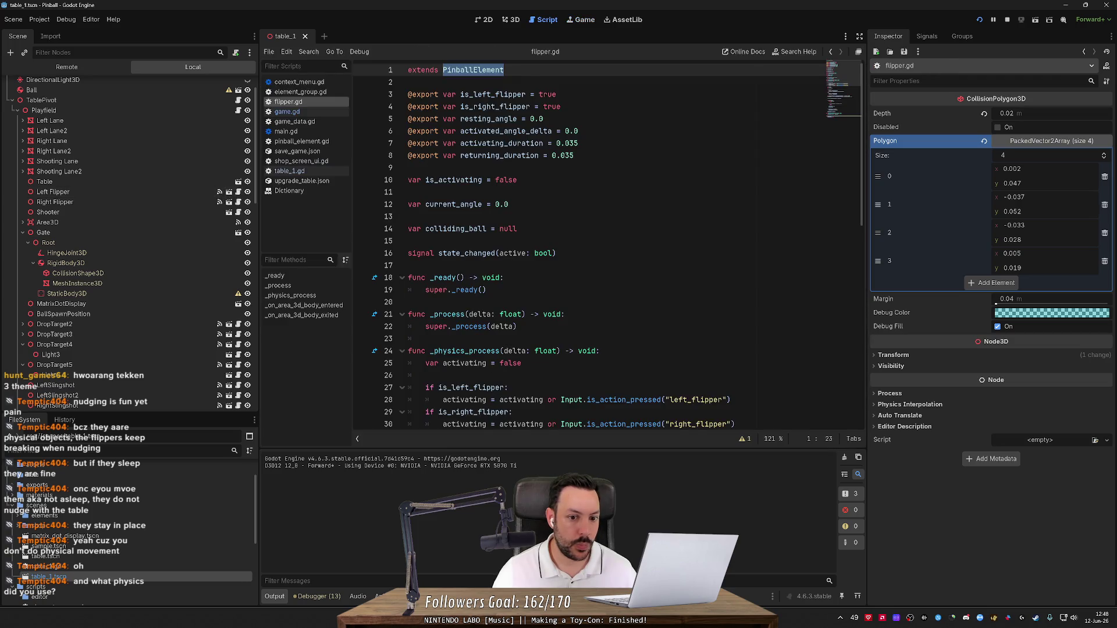
- Read the move_toward call on flipper.gd line 43 and its documentation, then open flipper.tscn
{"action": "scroll", "coordinate": [611, 245], "scroll_direction": "down", "scroll_amount": 5}
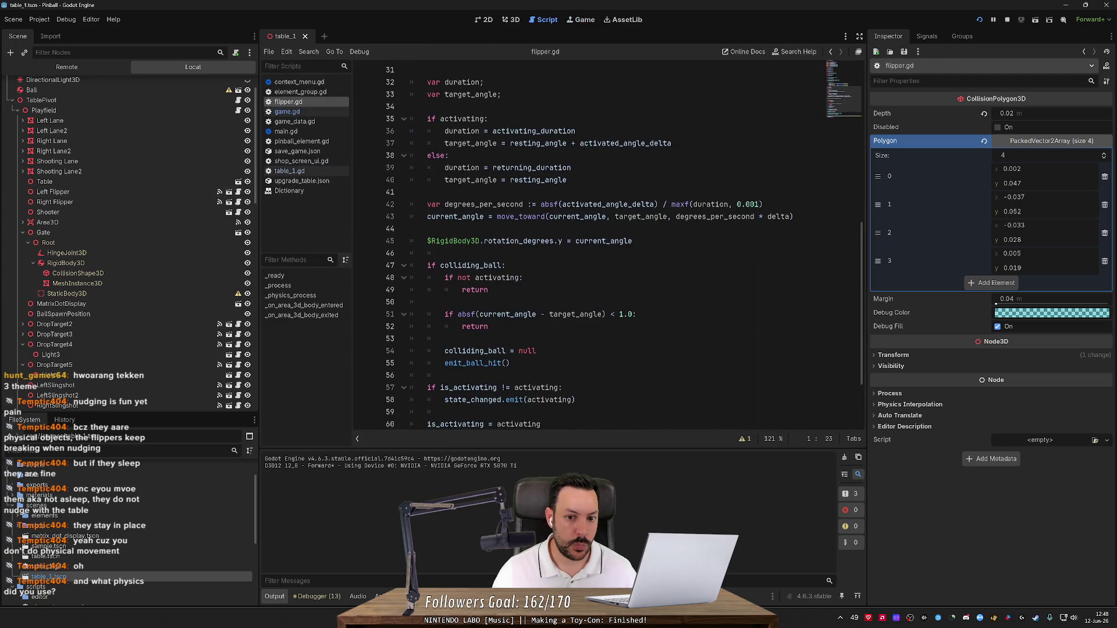
{"action": "left_click_drag", "start_coordinate": [427, 216], "coordinate": [589, 216]}
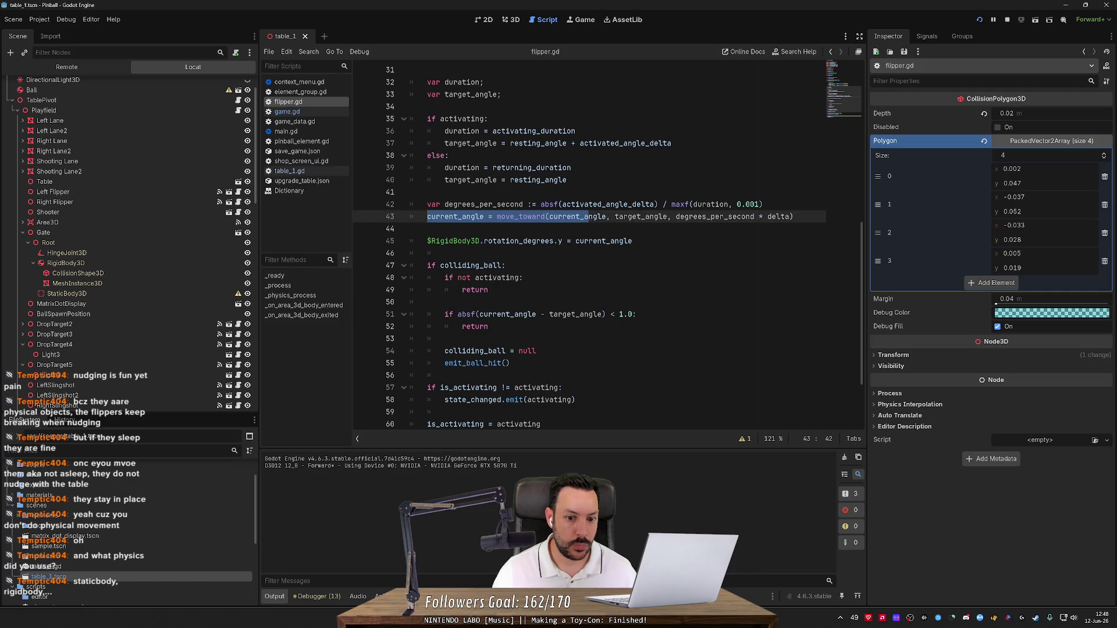
{"action": "left_click", "coordinate": [525, 277]}
{"action": "mouse_move", "coordinate": [497, 217]}
{"action": "left_mouse_down"}
{"action": "mouse_move", "coordinate": [567, 216]}
{"action": "mouse_move", "coordinate": [505, 217]}
{"action": "mouse_move", "coordinate": [546, 217]}
{"action": "left_mouse_up"}
{"action": "mouse_move", "coordinate": [542, 216]}
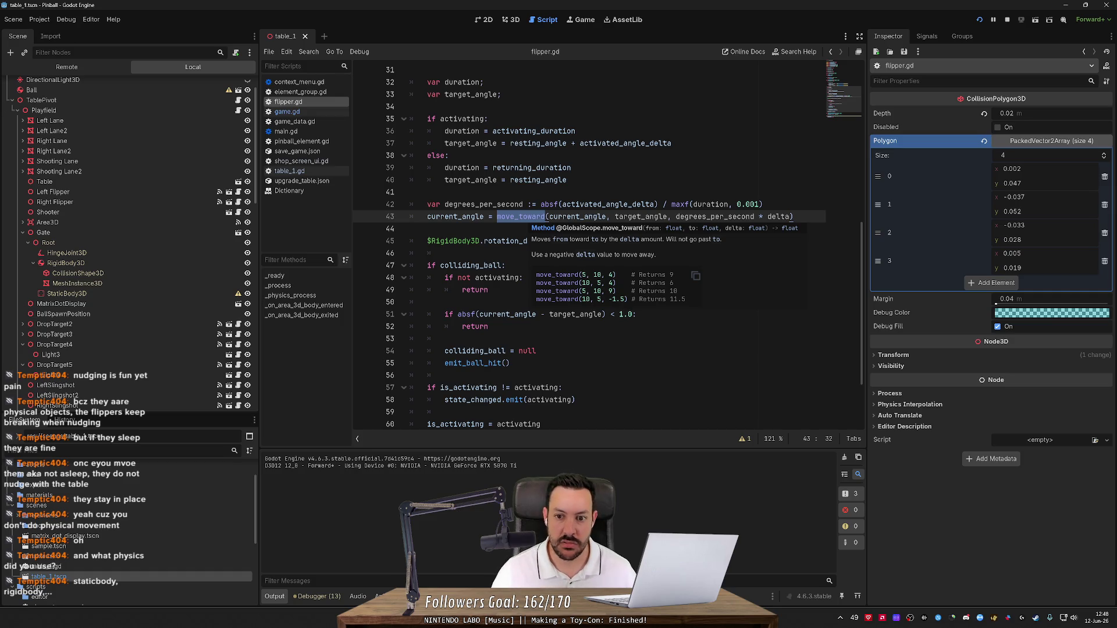
{"action": "left_click", "coordinate": [528, 204]}
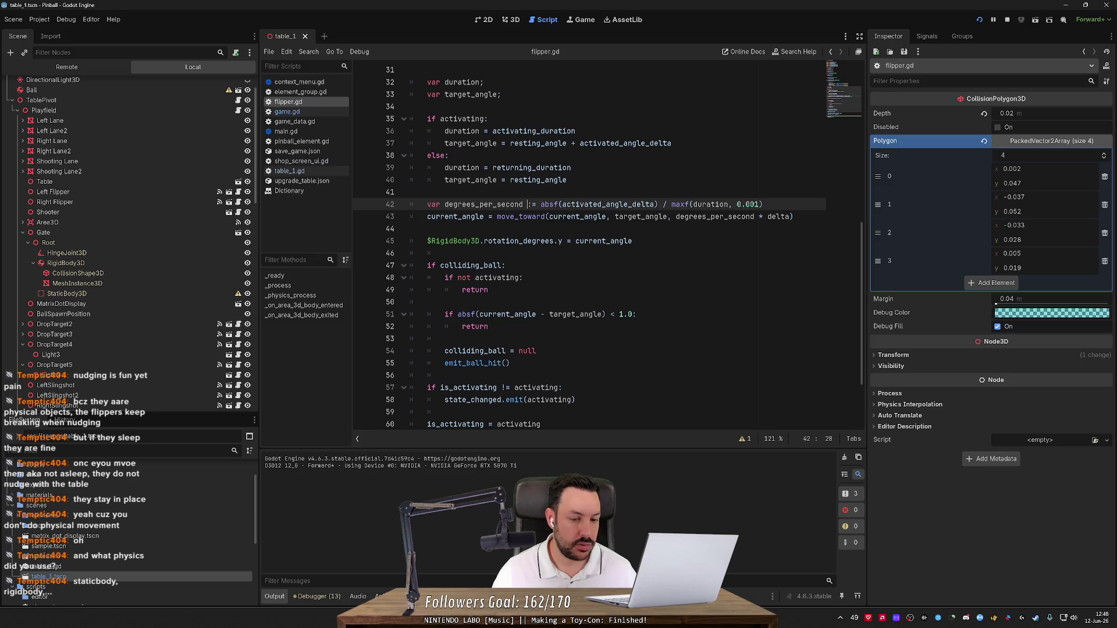
{"action": "scroll", "coordinate": [582, 250], "scroll_direction": "up", "scroll_amount": 6}
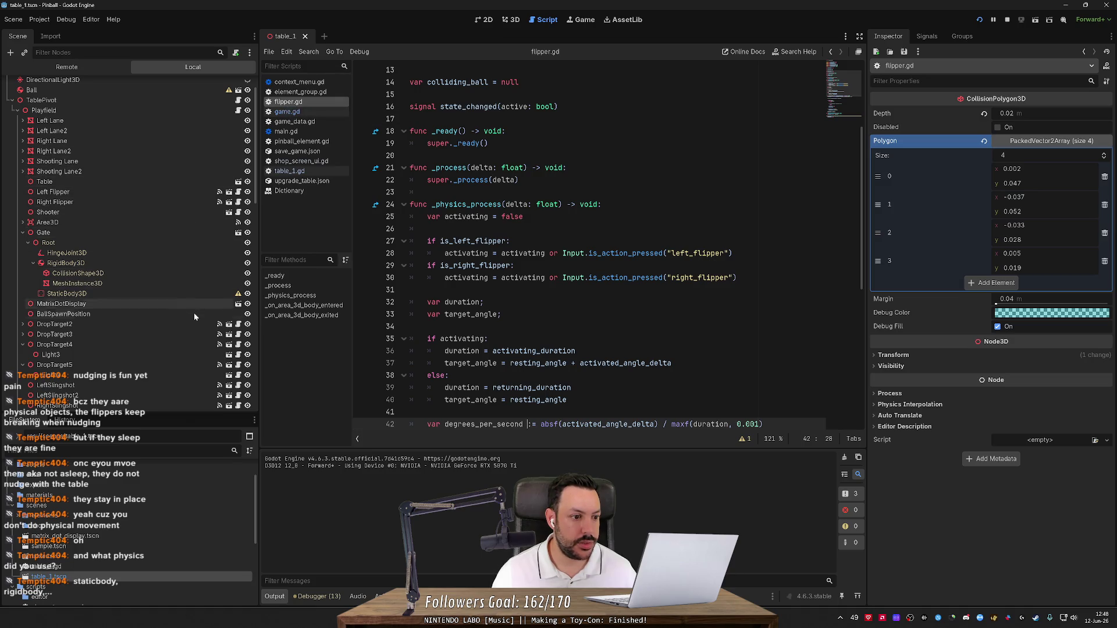
{"action": "scroll", "coordinate": [192, 344], "scroll_direction": "up", "scroll_amount": 2}
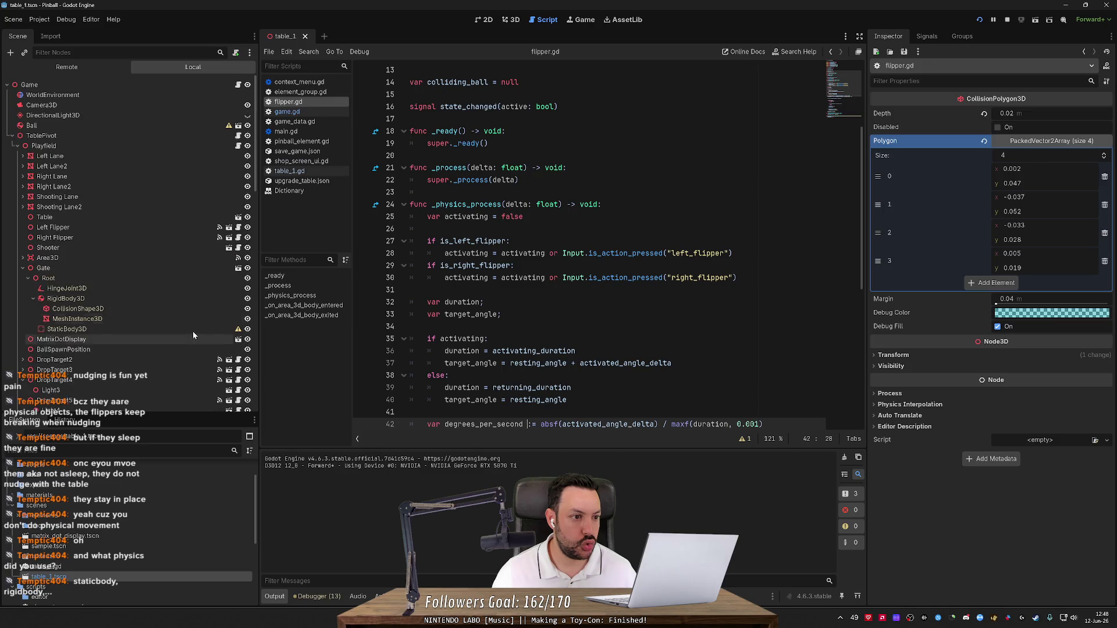
{"action": "left_click", "coordinate": [228, 228]}
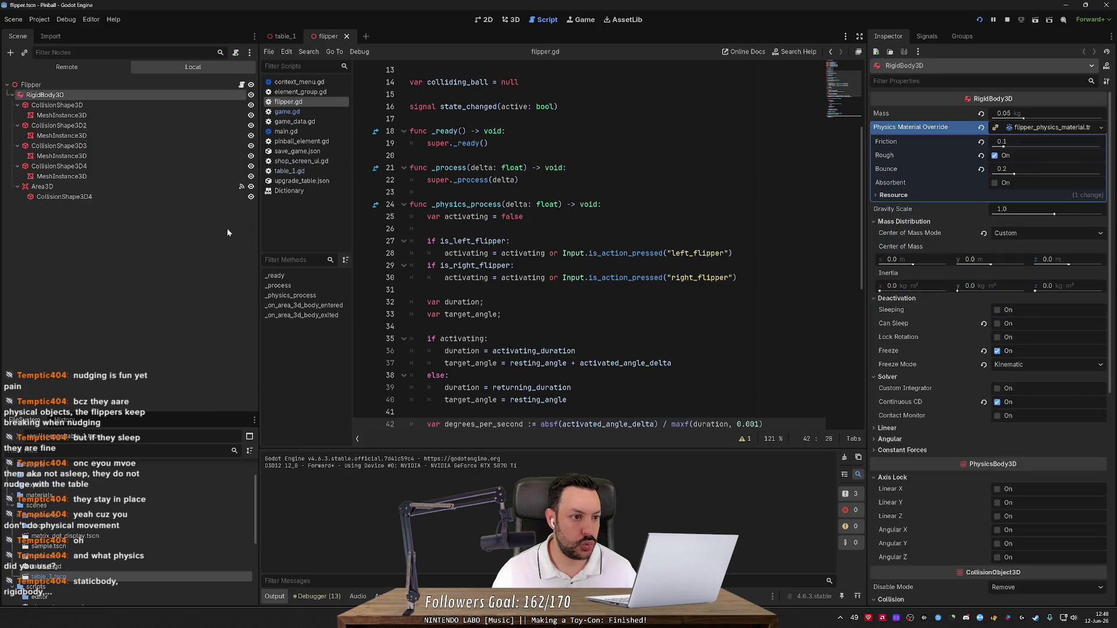
- Inspect the flipper RigidBody3D's freeze and physics settings, keeping its name, then return to Fork
{"action": "key", "text": "F2"}
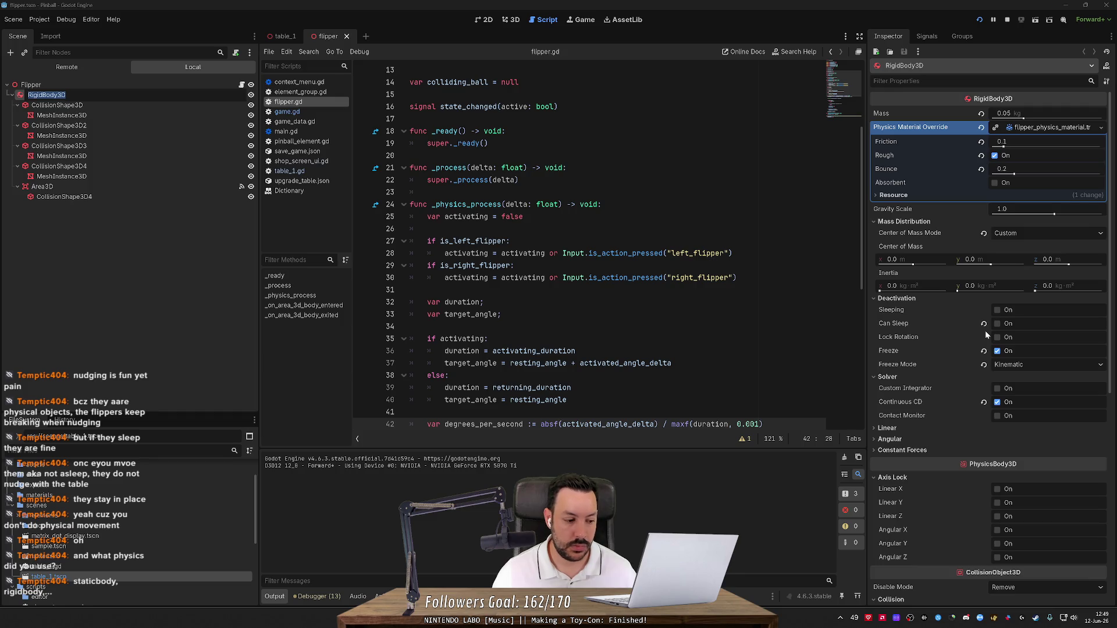
{"action": "key", "text": "Return"}
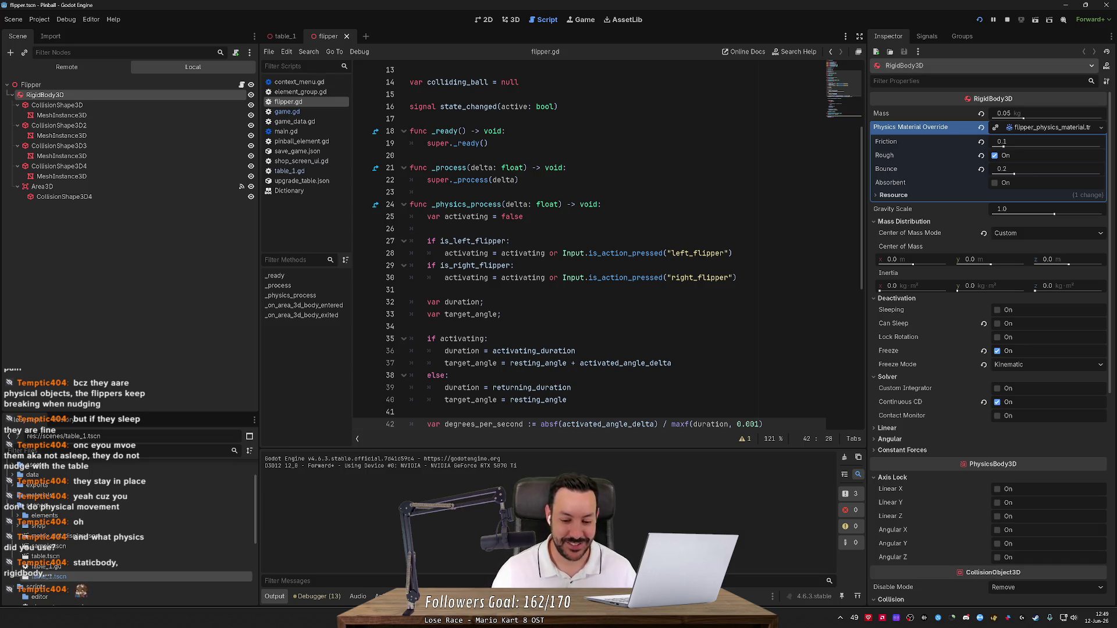
{"action": "left_click", "coordinate": [515, 21]}
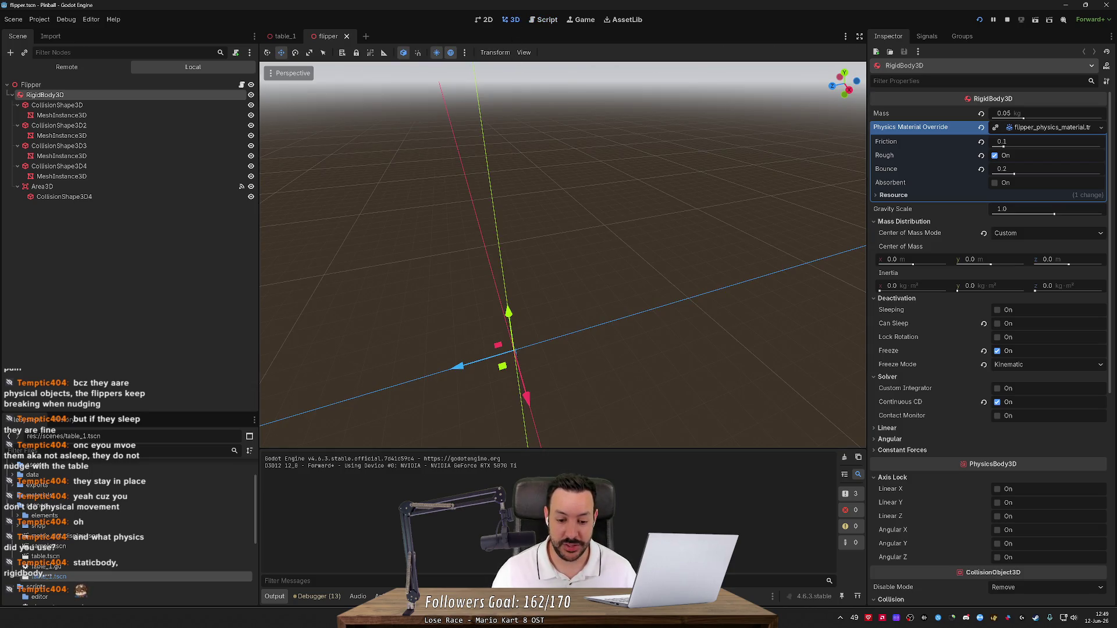
{"action": "key", "text": "alt+Tab"}
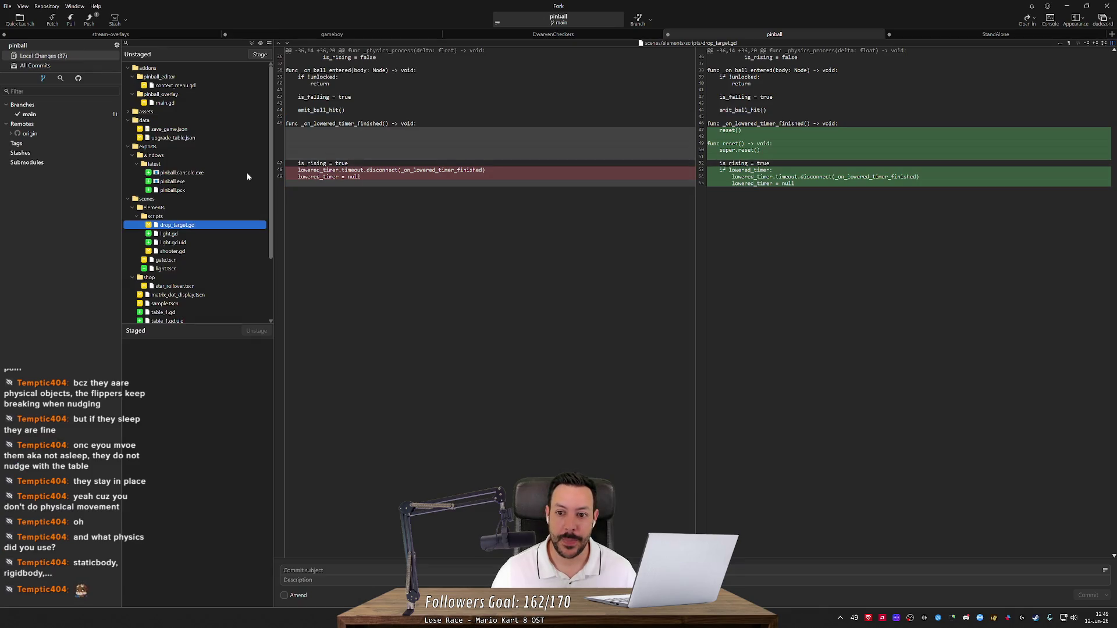
- Review element_group.gd and shop_screen_ui.gd, then stage light.gd, light.gd.uid and the new light.tscn
{"action": "scroll", "coordinate": [242, 204], "scroll_direction": "down", "scroll_amount": 3}
{"action": "left_click", "coordinate": [194, 270]}
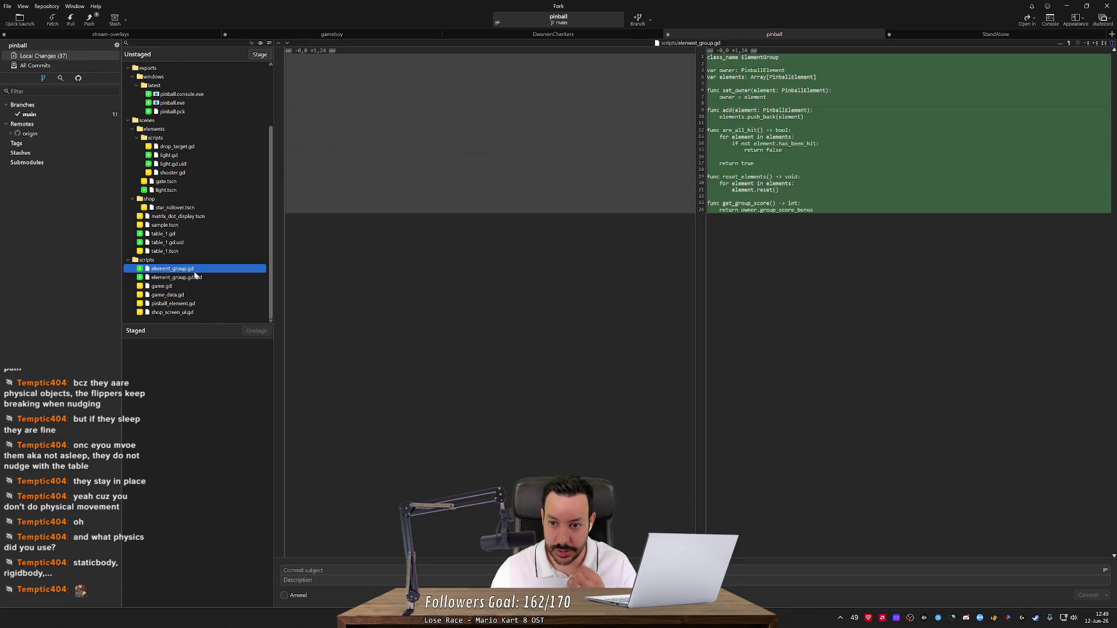
{"action": "left_click", "coordinate": [187, 313]}
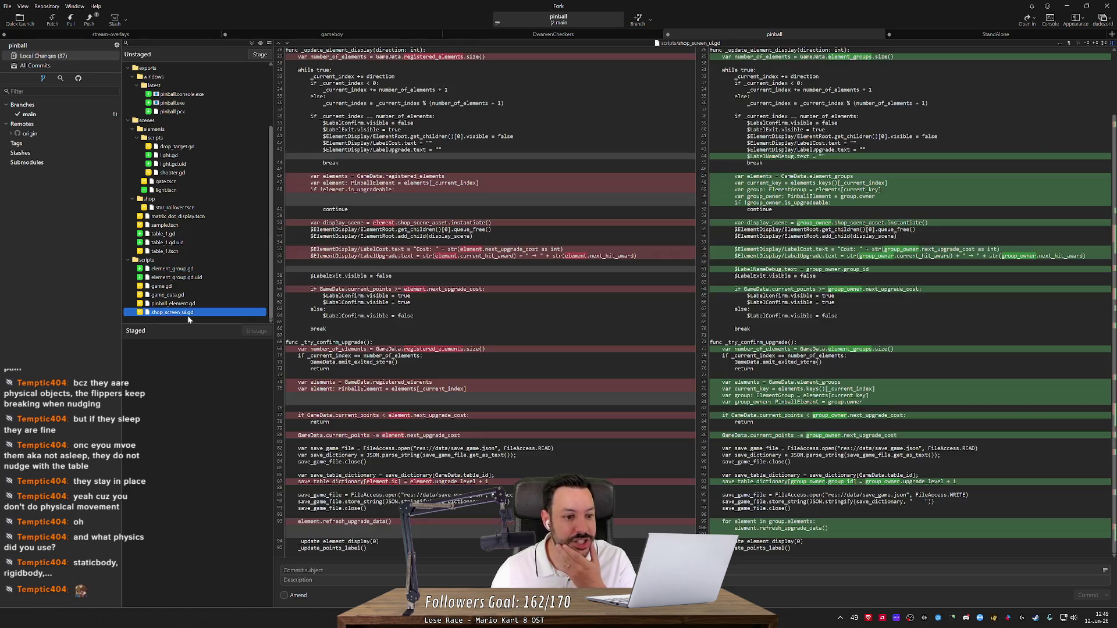
{"action": "scroll", "coordinate": [187, 279], "scroll_direction": "up", "scroll_amount": 3}
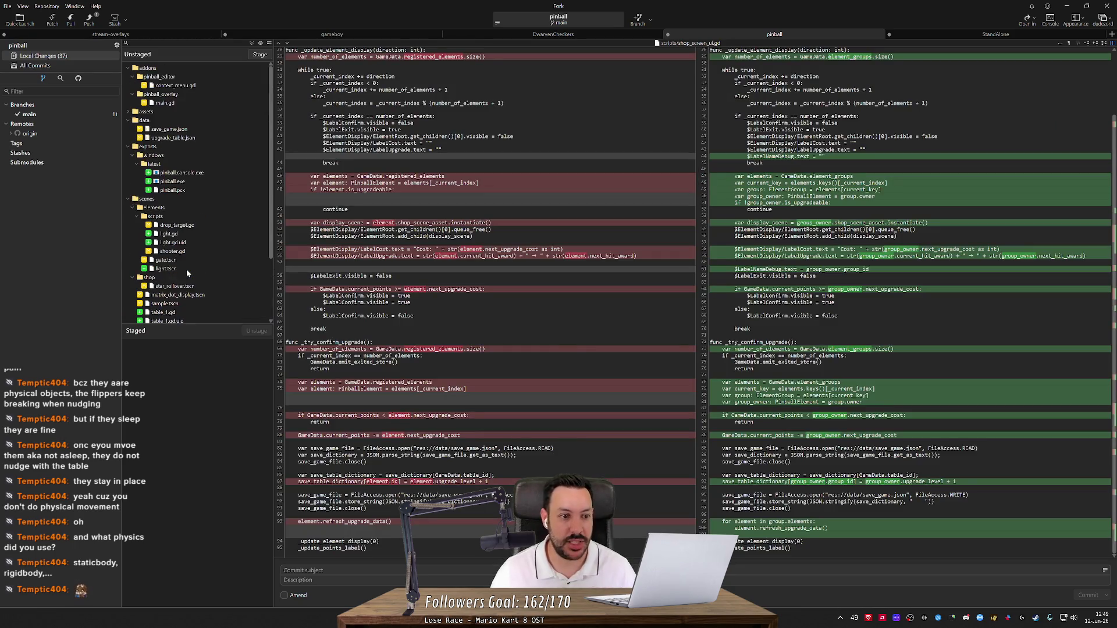
{"action": "left_click", "coordinate": [192, 234]}
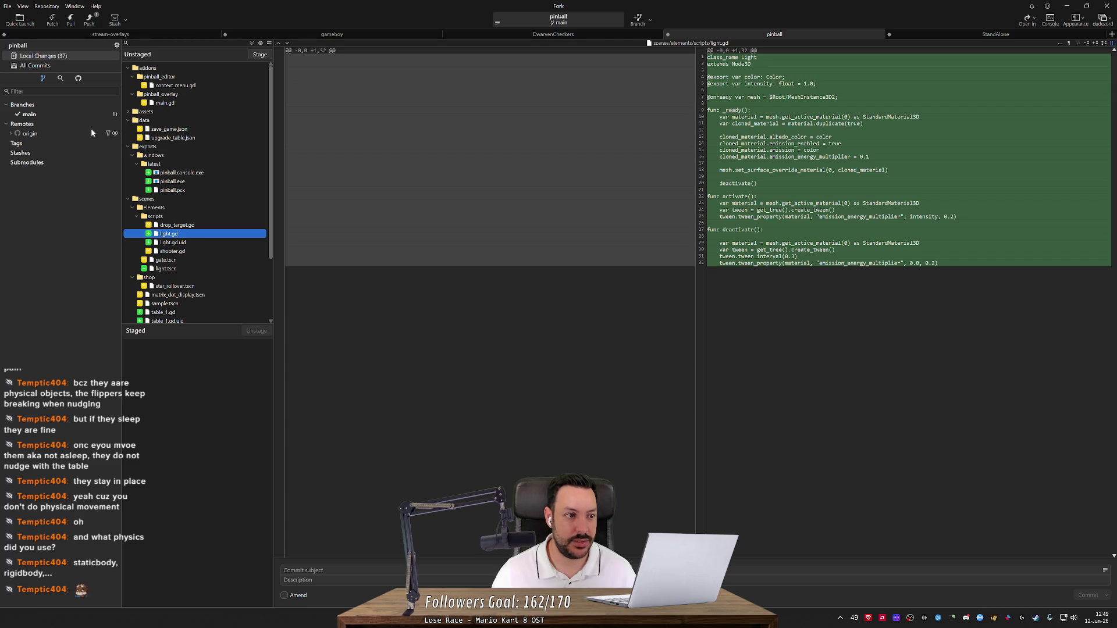
{"action": "left_click", "coordinate": [178, 243], "text": "shift"}
{"action": "key", "text": "Return"}
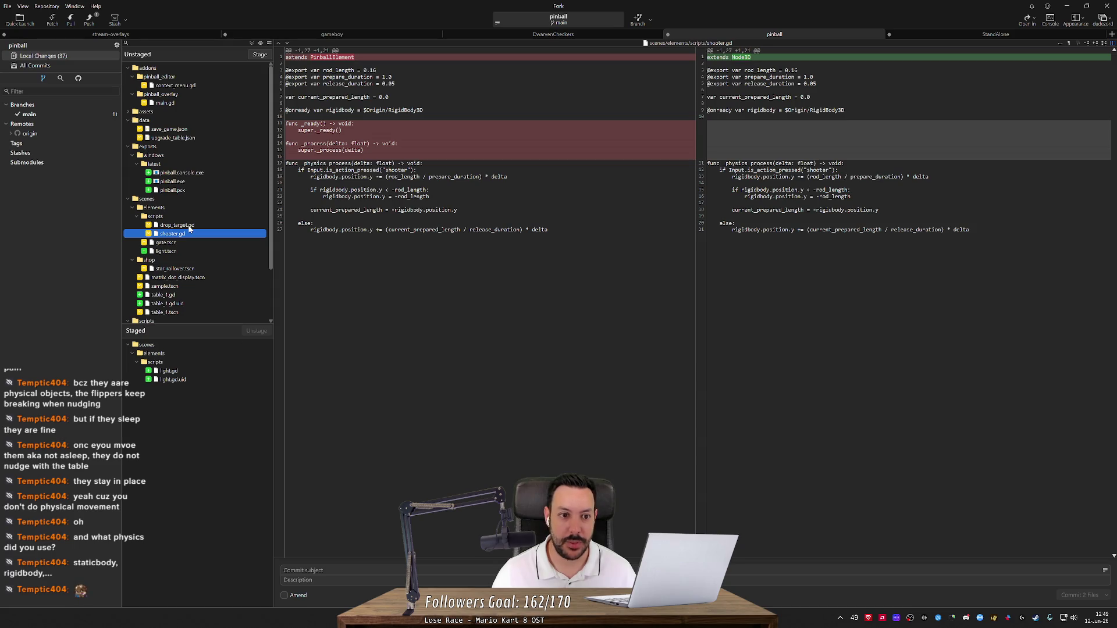
{"action": "left_click", "coordinate": [184, 243]}
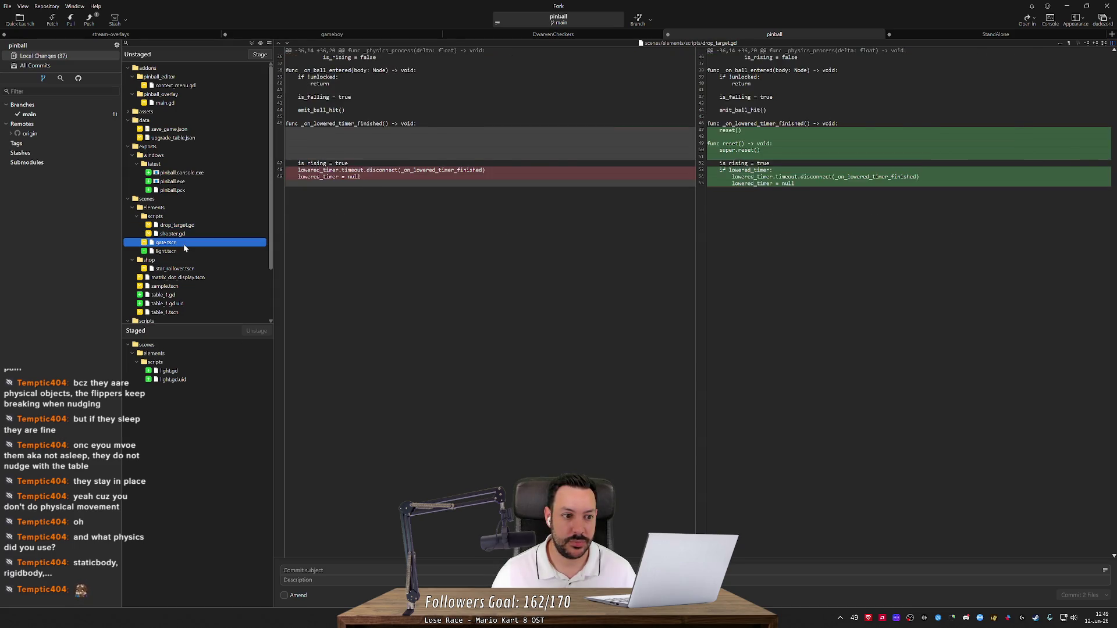
{"action": "left_click", "coordinate": [183, 251]}
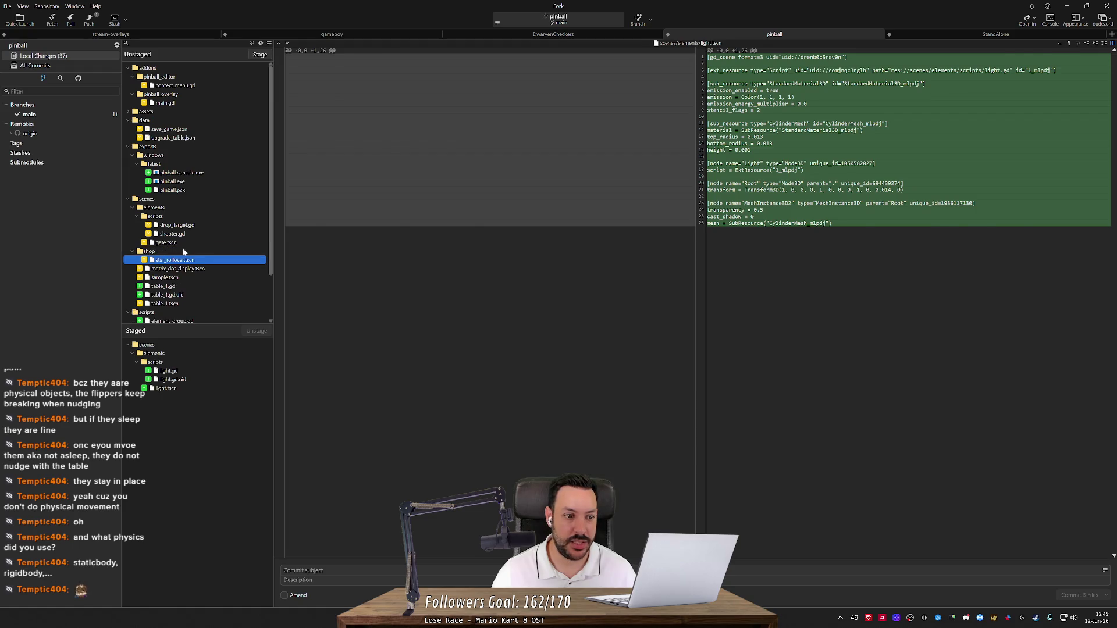
{"action": "key", "text": "Return"}
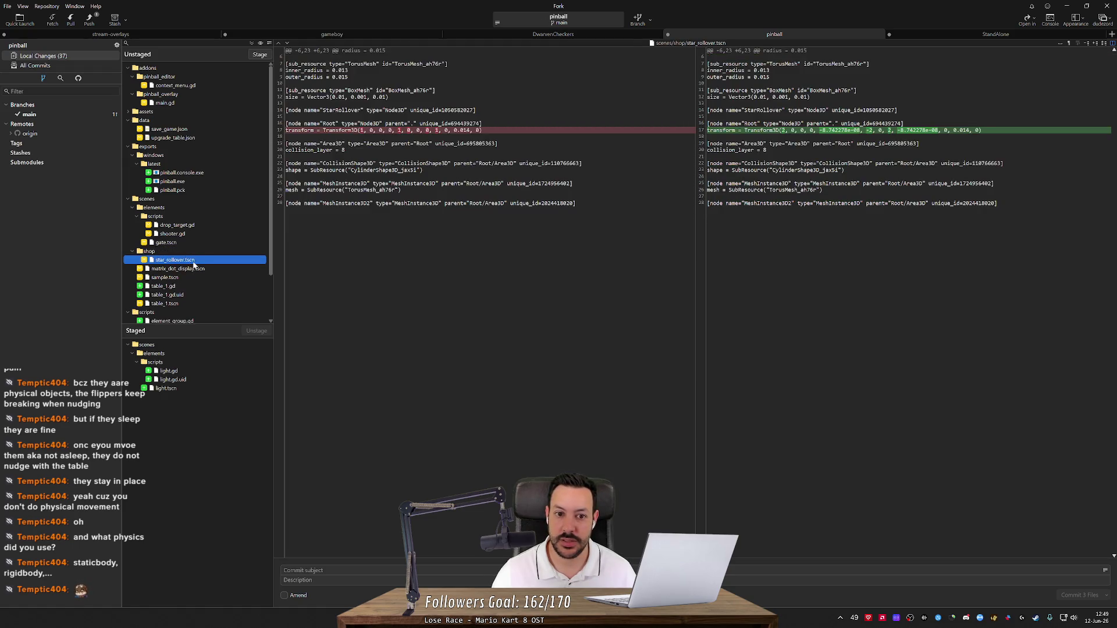
- Review matrix_dot_display.tscn, sample.tscn, table_1.gd and table_1.gd.uid, then load table_1.tscn's full diff
{"action": "left_click", "coordinate": [194, 269]}
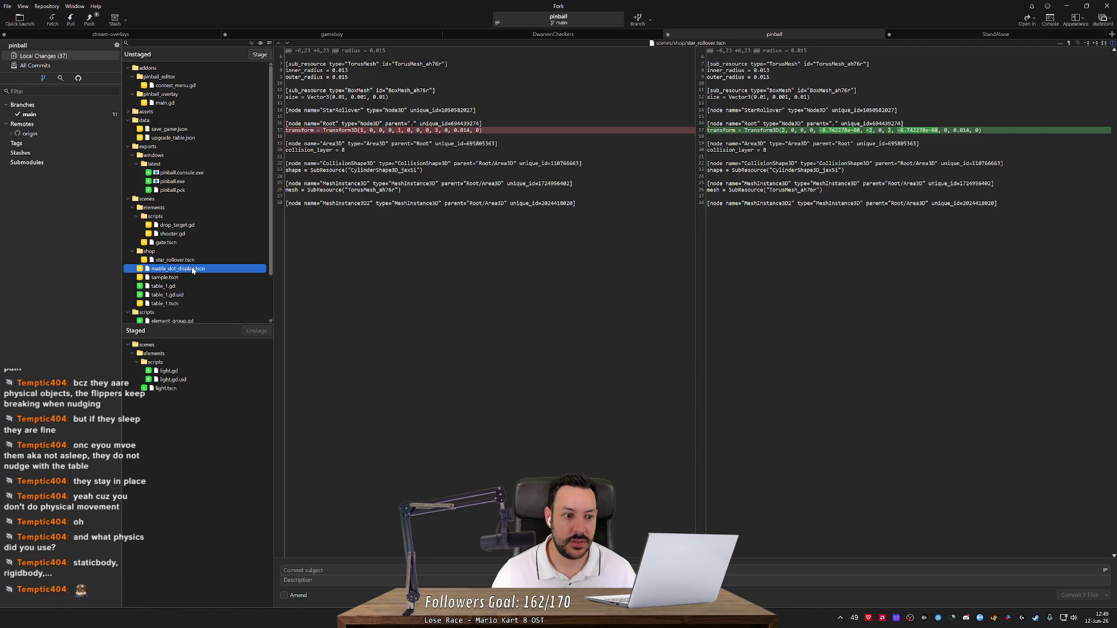
{"action": "left_click", "coordinate": [191, 279]}
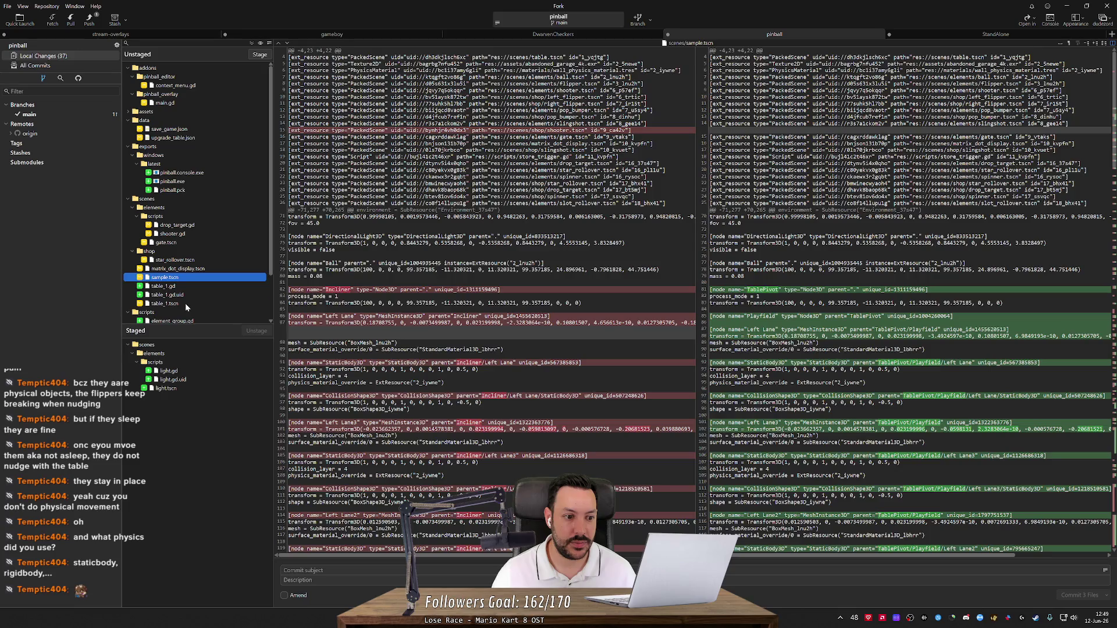
{"action": "left_click", "coordinate": [189, 288]}
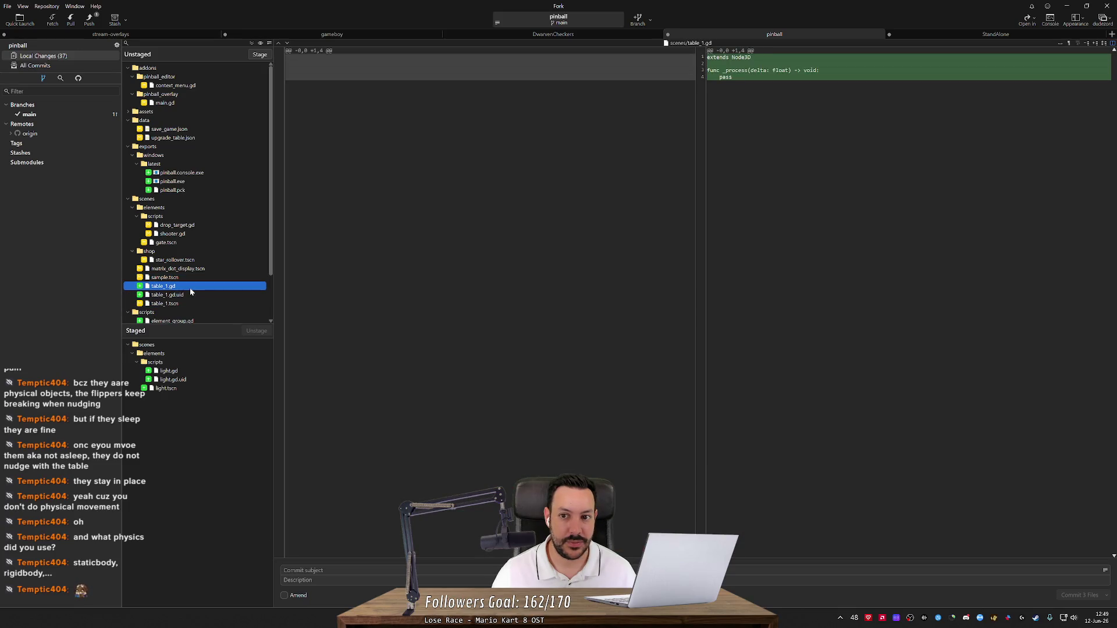
{"action": "left_click", "coordinate": [189, 295]}
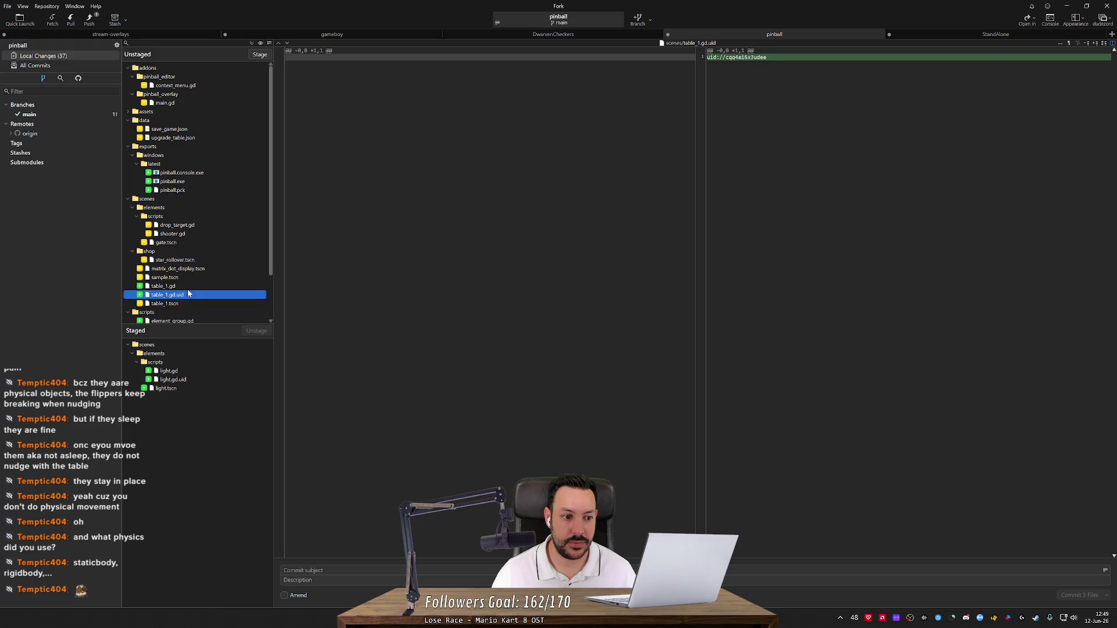
{"action": "left_click", "coordinate": [182, 304]}
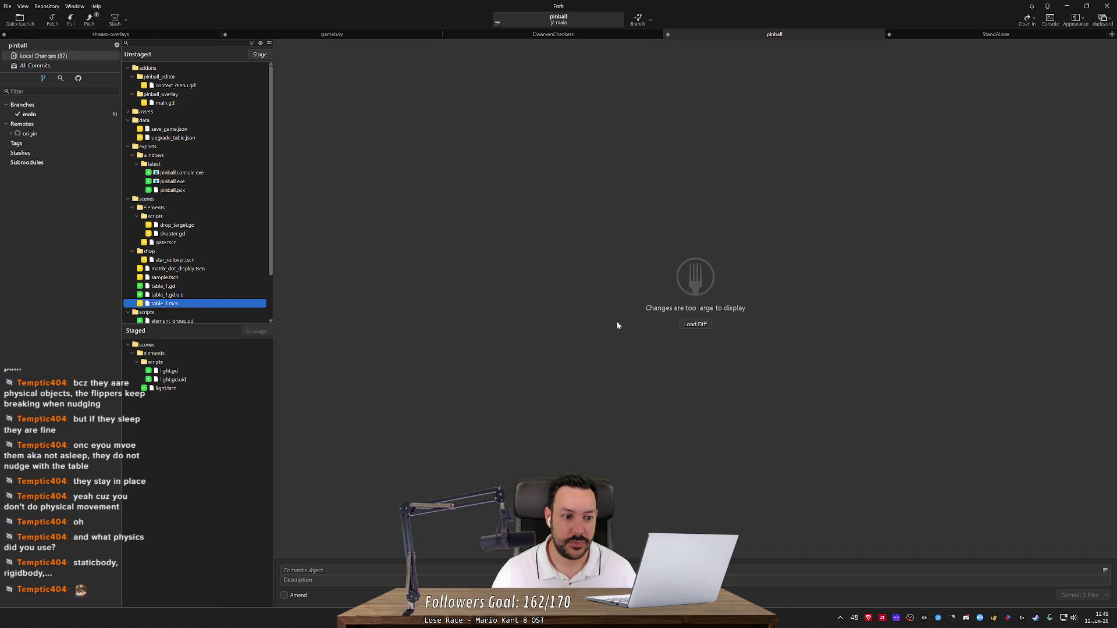
{"action": "left_click", "coordinate": [695, 325]}
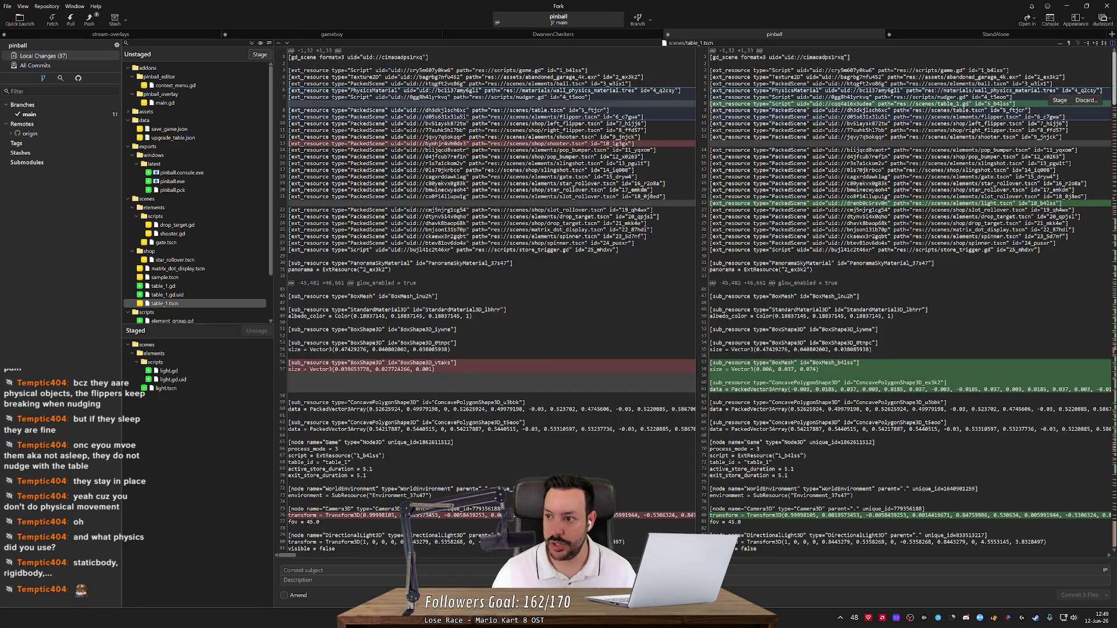
- Select the Light7 node hunk lines in table_1.tscn's new version and stage only those lines
{"action": "scroll", "coordinate": [696, 300], "scroll_direction": "down", "scroll_amount": 20}
{"action": "scroll", "coordinate": [696, 300], "scroll_direction": "down", "scroll_amount": 5}
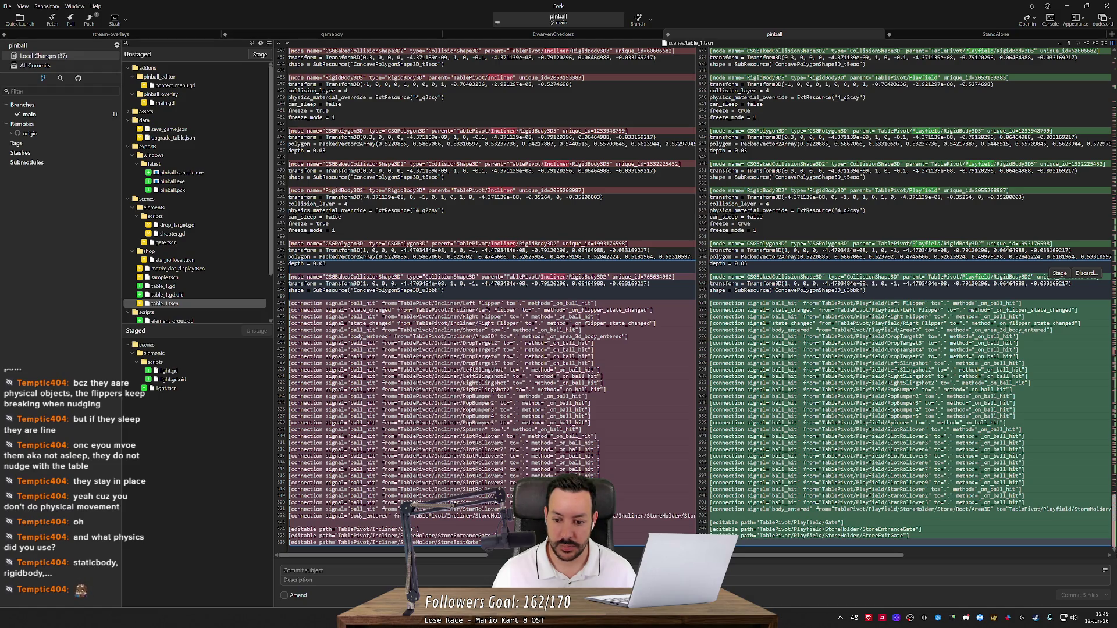
{"action": "scroll", "coordinate": [695, 300], "scroll_direction": "up", "scroll_amount": 2}
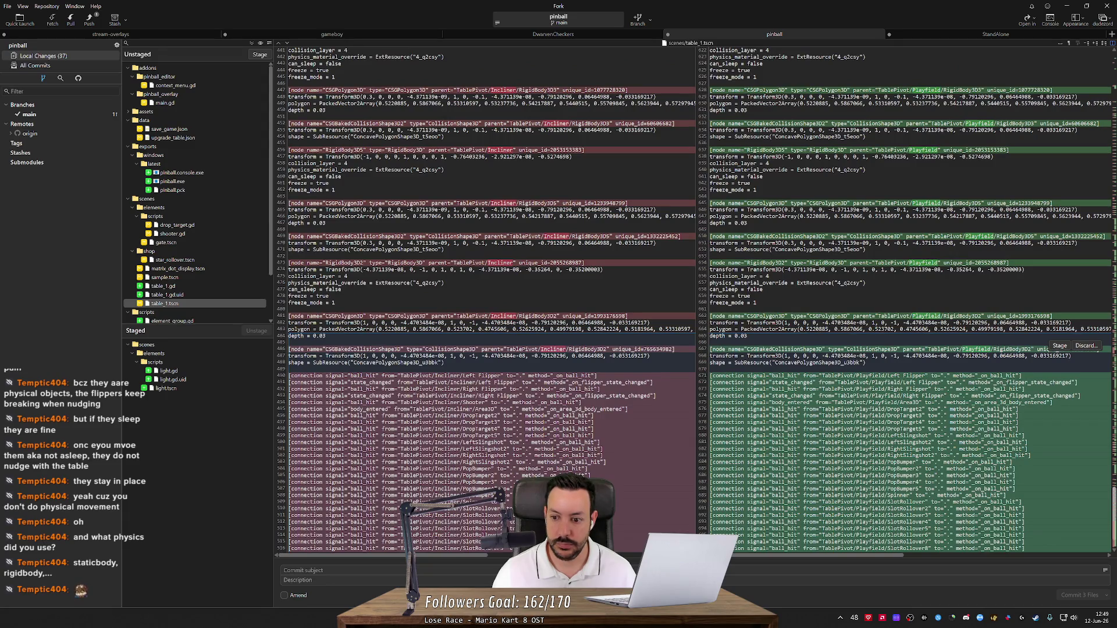
{"action": "scroll", "coordinate": [696, 300], "scroll_direction": "up", "scroll_amount": 3}
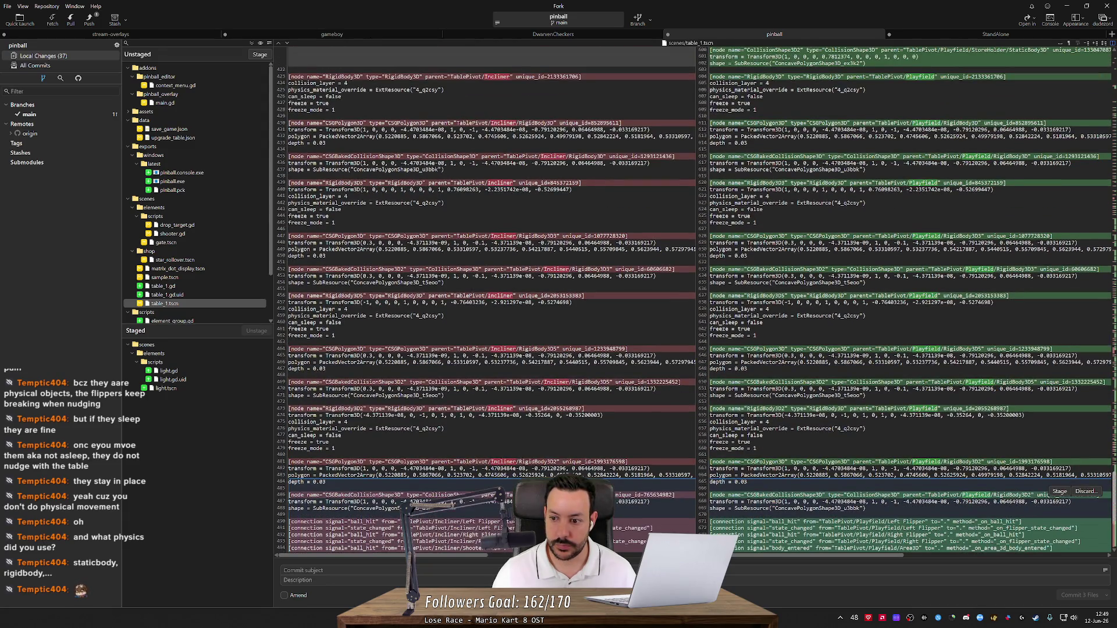
{"action": "scroll", "coordinate": [697, 300], "scroll_direction": "up", "scroll_amount": 5}
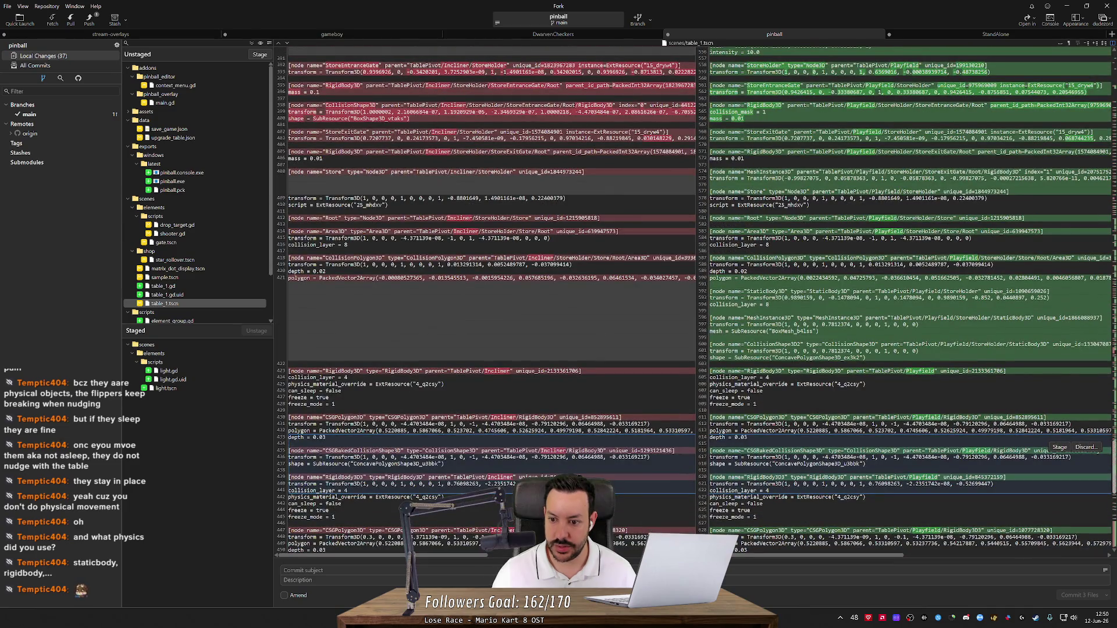
{"action": "scroll", "coordinate": [696, 301], "scroll_direction": "up", "scroll_amount": 4}
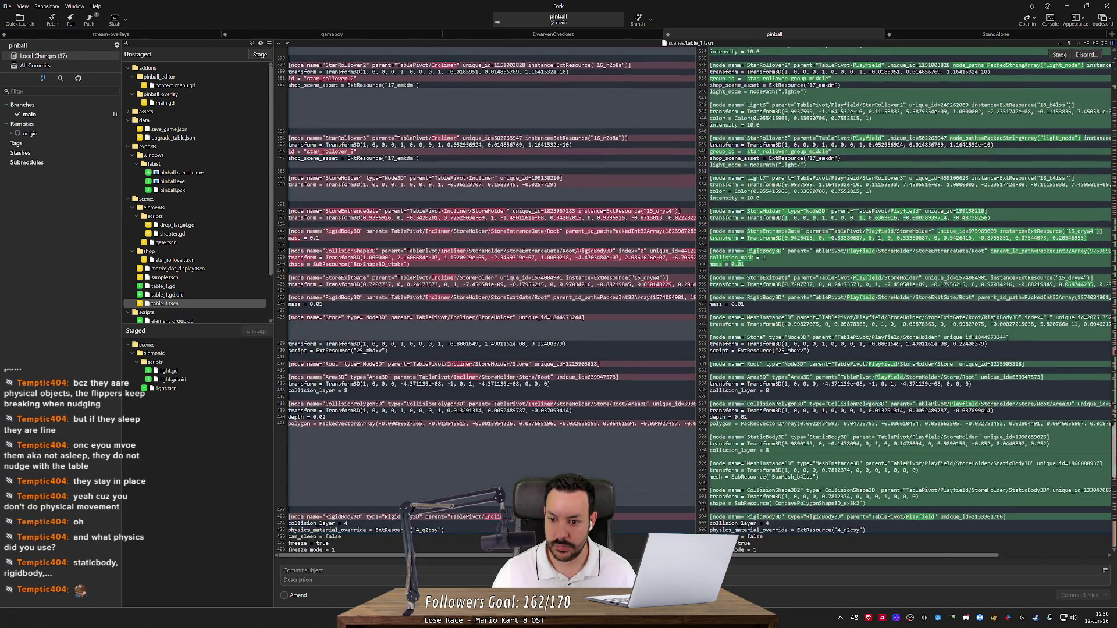
{"action": "scroll", "coordinate": [696, 300], "scroll_direction": "up", "scroll_amount": 4}
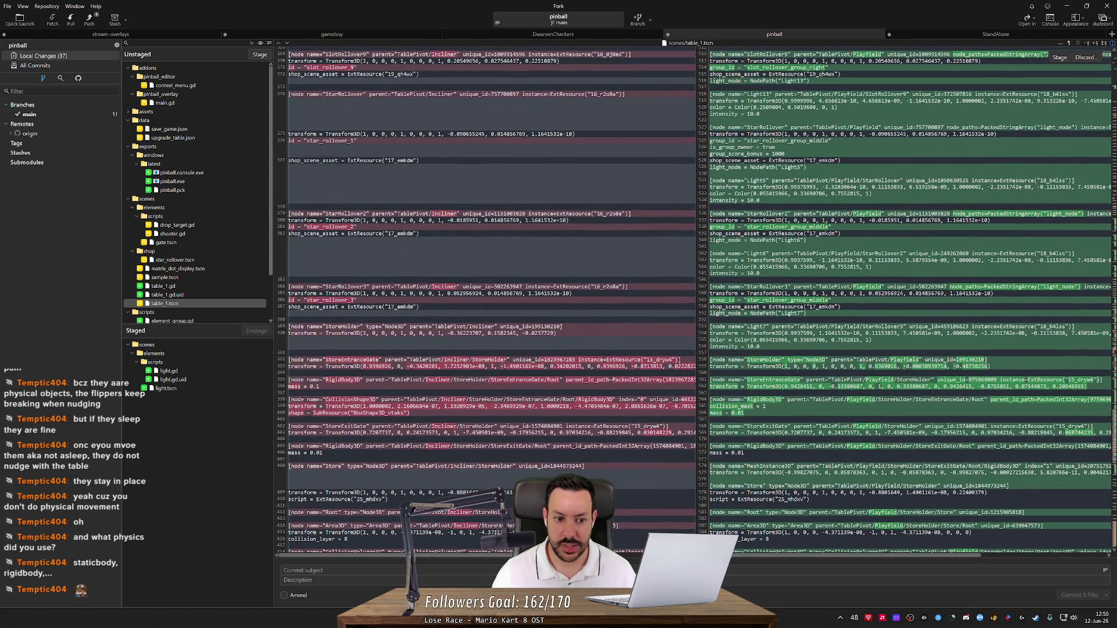
{"action": "left_click", "coordinate": [815, 337]}
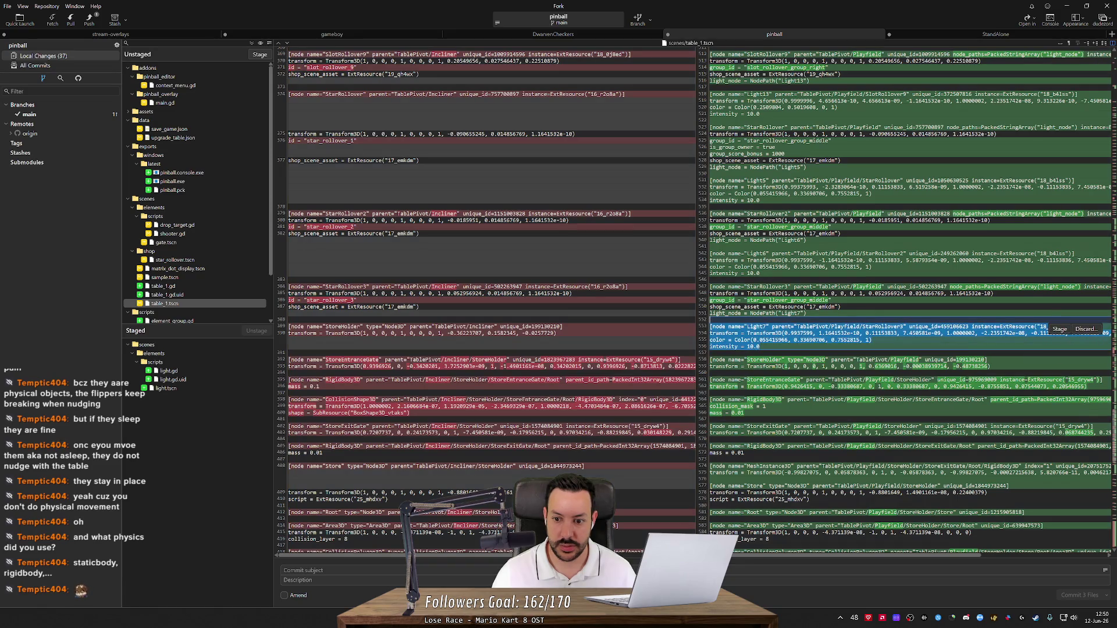
{"action": "key", "text": "Escape"}
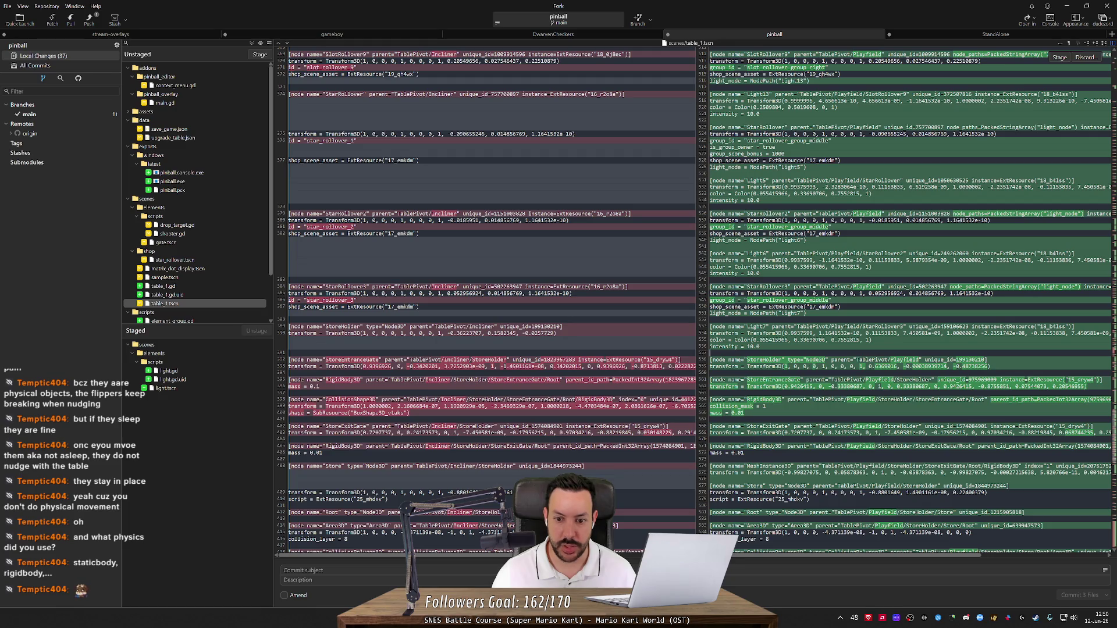
{"action": "left_click", "coordinate": [815, 336]}
{"action": "left_click", "coordinate": [776, 313], "text": "shift"}
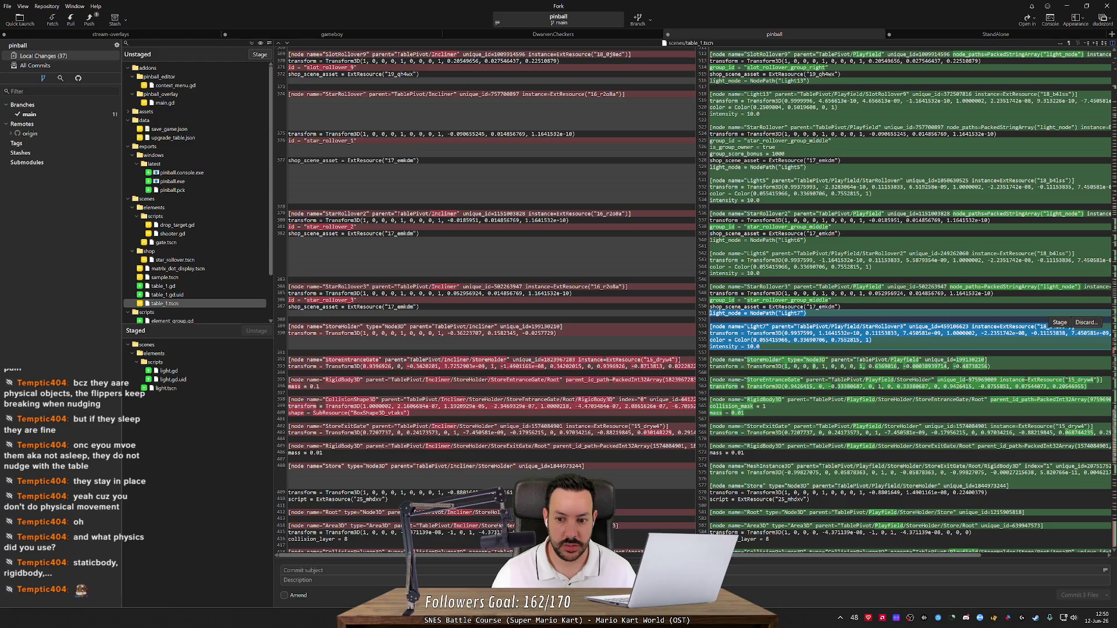
{"action": "left_click", "coordinate": [1060, 323]}
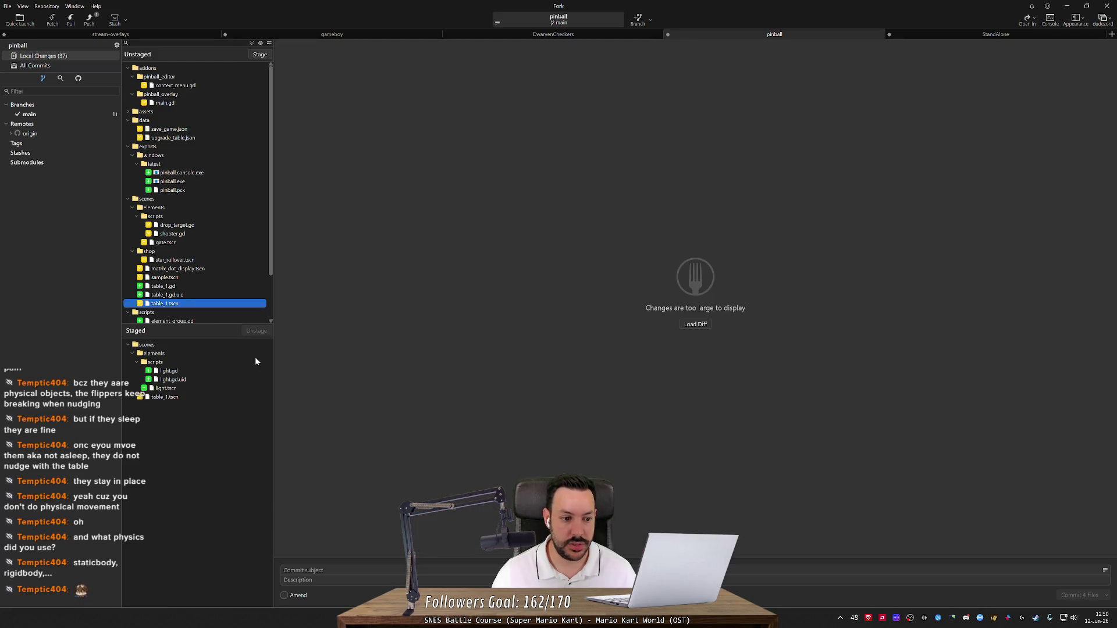
{"action": "left_click", "coordinate": [200, 396]}
- Mark the TablePivot/Playfield/StarRollover3 parent path, then reselect the unstaged table_1.tscn
{"action": "mouse_move", "coordinate": [873, 151]}
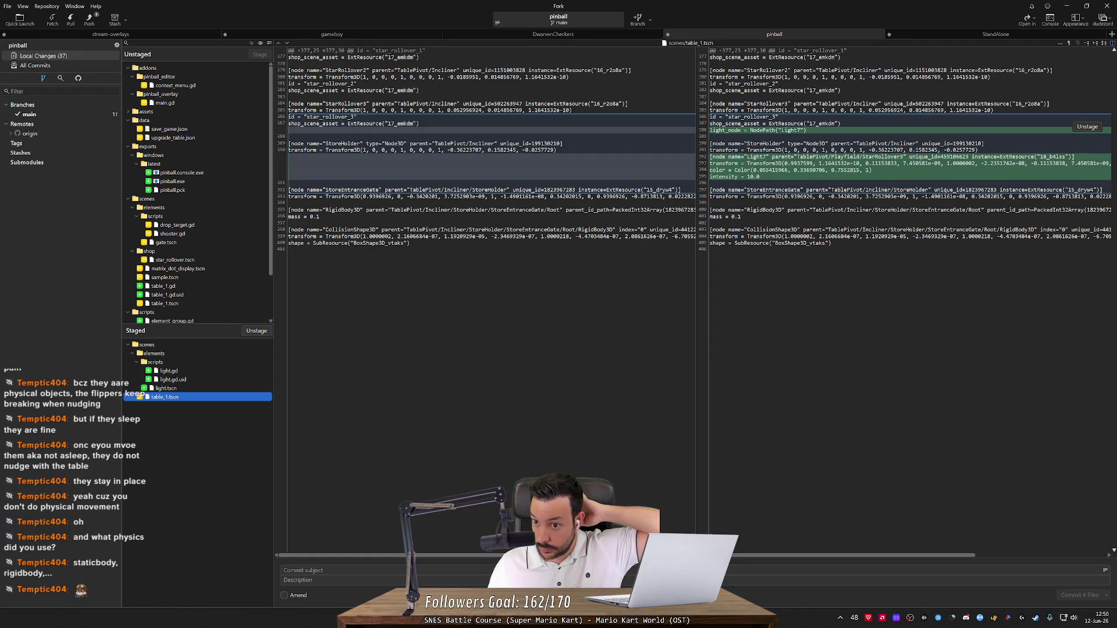
{"action": "left_click_drag", "start_coordinate": [798, 157], "coordinate": [903, 161]}
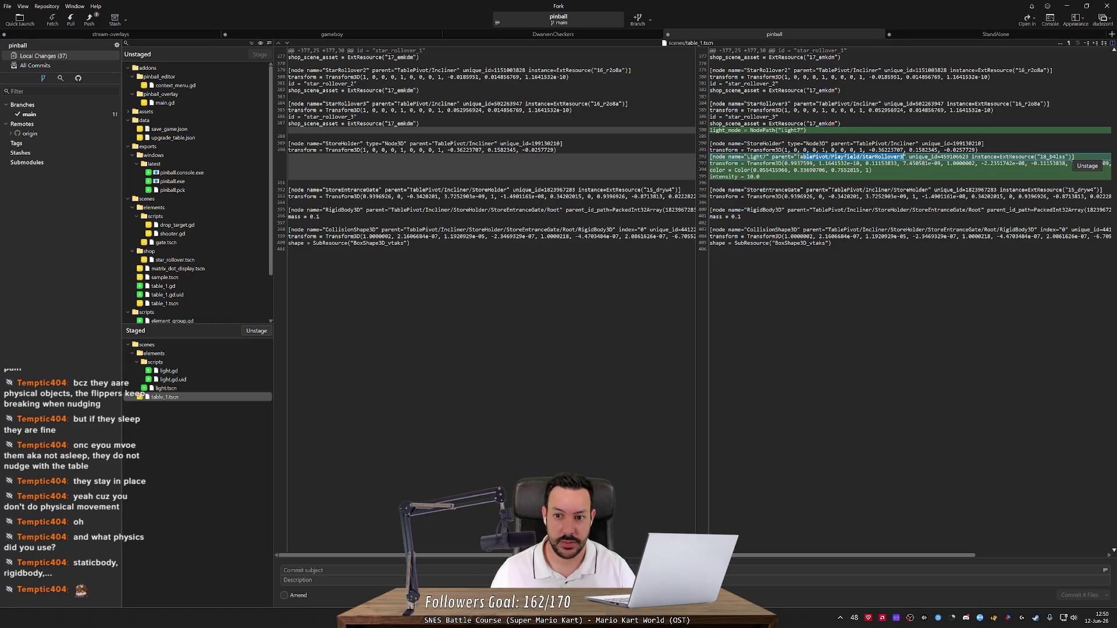
{"action": "scroll", "coordinate": [197, 201], "scroll_direction": "down", "scroll_amount": 2}
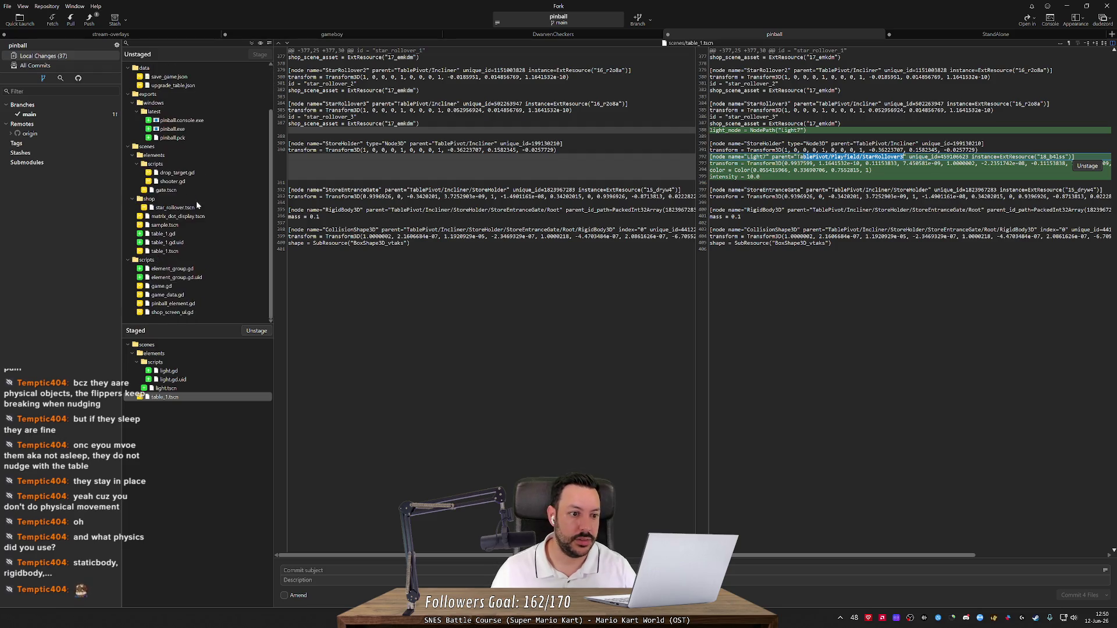
{"action": "left_click", "coordinate": [180, 252]}
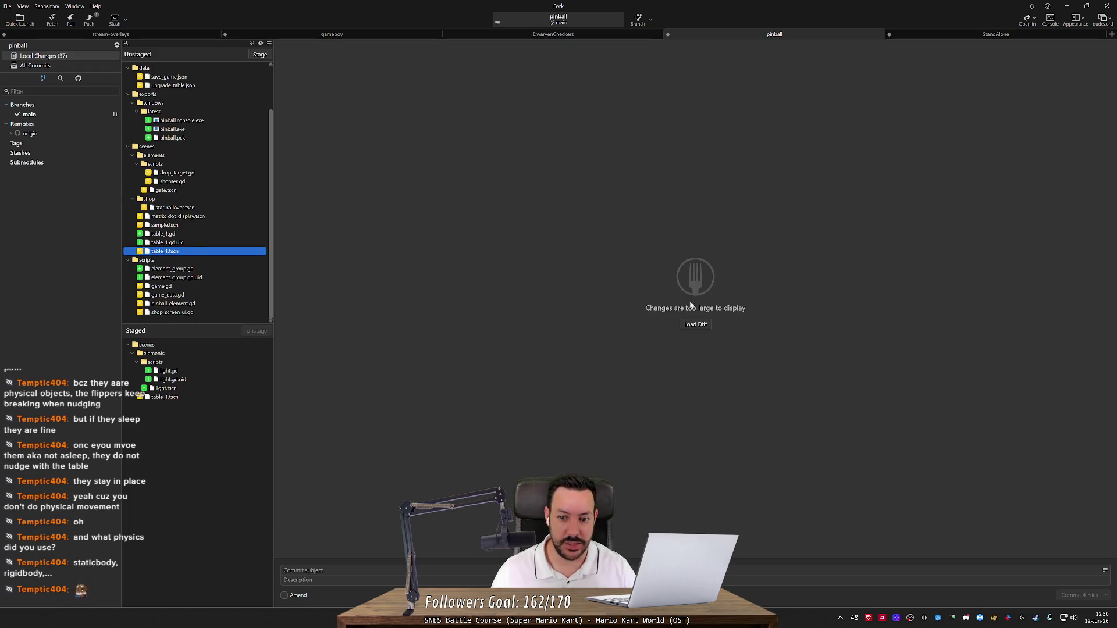
- Load the full unstaged table_1.tscn diff, reopening the file to reload it
{"action": "left_click", "coordinate": [698, 324]}
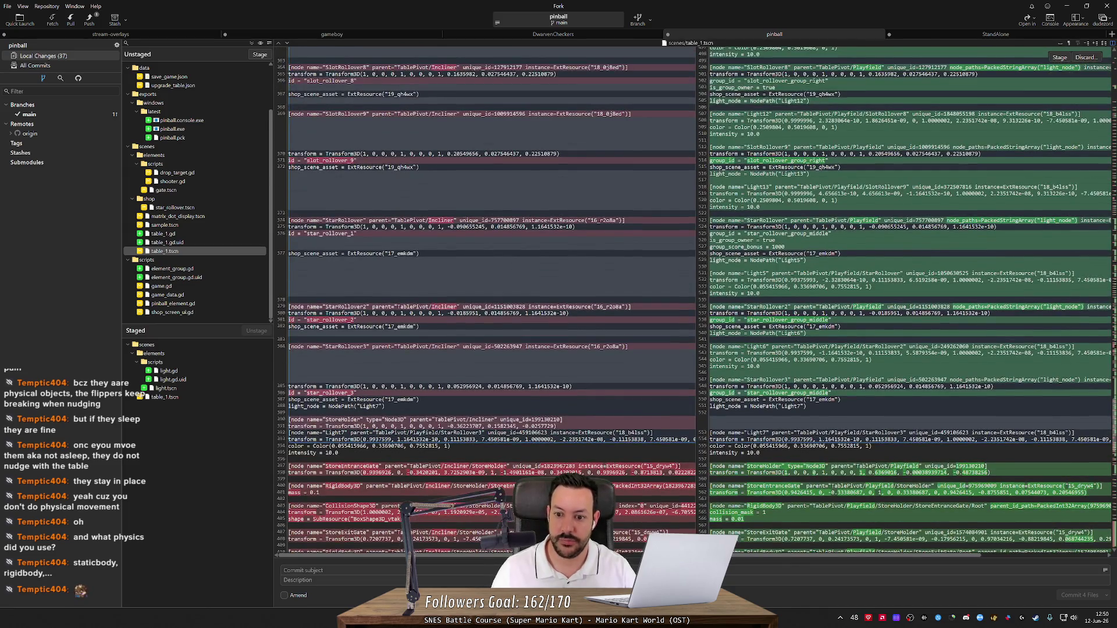
{"action": "scroll", "coordinate": [486, 302], "scroll_direction": "up", "scroll_amount": 20}
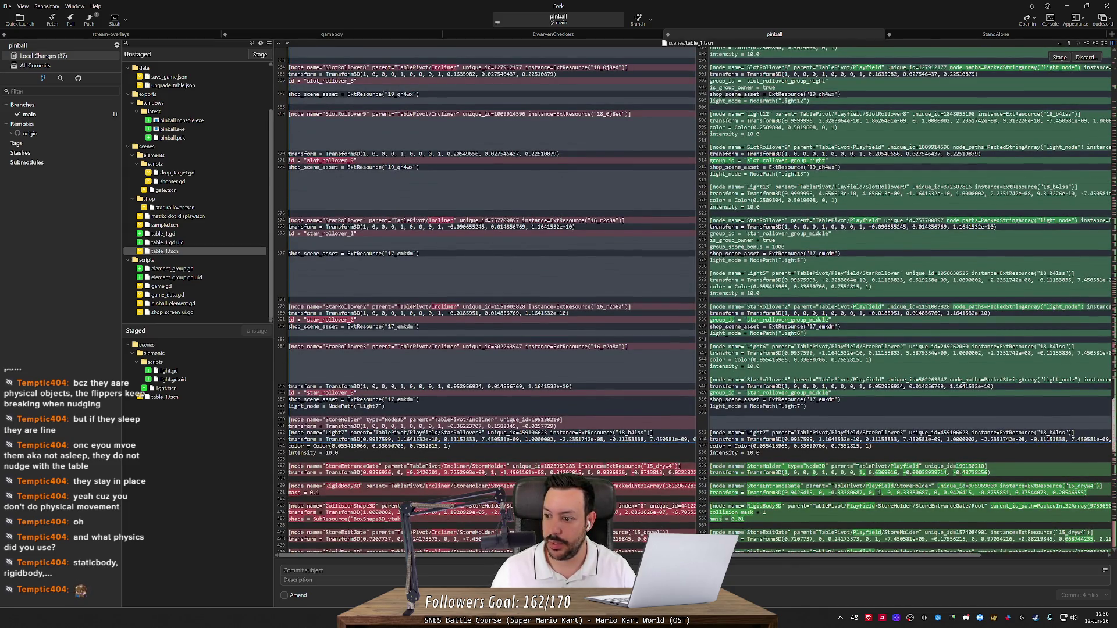
{"action": "key", "text": "ctrl+f"}
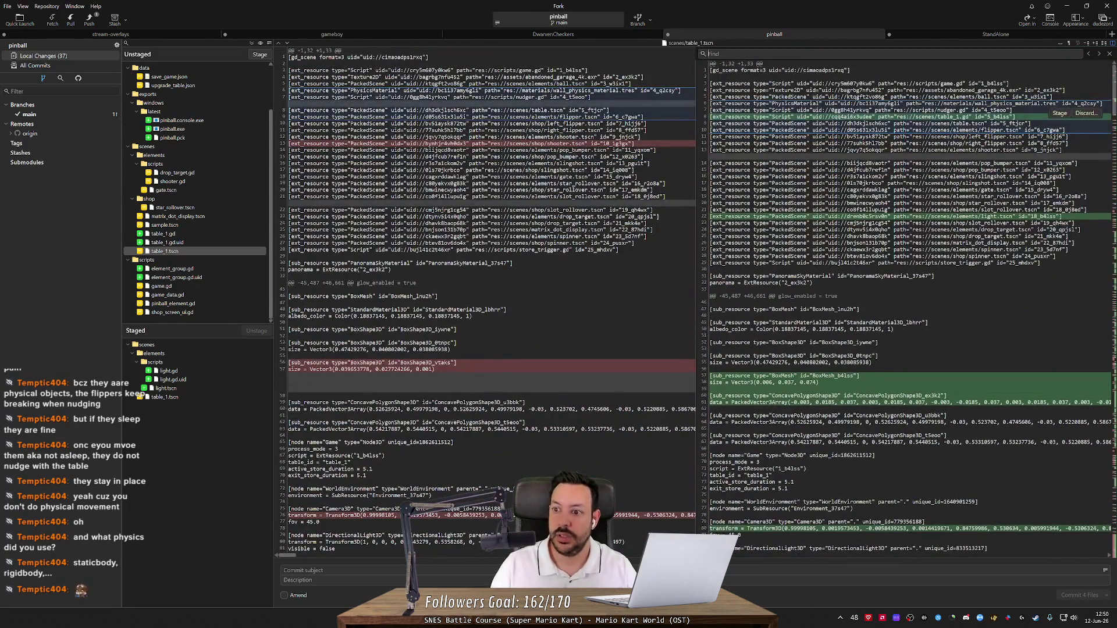
{"action": "left_click", "coordinate": [134, 254]}
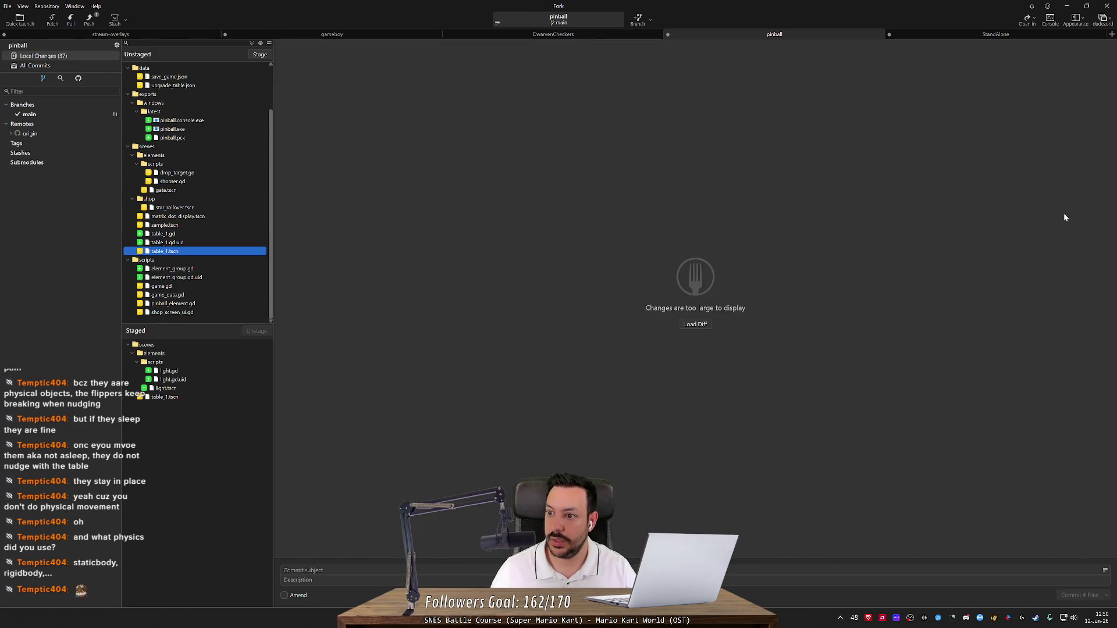
{"action": "left_click", "coordinate": [695, 325]}
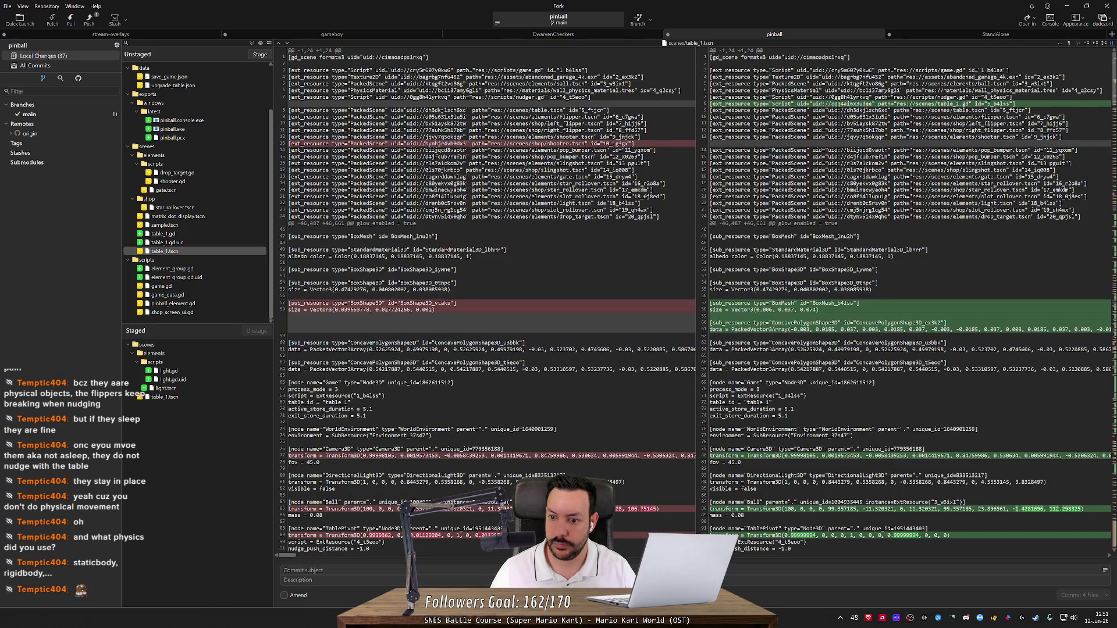
{"action": "scroll", "coordinate": [698, 301], "scroll_direction": "down", "scroll_amount": 4}
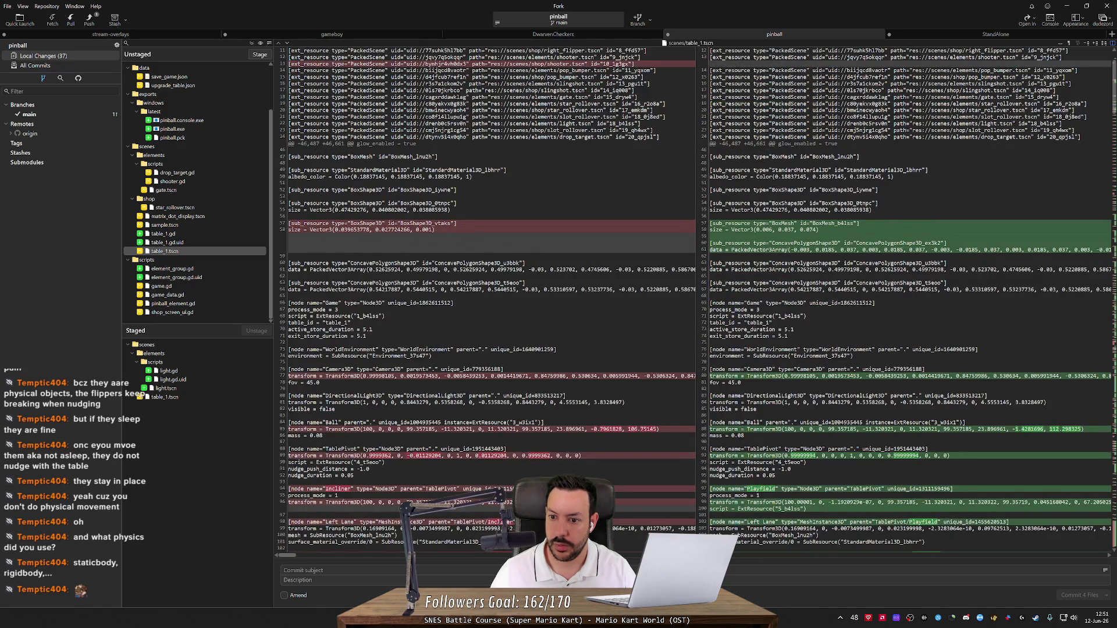
{"action": "scroll", "coordinate": [702, 301], "scroll_direction": "down", "scroll_amount": 10}
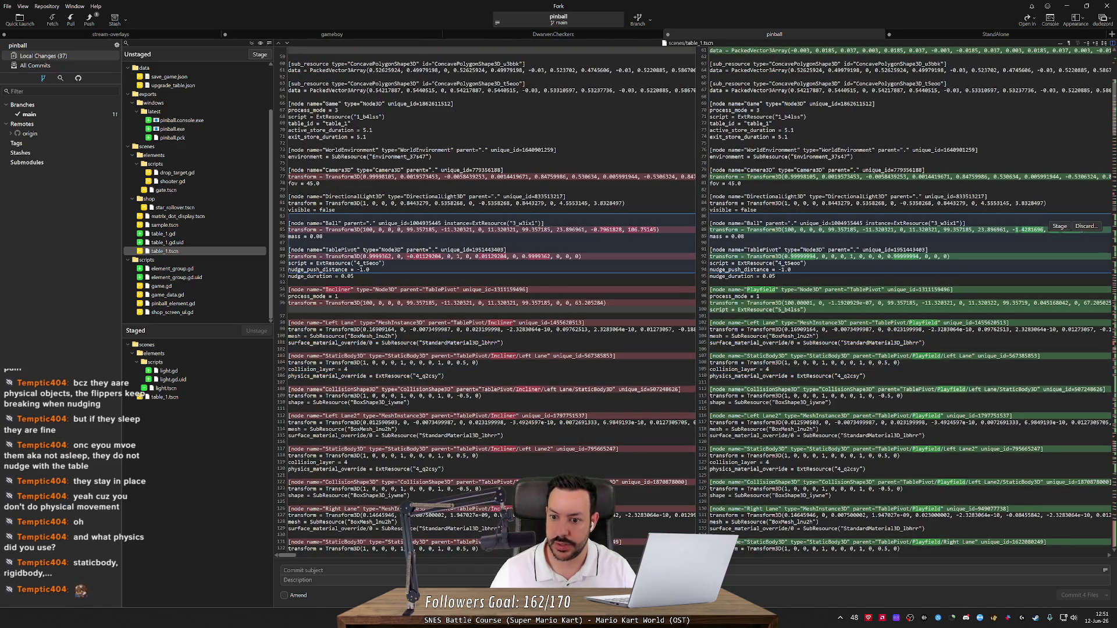
- Search table_1.tscn for 'light' to reach the DropTarget2 light_node lines, then unstage light.gd
{"action": "key", "text": "ctrl+f"}
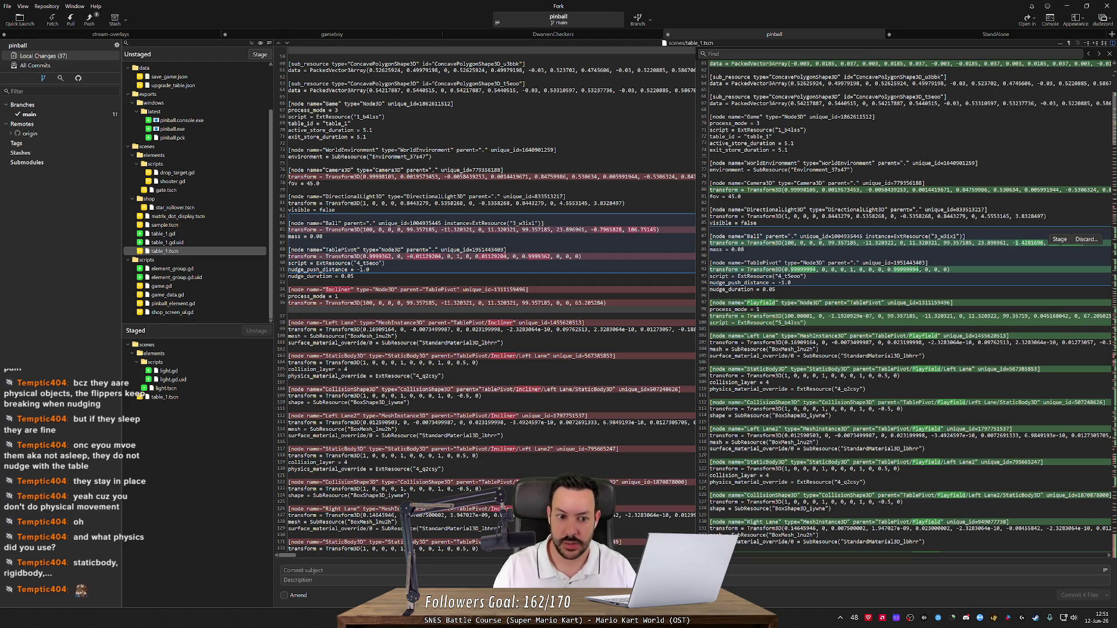
{"action": "type", "text": "light"}
{"action": "key", "text": "BackSpace"}
{"action": "type", "text": "t"}
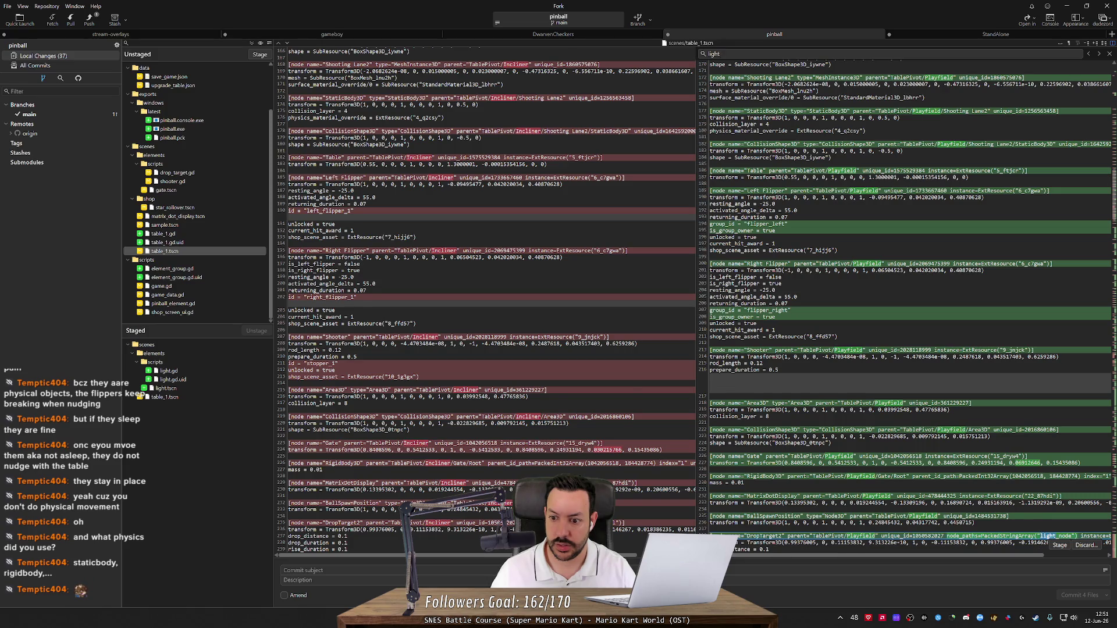
{"action": "key", "text": "Return"}
{"action": "scroll", "coordinate": [1114, 231], "scroll_direction": "down", "scroll_amount": 5}
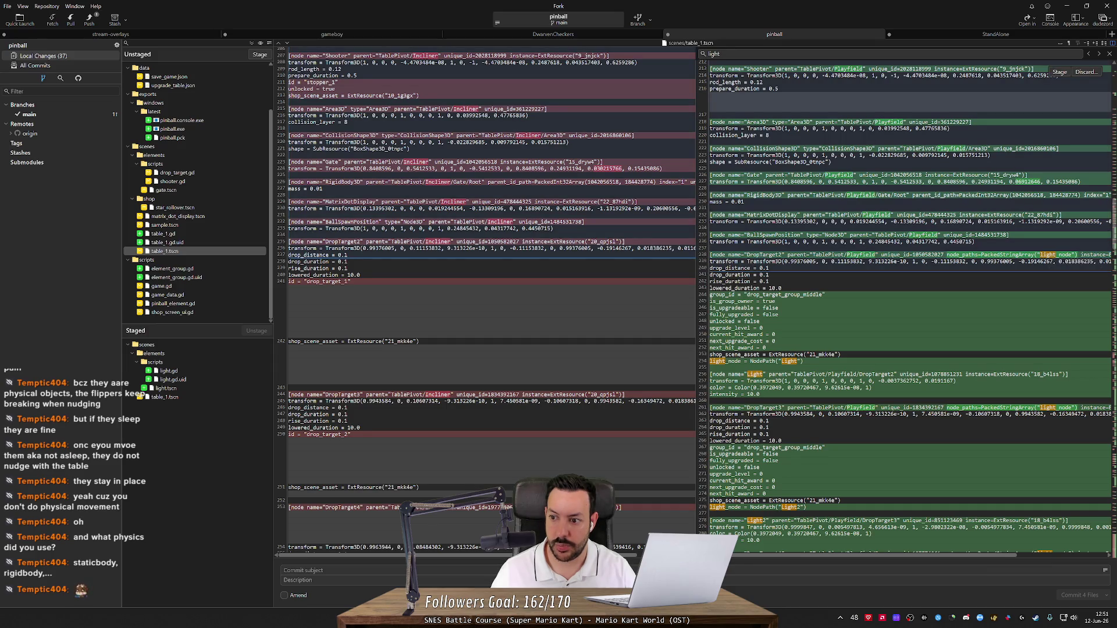
{"action": "double_click", "coordinate": [162, 364]}
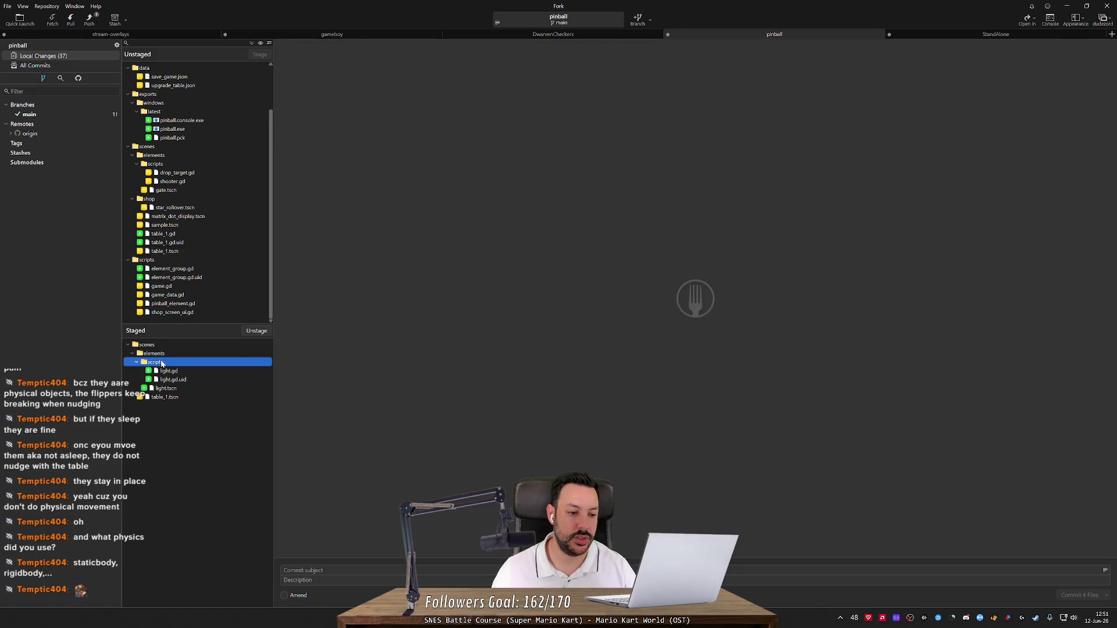
- Unstage table_1.tscn and light.tscn
{"action": "double_click", "coordinate": [164, 369]}
{"action": "double_click", "coordinate": [166, 361]}
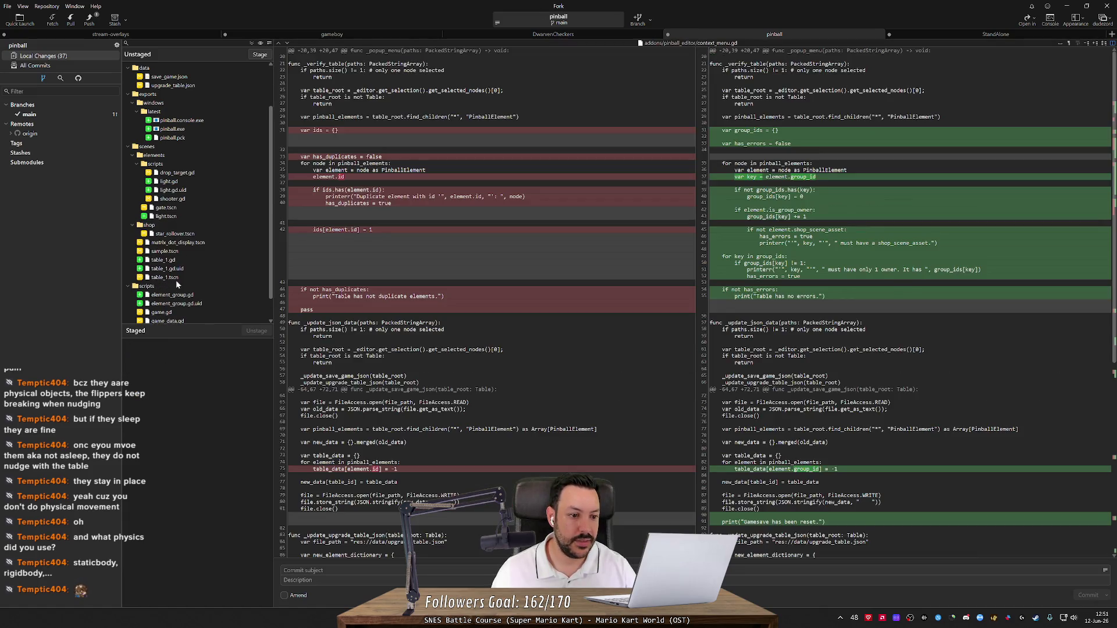
{"action": "scroll", "coordinate": [176, 280], "scroll_direction": "down", "scroll_amount": 1}
- Review the diffs of table_1.gd, main.gd, context_menu.gd, shop_screen_ui.gd and pinball_element.gd
{"action": "left_click", "coordinate": [169, 235]}
{"action": "scroll", "coordinate": [172, 227], "scroll_direction": "up", "scroll_amount": 3}
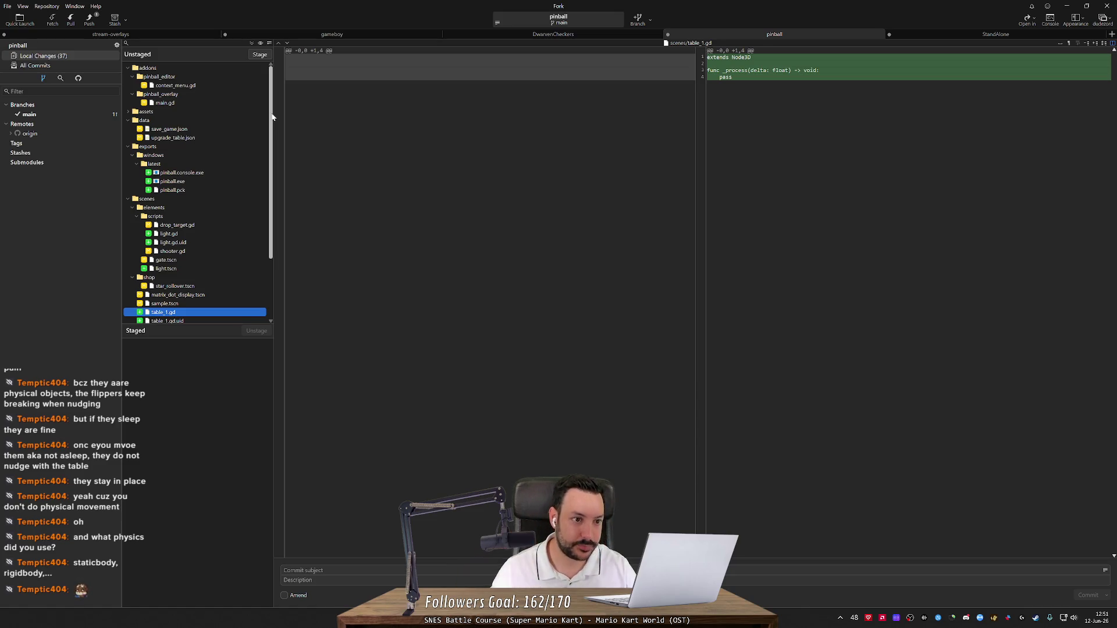
{"action": "left_click", "coordinate": [165, 103]}
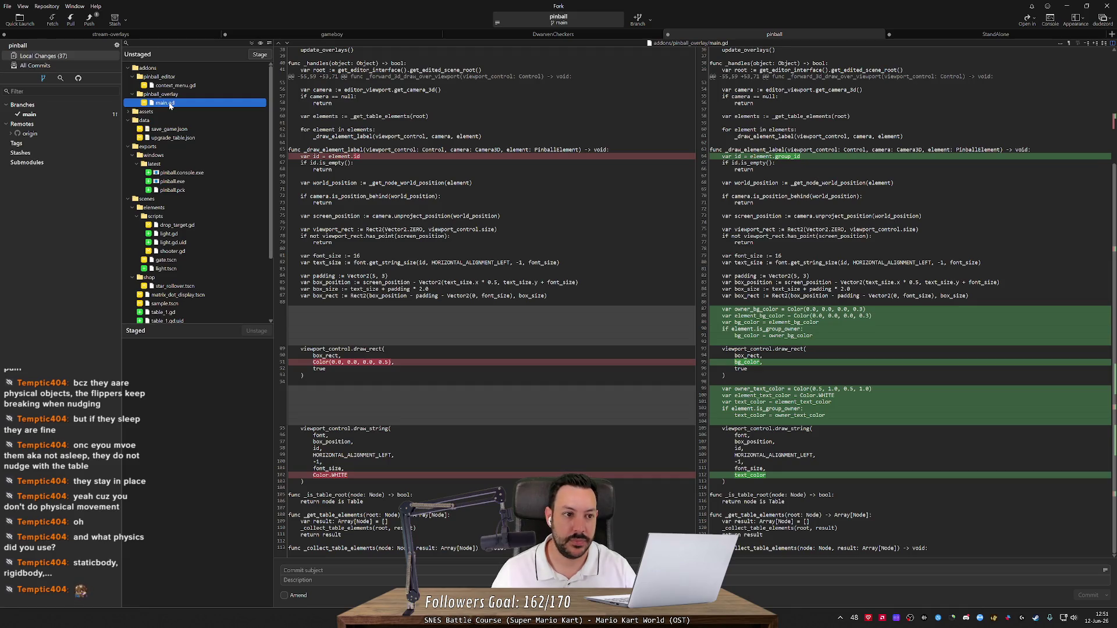
{"action": "left_click", "coordinate": [177, 86]}
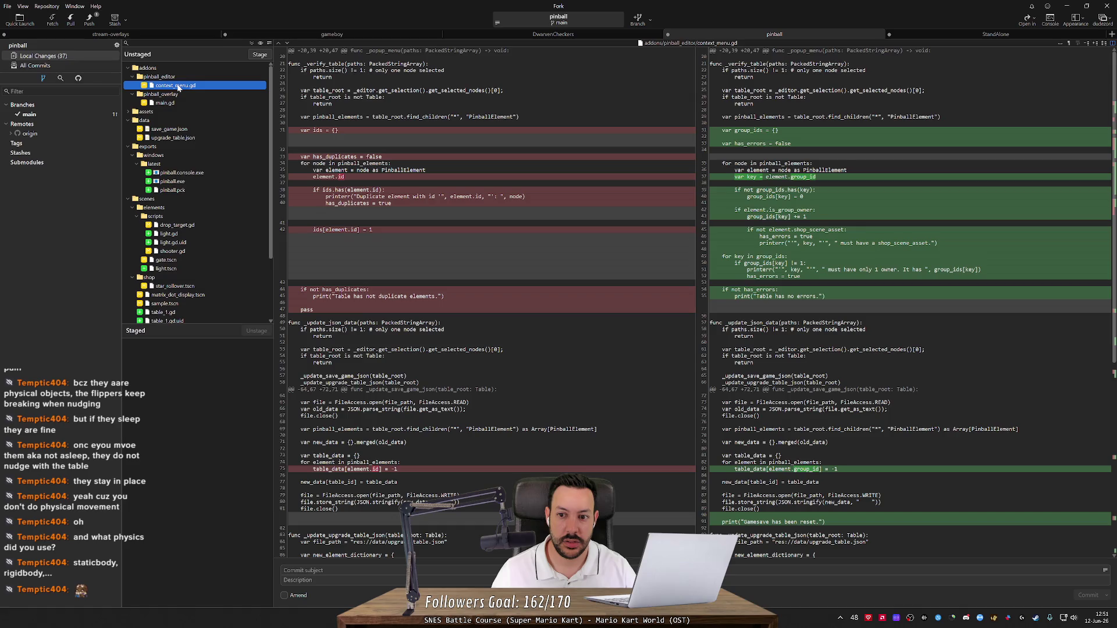
{"action": "scroll", "coordinate": [173, 183], "scroll_direction": "down", "scroll_amount": 3}
{"action": "left_click", "coordinate": [173, 313]}
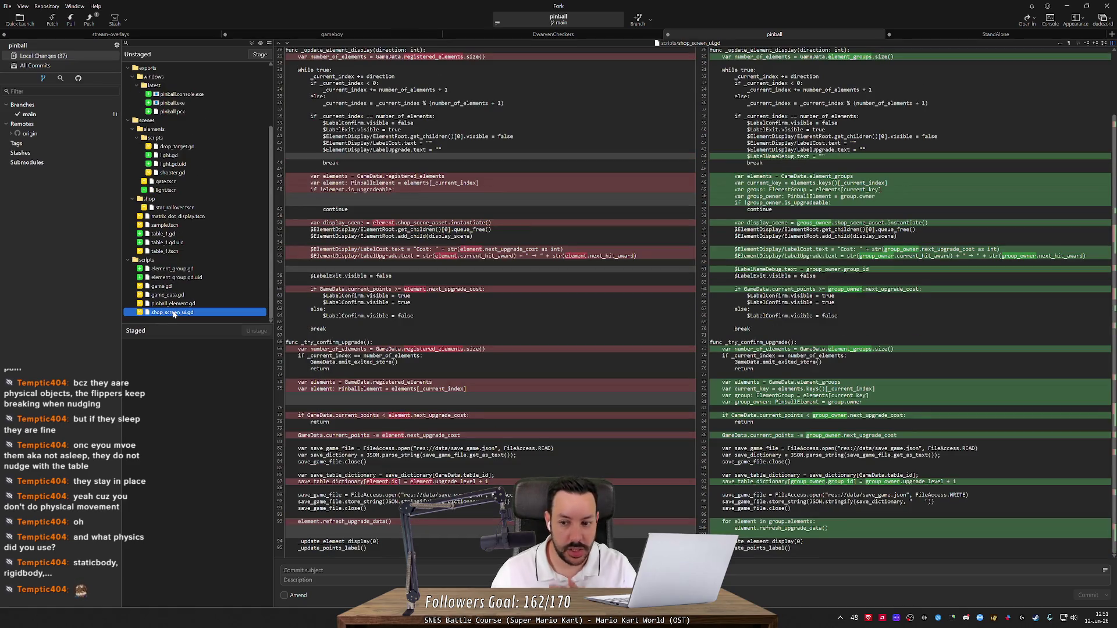
{"action": "left_click", "coordinate": [180, 305]}
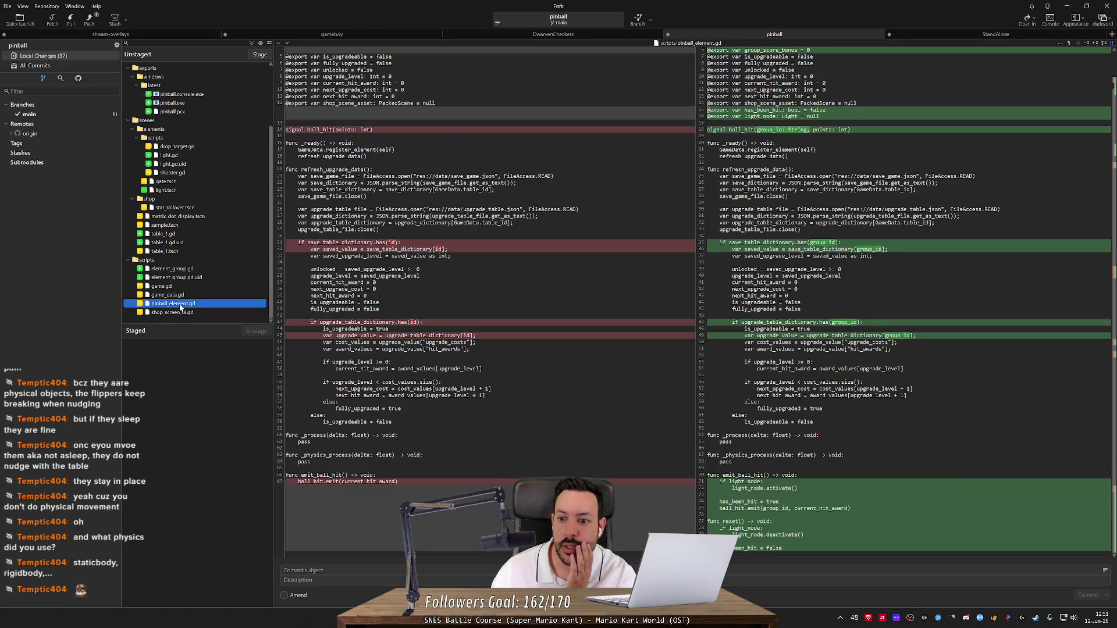
{"action": "left_click", "coordinate": [201, 313]}
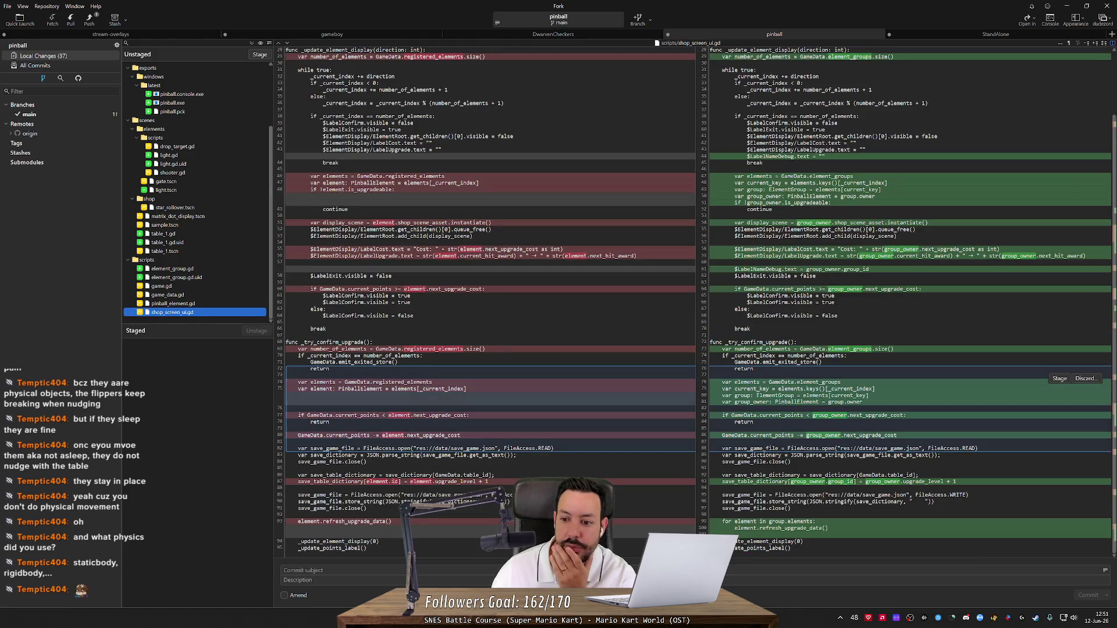
- Stage shop_screen_ui.gd, pinball_element.gd, game_data.gd and game.gd
{"action": "double_click", "coordinate": [181, 315]}
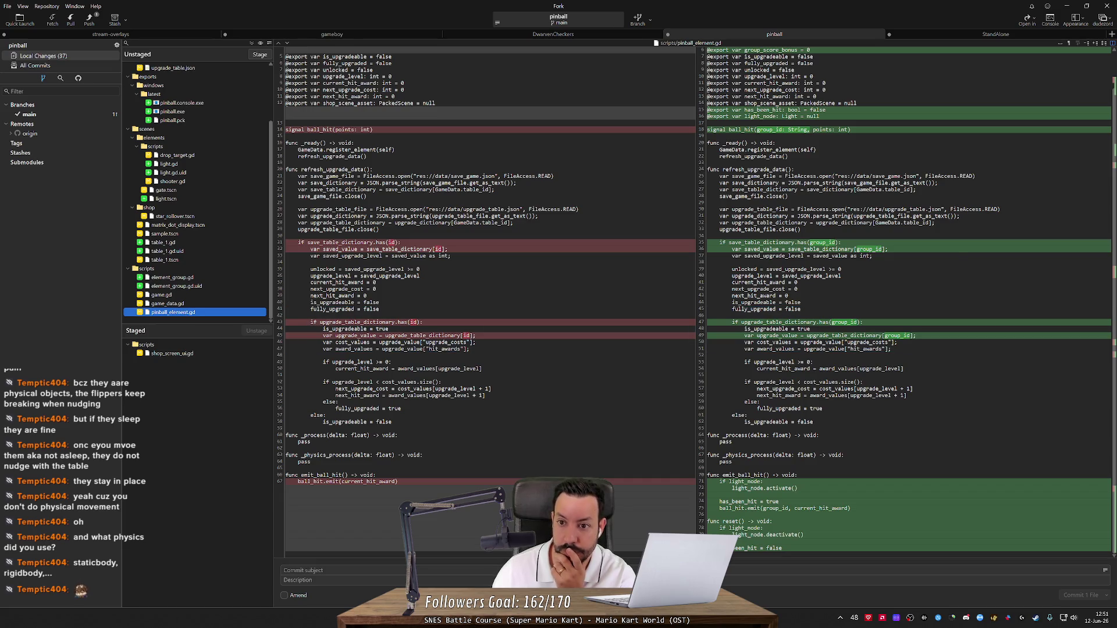
{"action": "double_click", "coordinate": [188, 313]}
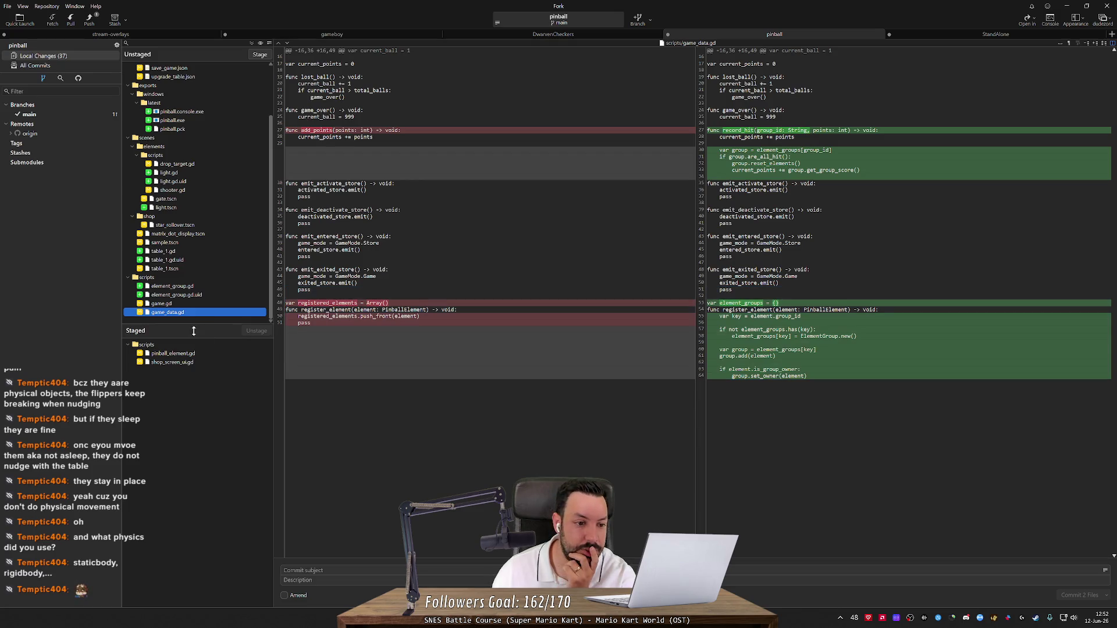
{"action": "double_click", "coordinate": [197, 312]}
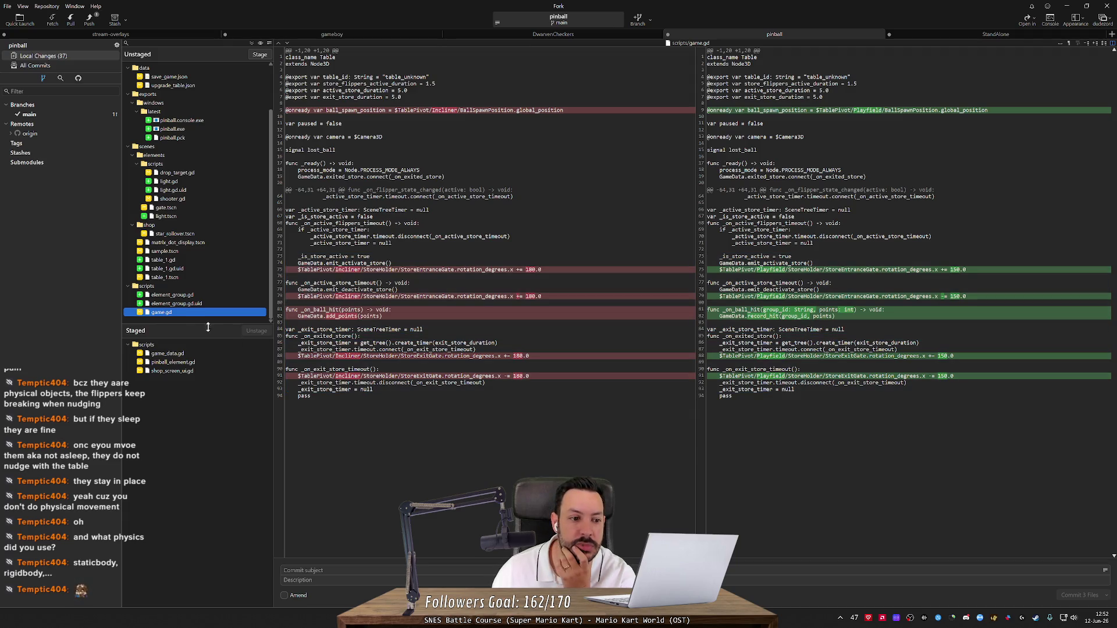
{"action": "double_click", "coordinate": [186, 314]}
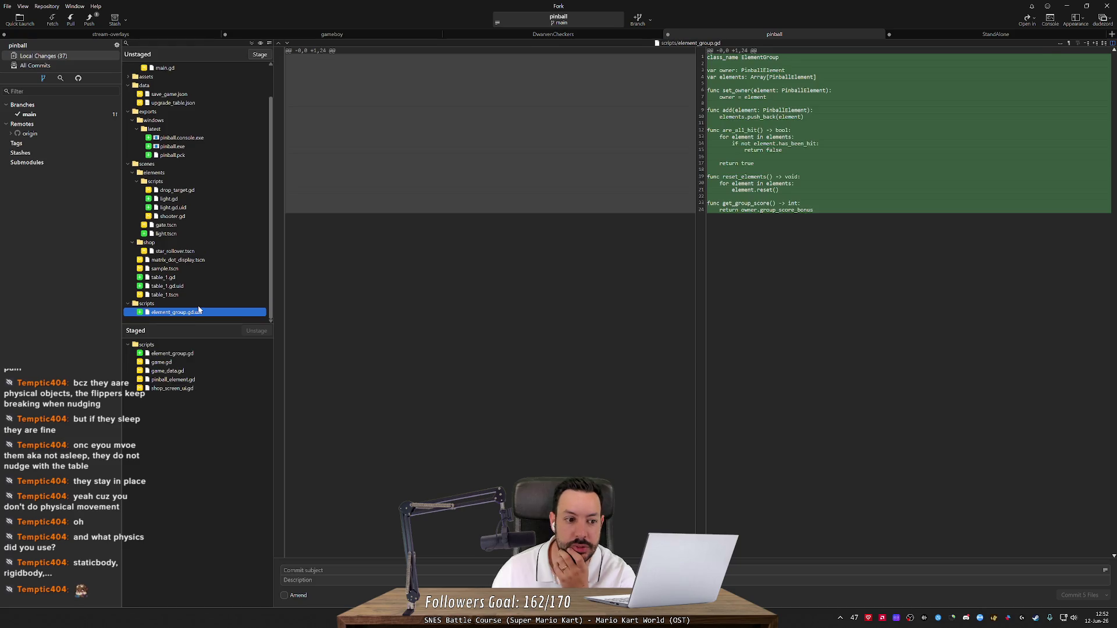
- Stage element_group.gd and table_1.gd together with their .uid files
{"action": "double_click", "coordinate": [198, 311]}
{"action": "double_click", "coordinate": [195, 312]}
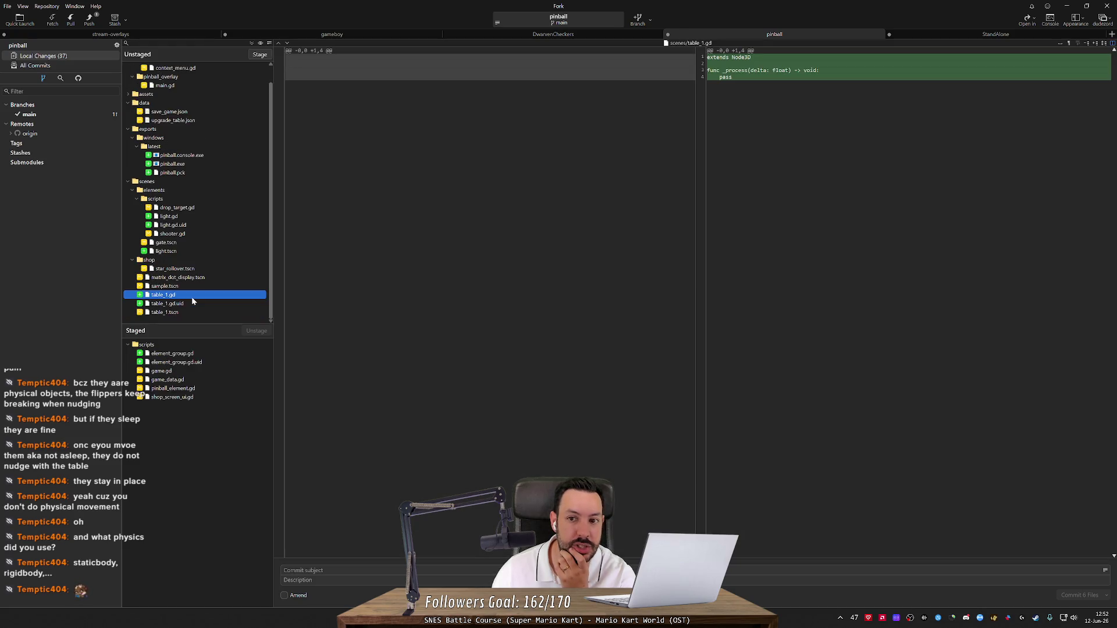
{"action": "double_click", "coordinate": [191, 296]}
{"action": "double_click", "coordinate": [187, 307]}
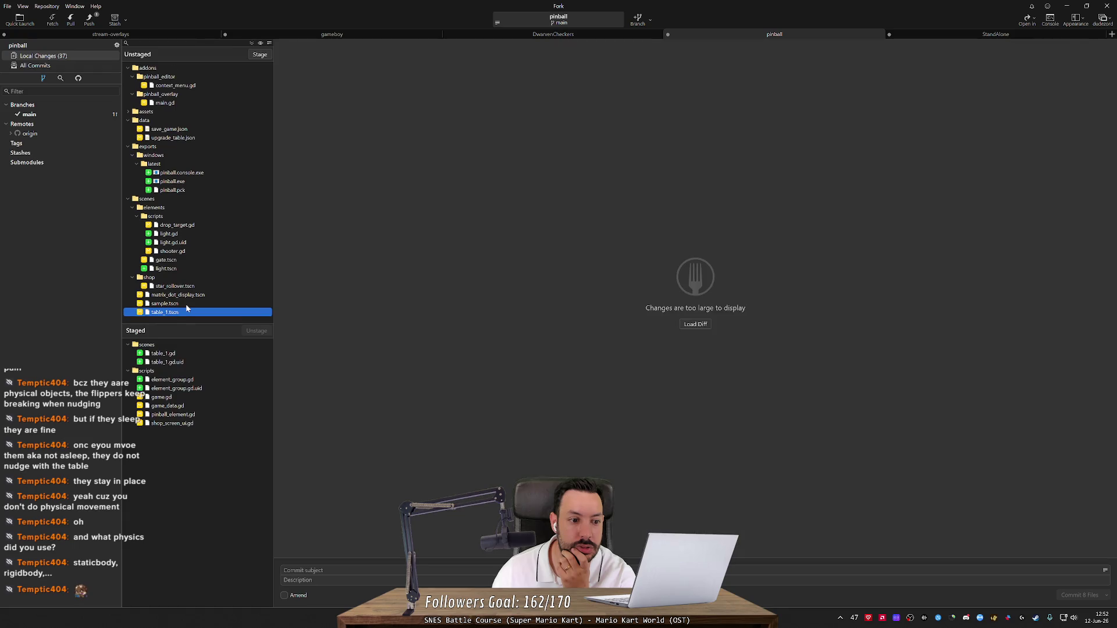
- Review sample.tscn, matrix_dot_display.tscn and star_rollover.tscn, leaving matrix_dot_display.tscn unstaged
{"action": "left_click", "coordinate": [187, 305]}
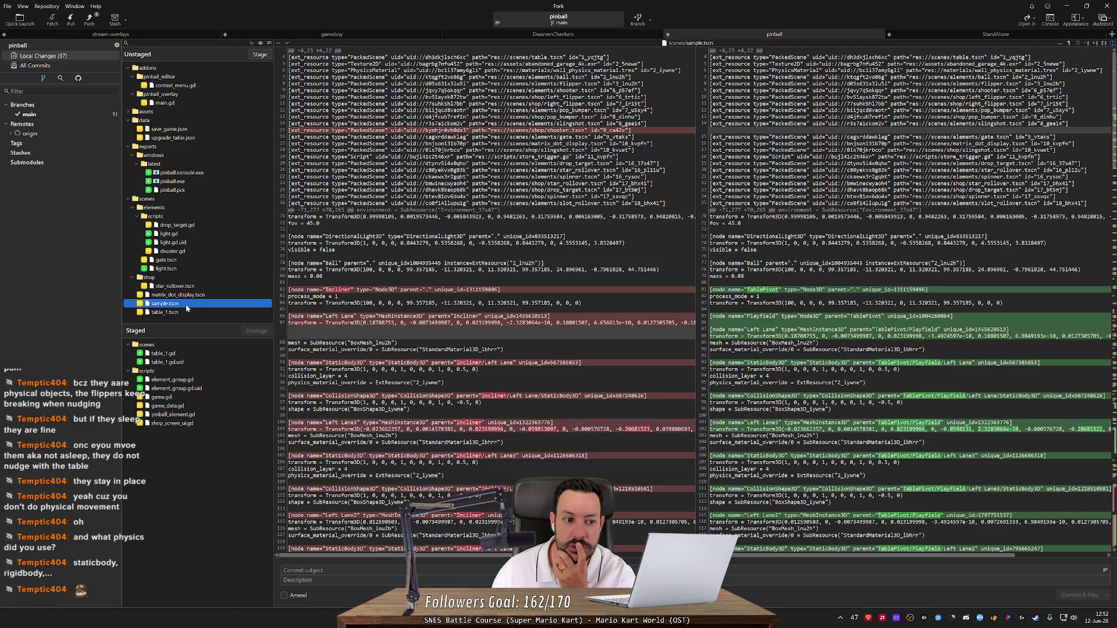
{"action": "left_click", "coordinate": [183, 297]}
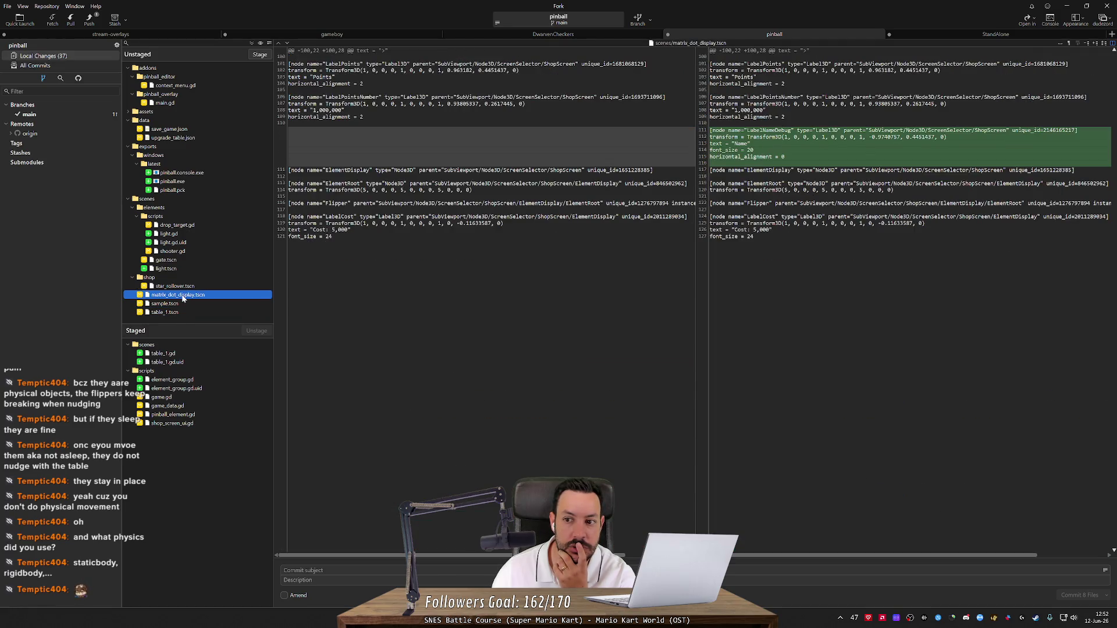
{"action": "double_click", "coordinate": [183, 297]}
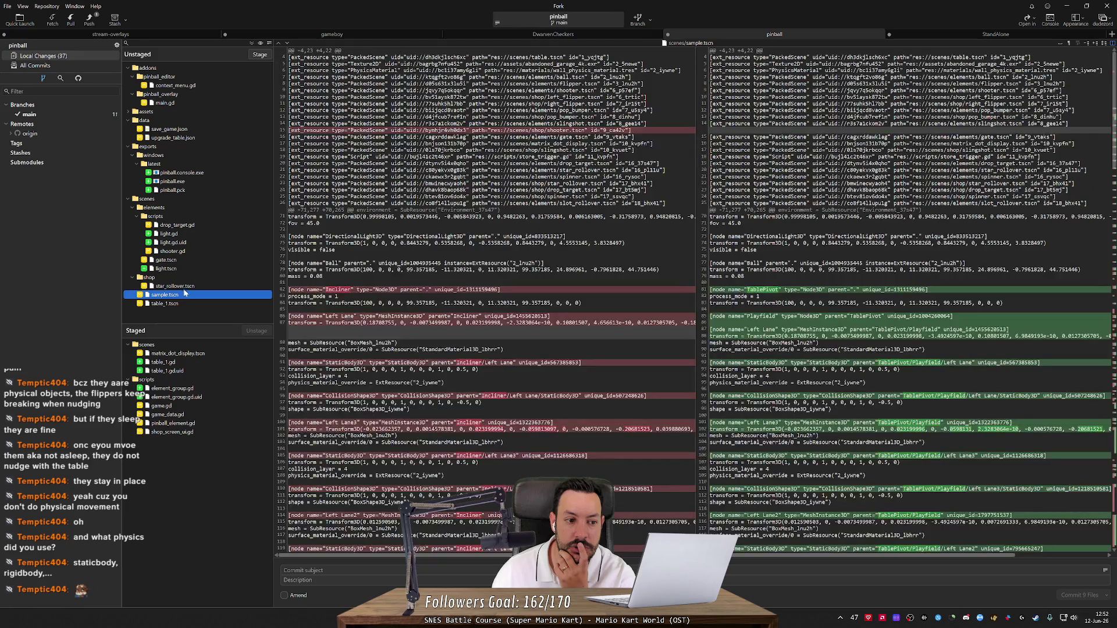
{"action": "left_click", "coordinate": [186, 289]}
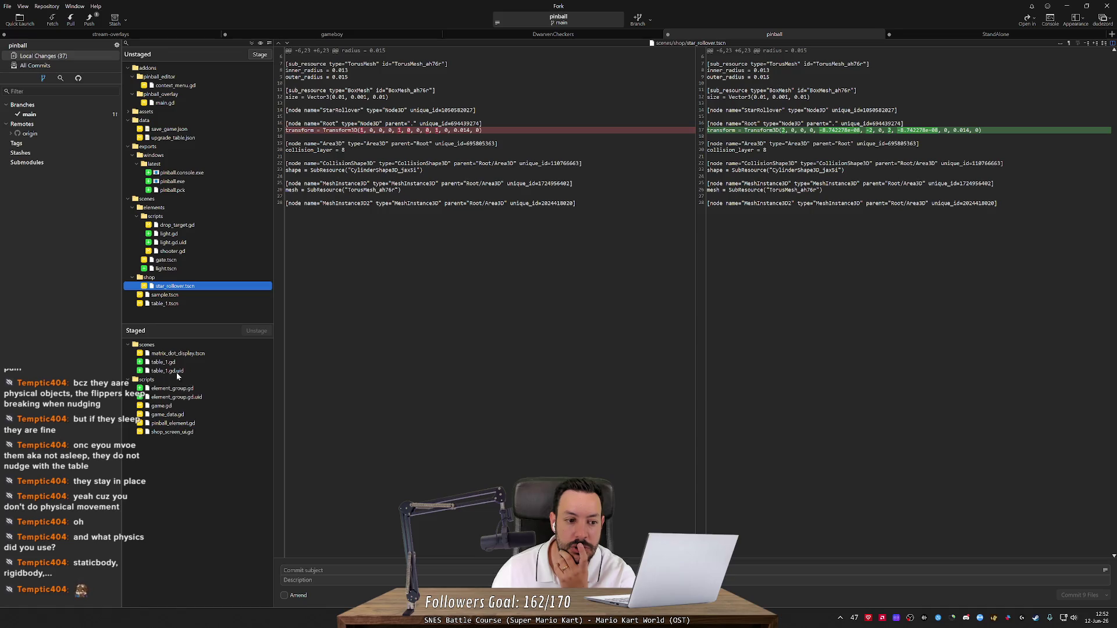
{"action": "double_click", "coordinate": [177, 354]}
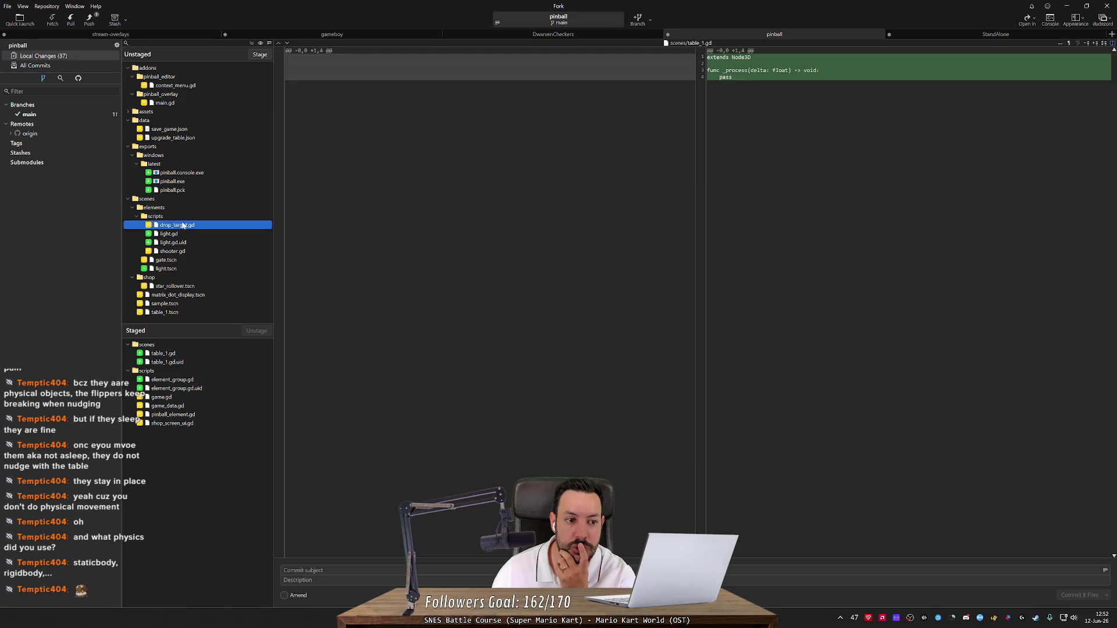
- Review drop_target.gd and stage shooter.gd after checking its changes
{"action": "left_click", "coordinate": [183, 226]}
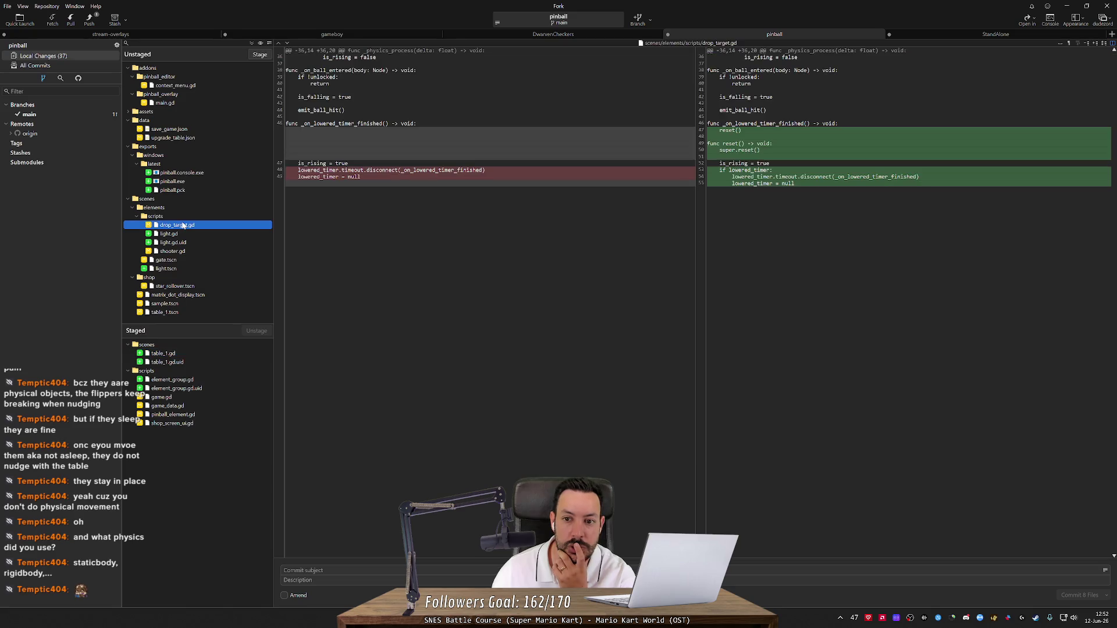
{"action": "left_click", "coordinate": [175, 254]}
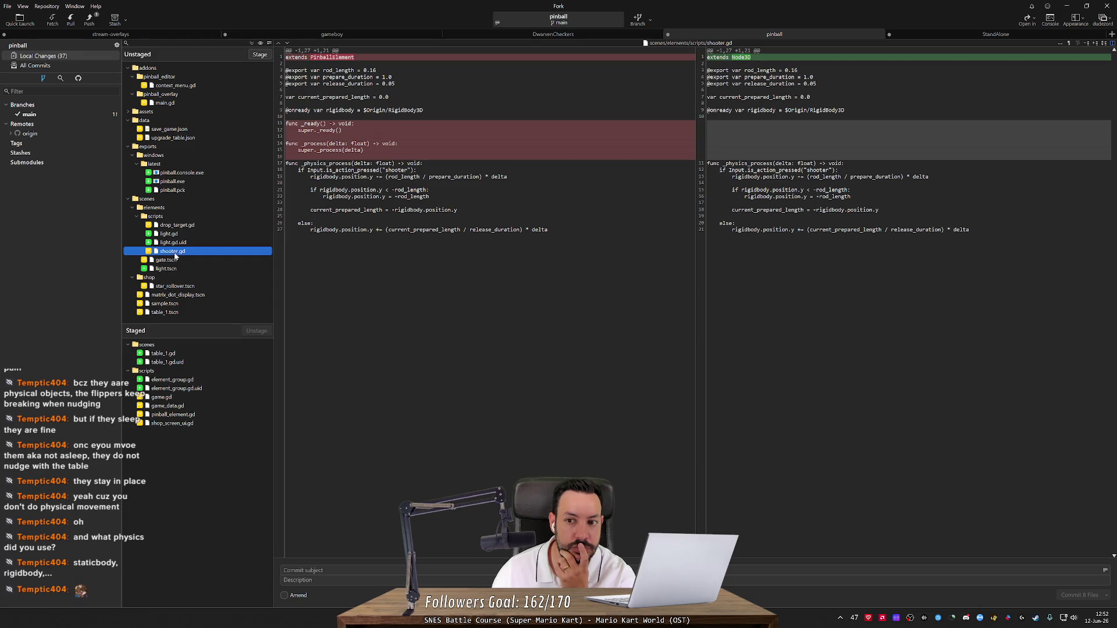
{"action": "double_click", "coordinate": [175, 254]}
{"action": "left_click", "coordinate": [185, 131]}
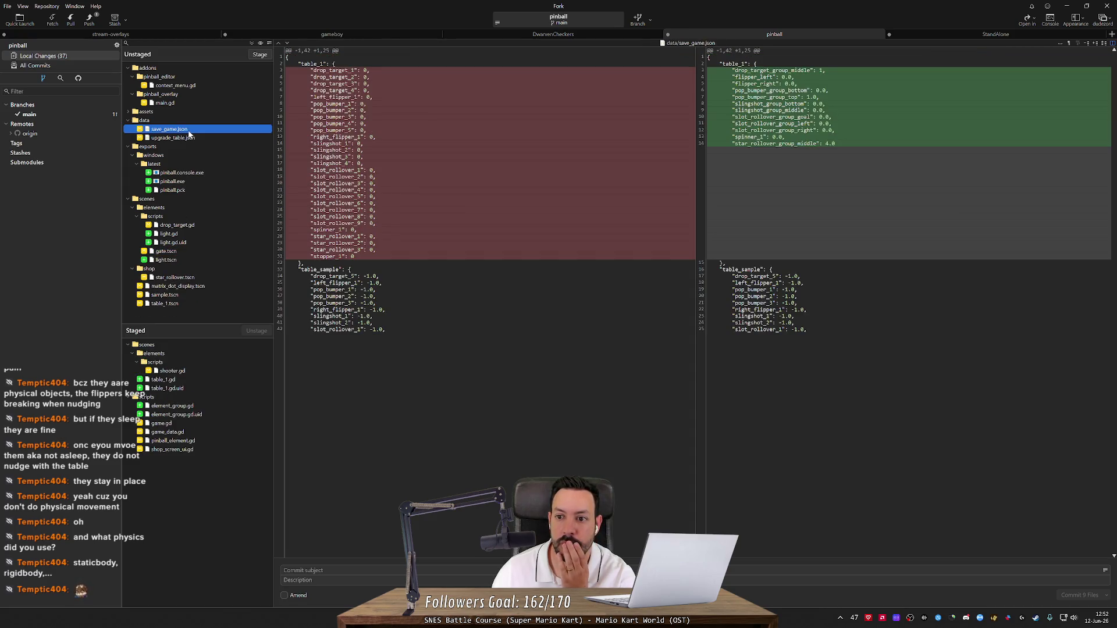
- Stage save_game.json, upgrade_table.json and the overlay's main.gd
{"action": "double_click", "coordinate": [188, 131]}
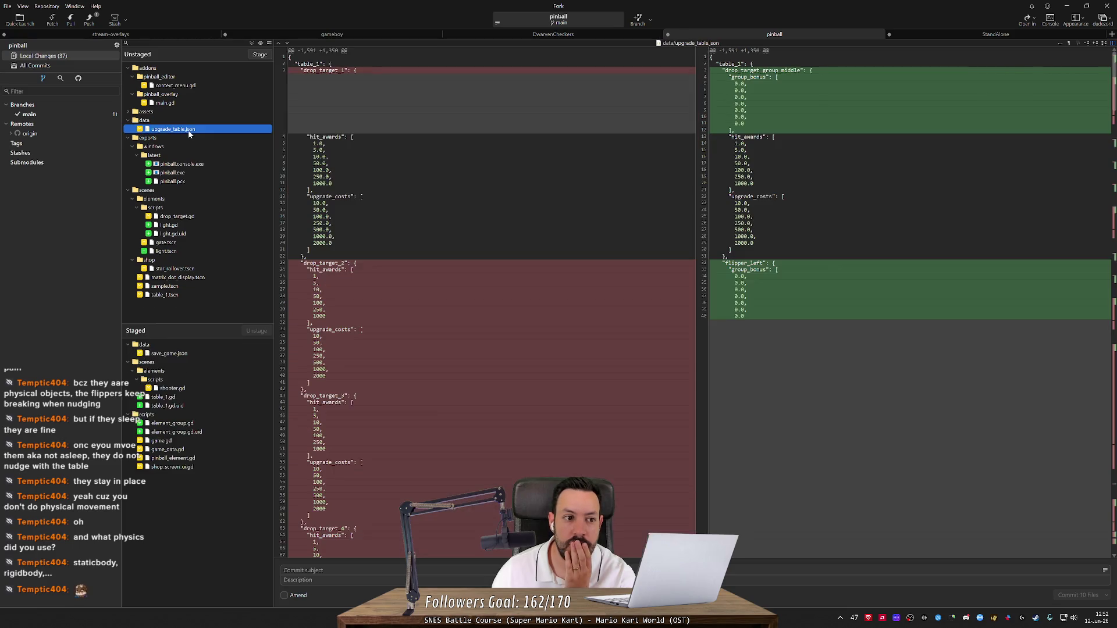
{"action": "double_click", "coordinate": [188, 131]}
{"action": "left_click", "coordinate": [180, 104]}
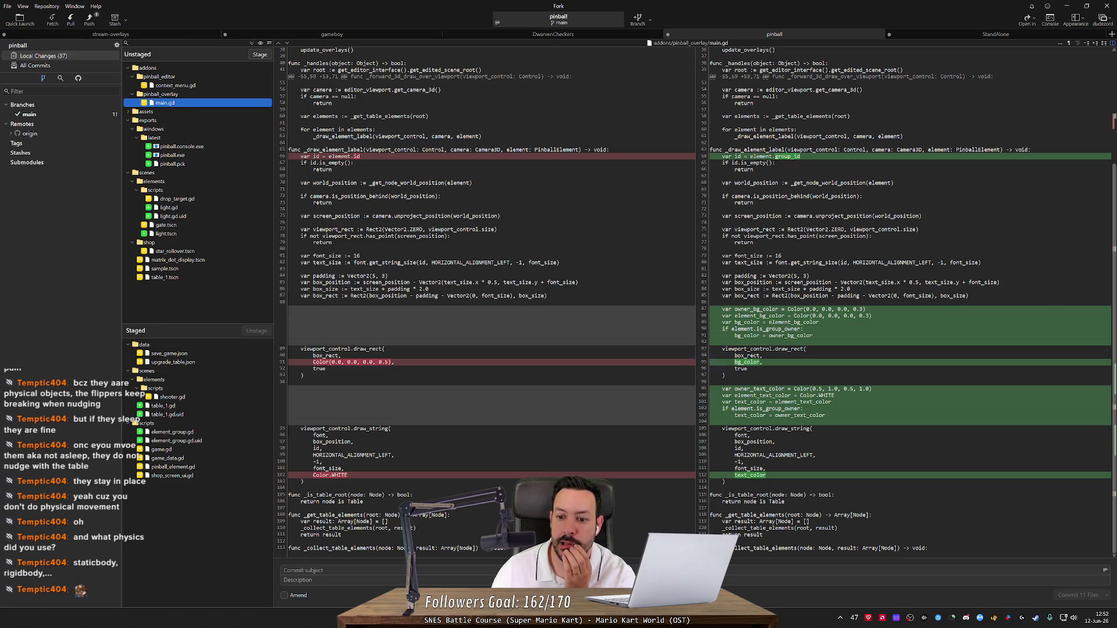
{"action": "scroll", "coordinate": [494, 349], "scroll_direction": "up", "scroll_amount": 3}
{"action": "scroll", "coordinate": [697, 303], "scroll_direction": "up", "scroll_amount": 4}
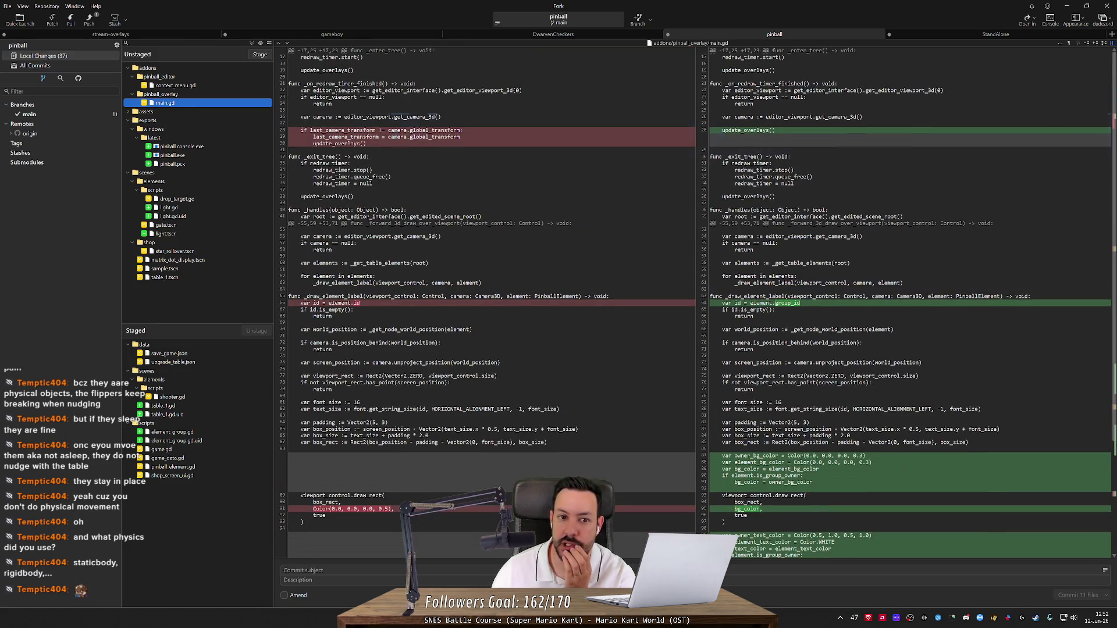
{"action": "double_click", "coordinate": [171, 103]}
- Review and stage context_menu.gd
{"action": "left_click", "coordinate": [177, 86]}
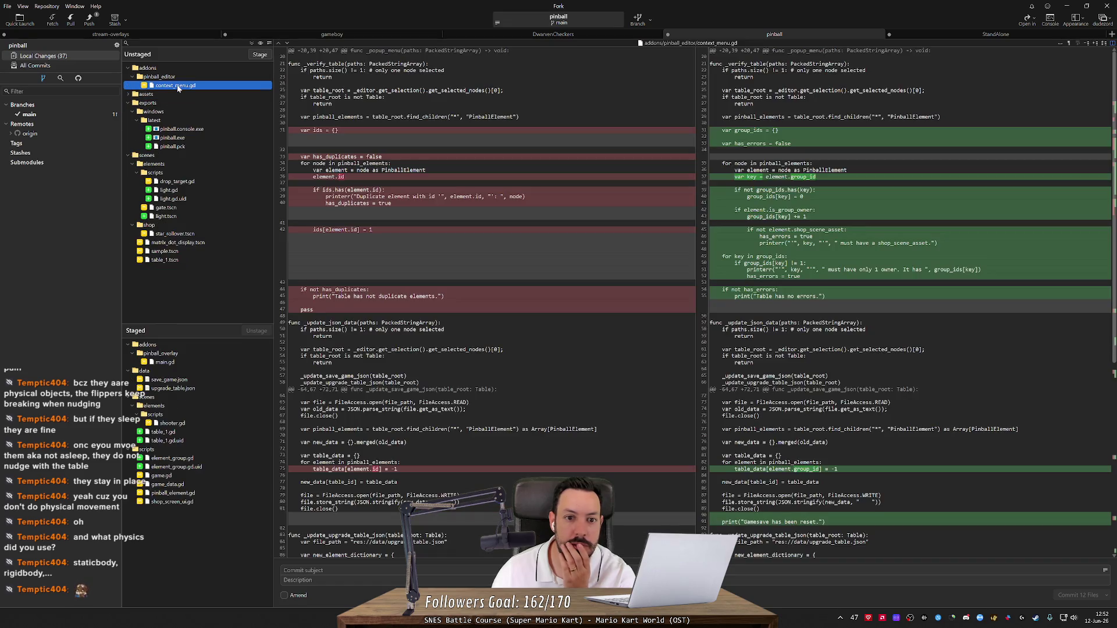
{"action": "scroll", "coordinate": [698, 303], "scroll_direction": "down", "scroll_amount": 10}
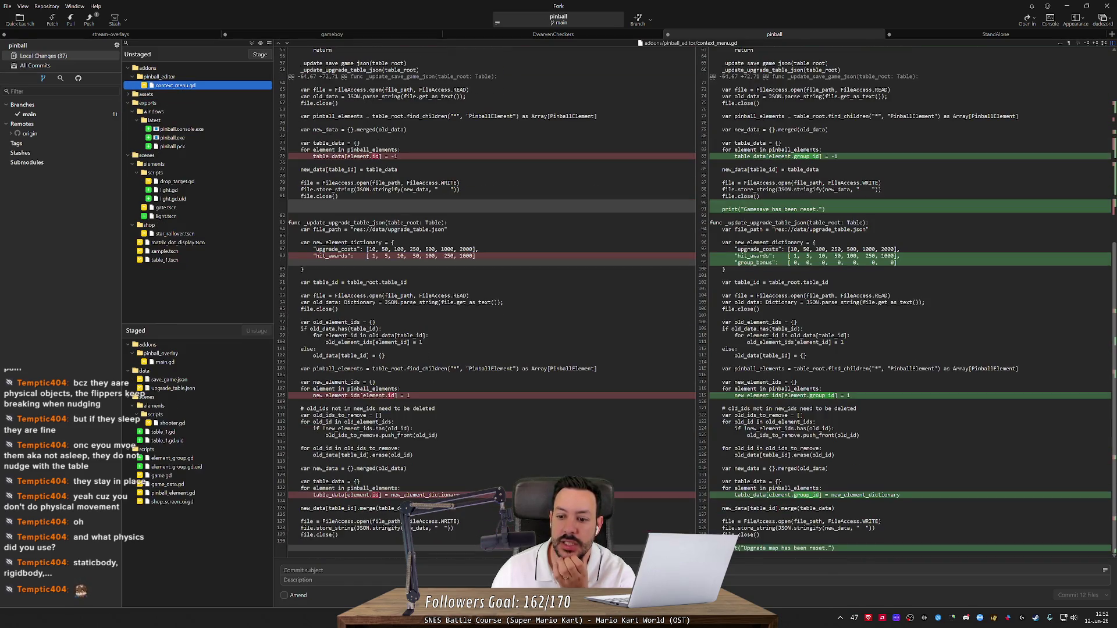
{"action": "key", "text": "space"}
{"action": "left_click", "coordinate": [177, 155]}
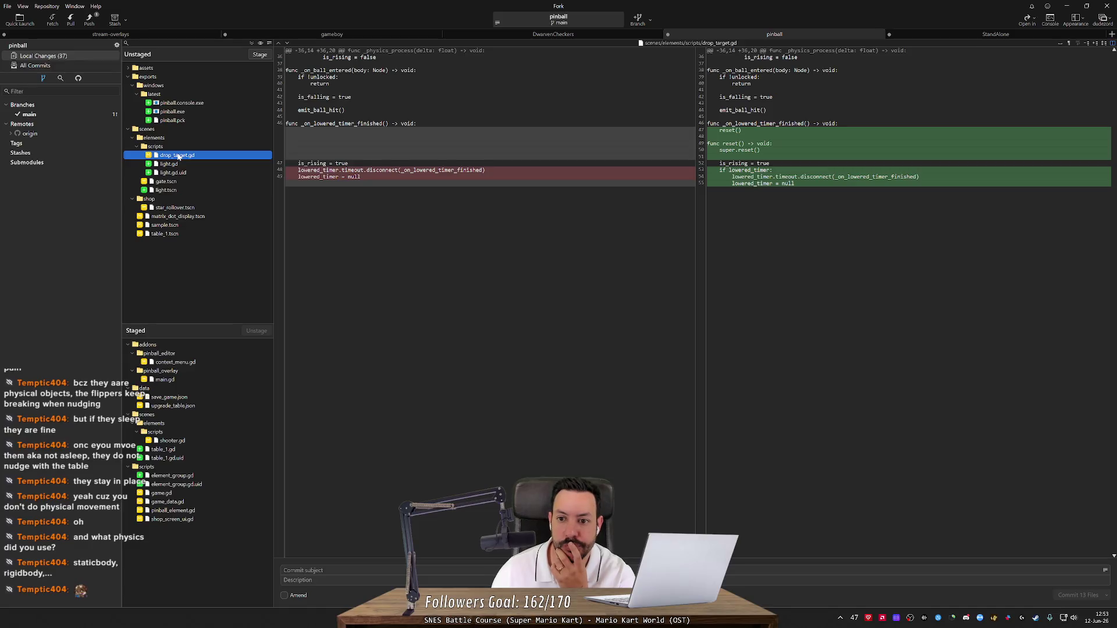
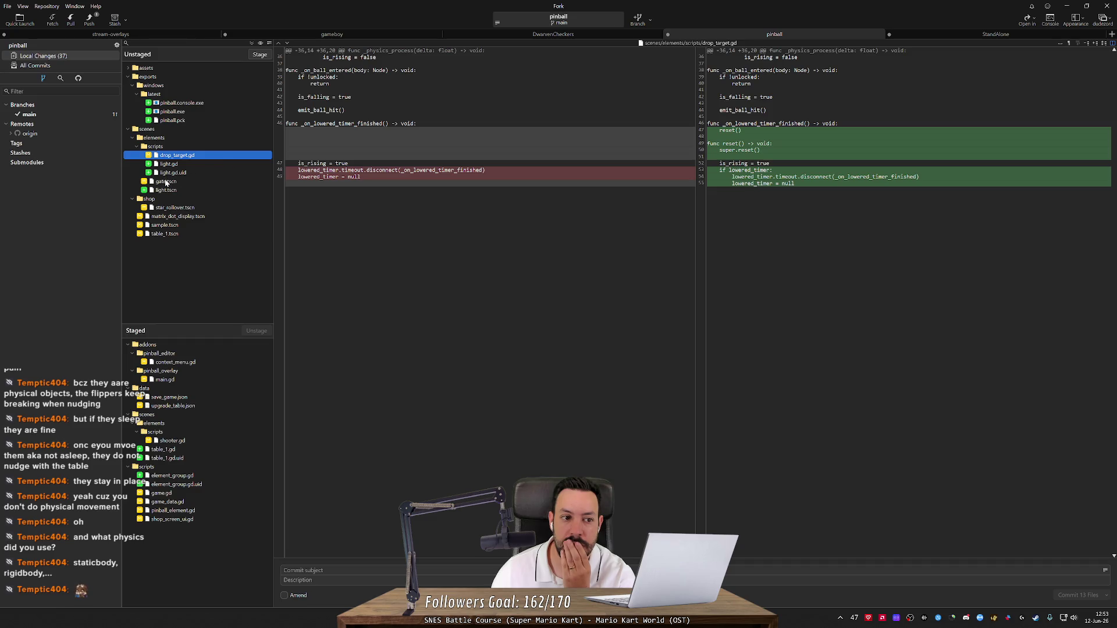
- Review the diffs for light.gd, gate.tscn, the new light.tscn, star_rollover.tscn and matrix_dot_display.tscn
{"action": "left_click", "coordinate": [174, 168]}
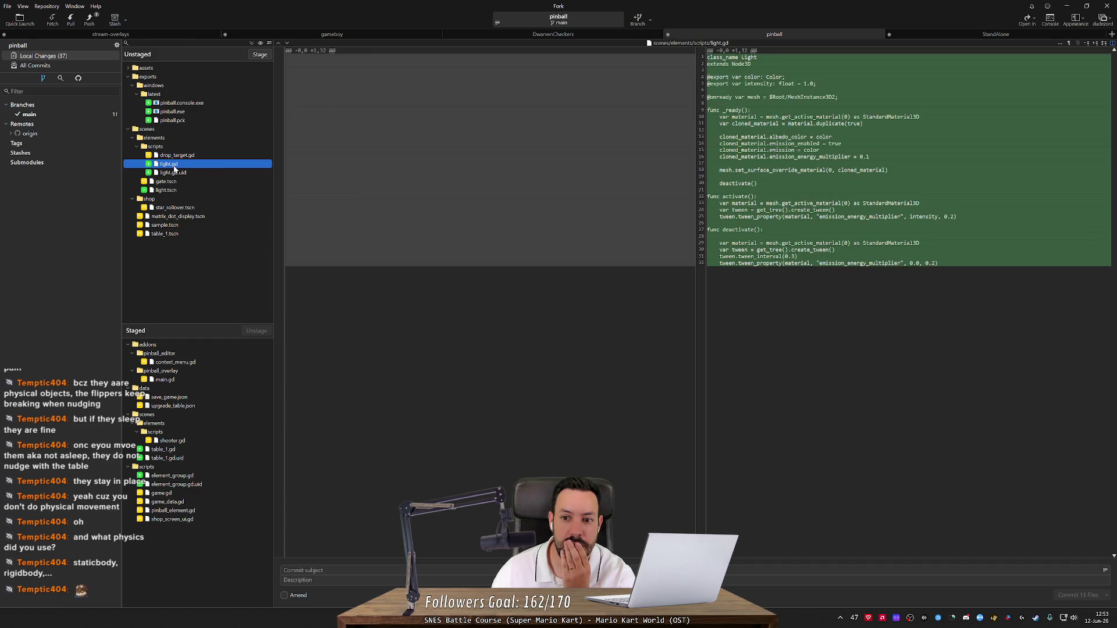
{"action": "left_click", "coordinate": [168, 183]}
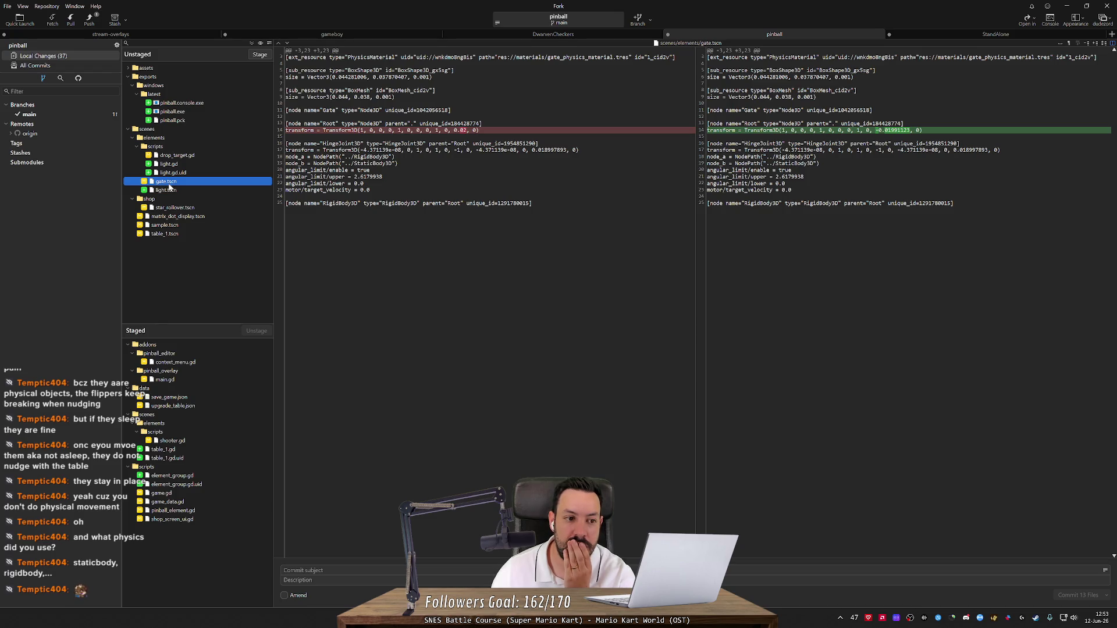
{"action": "left_click", "coordinate": [180, 192]}
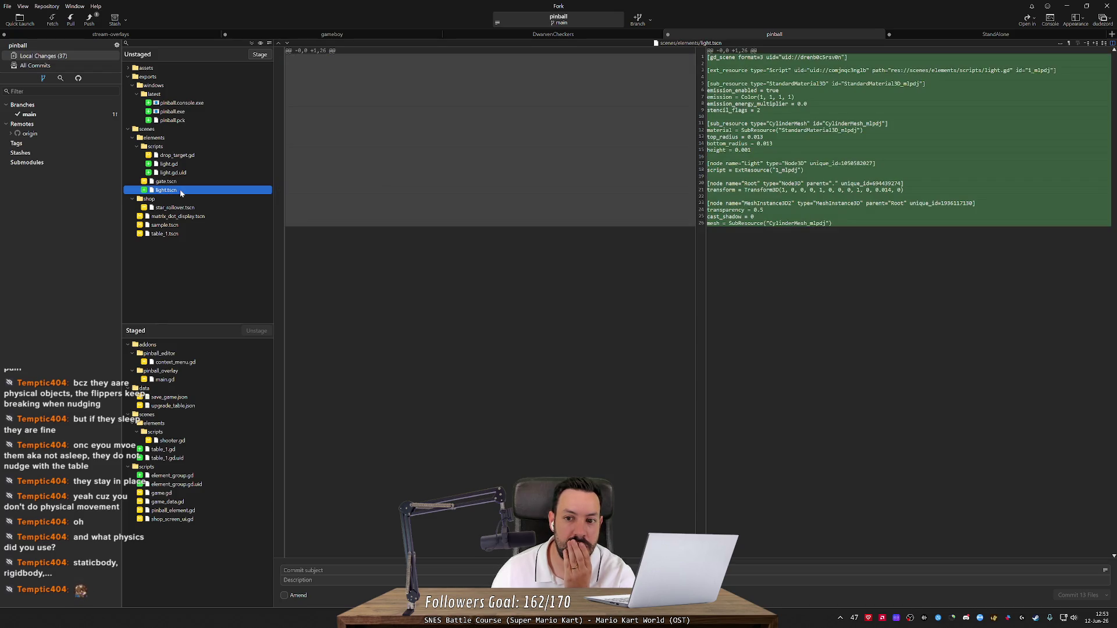
{"action": "left_click", "coordinate": [179, 210]}
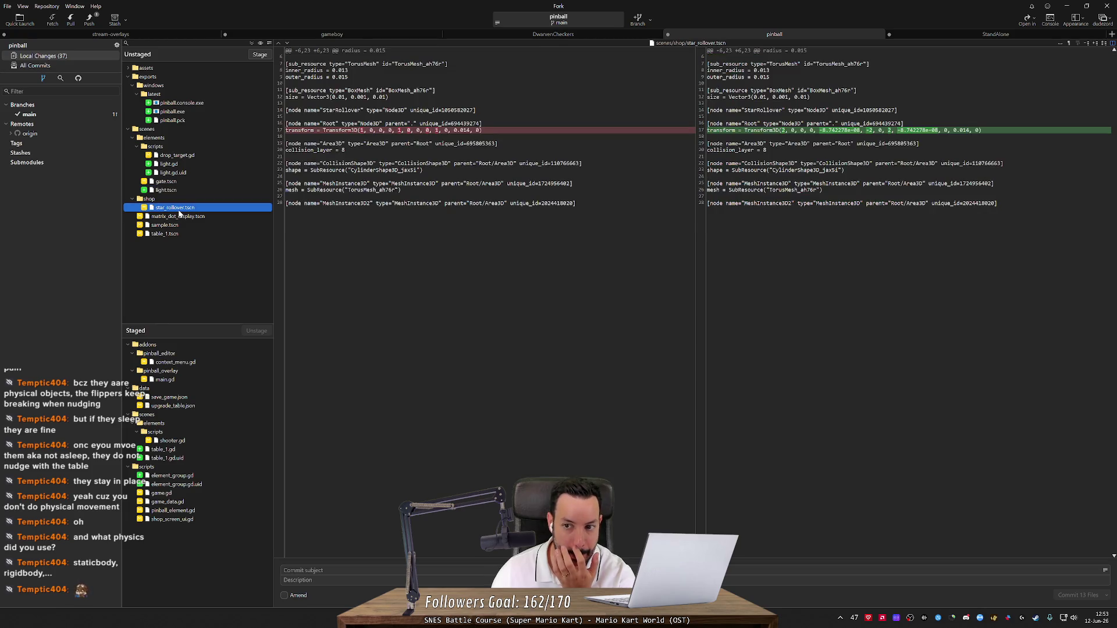
{"action": "left_click", "coordinate": [181, 217]}
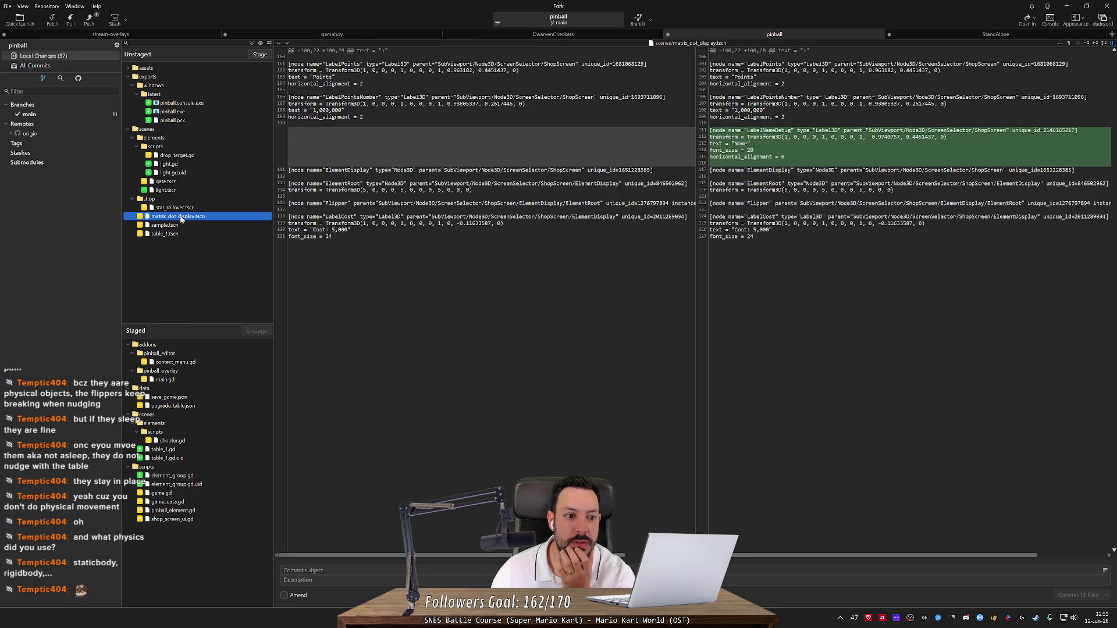
- Stage matrix_dot_display.tscn and inspect the full table_1.tscn diff
{"action": "double_click", "coordinate": [190, 219]}
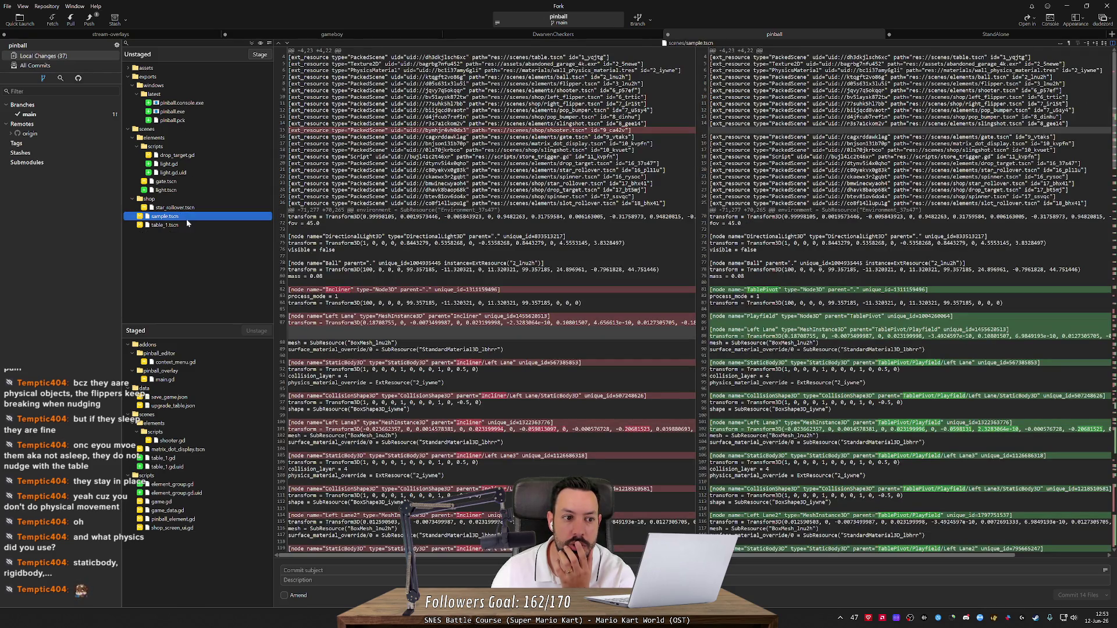
{"action": "left_click", "coordinate": [187, 225]}
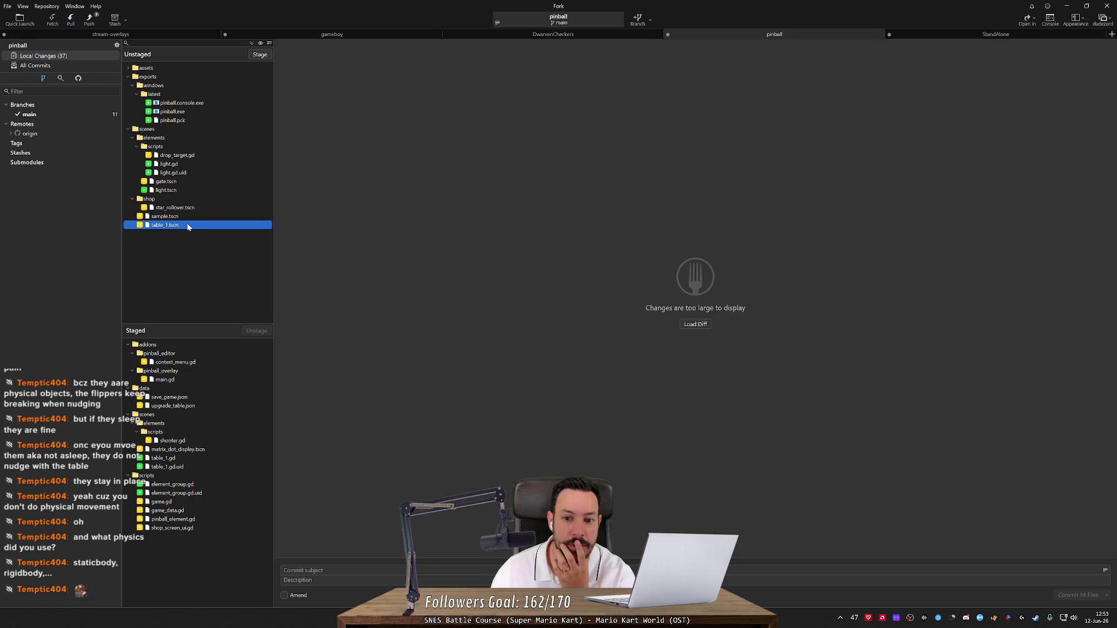
{"action": "left_click", "coordinate": [188, 218]}
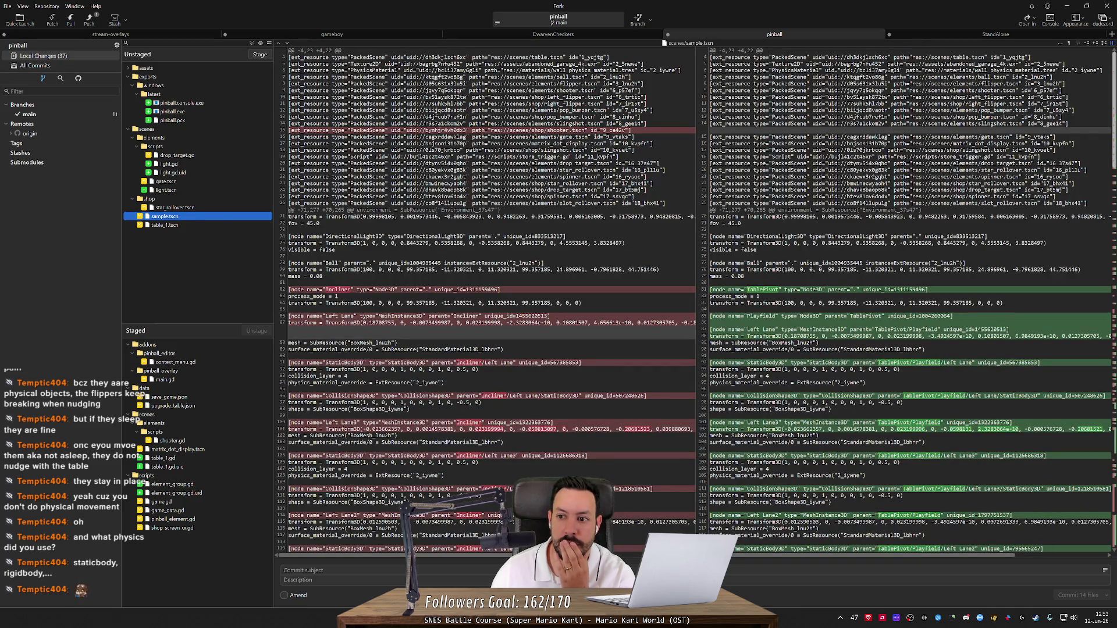
{"action": "left_click_drag", "start_coordinate": [1113, 87], "coordinate": [1109, 362]}
{"action": "scroll", "coordinate": [1109, 362], "scroll_direction": "down", "scroll_amount": 15}
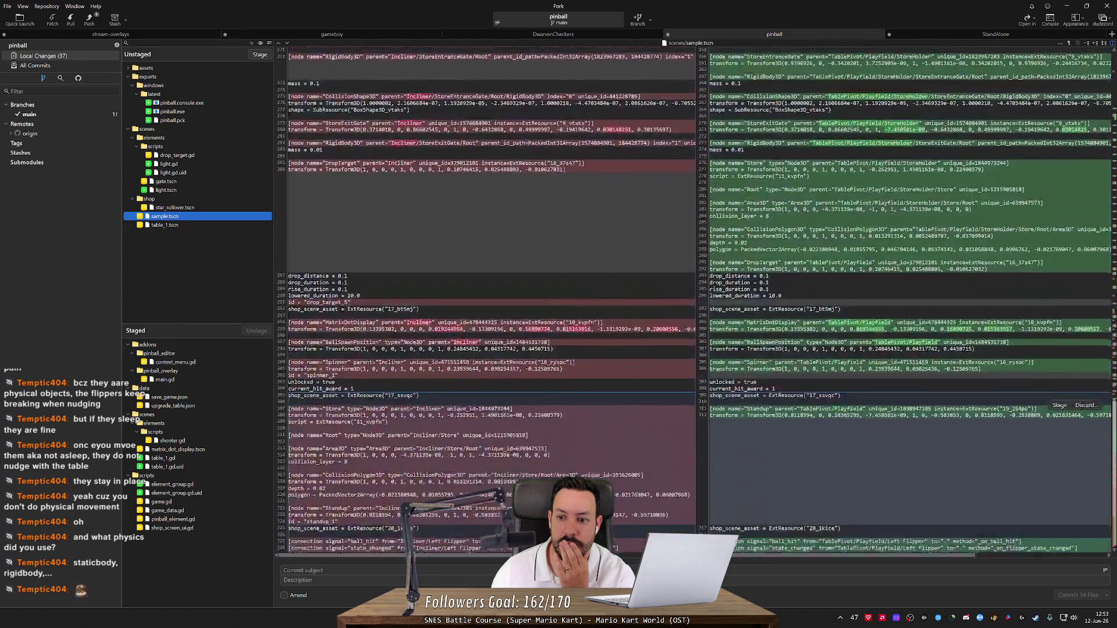
{"action": "left_click", "coordinate": [166, 225]}
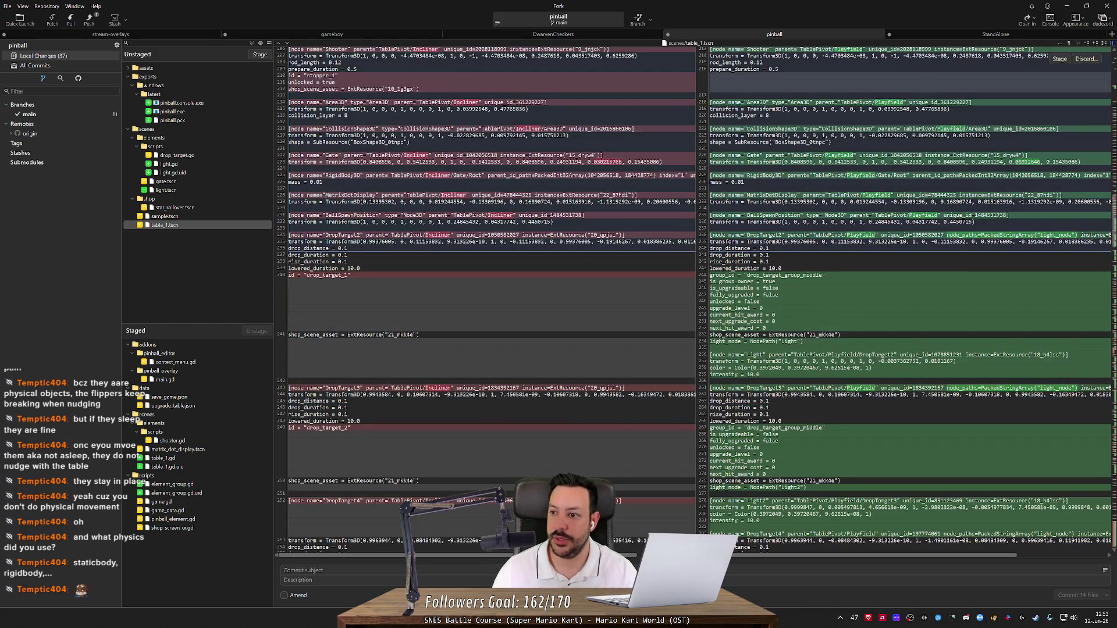
{"action": "scroll", "coordinate": [1071, 273], "scroll_direction": "down", "scroll_amount": 20}
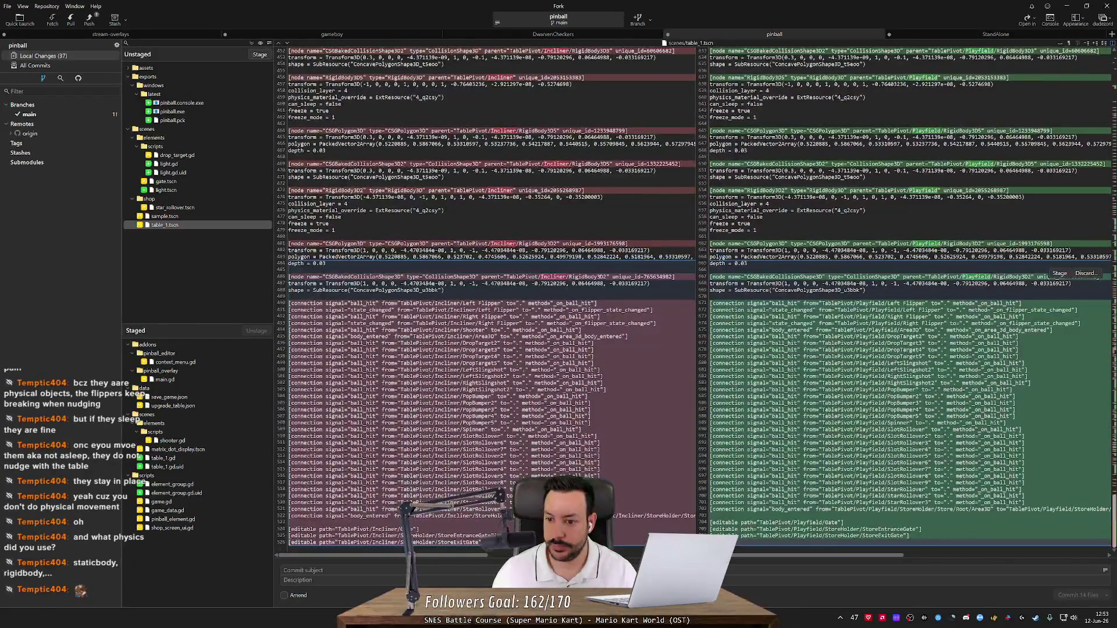
{"action": "scroll", "coordinate": [1071, 274], "scroll_direction": "up", "scroll_amount": 20}
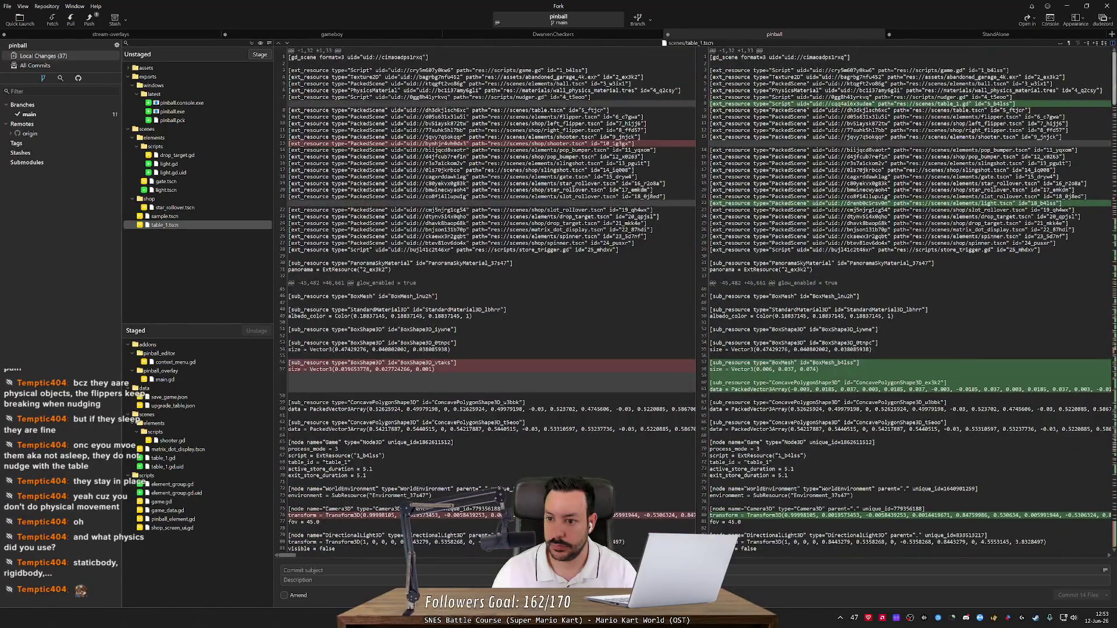
- Stage table_1.tscn, star_rollover.tscn, light.tscn, the drop target and light scripts, gate.tscn and sample.tscn
{"action": "double_click", "coordinate": [190, 224]}
{"action": "left_click", "coordinate": [193, 208]}
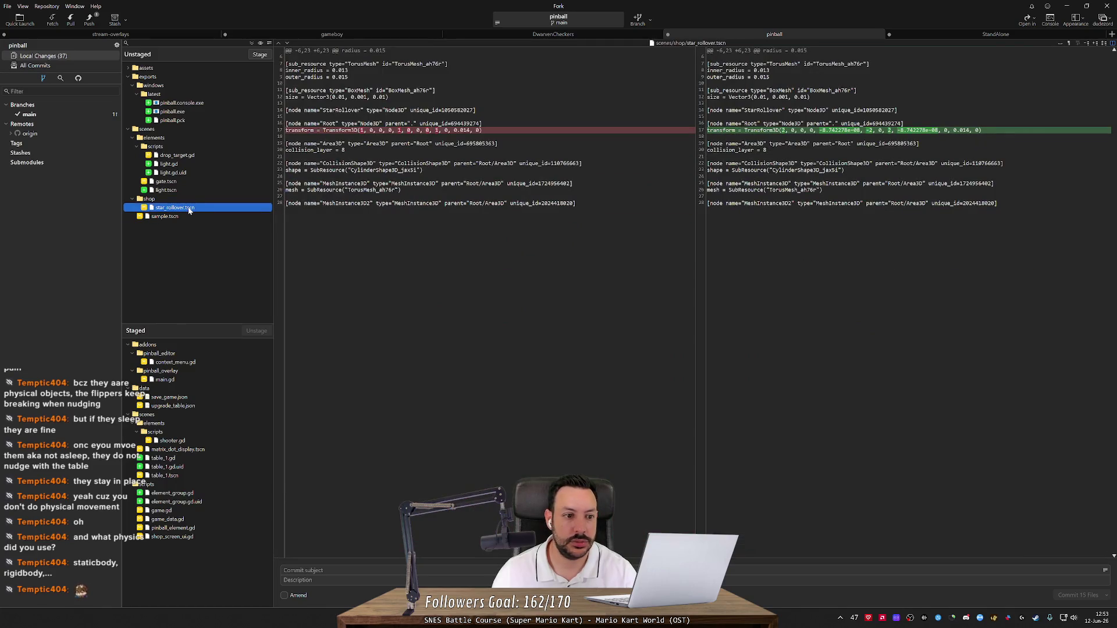
{"action": "double_click", "coordinate": [188, 209]}
{"action": "double_click", "coordinate": [196, 190]}
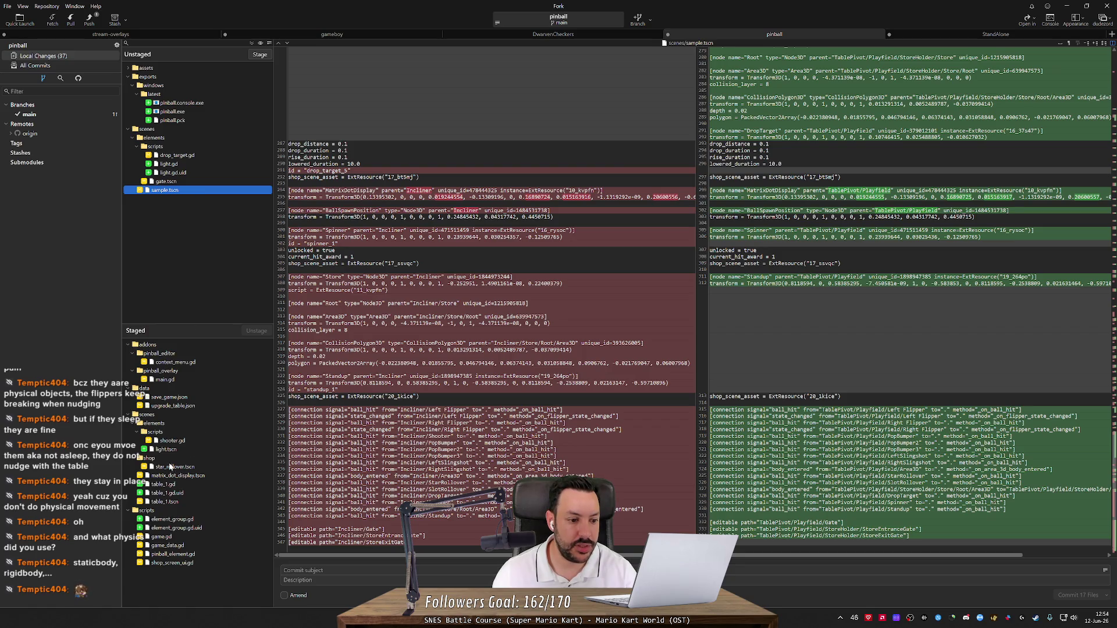
{"action": "left_click", "coordinate": [165, 451]}
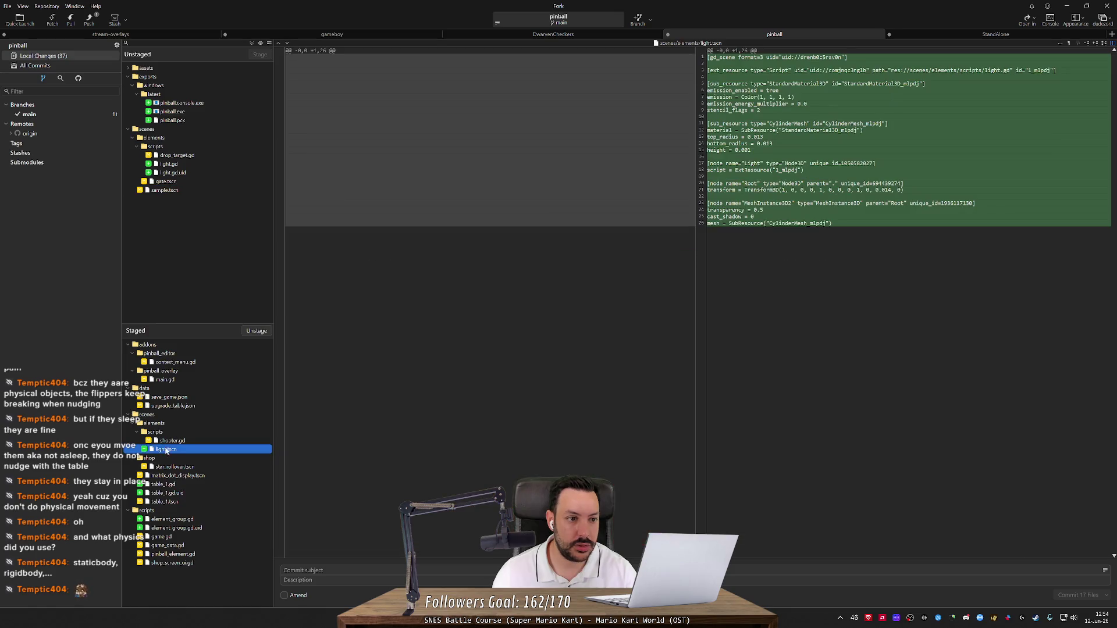
{"action": "left_click", "coordinate": [191, 167]}
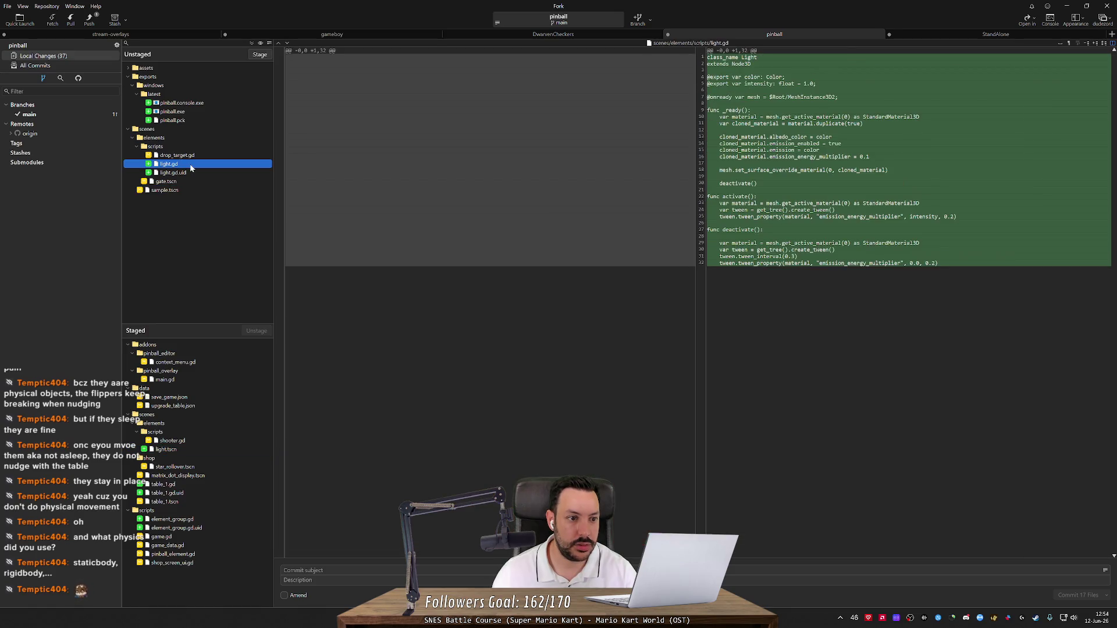
{"action": "double_click", "coordinate": [191, 167]}
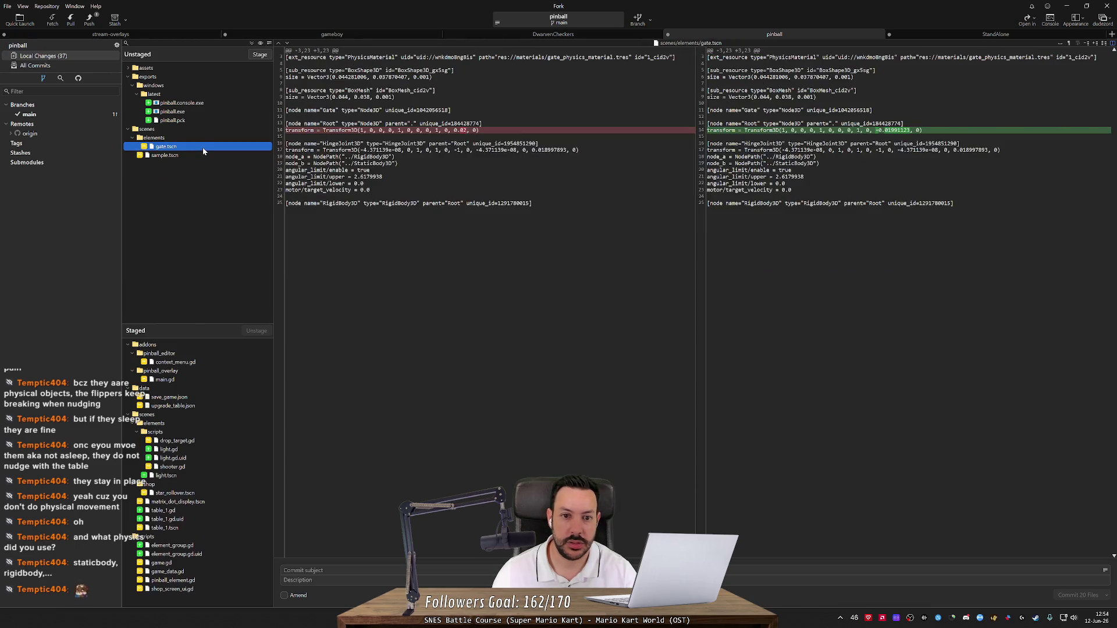
{"action": "double_click", "coordinate": [202, 147]}
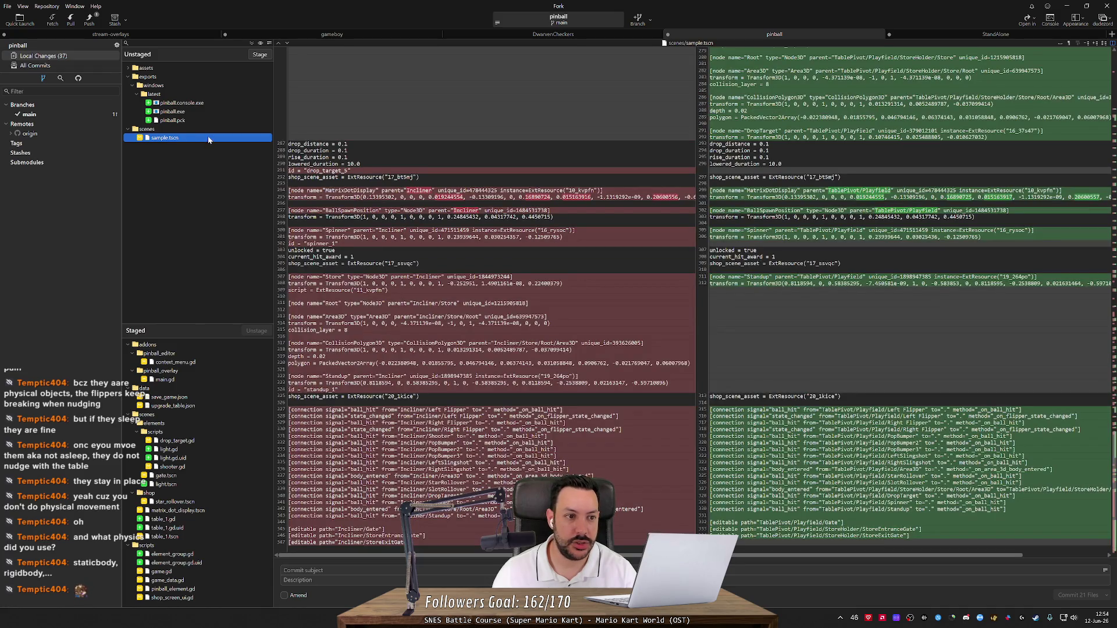
{"action": "double_click", "coordinate": [205, 142]}
- Commit the 22 staged files with subject 'Group elements for purchases and upgrades', then push main
{"action": "left_click", "coordinate": [394, 562]}
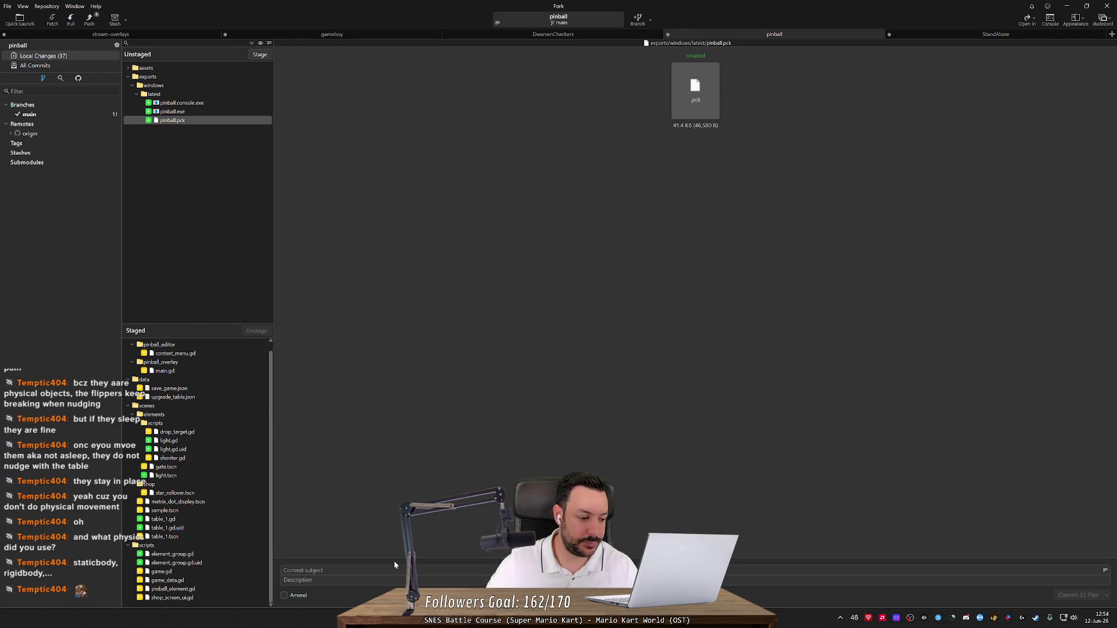
{"action": "type", "text": "Group ele"}
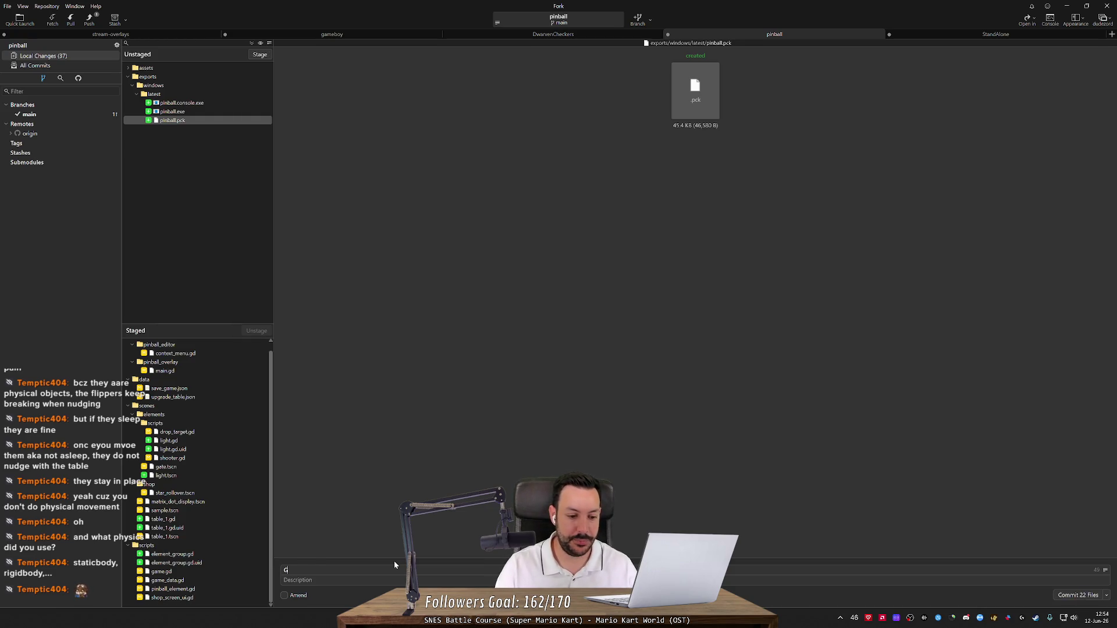
{"action": "type", "text": "ments "}
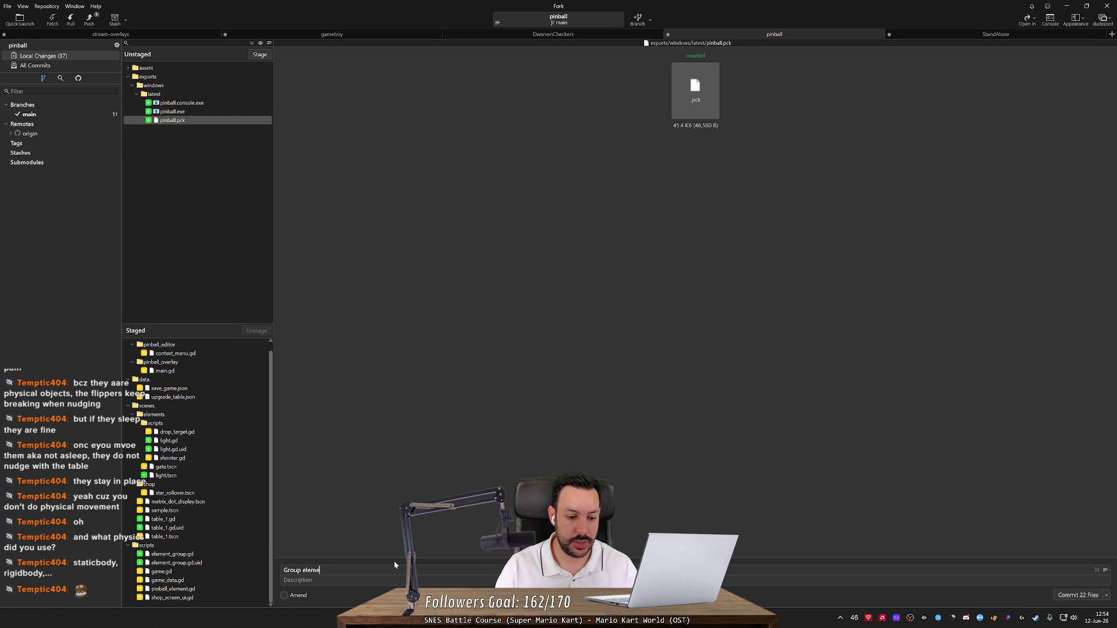
{"action": "type", "text": "for purchases"}
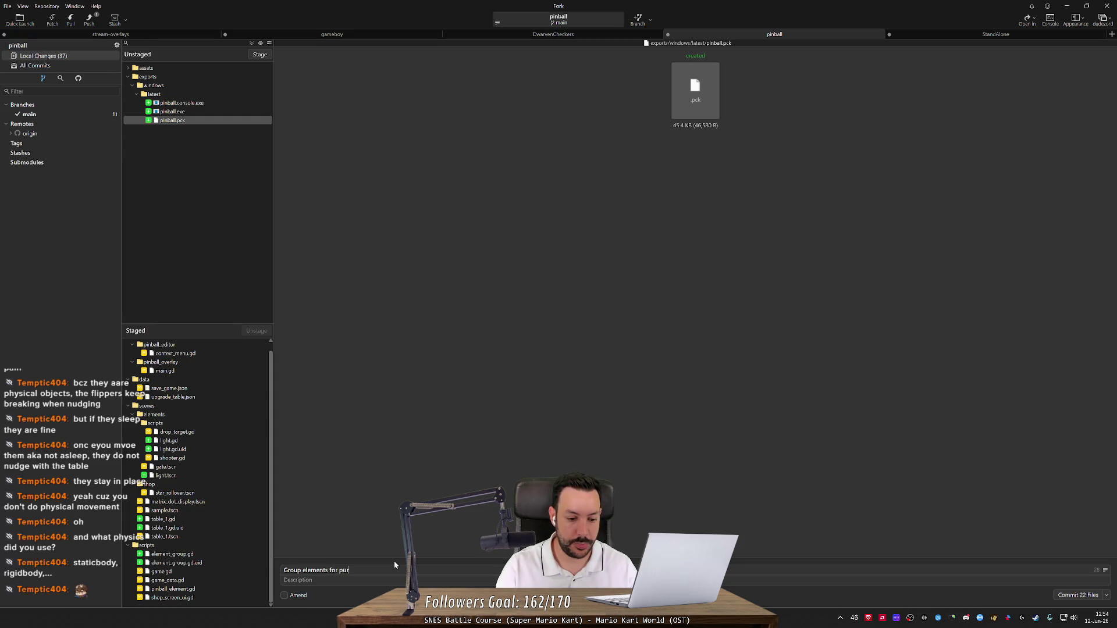
{"action": "type", "text": " and upgrades"}
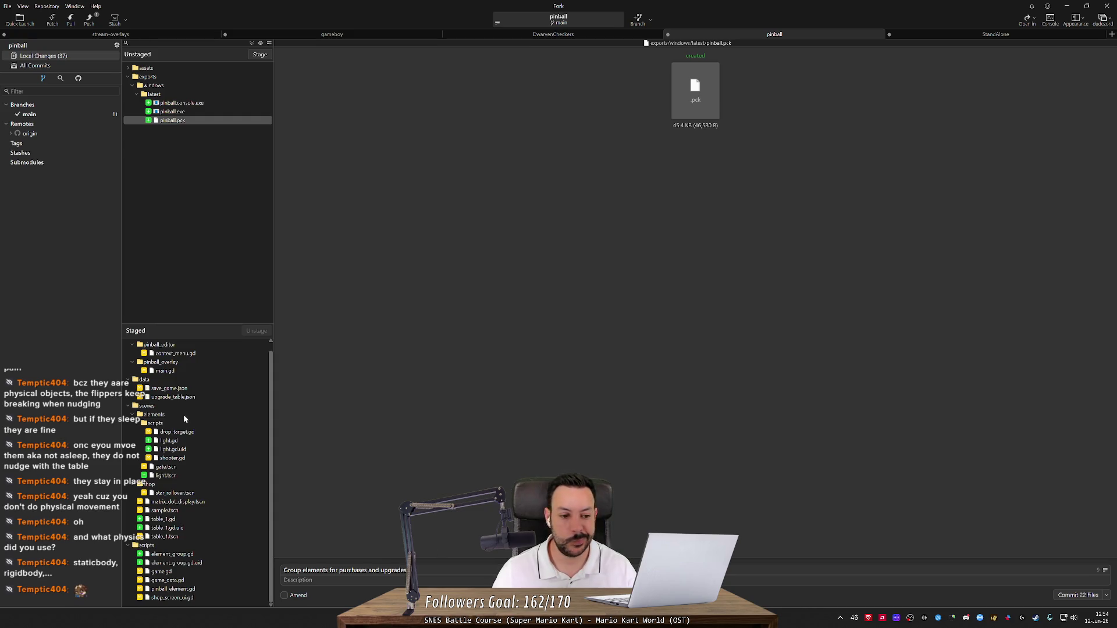
{"action": "scroll", "coordinate": [202, 429], "scroll_direction": "up", "scroll_amount": 1}
{"action": "left_click", "coordinate": [1078, 595]}
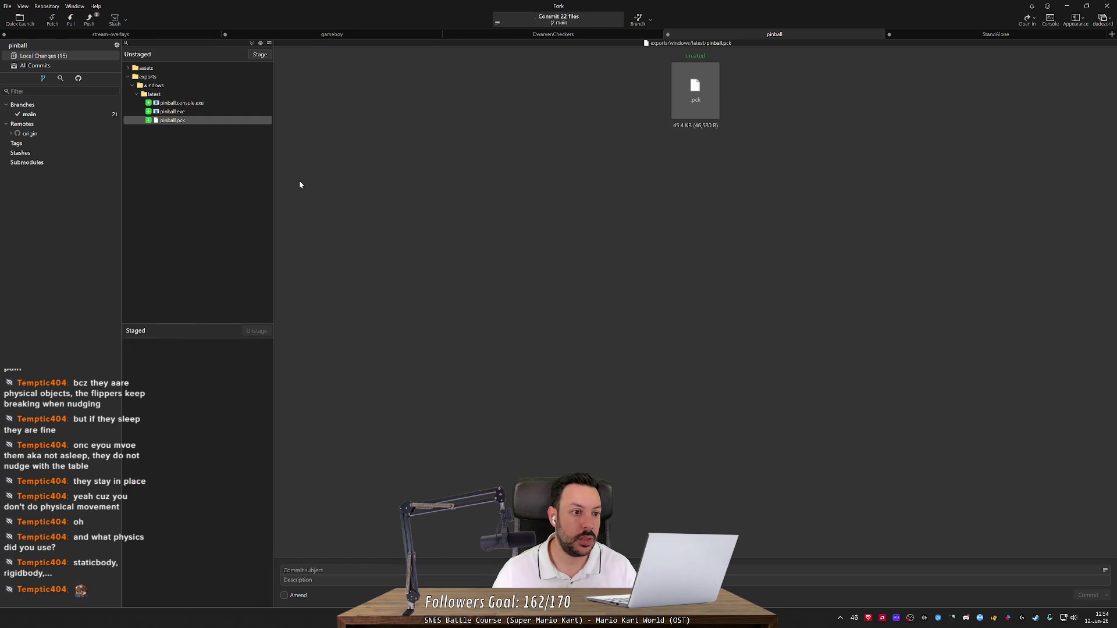
{"action": "left_click", "coordinate": [89, 18]}
- Confirm the push to origin, then stop and rerun the pinball game in Godot
{"action": "key", "text": "Return"}
{"action": "key", "text": "alt+Tab"}
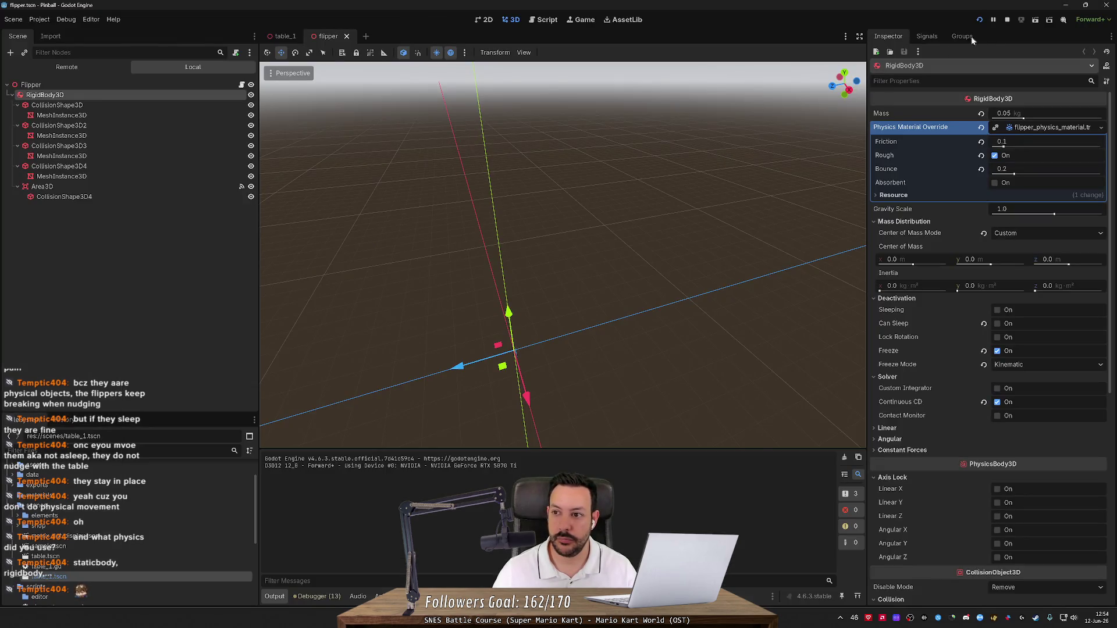
{"action": "left_click", "coordinate": [1008, 21]}
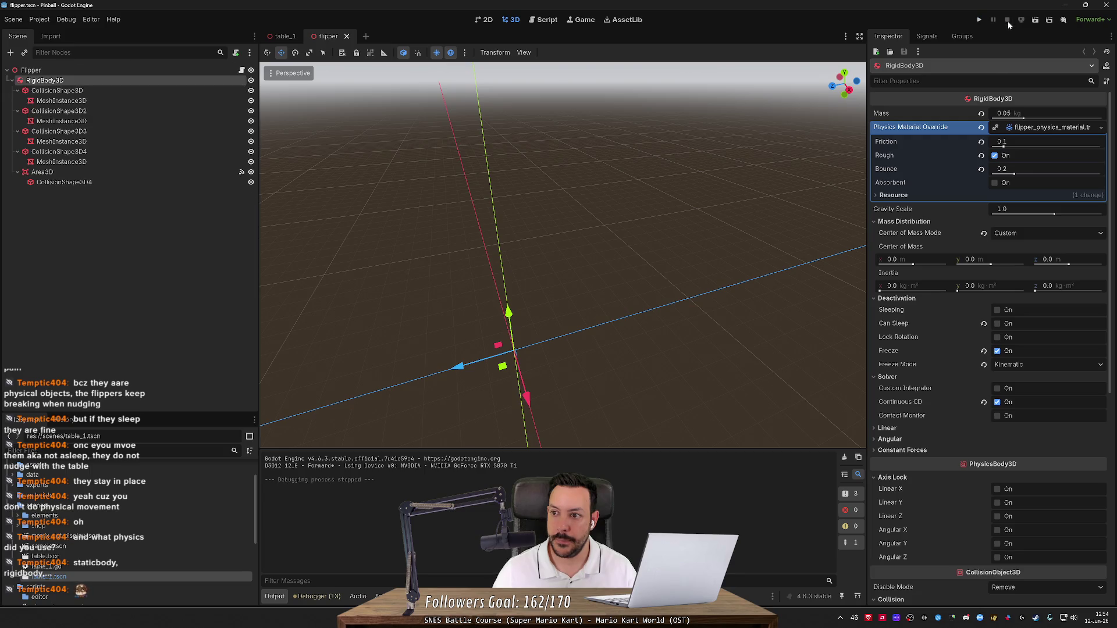
{"action": "left_click", "coordinate": [979, 21]}
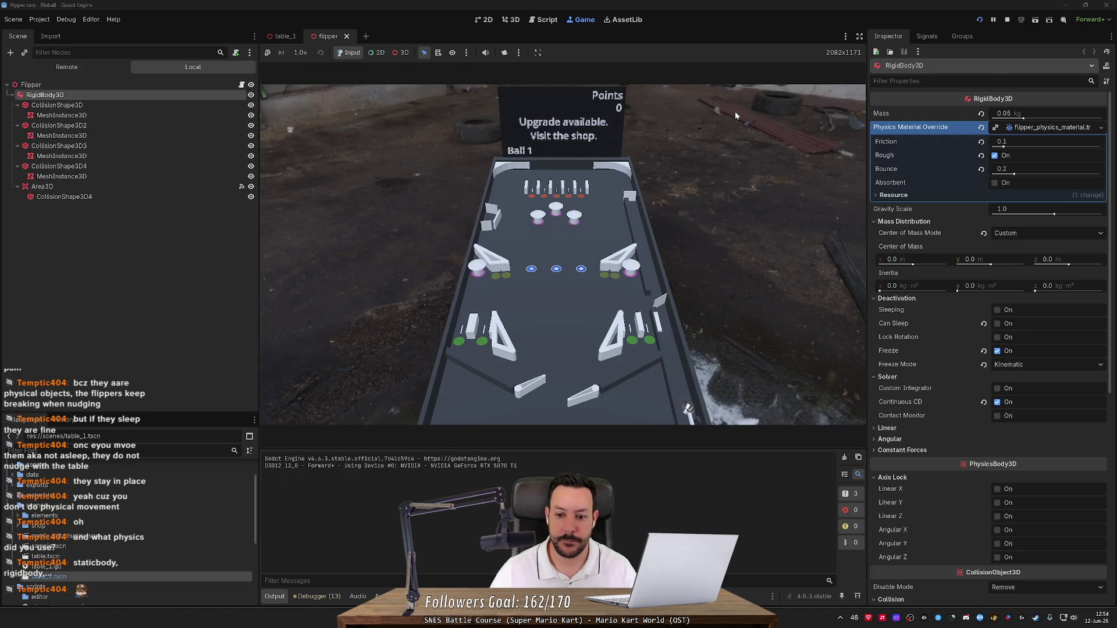
- Launch the ball, keep it in play with the left and right flippers, then stop the game
{"action": "key", "text": "space"}
{"action": "key", "text": "Left"}
{"action": "key", "text": "Right"}
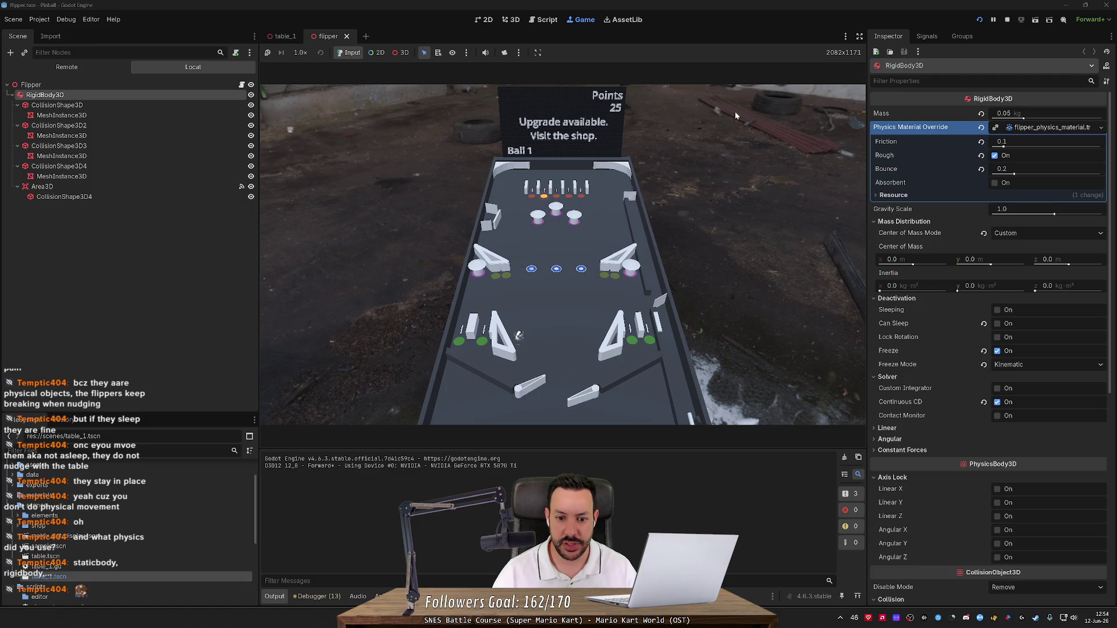
{"action": "key", "text": "Right"}
{"action": "key", "text": "Left"}
{"action": "key", "text": "Right"}
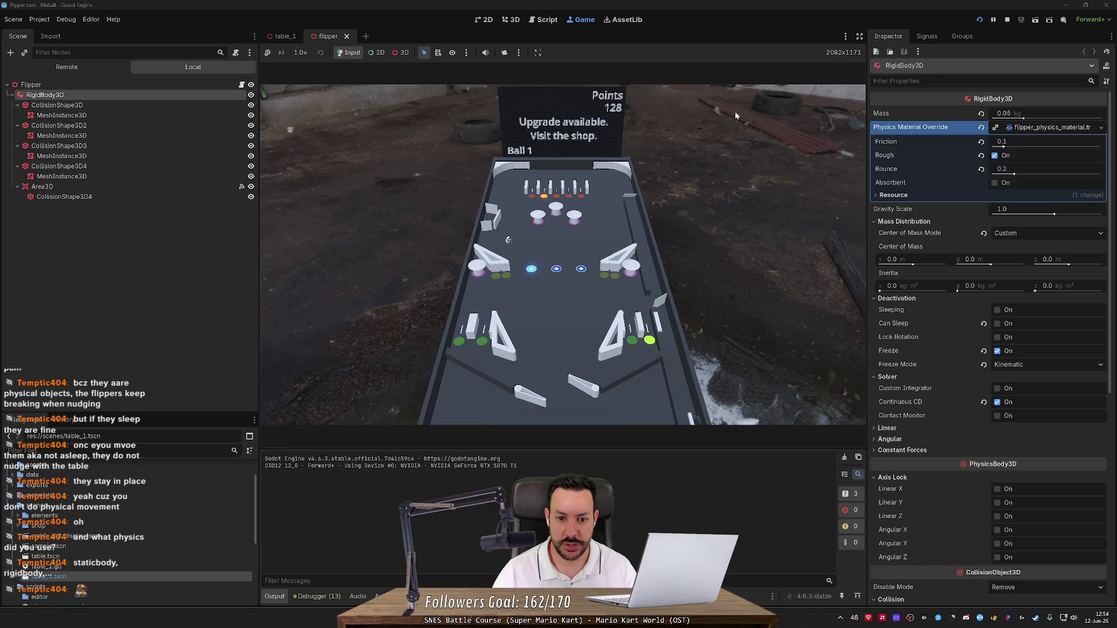
{"action": "key", "text": "Right"}
{"action": "key", "text": "Left"}
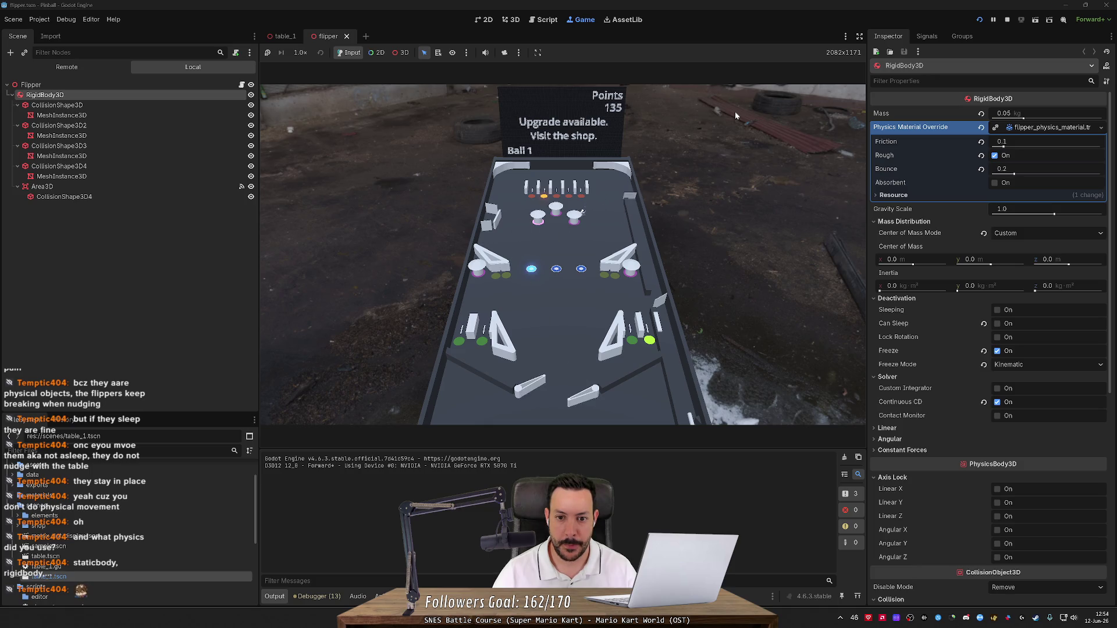
{"action": "key", "text": "Right"}
{"action": "key", "text": "Left"}
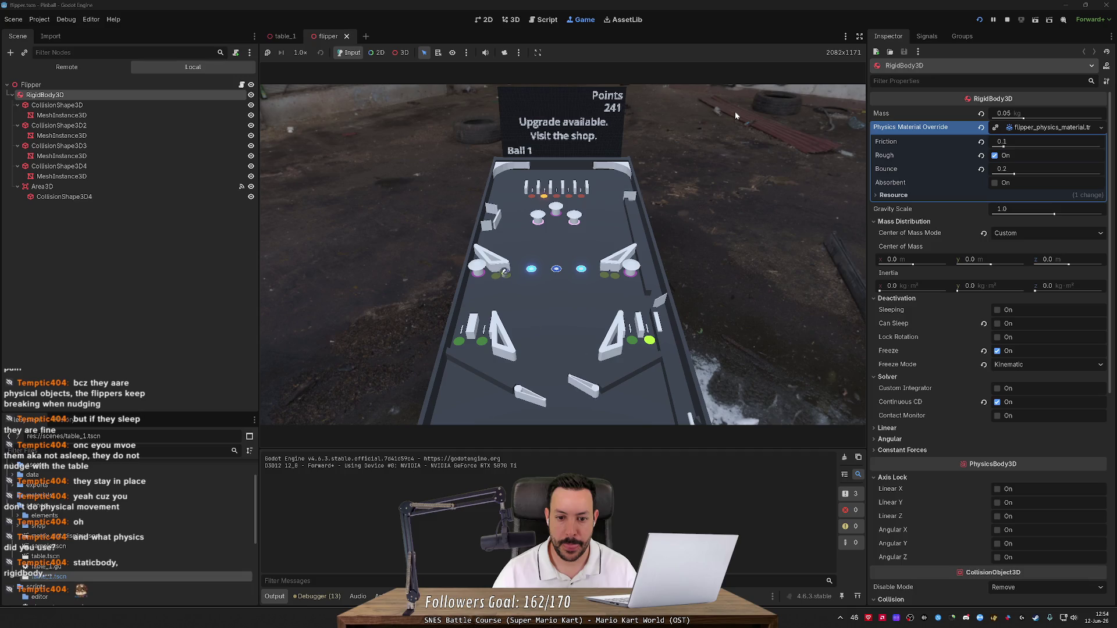
{"action": "key", "text": "Left"}
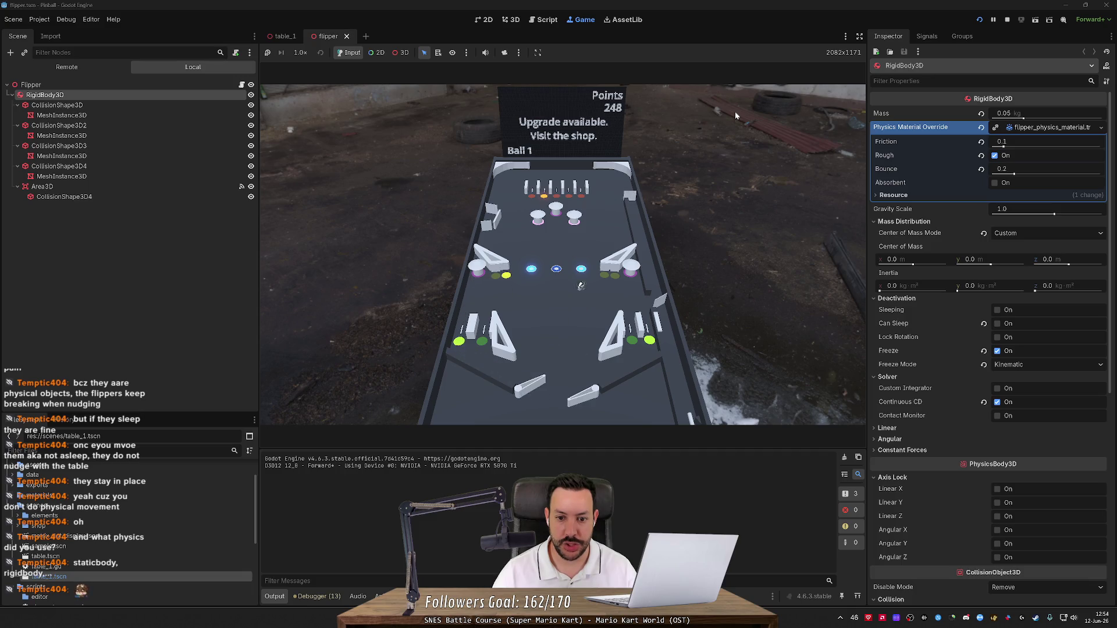
{"action": "key", "text": "Right"}
{"action": "key", "text": "Left"}
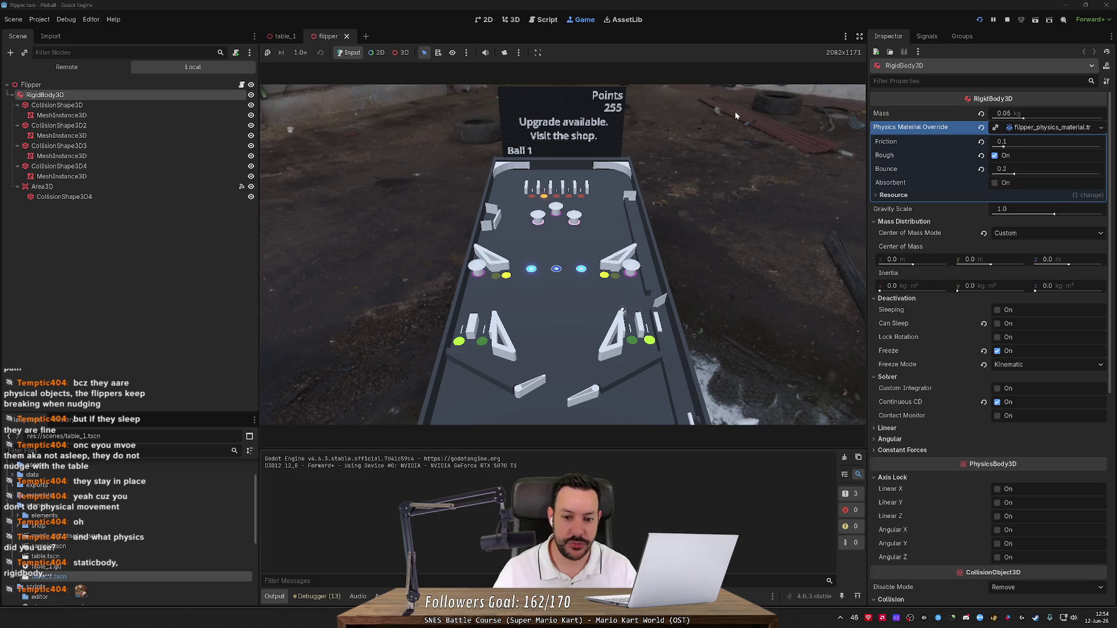
{"action": "left_click", "coordinate": [1006, 20]}
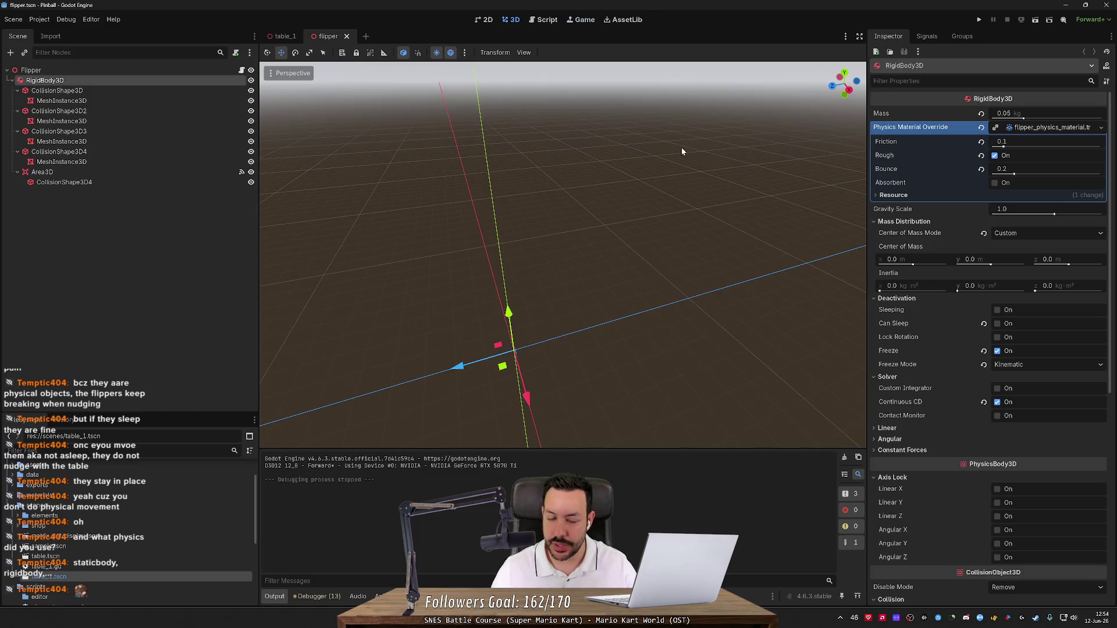
- Run the game again, launch three balls in turn reaching 103 points, and stop it
{"action": "left_click", "coordinate": [978, 21]}
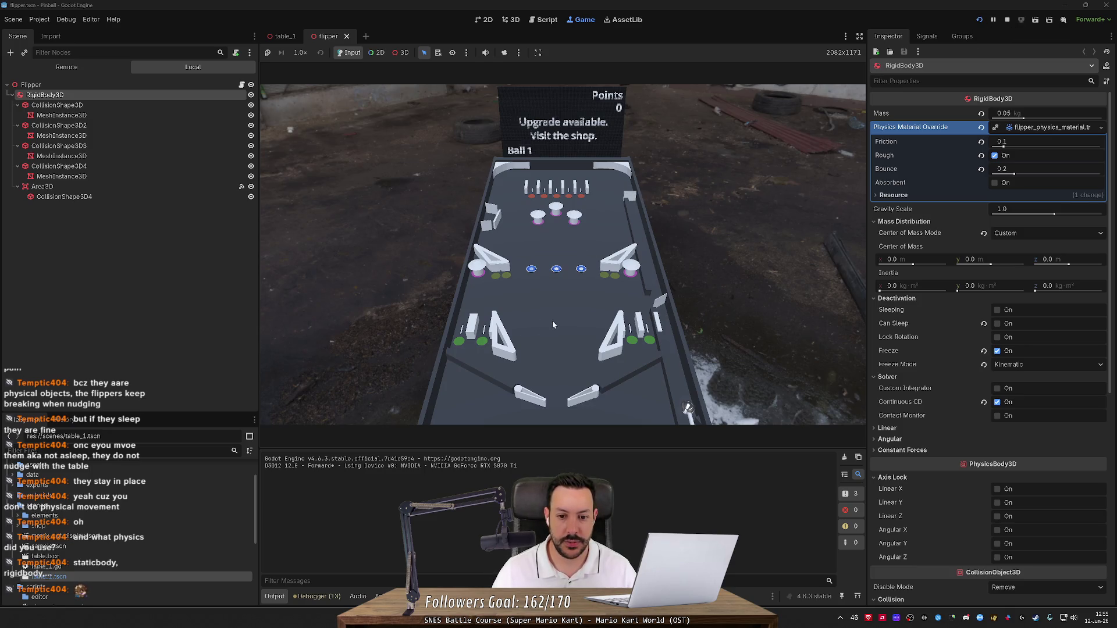
{"action": "key", "text": "space"}
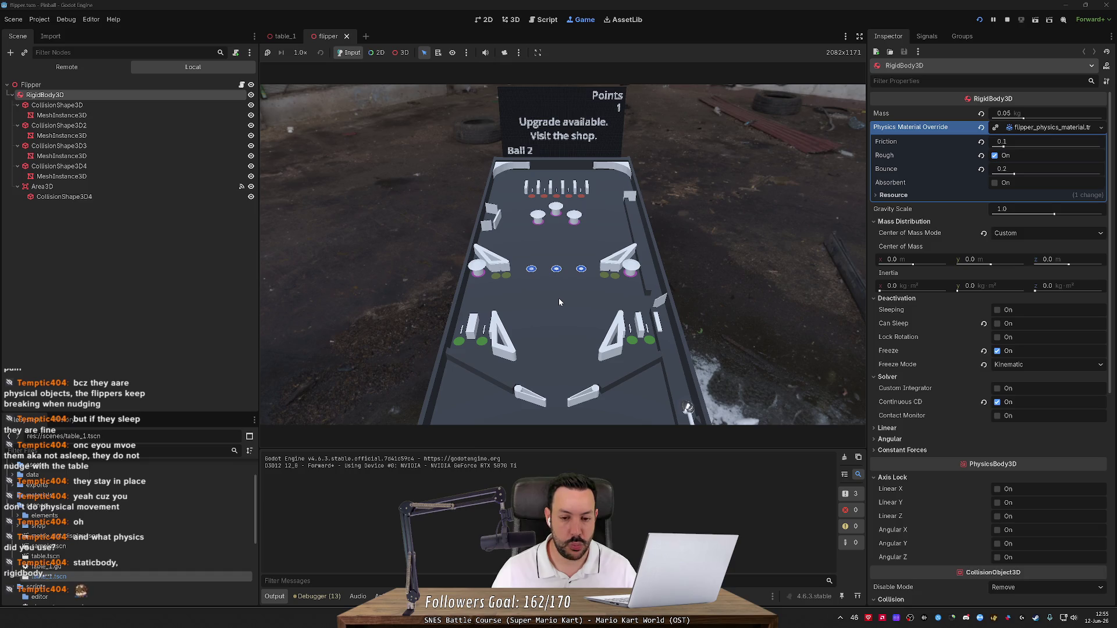
{"action": "key", "text": "space"}
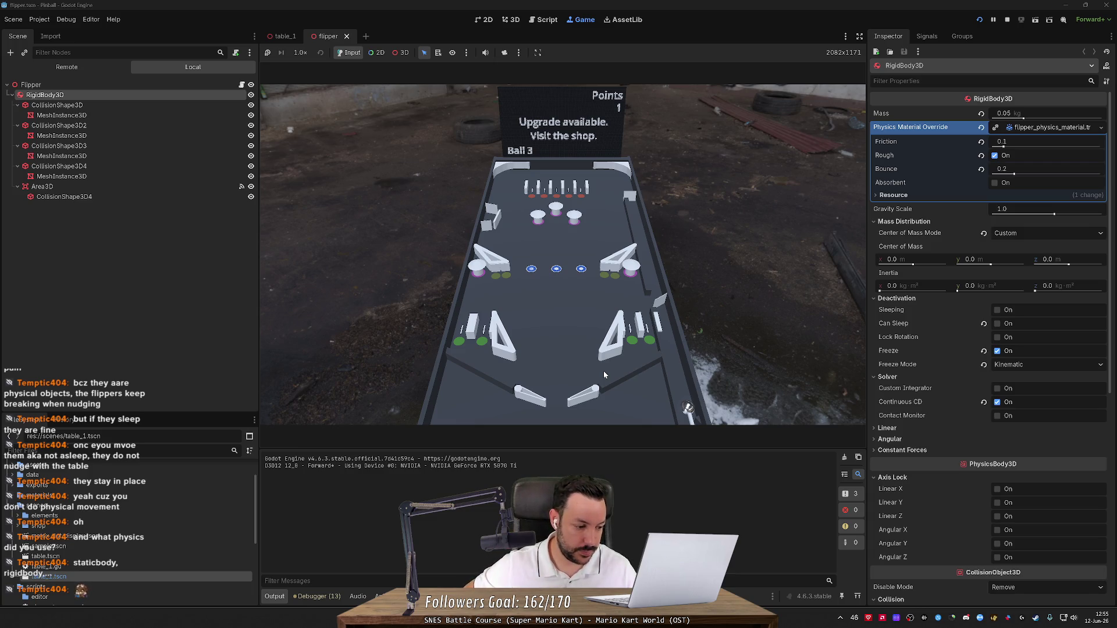
{"action": "key", "text": "space"}
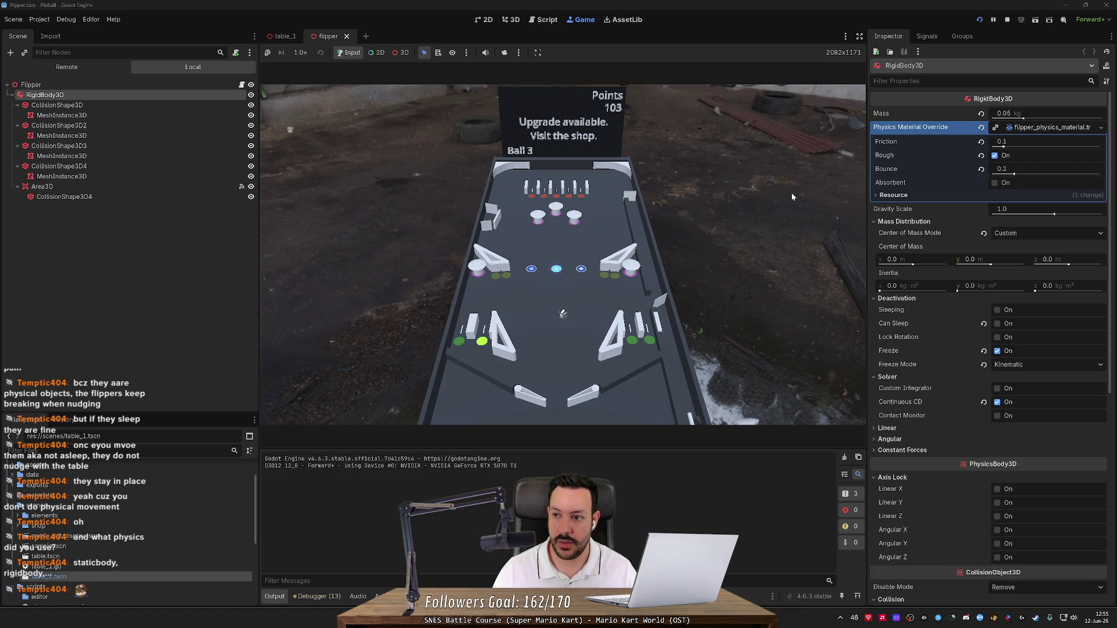
{"action": "left_click", "coordinate": [1006, 21]}
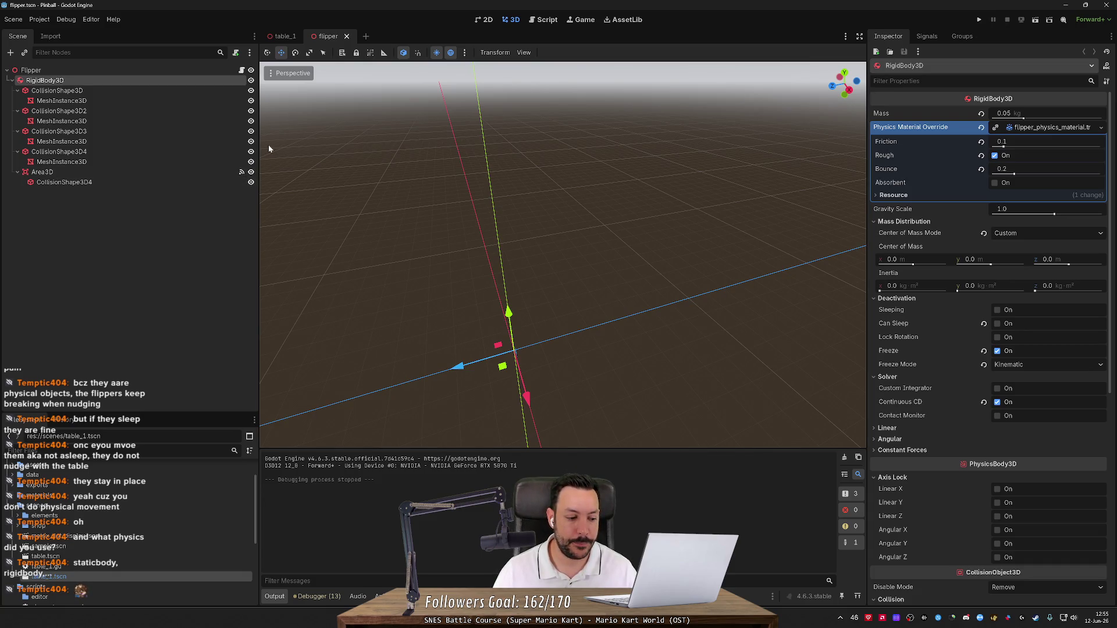
- Search project files for 'left-mouse', then for 'mouse', and open game.gd at the first of 5 matches
{"action": "key", "text": "ctrl+shift+f"}
{"action": "type", "text": "left-"}
{"action": "type", "text": "mouse"}
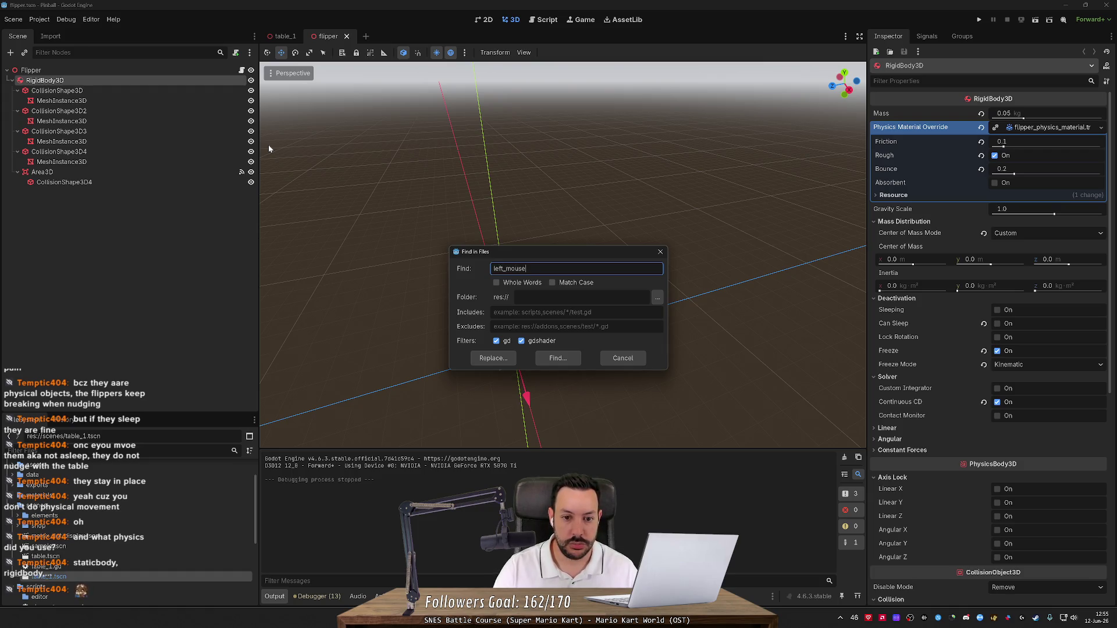
{"action": "key", "text": "Return"}
{"action": "key", "text": "ctrl+shift+f"}
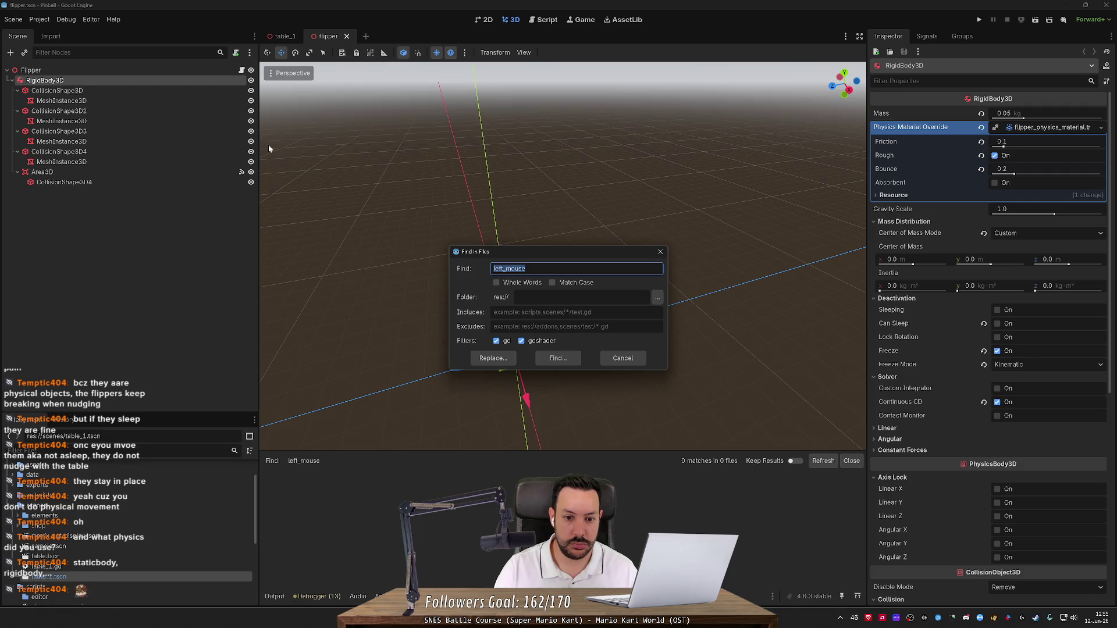
{"action": "type", "text": "mouse"}
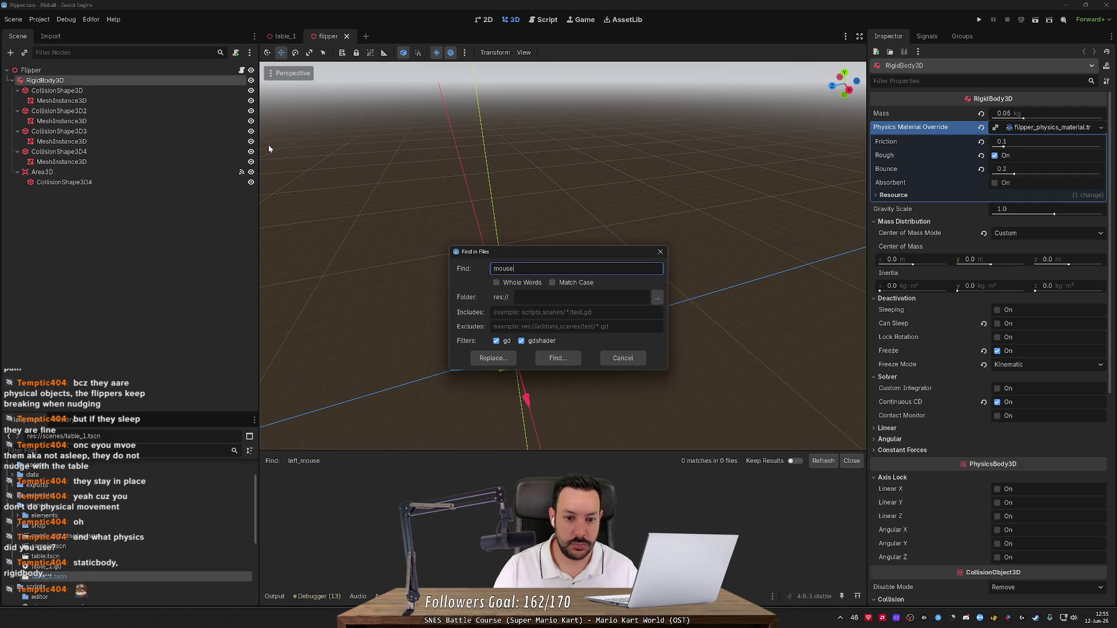
{"action": "key", "text": "Return"}
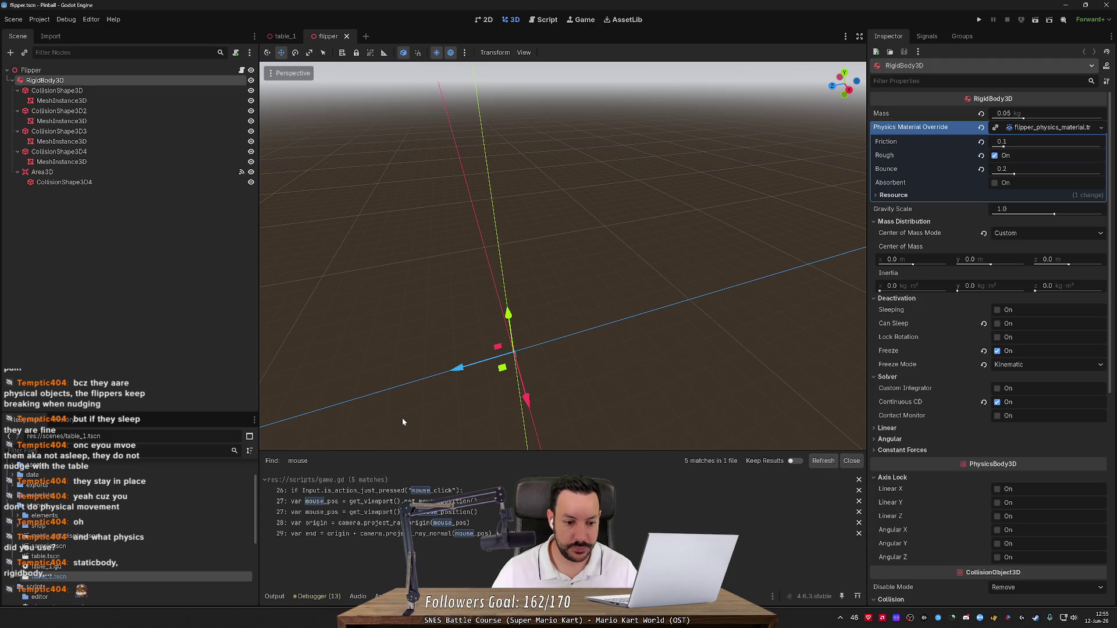
{"action": "left_click", "coordinate": [402, 492]}
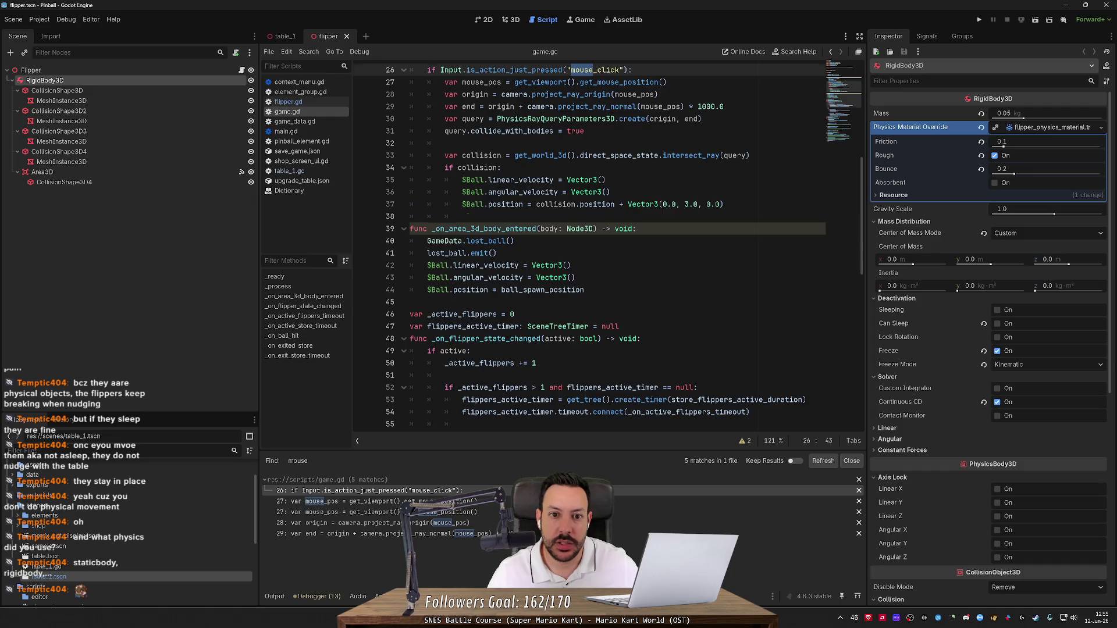
- Add '$Ball.paused' on a new line 38 in game.gd and open help for the paused property
{"action": "scroll", "coordinate": [605, 244], "scroll_direction": "up", "scroll_amount": 3}
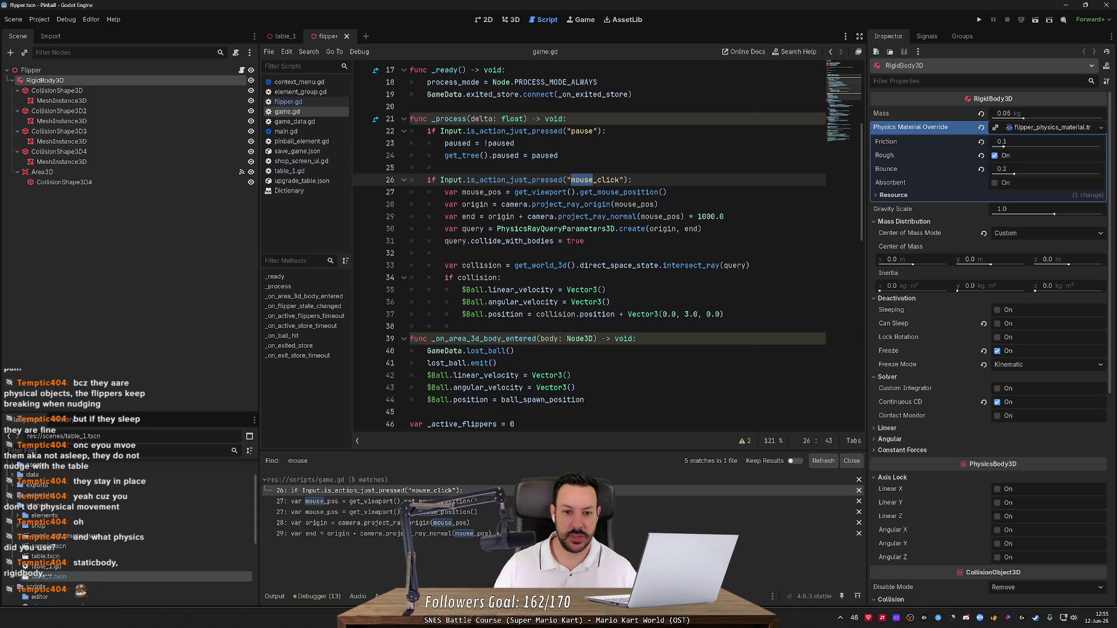
{"action": "double_click", "coordinate": [514, 180]}
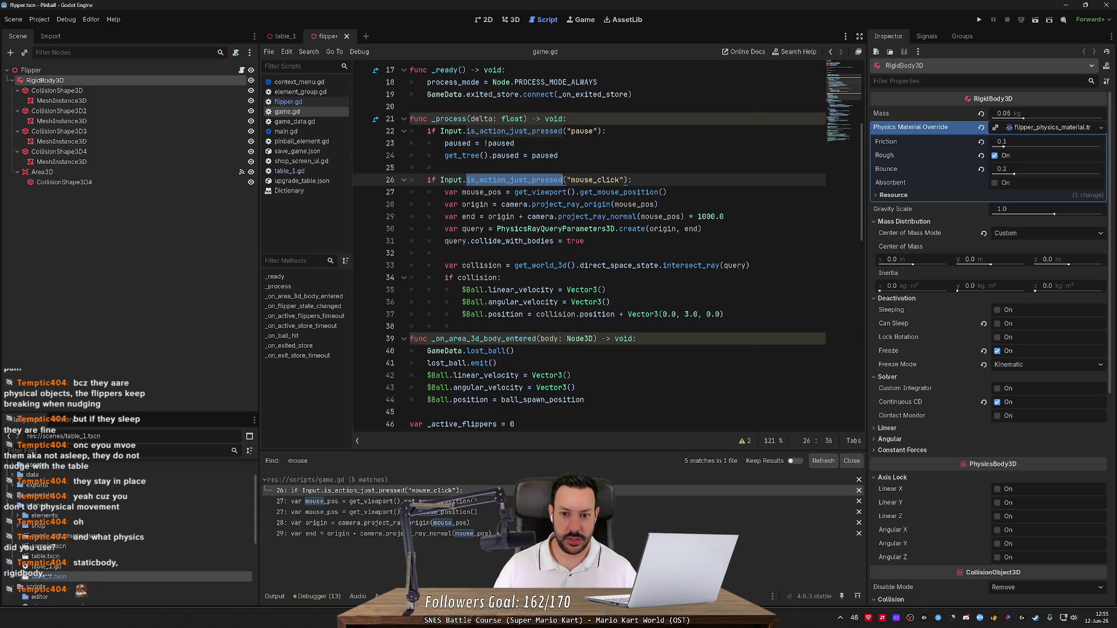
{"action": "left_click", "coordinate": [445, 253]}
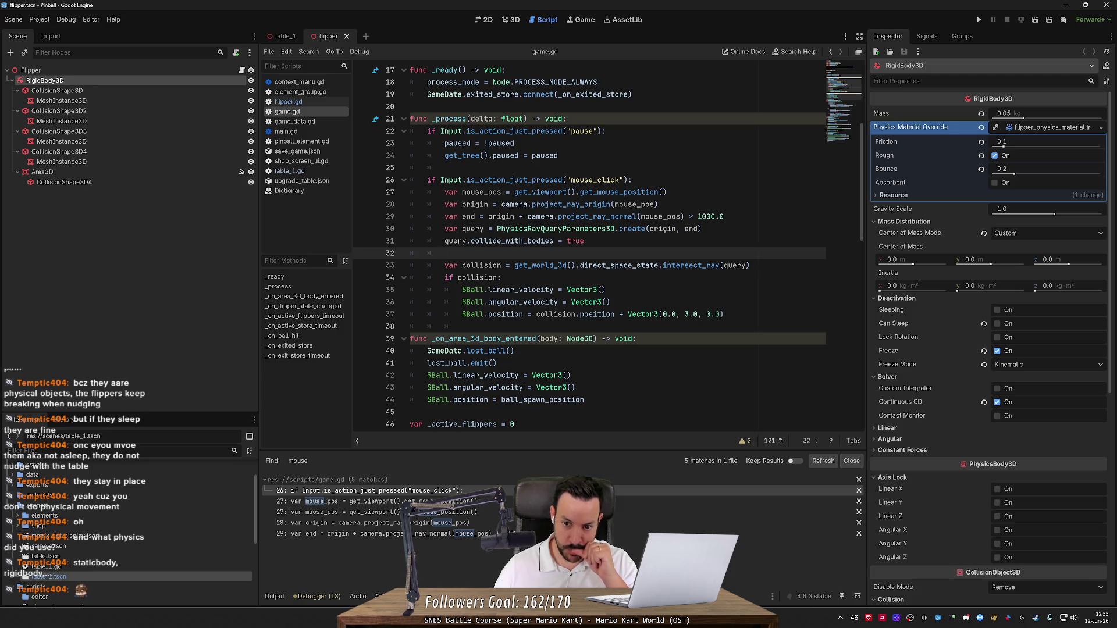
{"action": "left_click", "coordinate": [724, 315]}
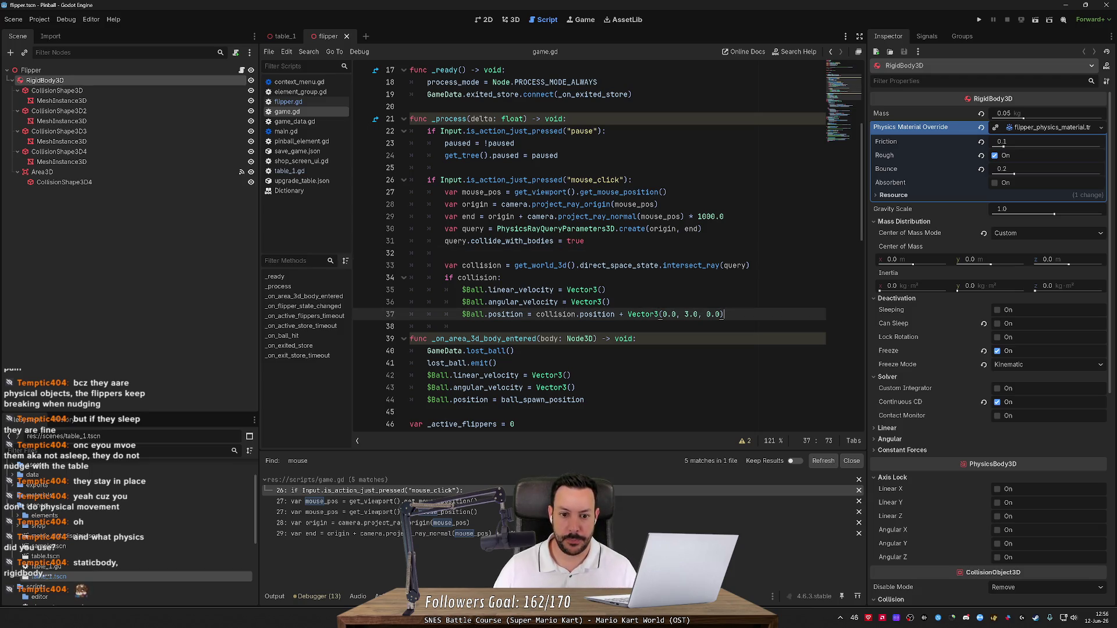
{"action": "key", "text": "Return"}
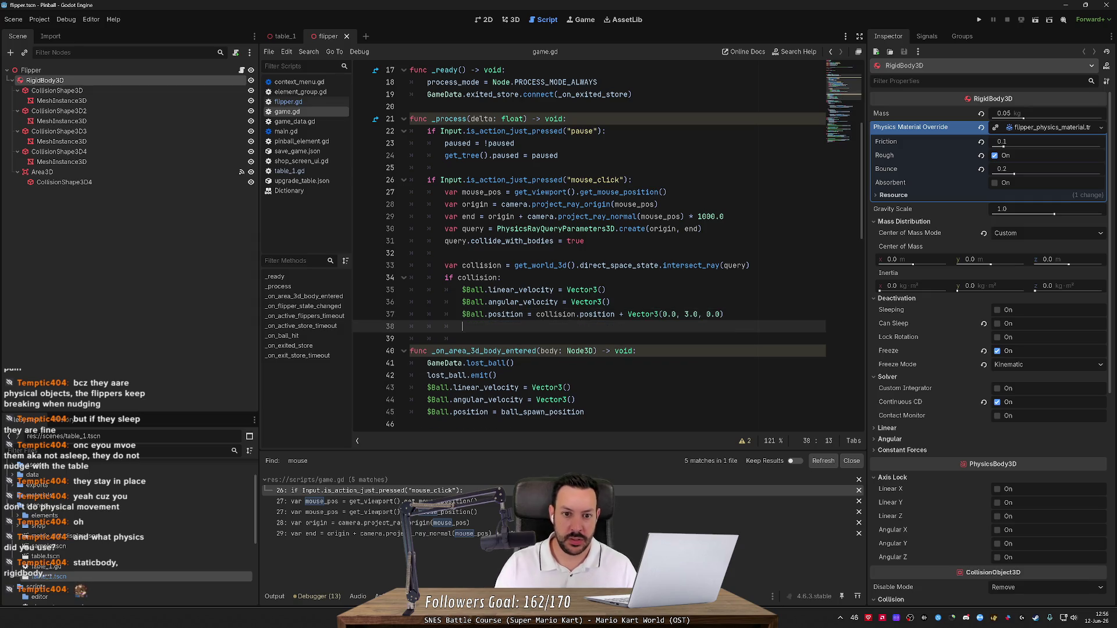
{"action": "type", "text": "&"}
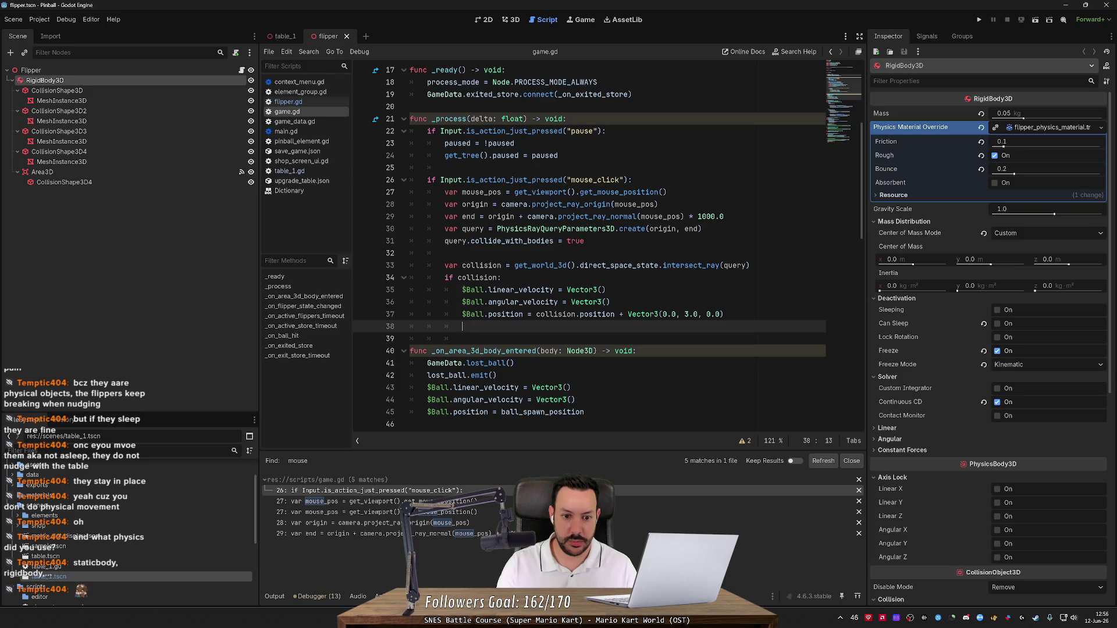
{"action": "key", "text": "BackSpace"}
{"action": "type", "text": "$Ball.pau"}
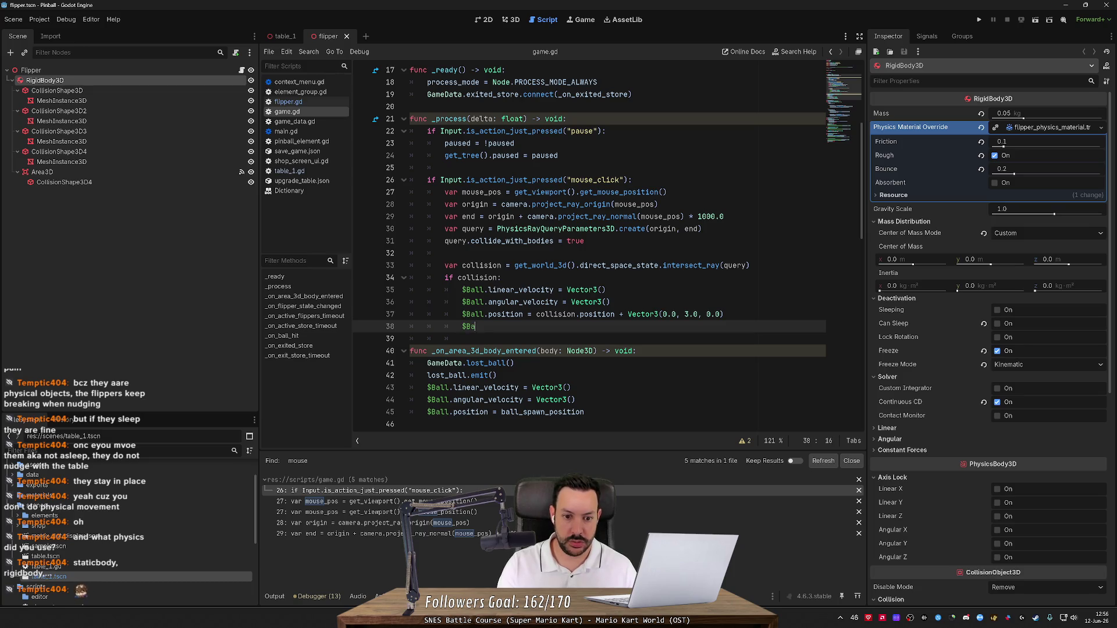
{"action": "type", "text": "sed"}
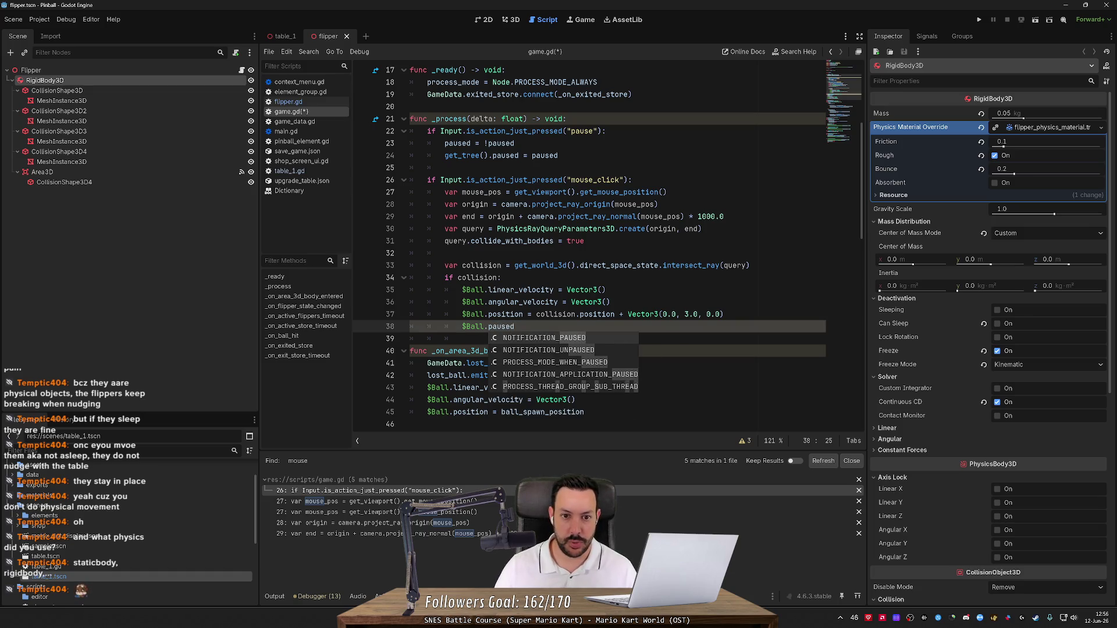
{"action": "key", "text": "alt+F1"}
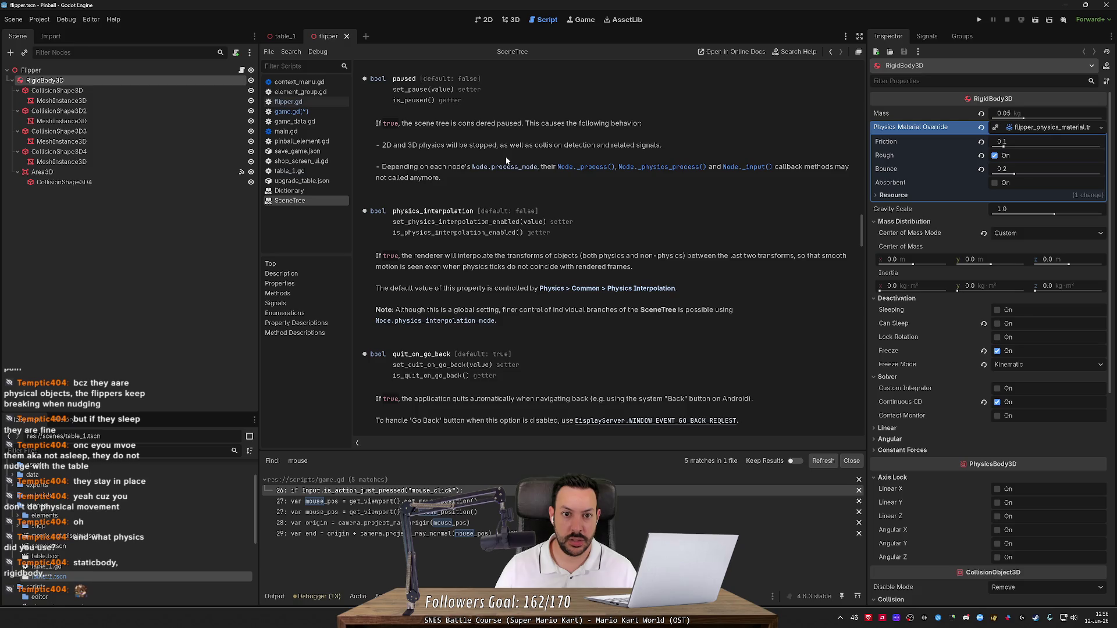
- Go back from the SceneTree docs to game.gd and delete the '$Ball.paused' text on line 38
{"action": "key", "text": "alt+Left"}
{"action": "key", "text": "alt+Right"}
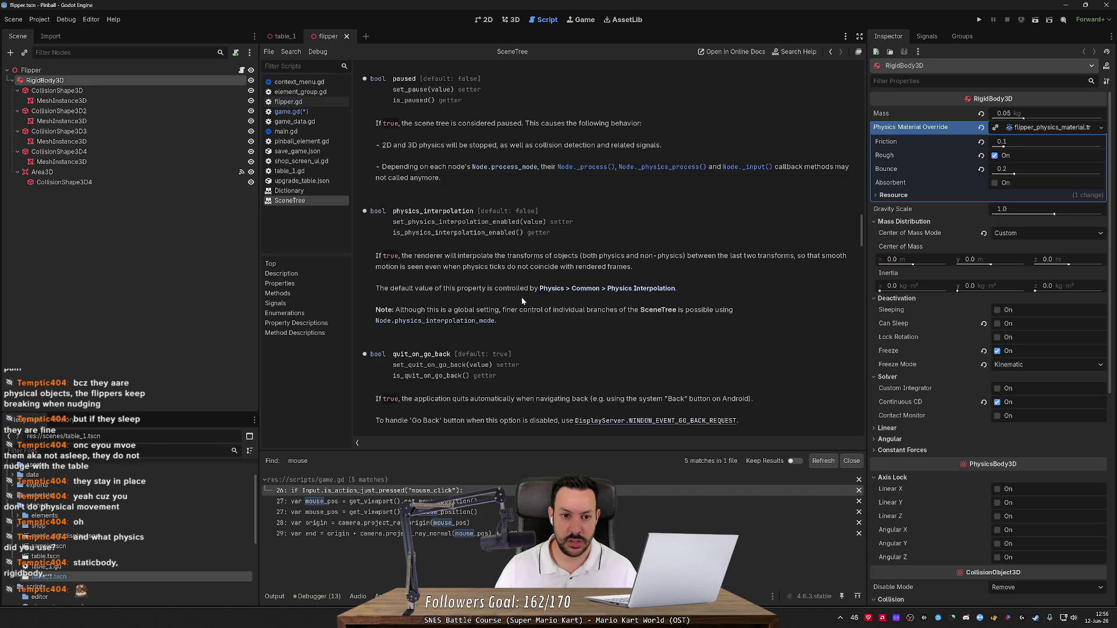
{"action": "key", "text": "alt+Left"}
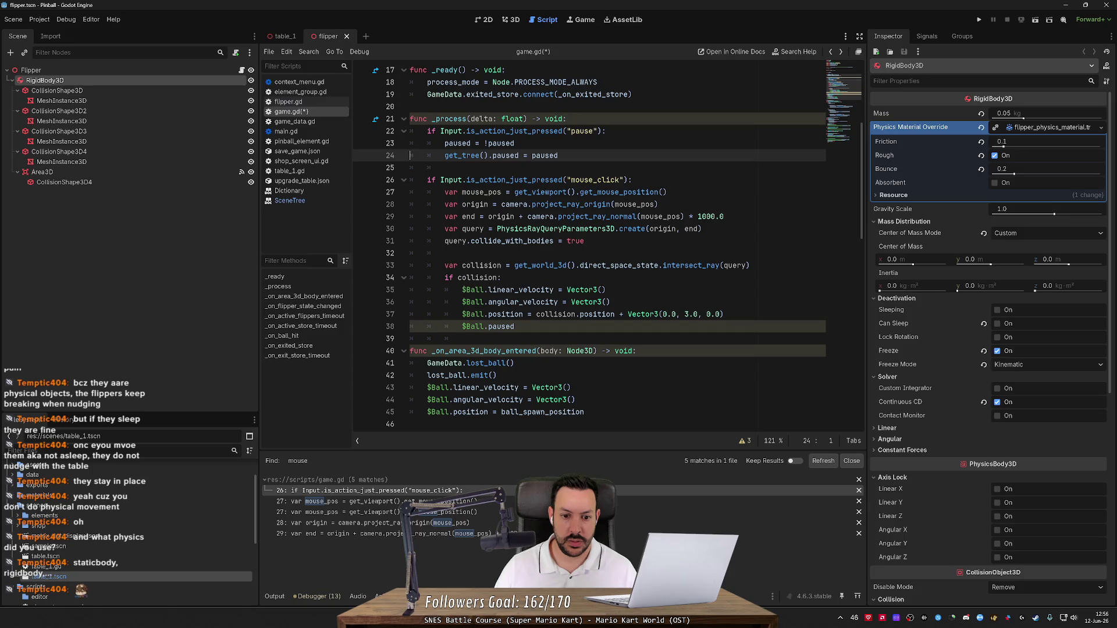
{"action": "double_click", "coordinate": [501, 327]}
{"action": "left_click", "coordinate": [476, 327]}
{"action": "scroll", "coordinate": [582, 250], "scroll_direction": "up", "scroll_amount": 1}
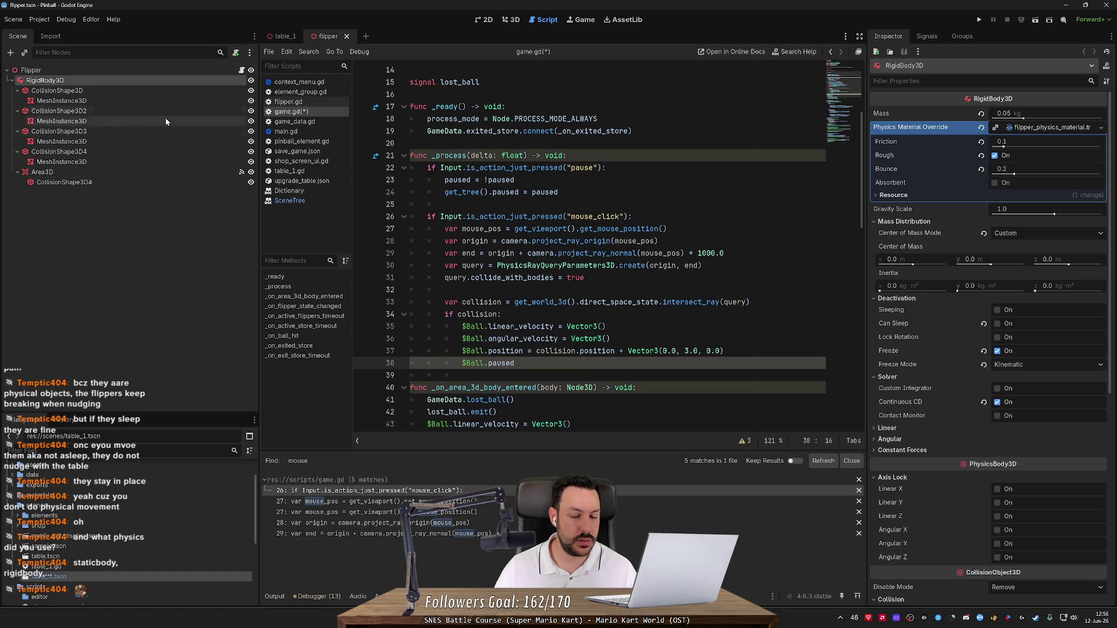
{"action": "mouse_move", "coordinate": [541, 217]}
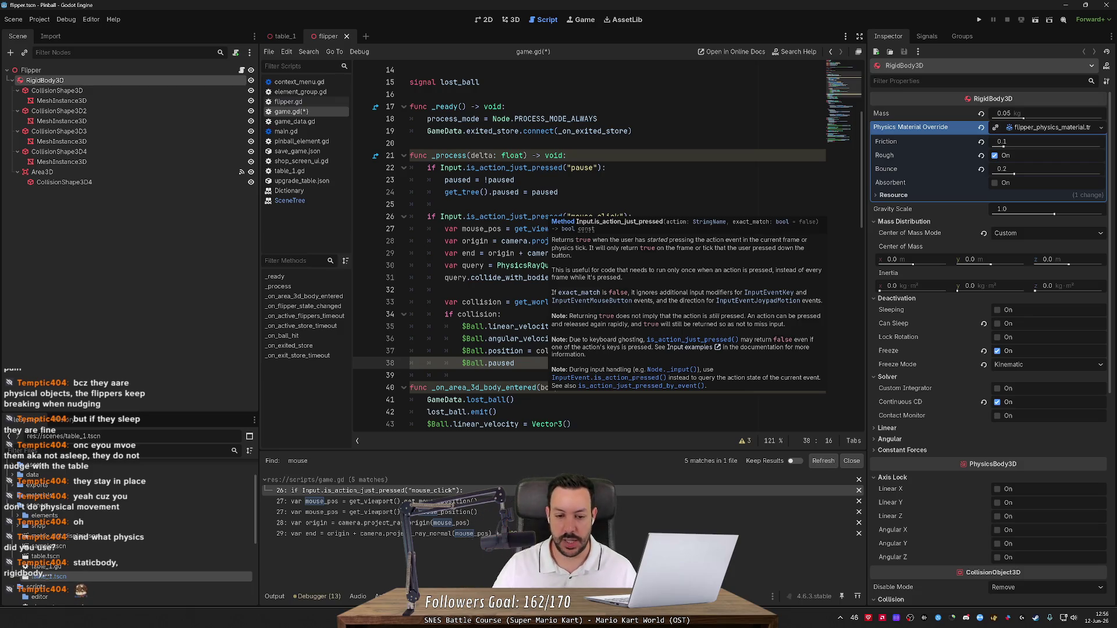
{"action": "left_click", "coordinate": [446, 290]}
{"action": "left_click_drag", "start_coordinate": [610, 339], "coordinate": [411, 327]}
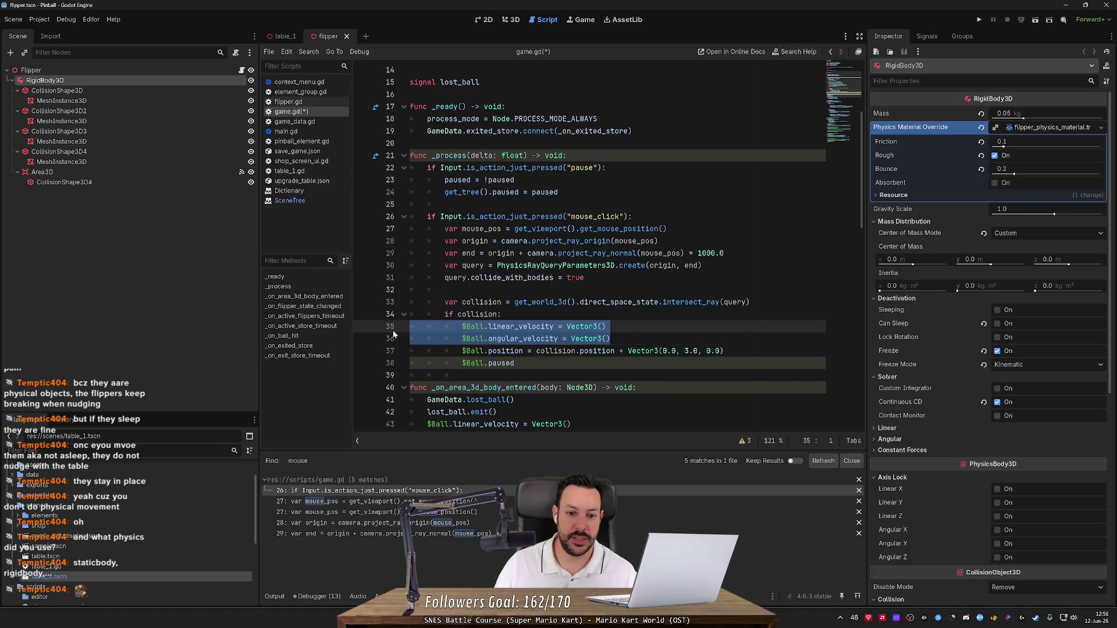
{"action": "mouse_move", "coordinate": [599, 266]}
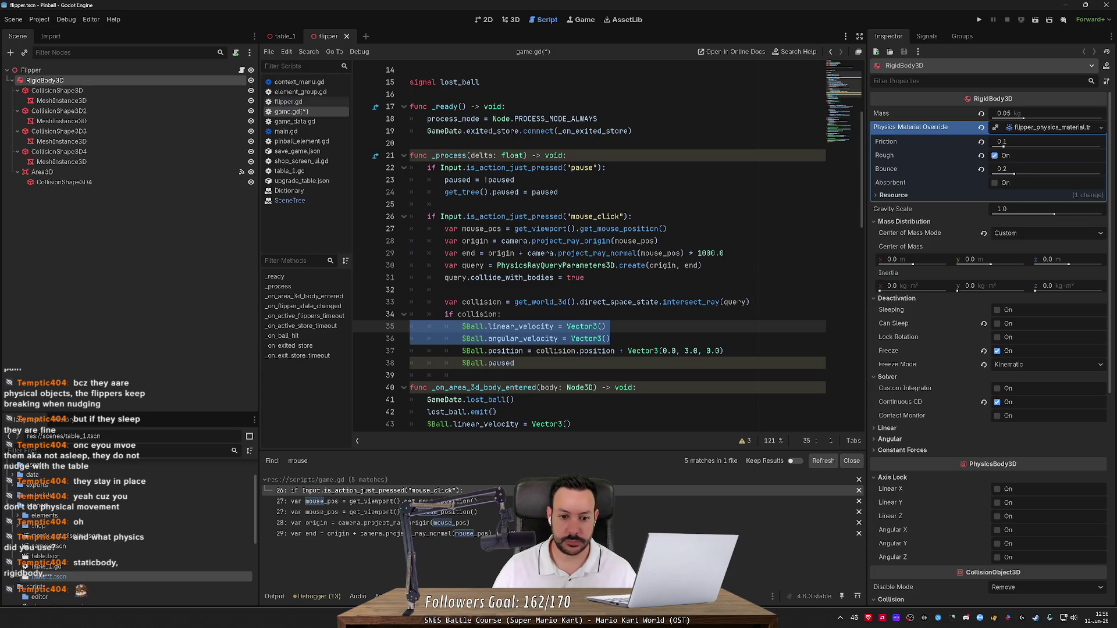
{"action": "left_click", "coordinate": [515, 363]}
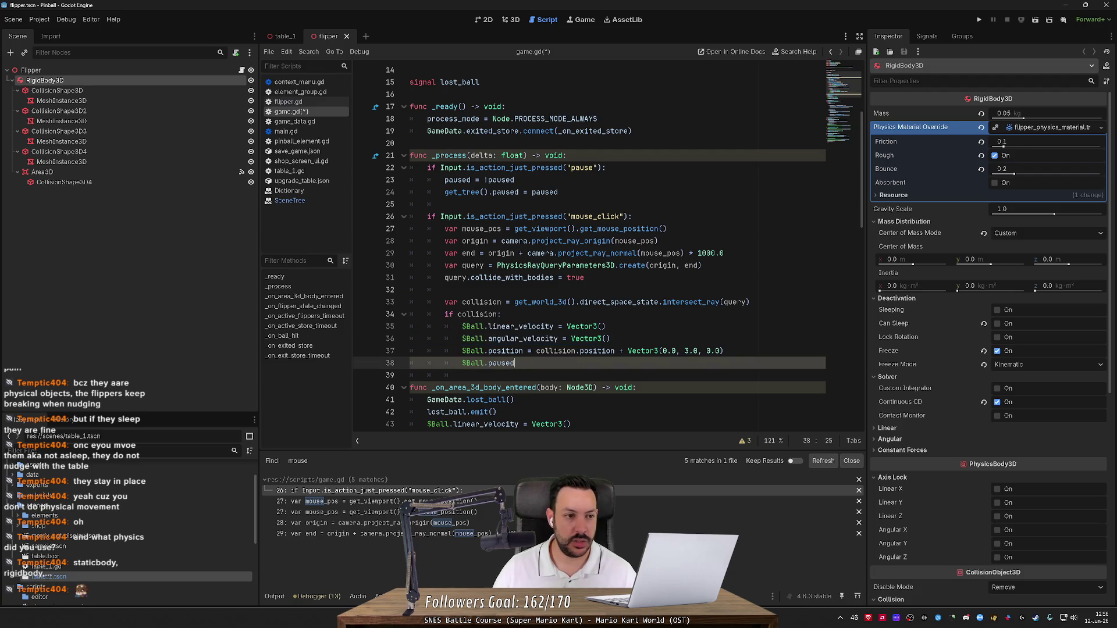
{"action": "key", "text": "ctrl+shift+k"}
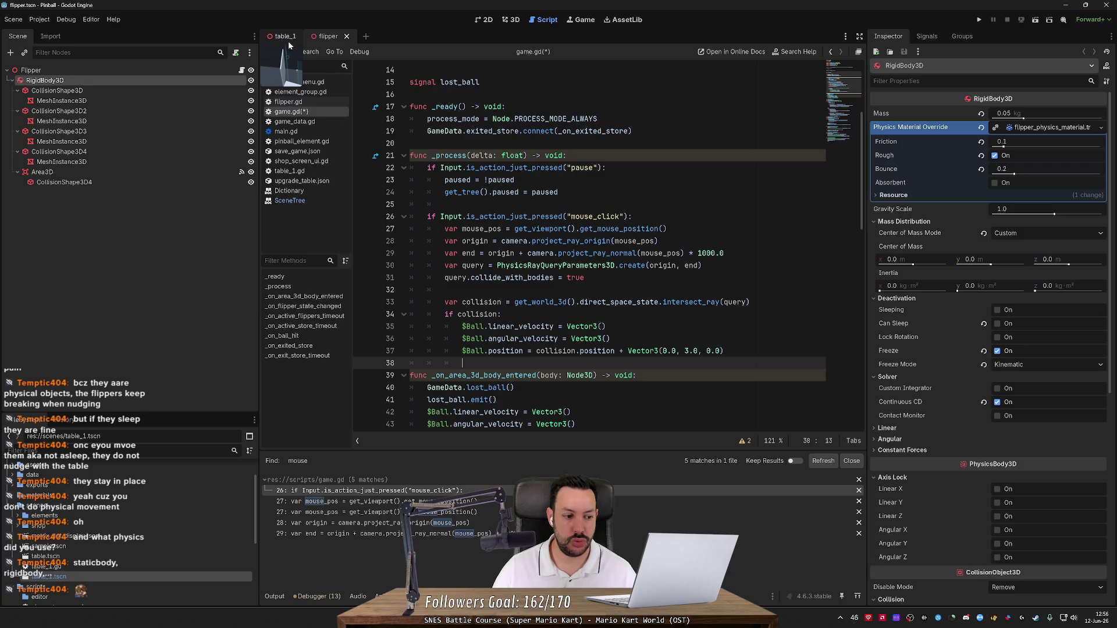
- Open ball.tscn from the elements folder and compare the Ball's Freeze settings against the flipper's RigidBody3D
{"action": "double_click", "coordinate": [46, 516]}
{"action": "scroll", "coordinate": [63, 541], "scroll_direction": "down", "scroll_amount": 3}
{"action": "double_click", "coordinate": [50, 558]}
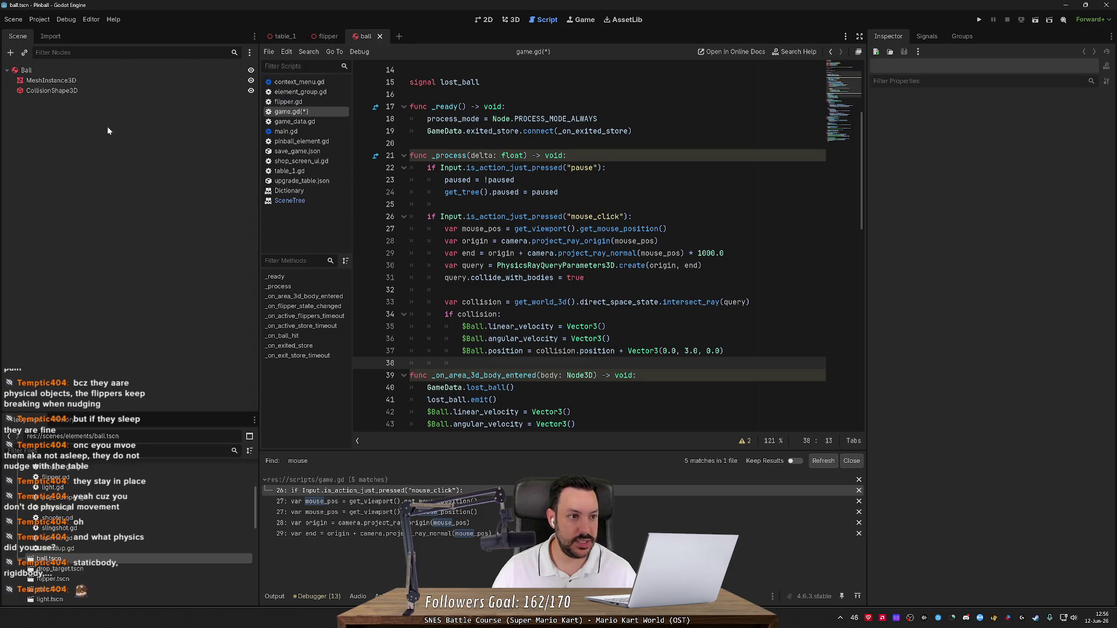
{"action": "left_click", "coordinate": [116, 70]}
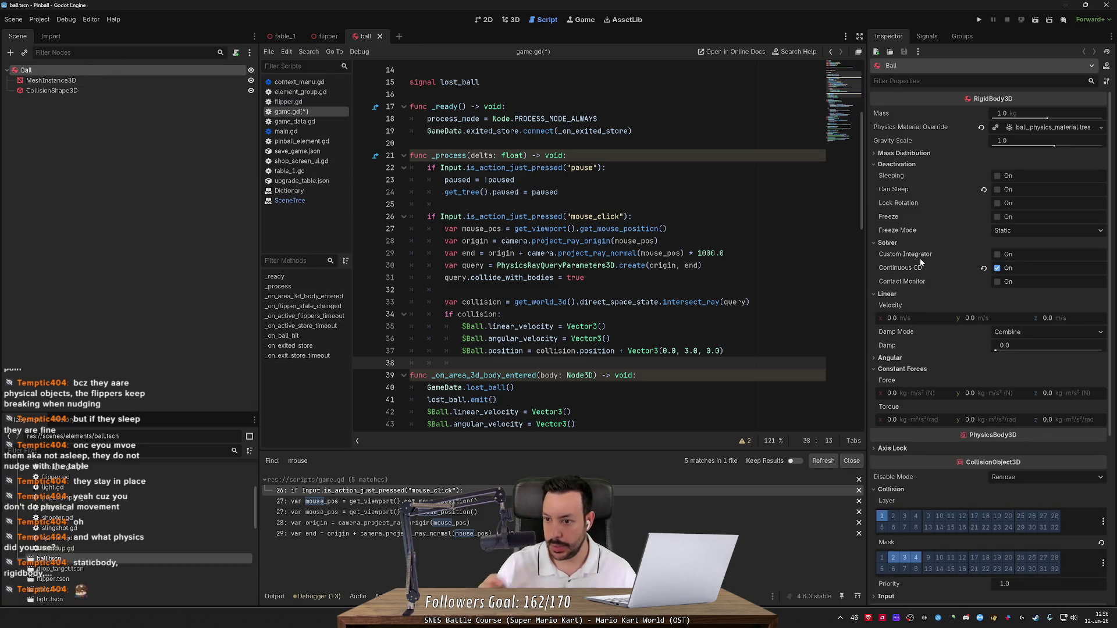
{"action": "mouse_move", "coordinate": [921, 264]}
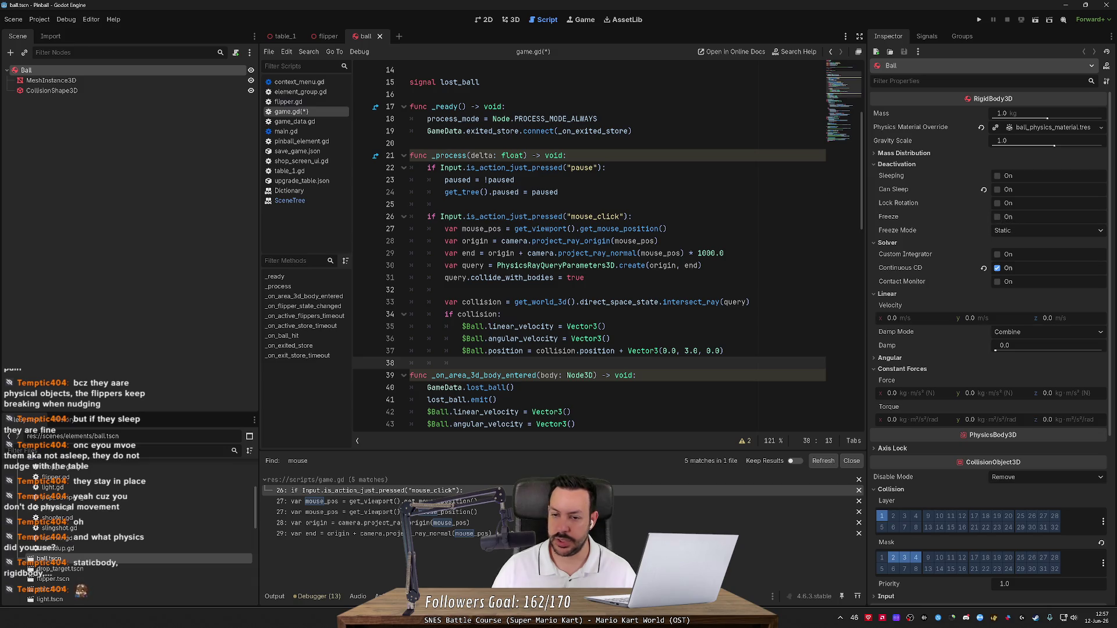
{"action": "left_click", "coordinate": [313, 38]}
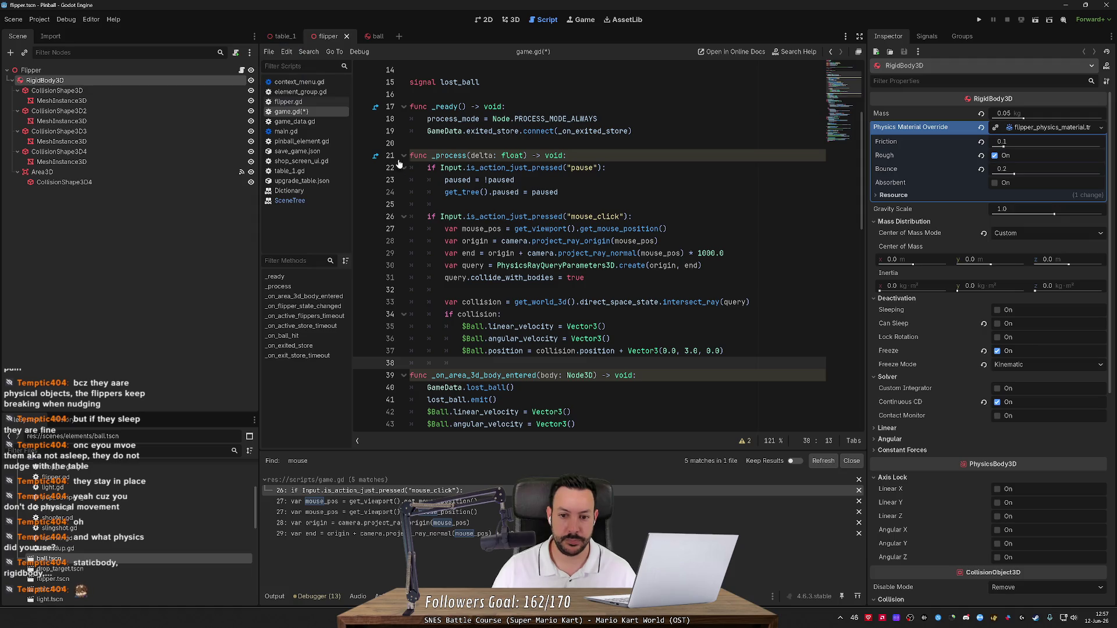
{"action": "left_click", "coordinate": [366, 36]}
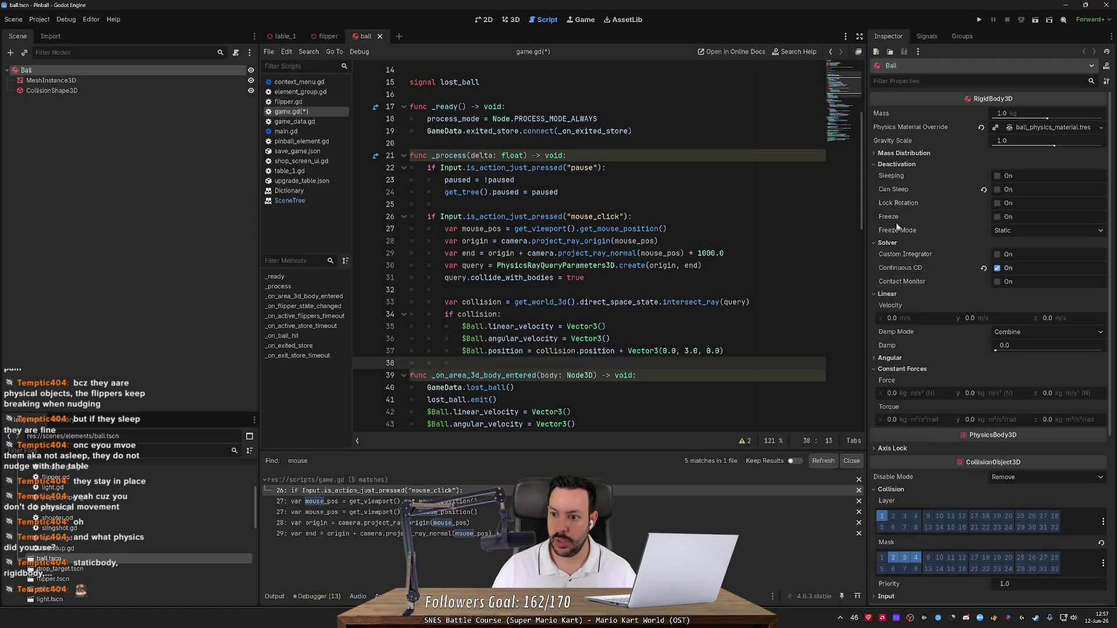
{"action": "mouse_move", "coordinate": [896, 220]}
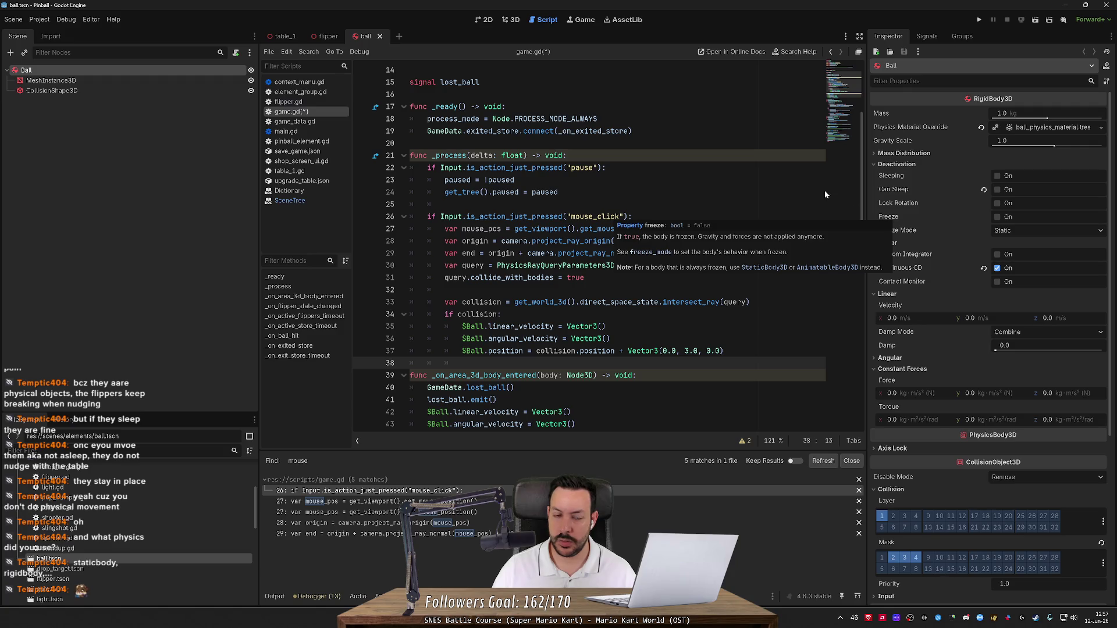
{"action": "left_click", "coordinate": [325, 36]}
{"action": "left_click", "coordinate": [289, 39]}
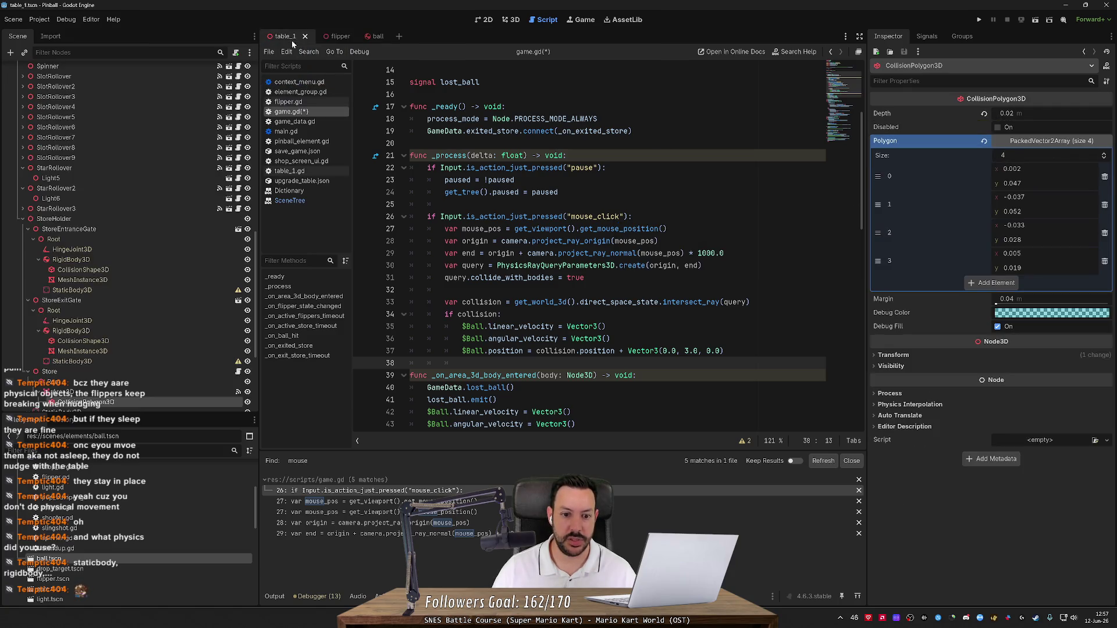
- Insert '$Ball.freeze = true' on a new line after the $Ball.position assignment in mouse_click
{"action": "left_click", "coordinate": [750, 351]}
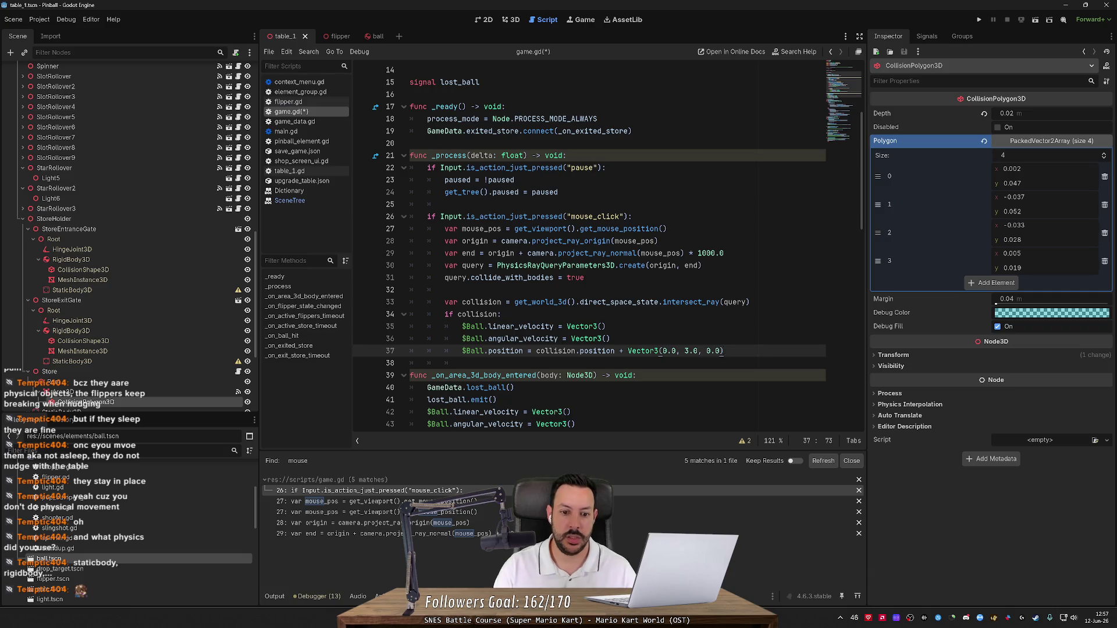
{"action": "key", "text": "Return"}
{"action": "type", "text": "$Ball.freeze = true"}
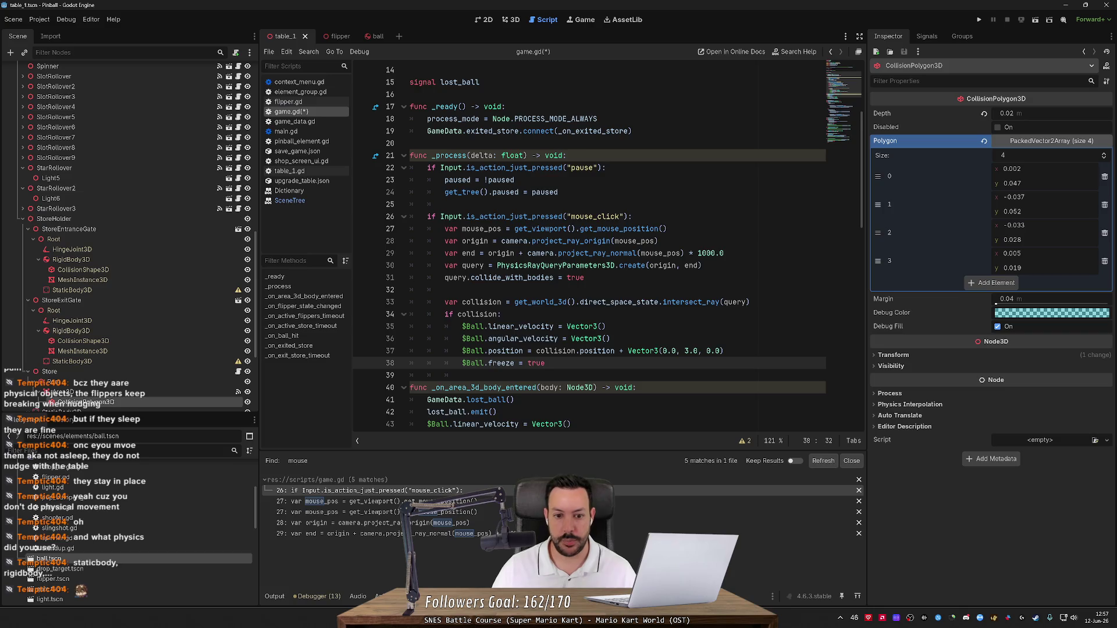
{"action": "scroll", "coordinate": [581, 298], "scroll_direction": "up", "scroll_amount": 4}
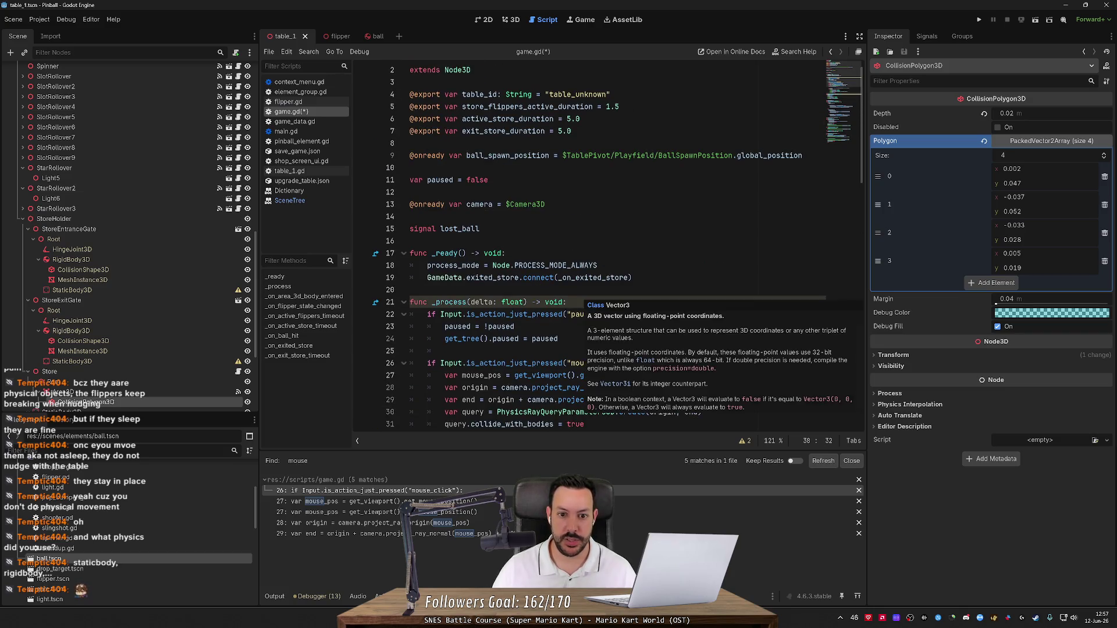
{"action": "scroll", "coordinate": [623, 248], "scroll_direction": "up", "scroll_amount": 1}
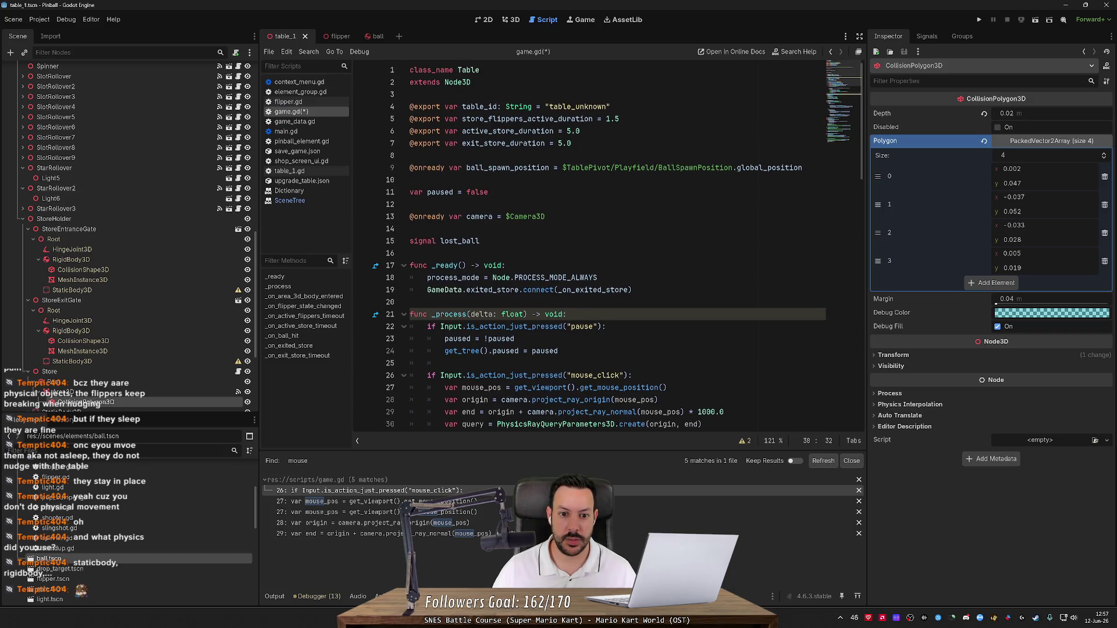
{"action": "scroll", "coordinate": [503, 217], "scroll_direction": "down", "scroll_amount": 2}
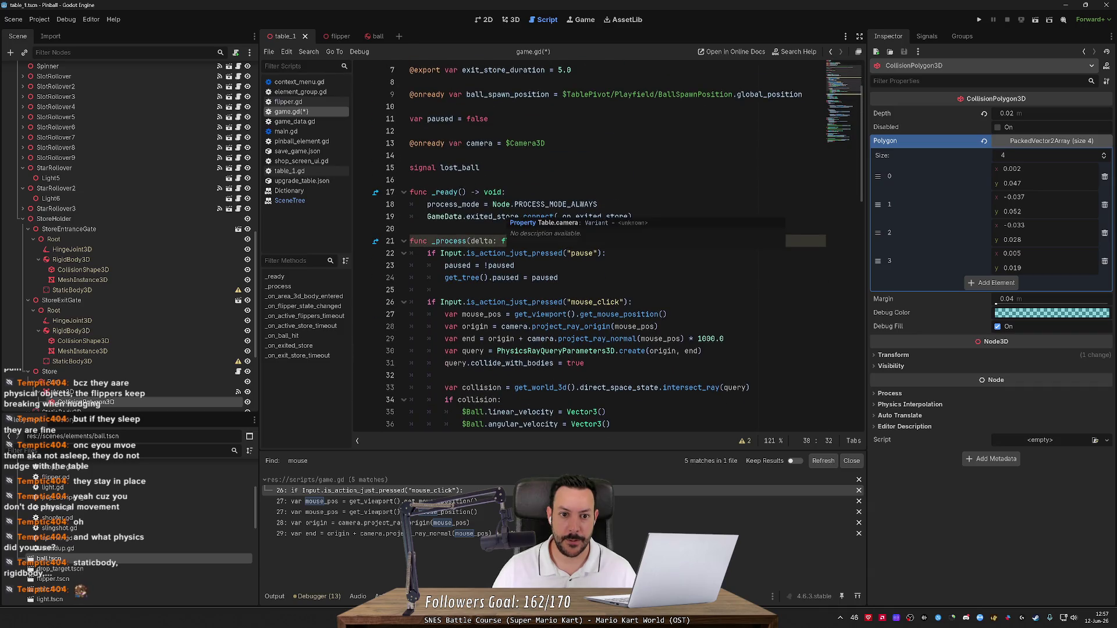
{"action": "scroll", "coordinate": [503, 216], "scroll_direction": "down", "scroll_amount": 5}
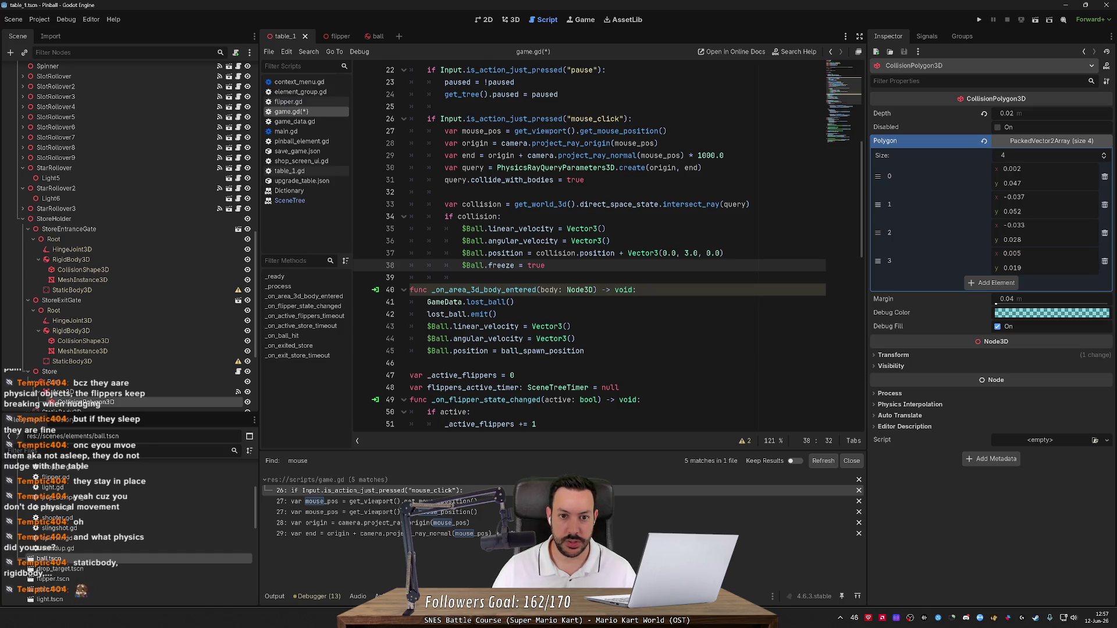
{"action": "scroll", "coordinate": [503, 216], "scroll_direction": "up", "scroll_amount": 2}
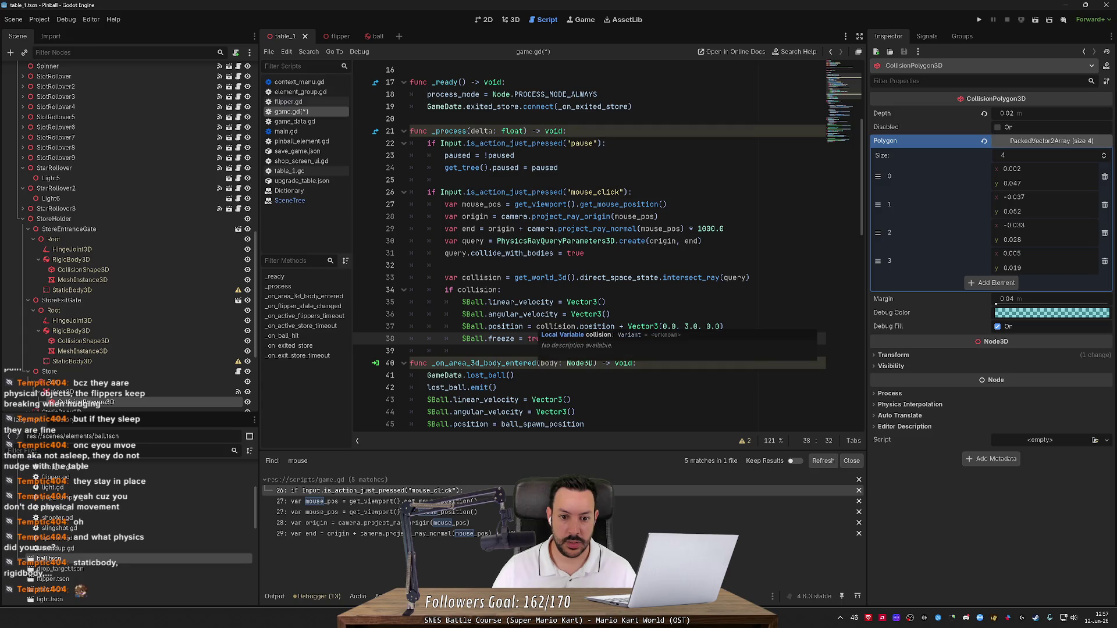
{"action": "left_click", "coordinate": [410, 119]}
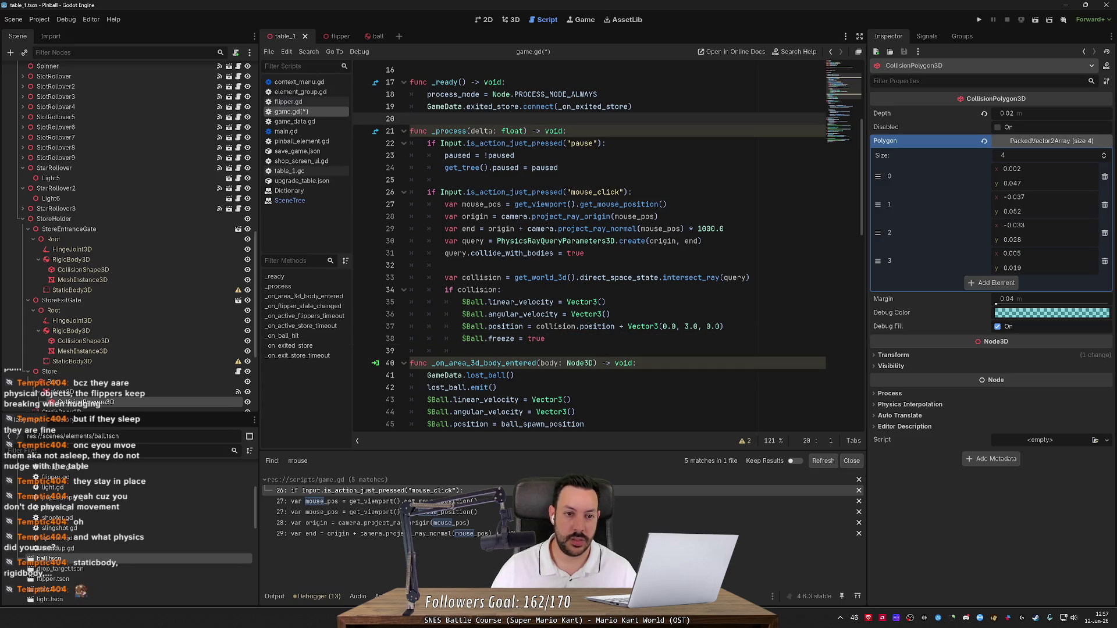
- Declare 'var _ball_start_position = Vector3()' on a new line above _process
{"action": "key", "text": "Return"}
{"action": "type", "text": "var _s"}
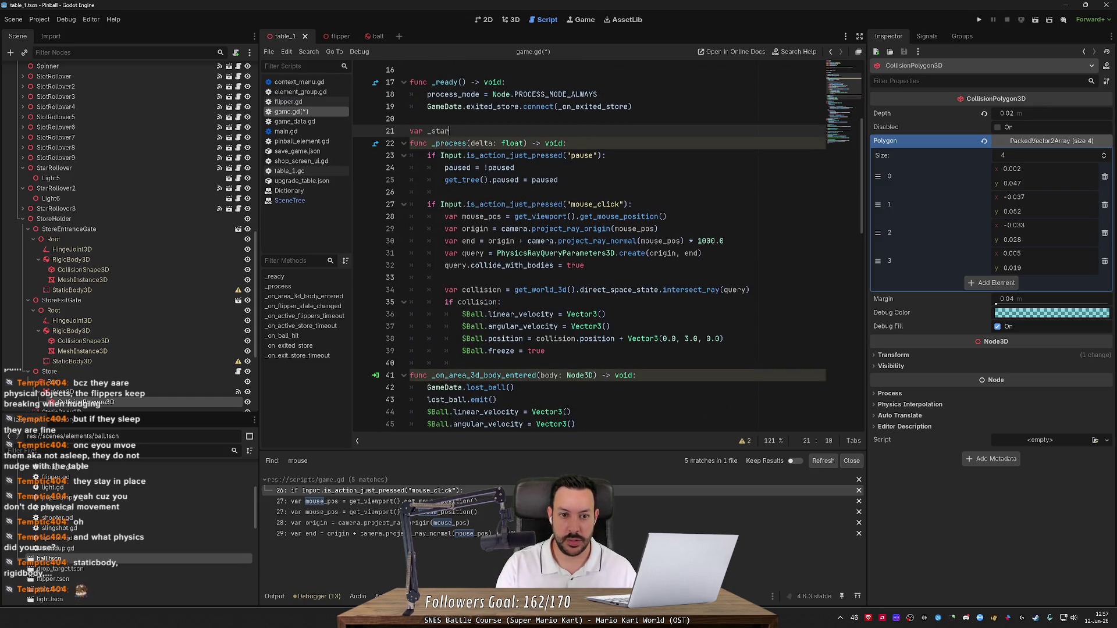
{"action": "key", "text": "BackSpace"}
{"action": "type", "text": "ball_start_positi"}
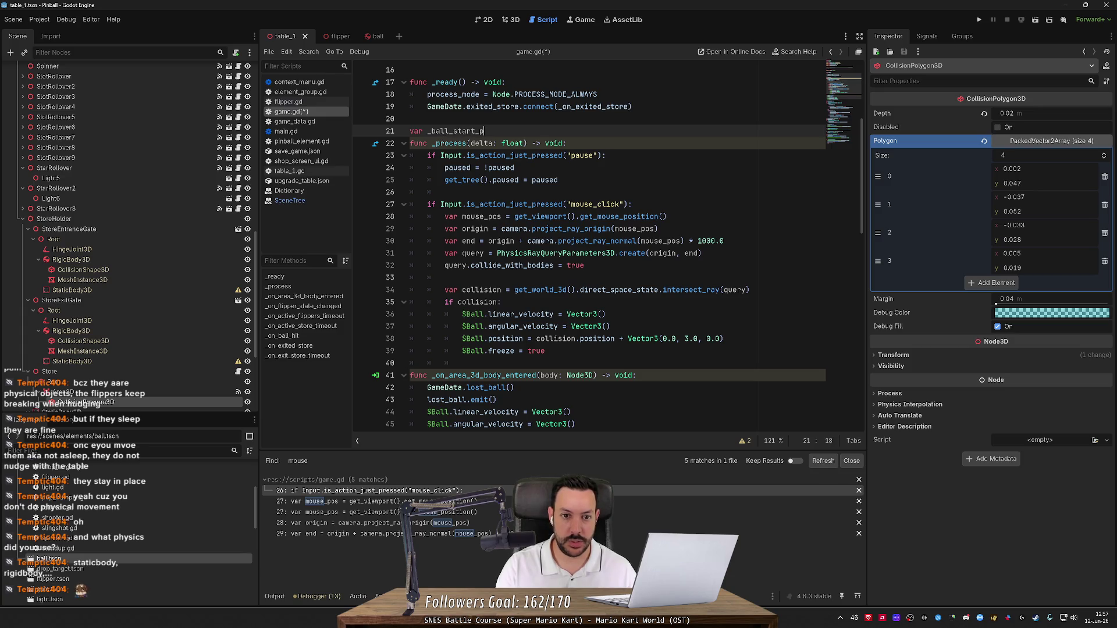
{"action": "type", "text": "on ="}
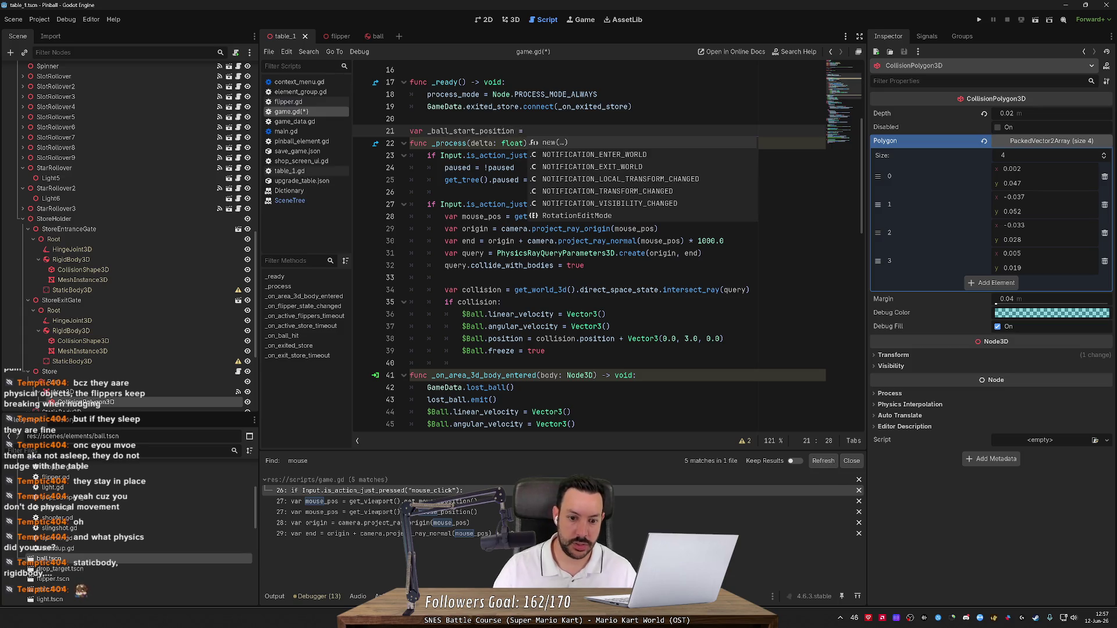
{"action": "left_click_drag", "start_coordinate": [515, 339], "coordinate": [725, 339]}
{"action": "key", "text": "ctrl+c"}
{"action": "left_click", "coordinate": [651, 132]}
{"action": "key", "text": "ctrl+v"}
{"action": "key", "text": "ctrl+z"}
{"action": "type", "text": "Vector3(0.0"}
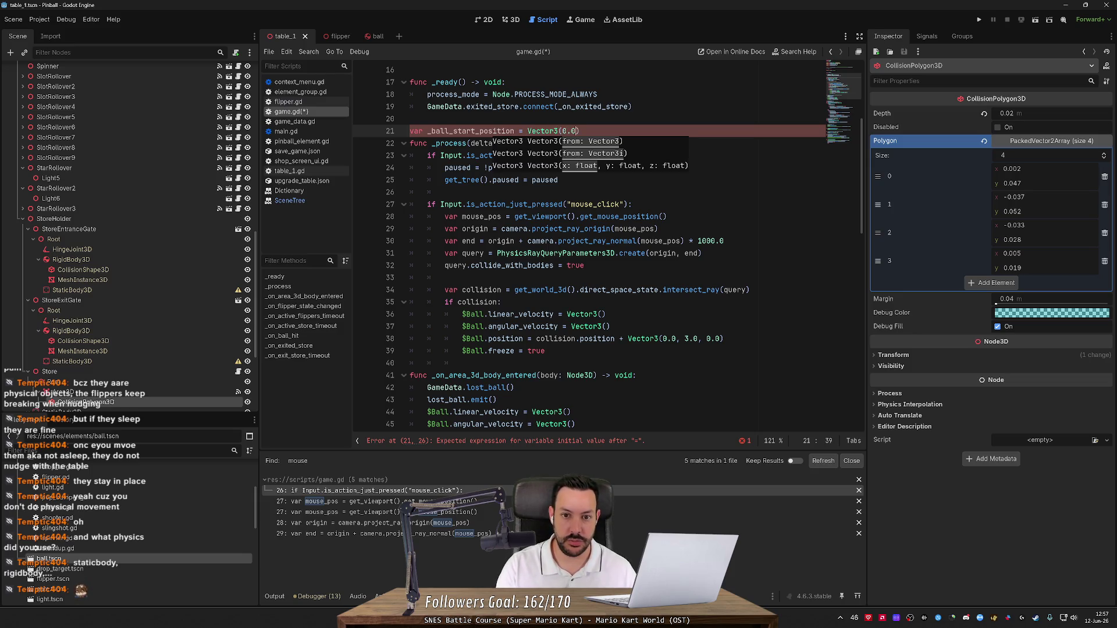
{"action": "key", "text": "BackSpace"}
{"action": "key", "text": "BackSpace"}
{"action": "key", "text": "BackSpace"}
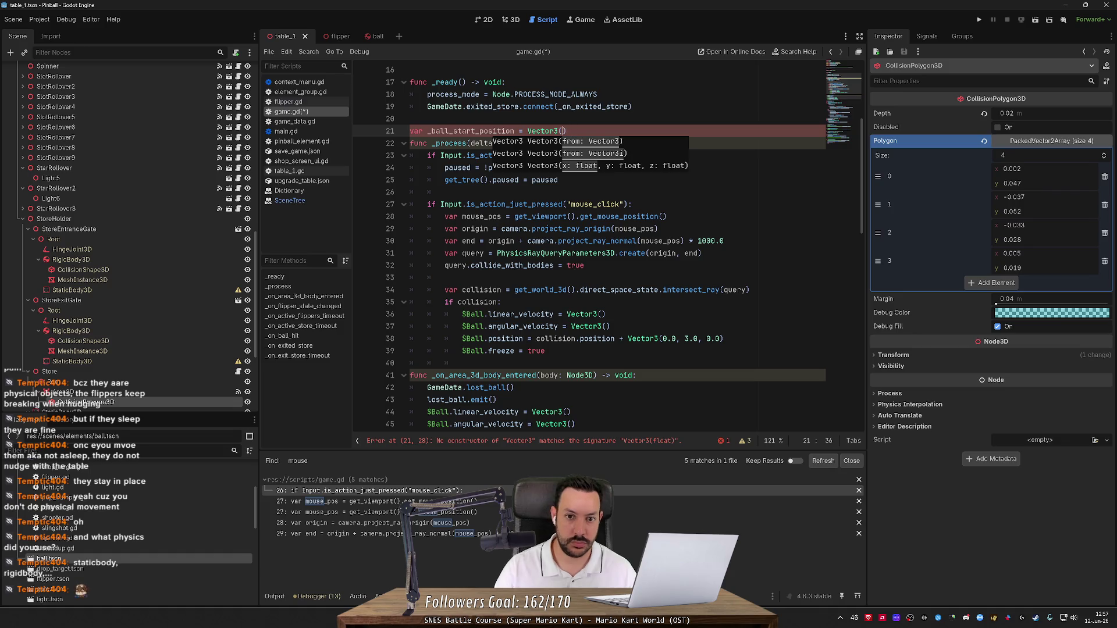
{"action": "left_click", "coordinate": [410, 118]}
- Add '_ball_start_position = $Ball.position' right after the ball placement line
{"action": "key", "text": "Down"}
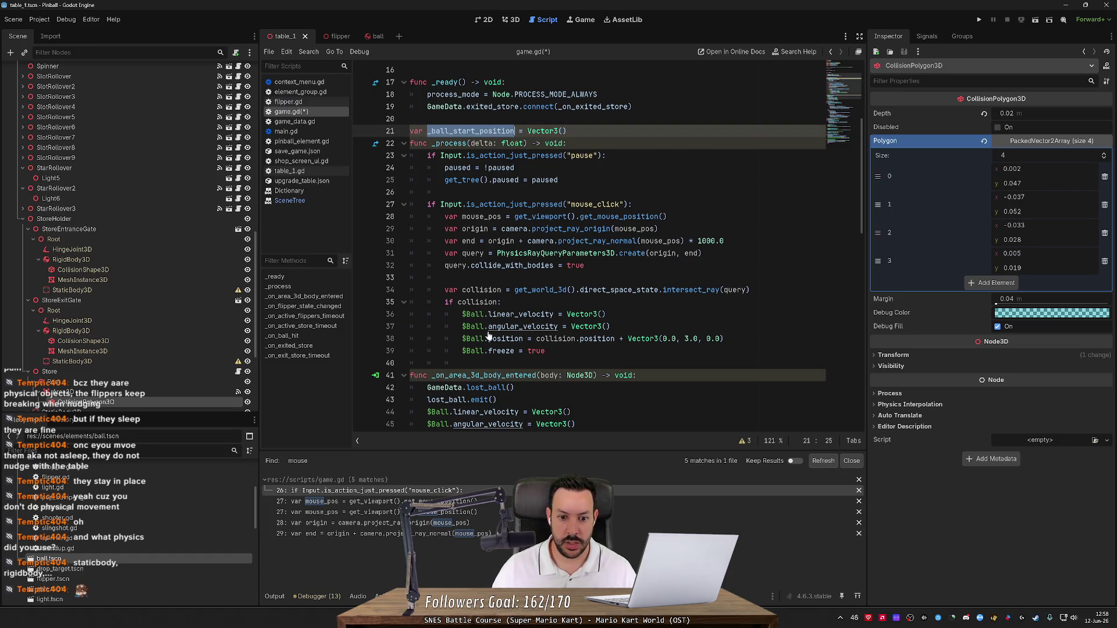
{"action": "left_click", "coordinate": [725, 338]}
{"action": "key", "text": "Return"}
{"action": "type", "text": "_ball_start_position = $Ball"}
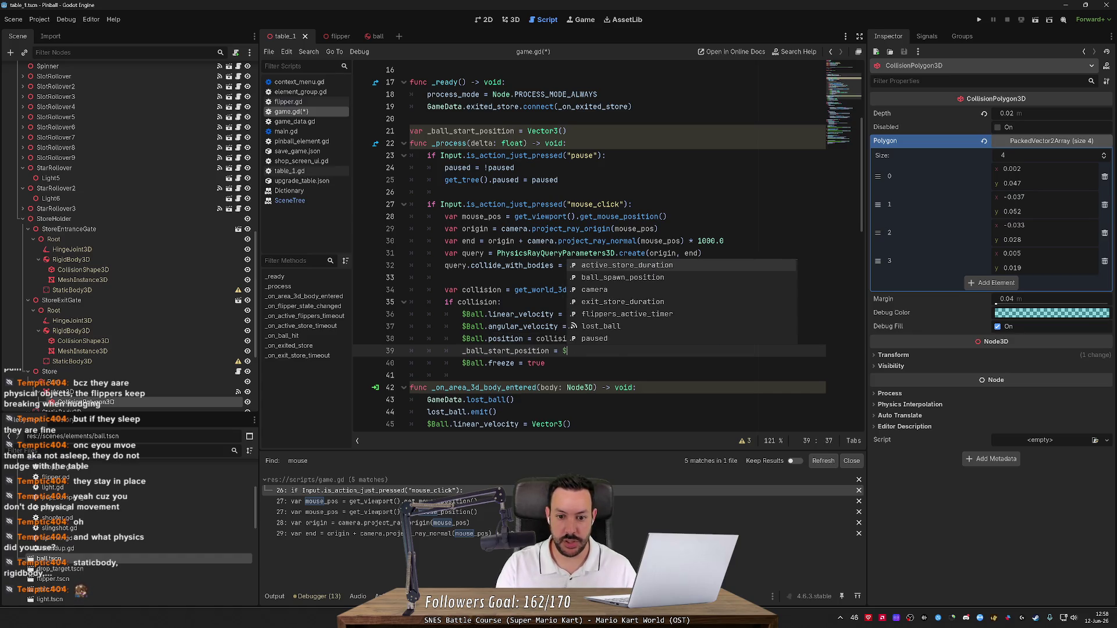
{"action": "type", "text": ".p"}
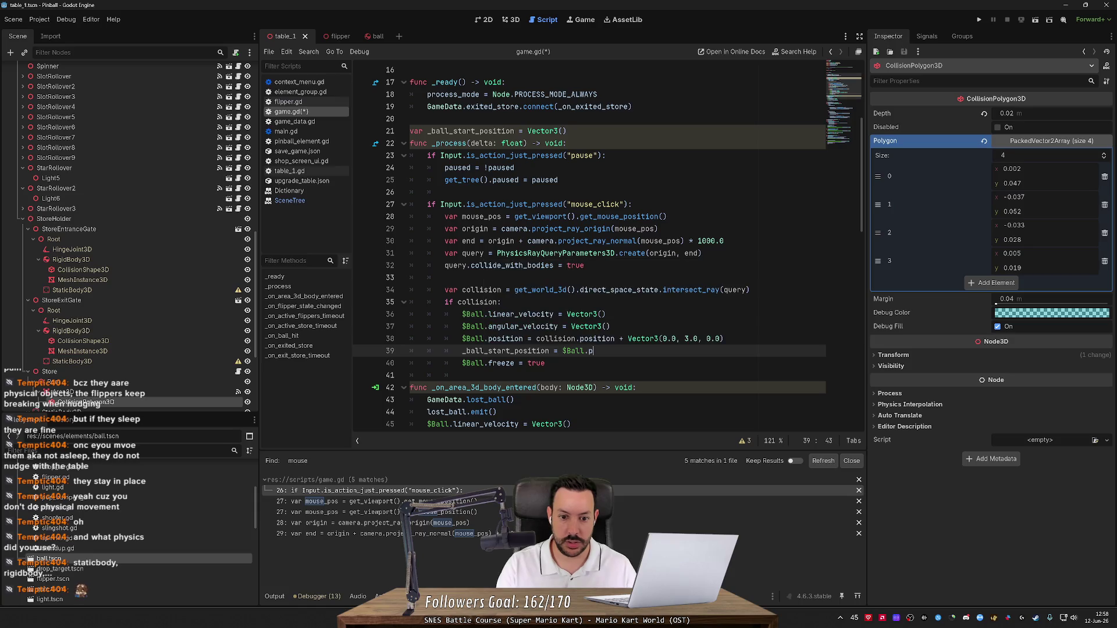
{"action": "type", "text": "osition"}
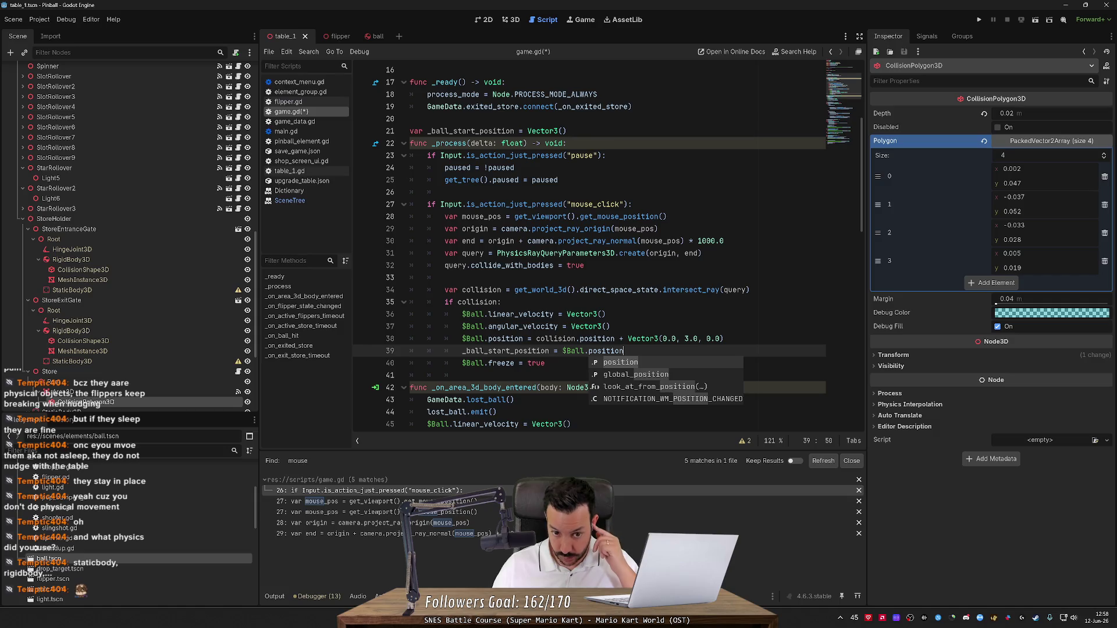
{"action": "scroll", "coordinate": [588, 244], "scroll_direction": "down", "scroll_amount": 2}
{"action": "key", "text": "Down"}
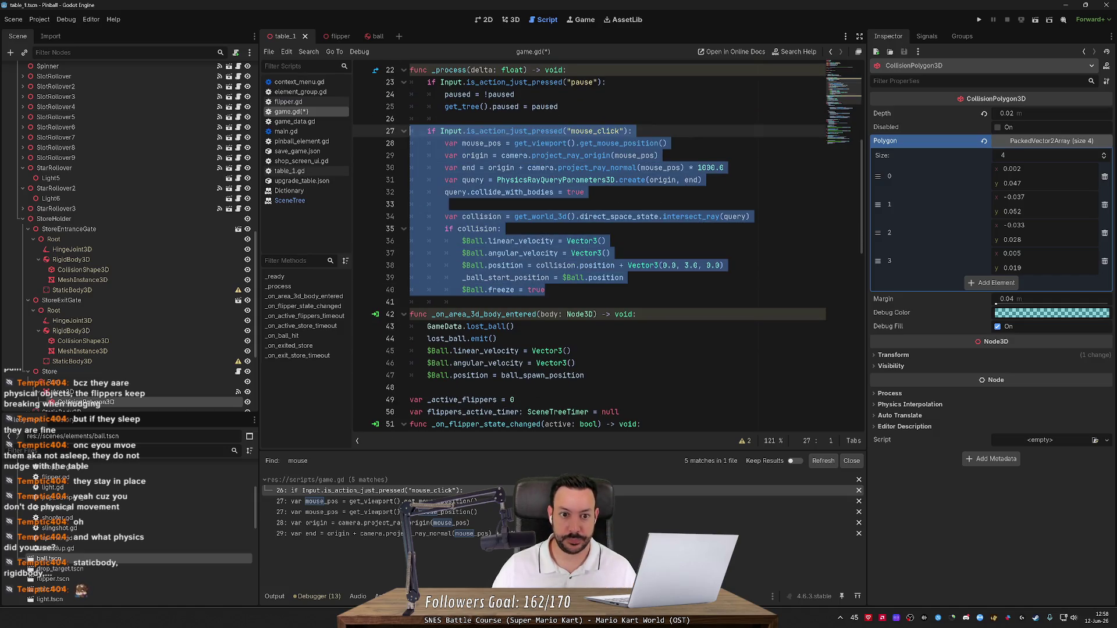
- Paste a copy of the mouse_click raycast block as a release handler using is_action_just_released
{"action": "key", "text": "Return"}
{"action": "key", "text": "Return"}
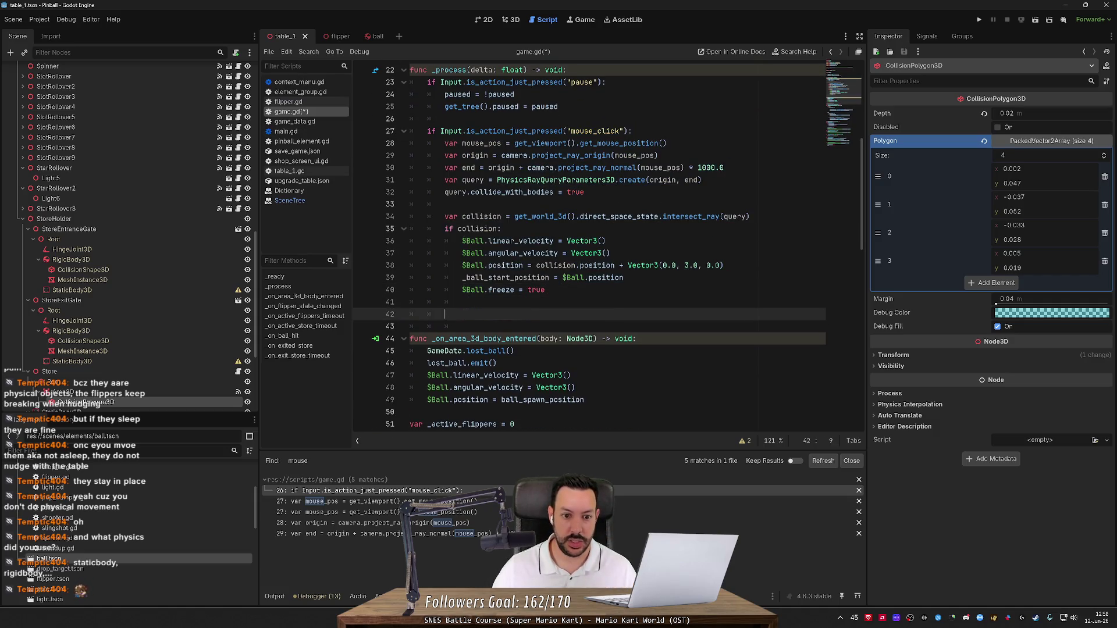
{"action": "key", "text": "ctrl+v"}
{"action": "left_click", "coordinate": [445, 264]}
{"action": "key", "text": "shift+Tab"}
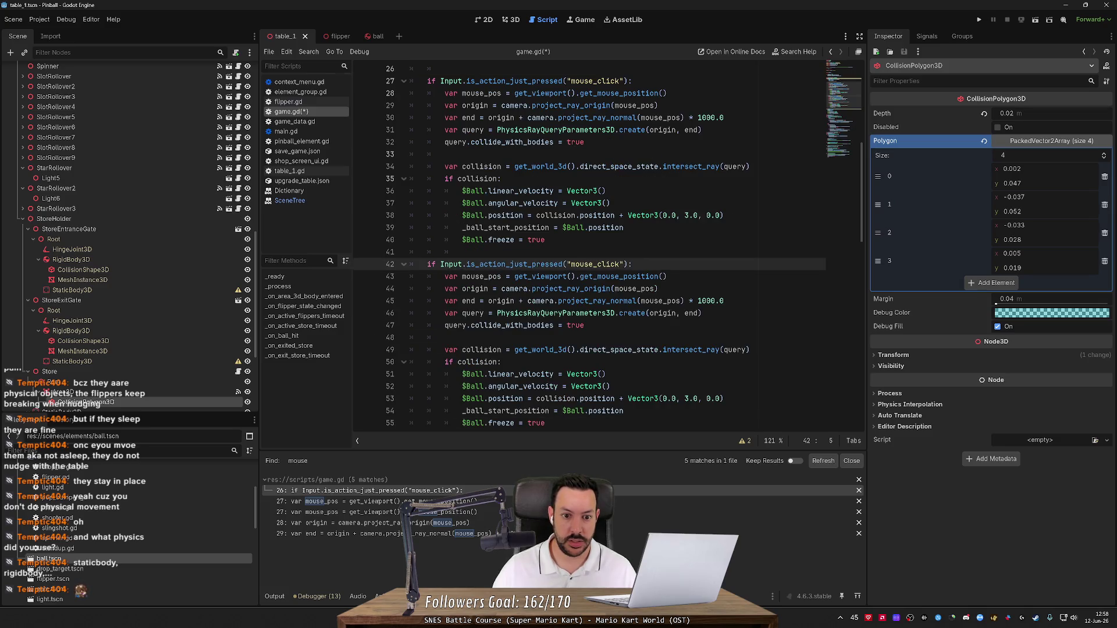
{"action": "left_click", "coordinate": [532, 264]}
{"action": "key", "text": "ctrl+shift+Right"}
{"action": "type", "text": "re"}
{"action": "key", "text": "Return"}
{"action": "key", "text": "Escape"}
- Review the copied raycast setup lines, highlighting every use of mouse_pos
{"action": "left_click_drag", "start_coordinate": [445, 276], "coordinate": [475, 288]}
{"action": "key", "text": "shift+Down"}
{"action": "key", "text": "shift+Down"}
{"action": "key", "text": "shift+Down"}
{"action": "key", "text": "shift+End"}
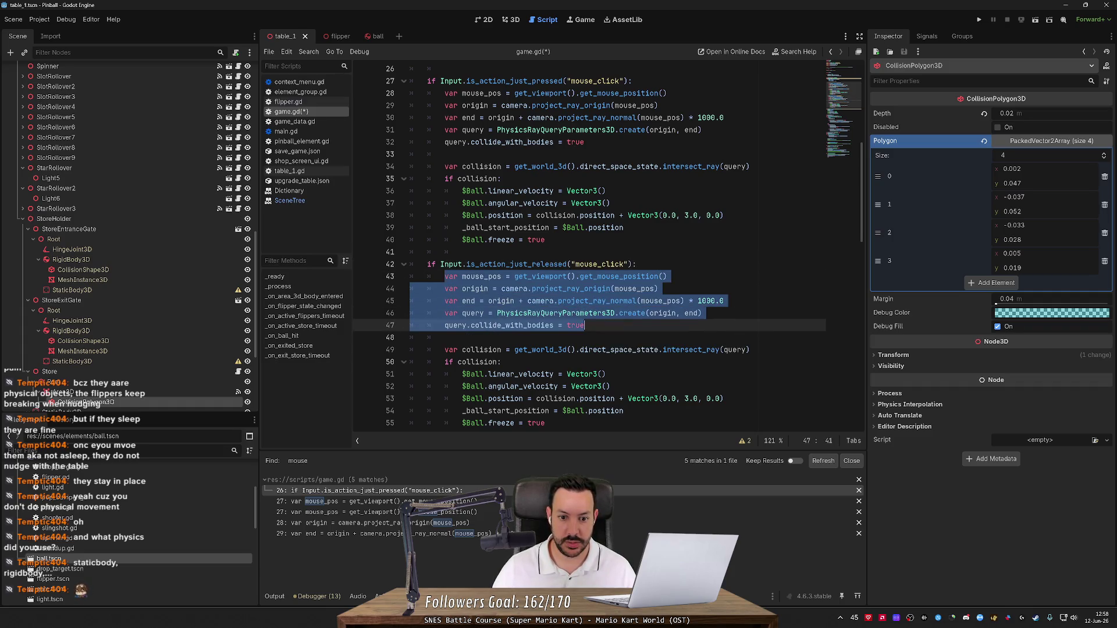
{"action": "left_click", "coordinate": [677, 301], "text": "shift"}
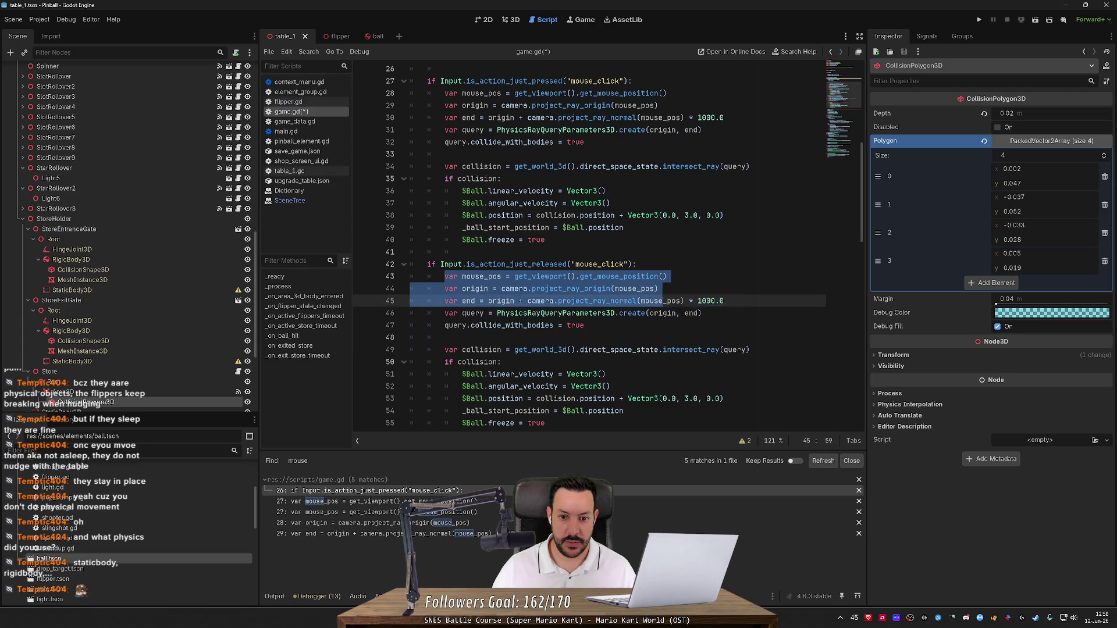
{"action": "left_click", "coordinate": [585, 325], "text": "shift"}
{"action": "left_click", "coordinate": [584, 326]}
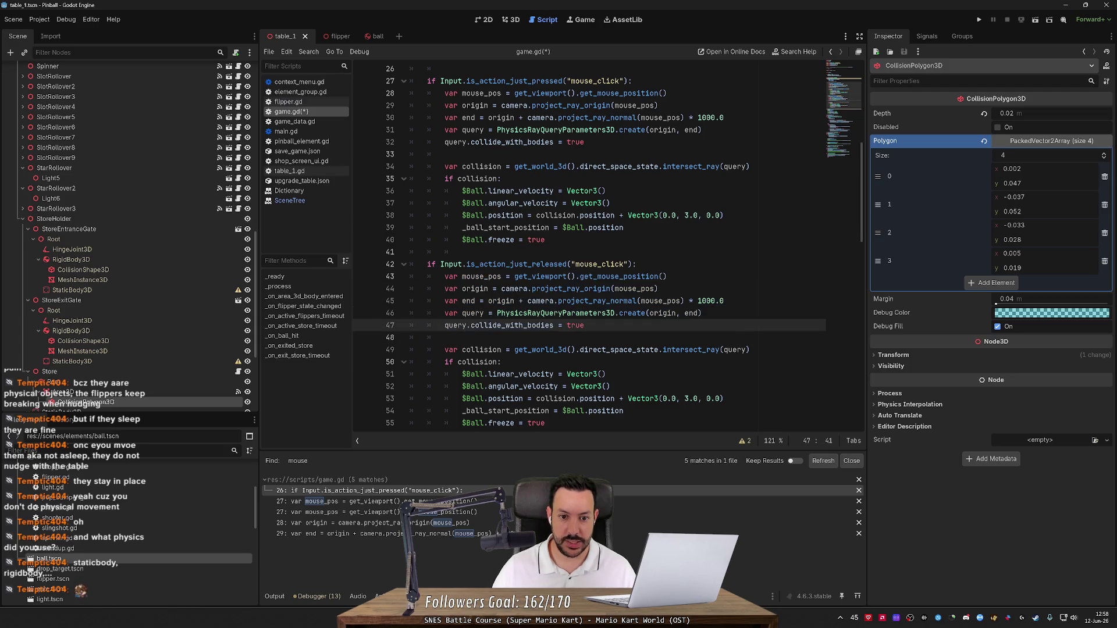
{"action": "double_click", "coordinate": [482, 276]}
{"action": "scroll", "coordinate": [482, 276], "scroll_direction": "down", "scroll_amount": 2}
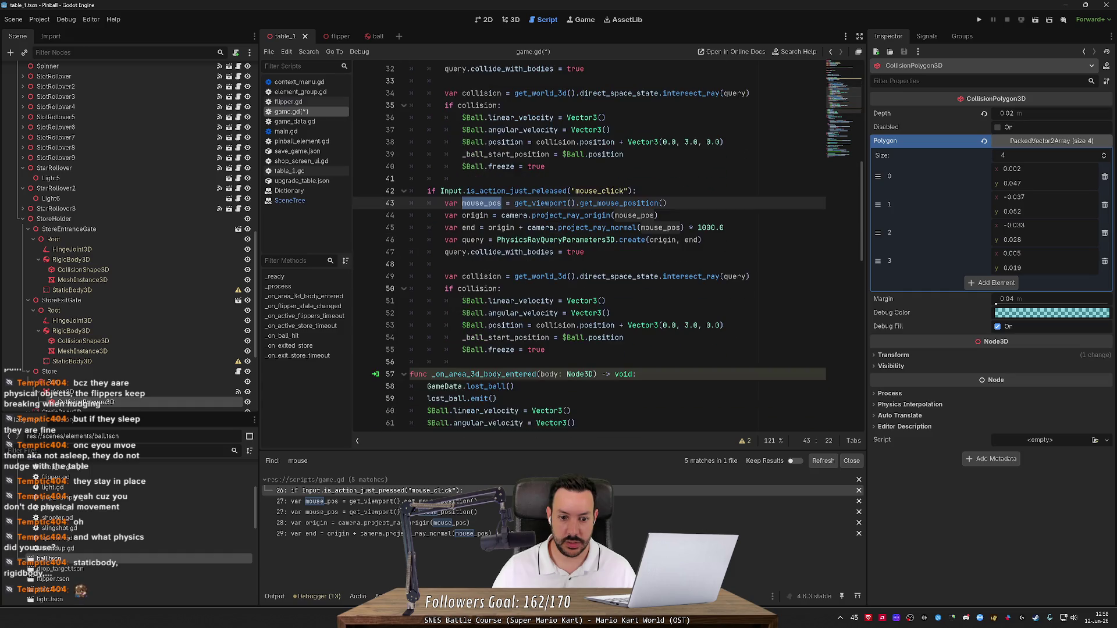
- Inspect the release handler's collision check and its collision.position offset expression
{"action": "double_click", "coordinate": [481, 289]}
{"action": "left_click", "coordinate": [428, 301]}
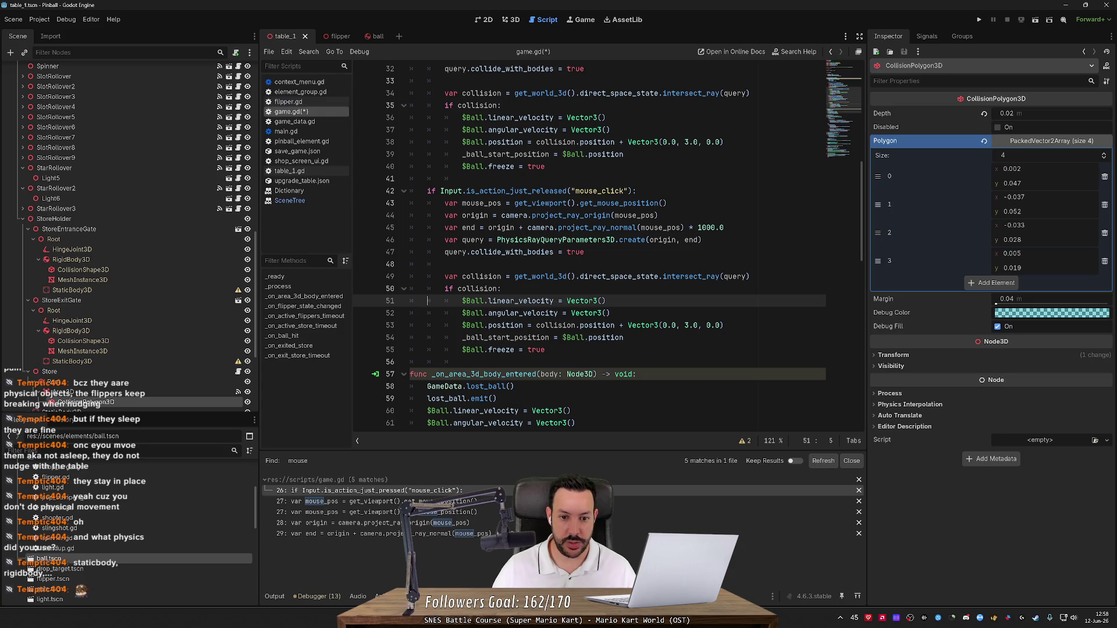
{"action": "double_click", "coordinate": [556, 325]}
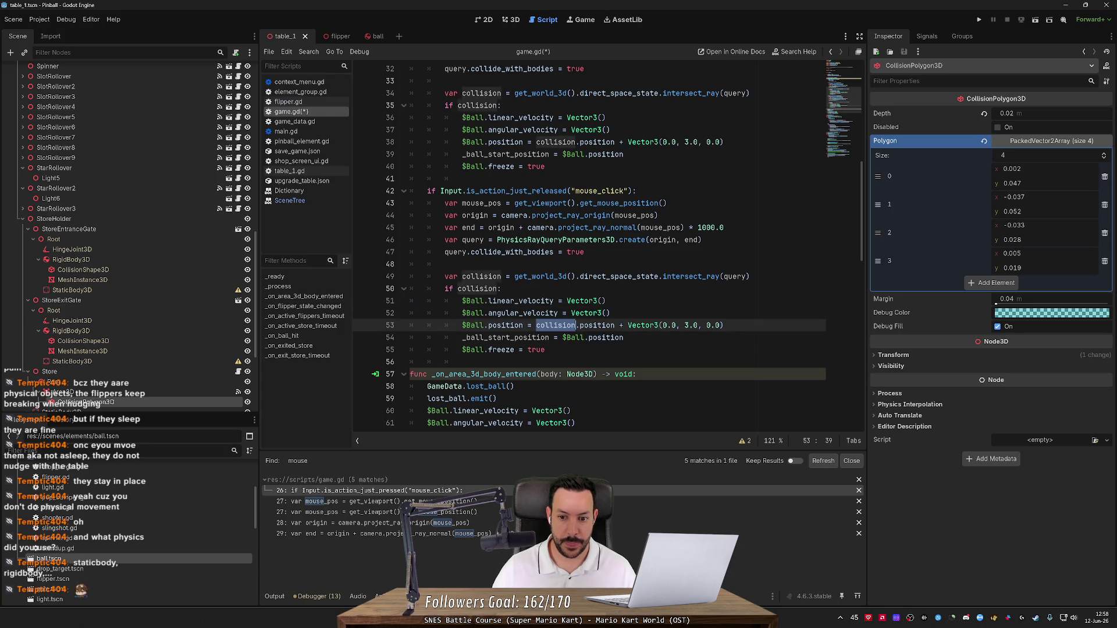
{"action": "key", "text": "shift+End"}
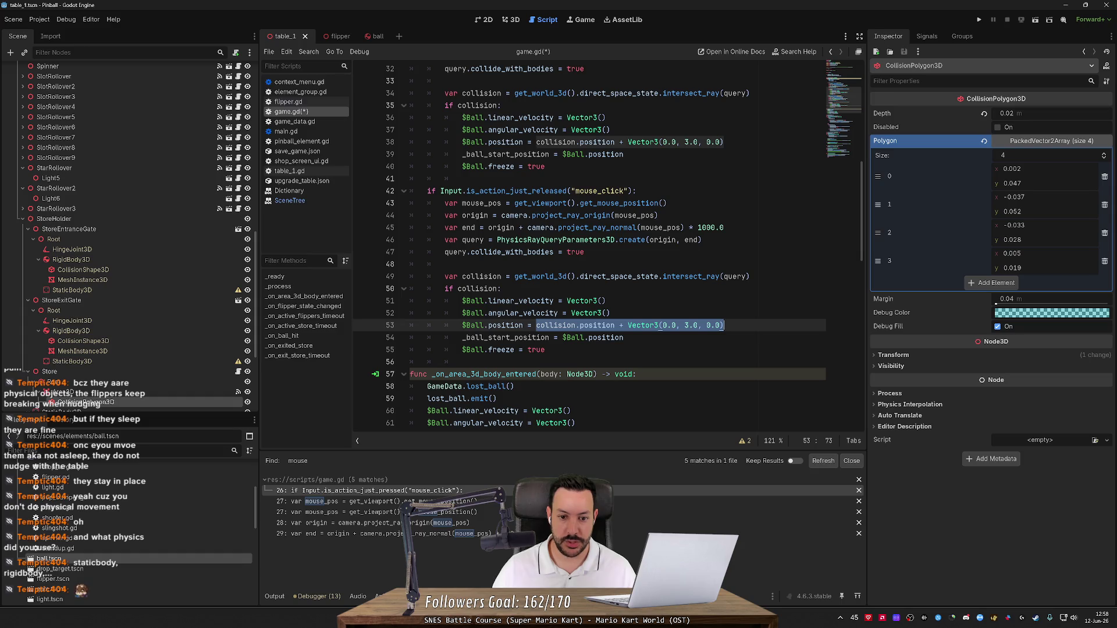
{"action": "left_click", "coordinate": [501, 289]}
{"action": "double_click", "coordinate": [555, 325]}
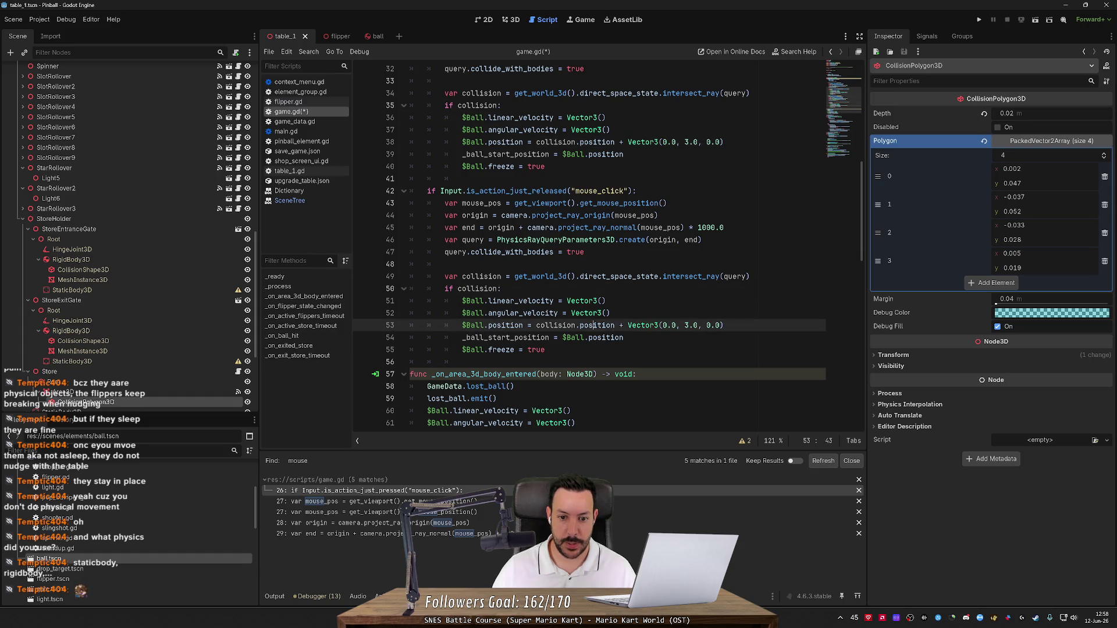
{"action": "key", "text": "shift+End"}
{"action": "scroll", "coordinate": [556, 325], "scroll_direction": "up", "scroll_amount": 2}
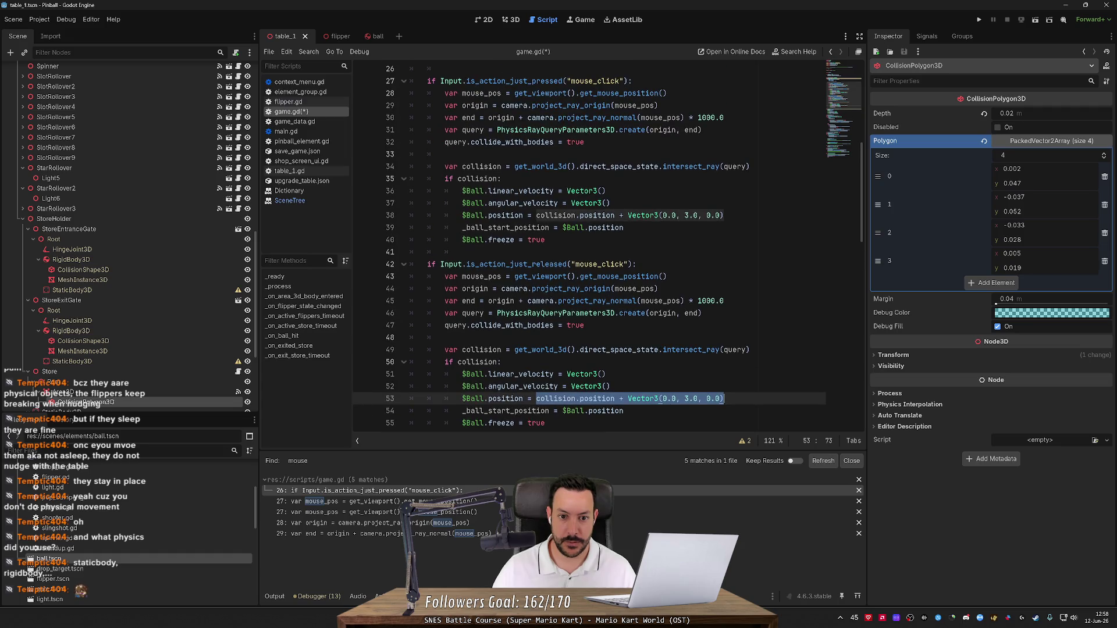
- Paste _ball_start_position onto a new line under the press handler's 'if collision:'
{"action": "left_click", "coordinate": [501, 179]}
{"action": "double_click", "coordinate": [505, 228]}
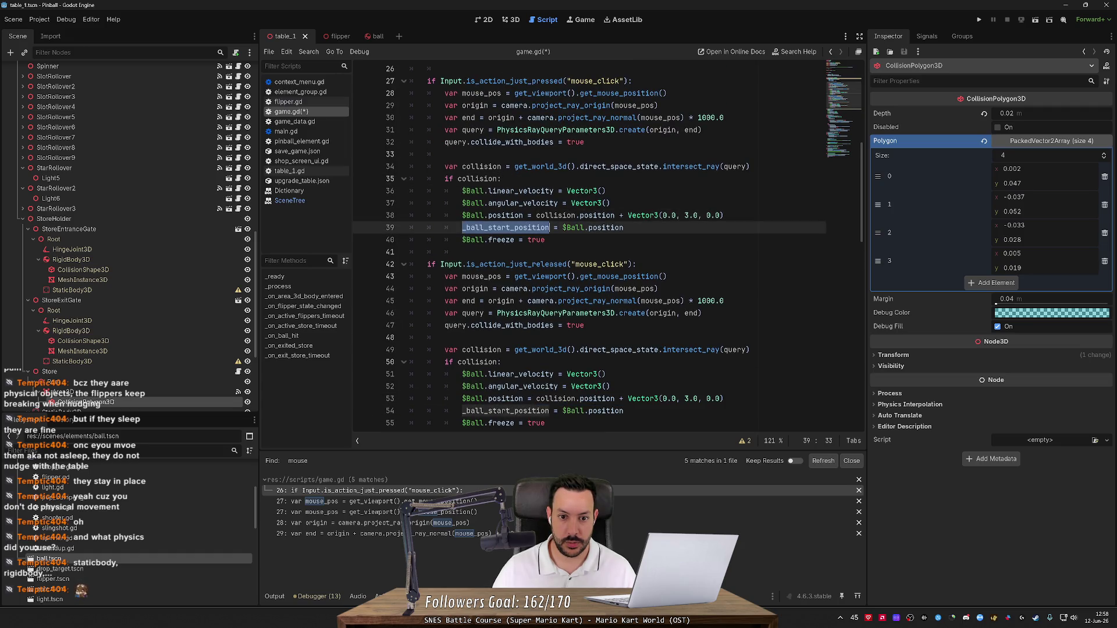
{"action": "key", "text": "ctrl+c"}
{"action": "left_click", "coordinate": [501, 179]}
{"action": "key", "text": "Return"}
{"action": "key", "text": "ctrl+v"}
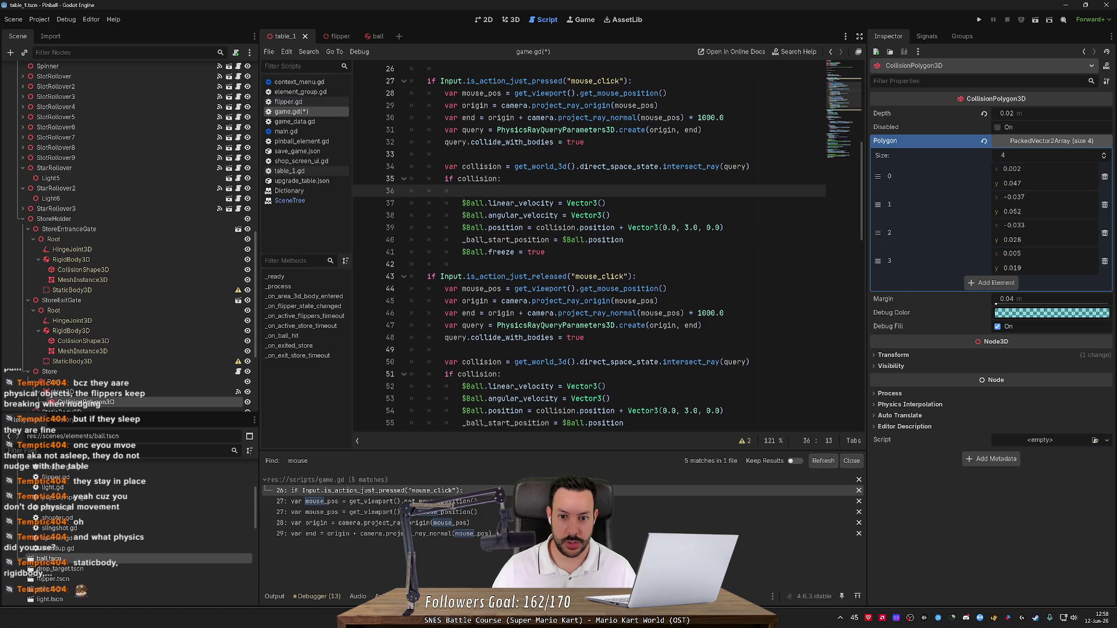
- Assign _ball_start_position the collision.position offset in the press handler
{"action": "type", "text": "="}
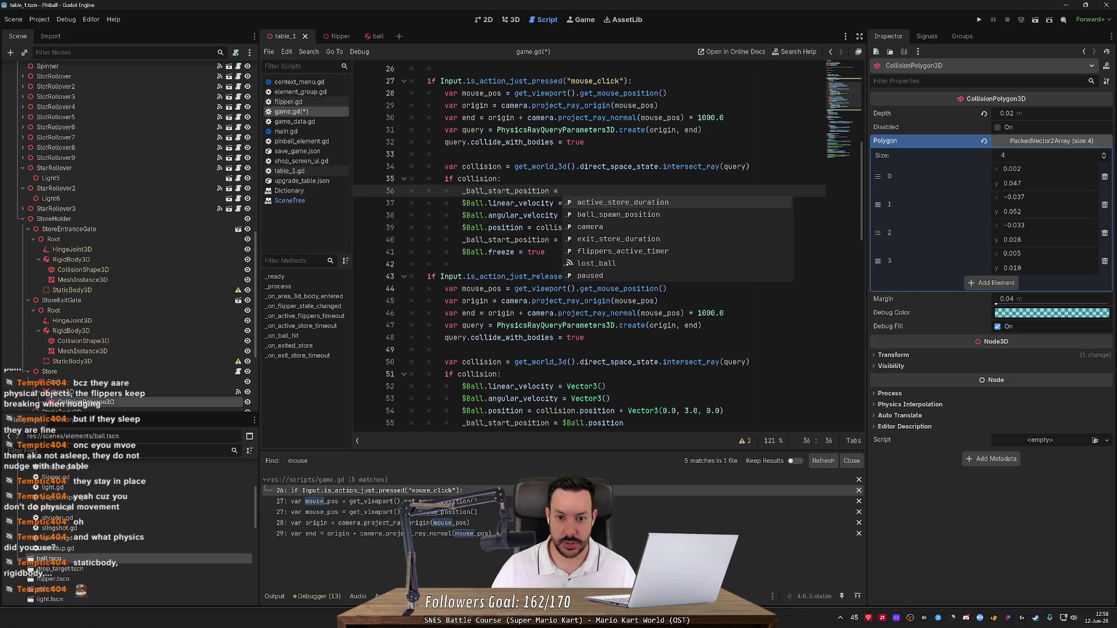
{"action": "double_click", "coordinate": [556, 228]}
{"action": "key", "text": "shift+End"}
{"action": "key", "text": "ctrl+c"}
{"action": "left_click", "coordinate": [559, 191]}
{"action": "key", "text": "ctrl+v"}
- Set the ball position to _ball_start_position, delete the redundant line, and save game.gd
{"action": "double_click", "coordinate": [506, 191]}
{"action": "key", "text": "ctrl+c"}
{"action": "double_click", "coordinate": [556, 228]}
{"action": "key", "text": "shift+End"}
{"action": "key", "text": "ctrl+v"}
{"action": "key", "text": "Down"}
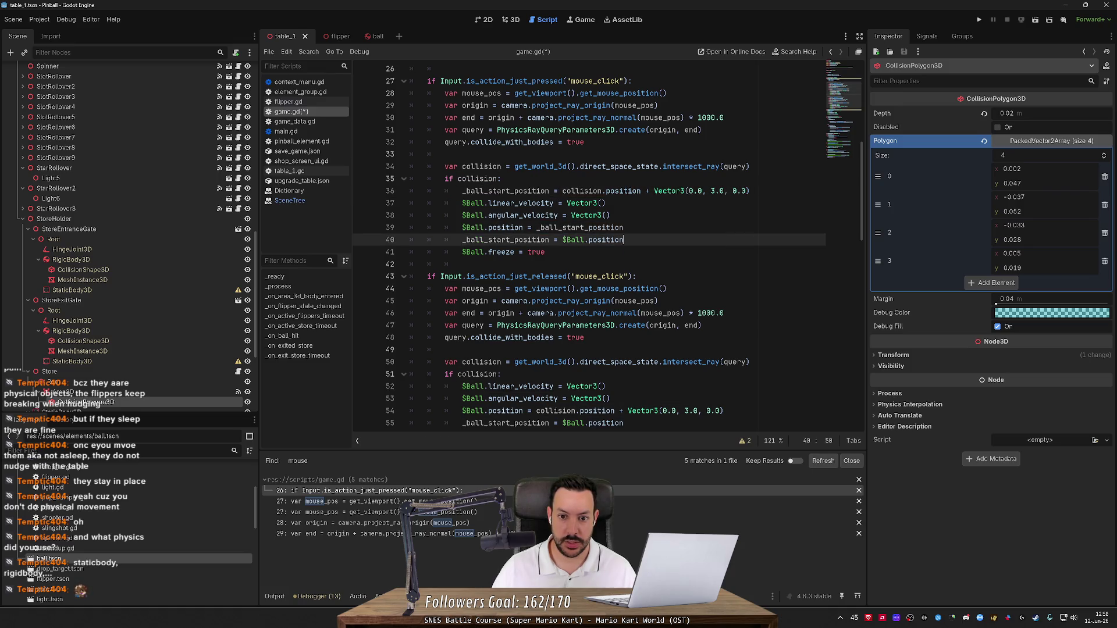
{"action": "key", "text": "ctrl+shift+k"}
{"action": "key", "text": "ctrl+s"}
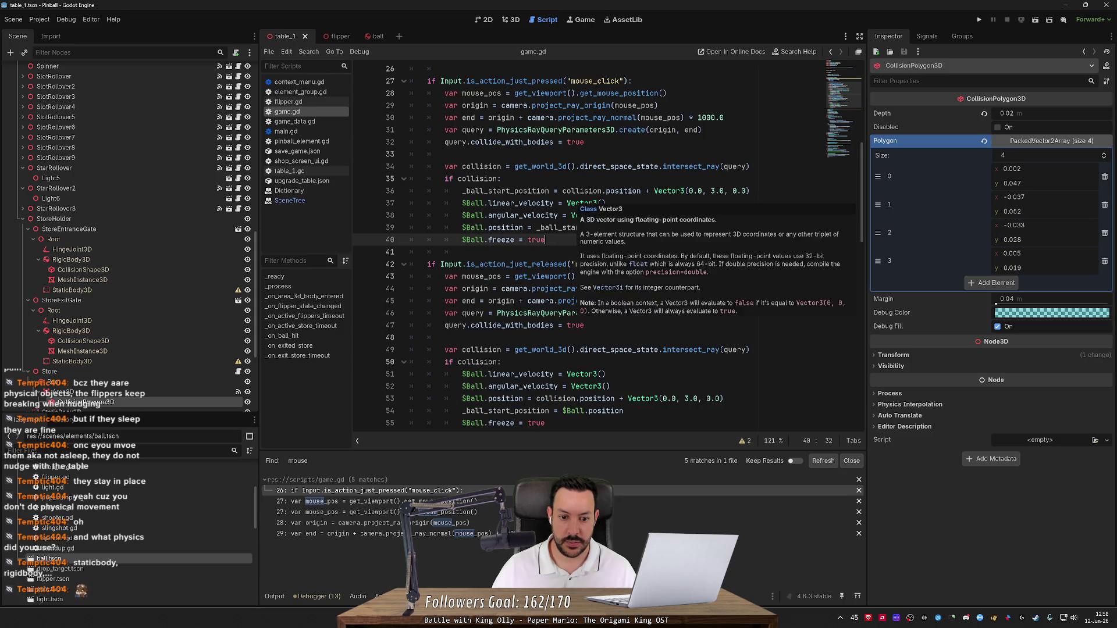
- Begin a 'var end_position' declaration under the release handler's 'if collision:'
{"action": "scroll", "coordinate": [589, 244], "scroll_direction": "down", "scroll_amount": 2}
{"action": "left_click", "coordinate": [502, 289]}
{"action": "key", "text": "Return"}
{"action": "type", "text": "var end_Positio"}
{"action": "key", "text": "Escape"}
{"action": "left_click_drag", "start_coordinate": [536, 338], "coordinate": [725, 337]}
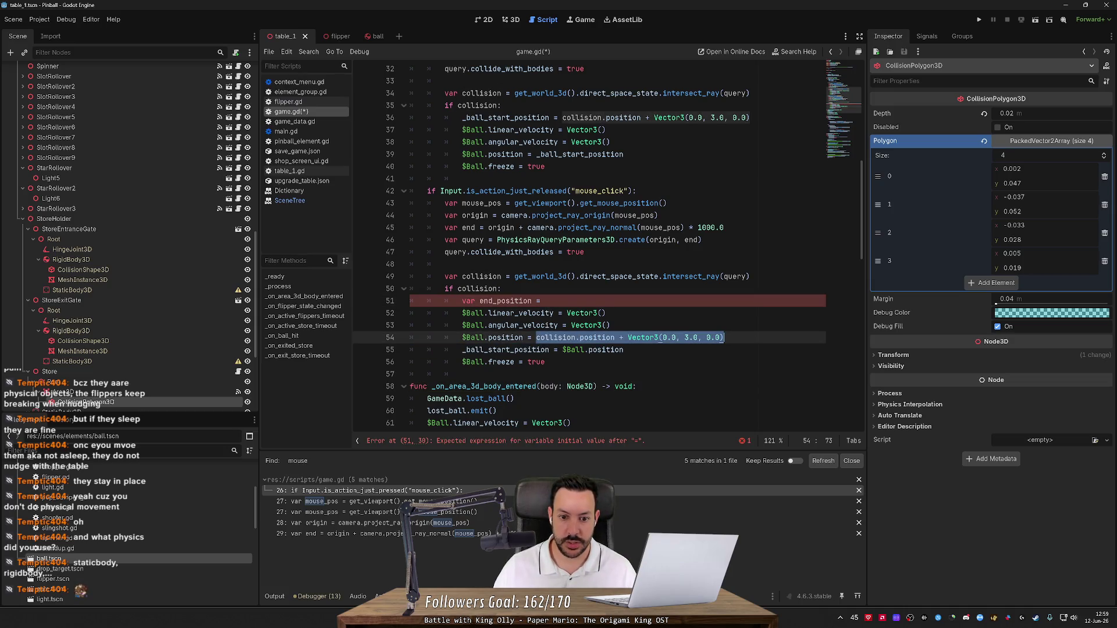
- Set end_position to the collision offset and delete the release block's three ball reset lines
{"action": "key", "text": "ctrl+c"}
{"action": "left_click", "coordinate": [544, 301]}
{"action": "key", "text": "ctrl+v"}
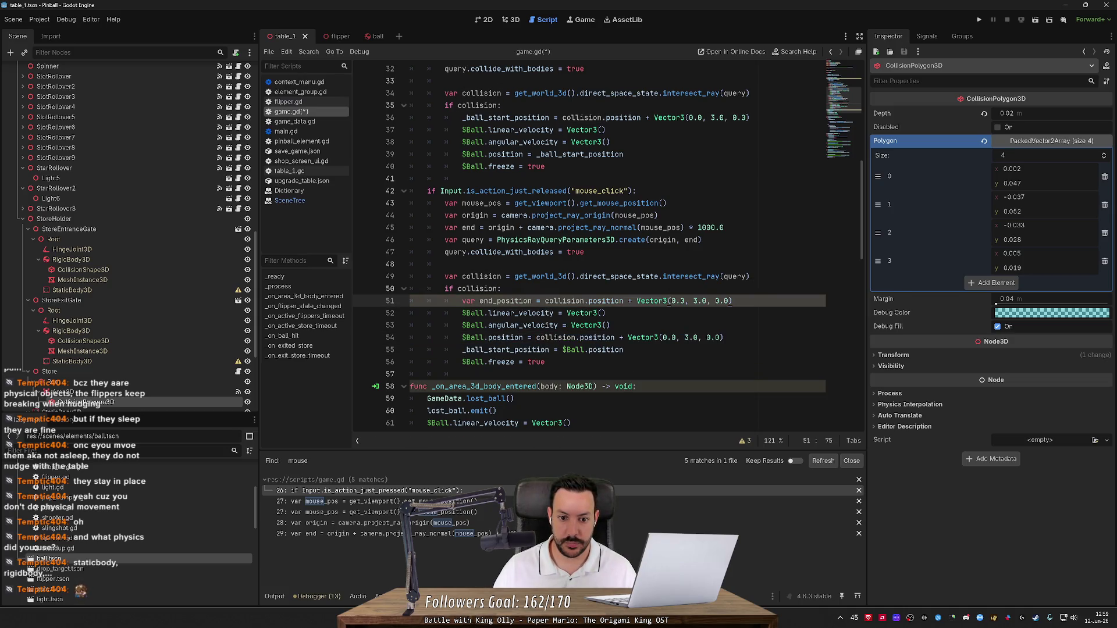
{"action": "left_click", "coordinate": [692, 337]}
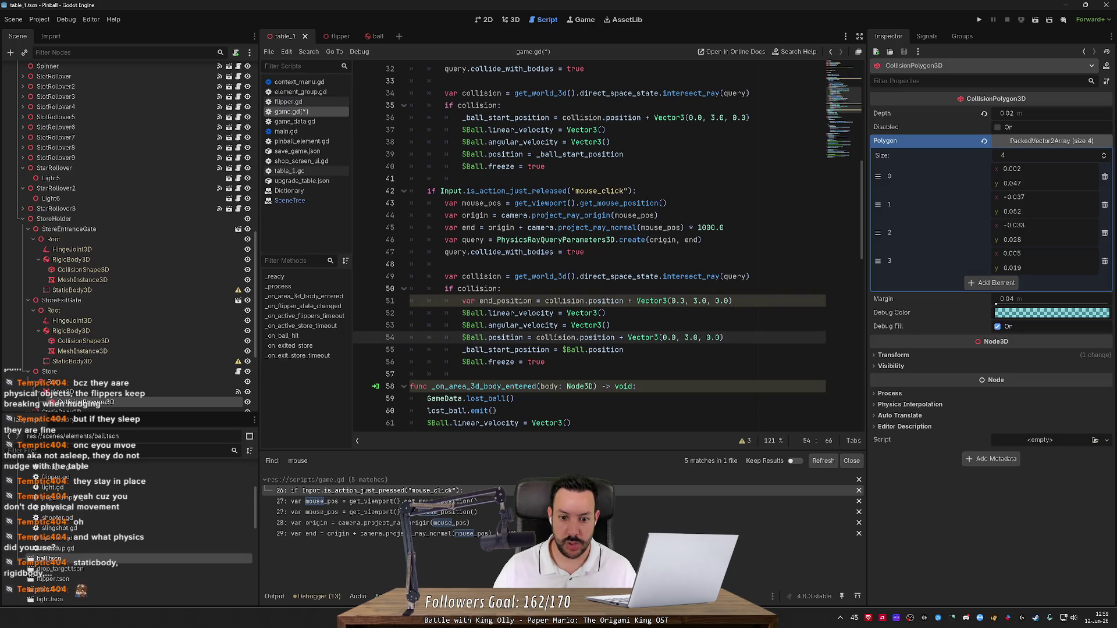
{"action": "left_click_drag", "start_coordinate": [624, 350], "coordinate": [411, 326]}
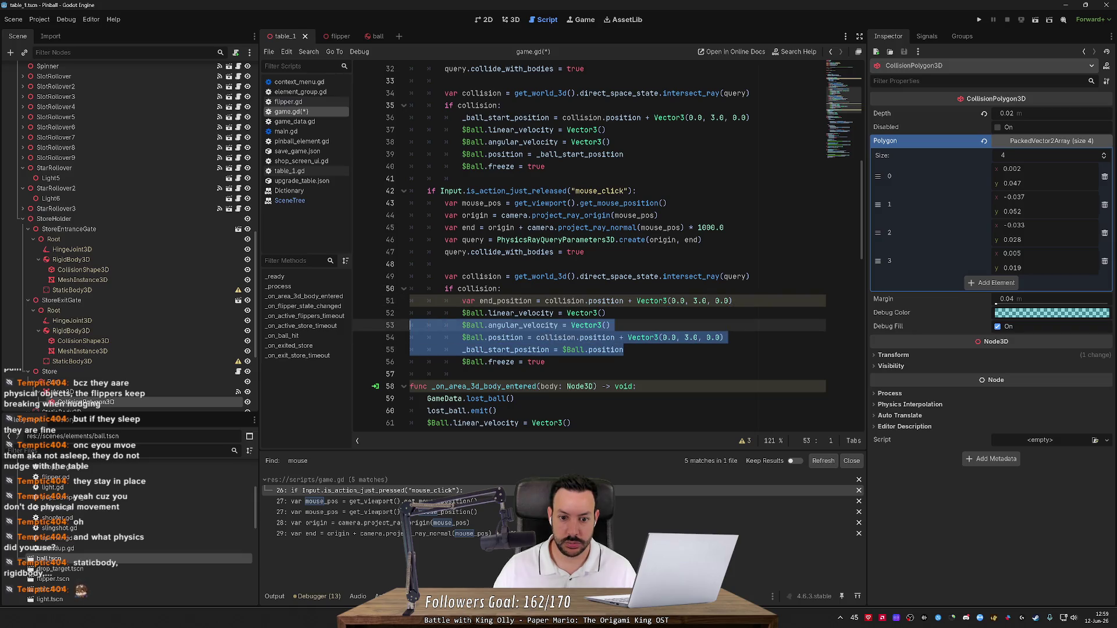
{"action": "key", "text": "Delete"}
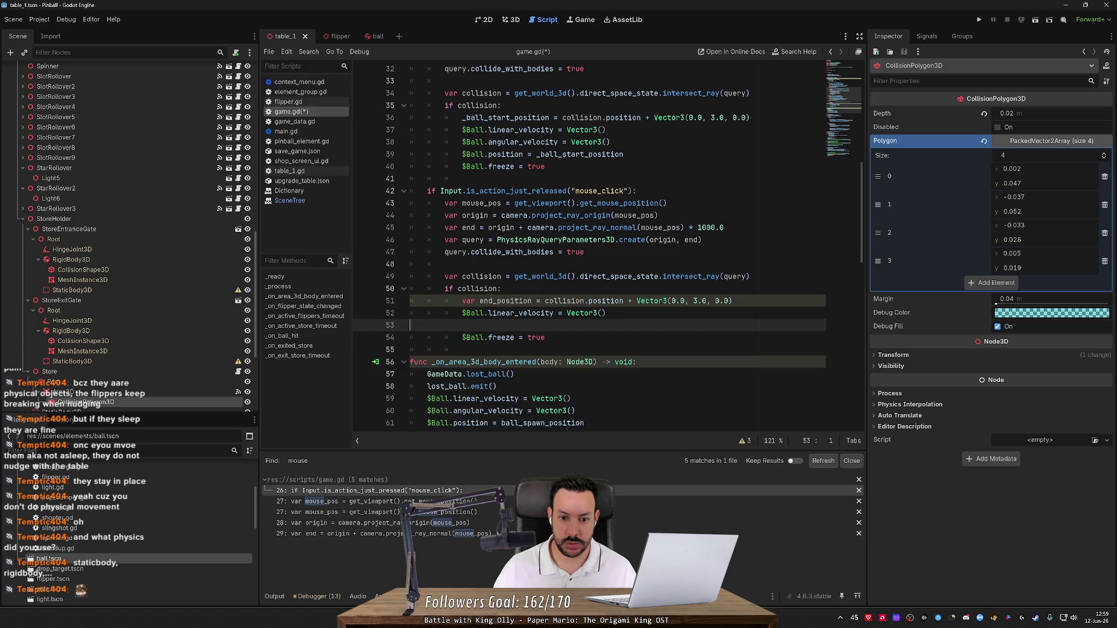
{"action": "key", "text": "Delete"}
- Change freeze to false and replace Vector3() in linear_velocity with end_position
{"action": "key", "text": "End"}
{"action": "type", "text": "false"}
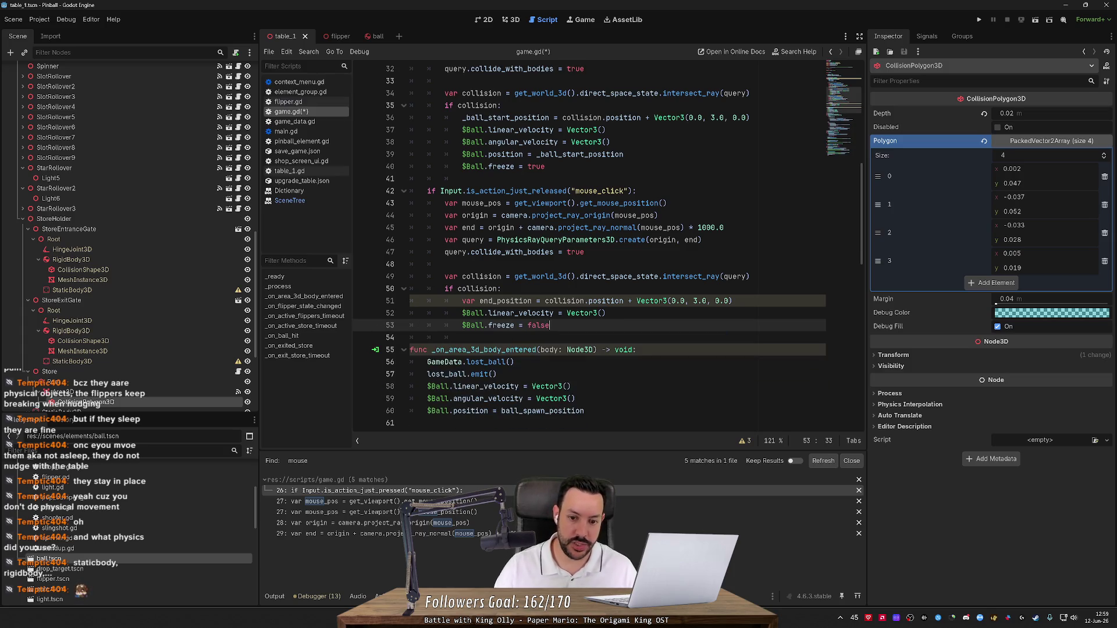
{"action": "double_click", "coordinate": [582, 313]}
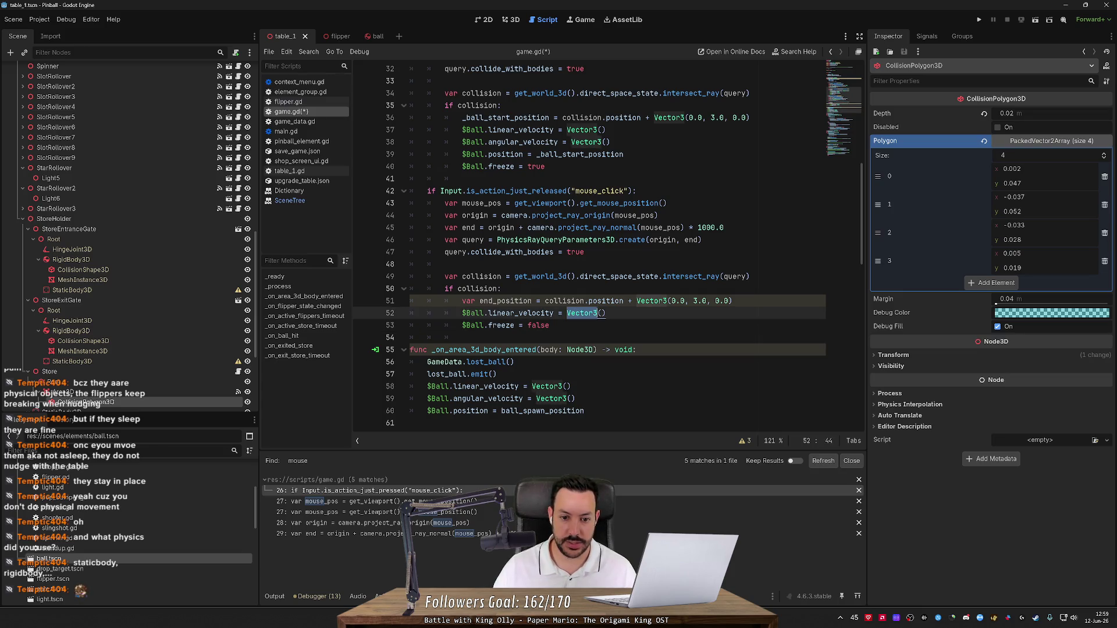
{"action": "mouse_move", "coordinate": [599, 314]}
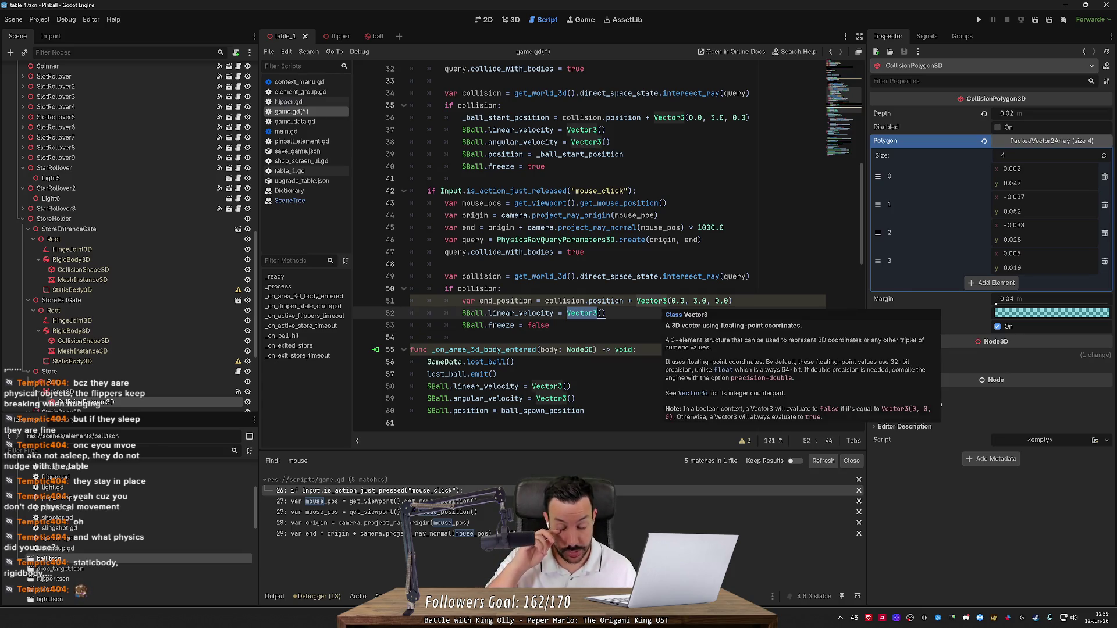
{"action": "key", "text": "shift+End"}
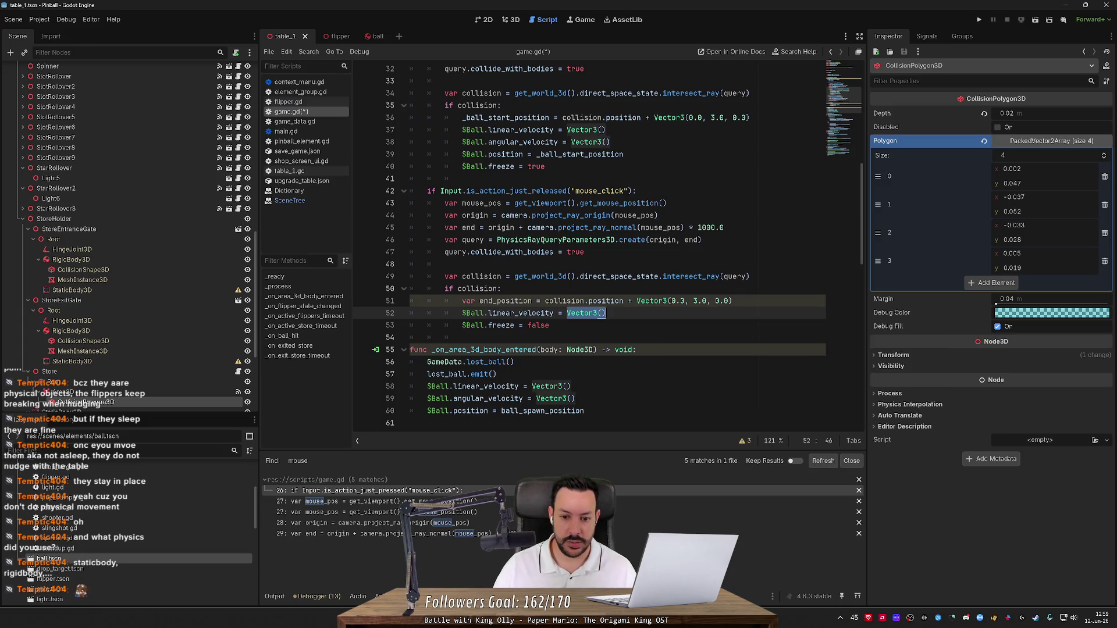
{"action": "scroll", "coordinate": [599, 314], "scroll_direction": "up", "scroll_amount": 1}
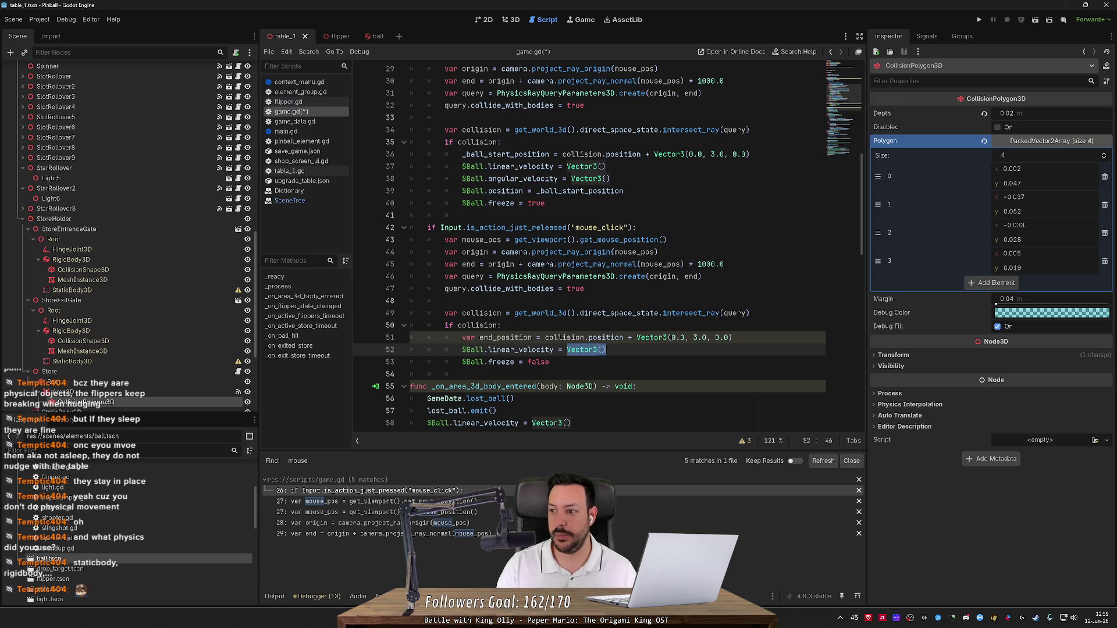
{"action": "type", "text": "end_position - &"}
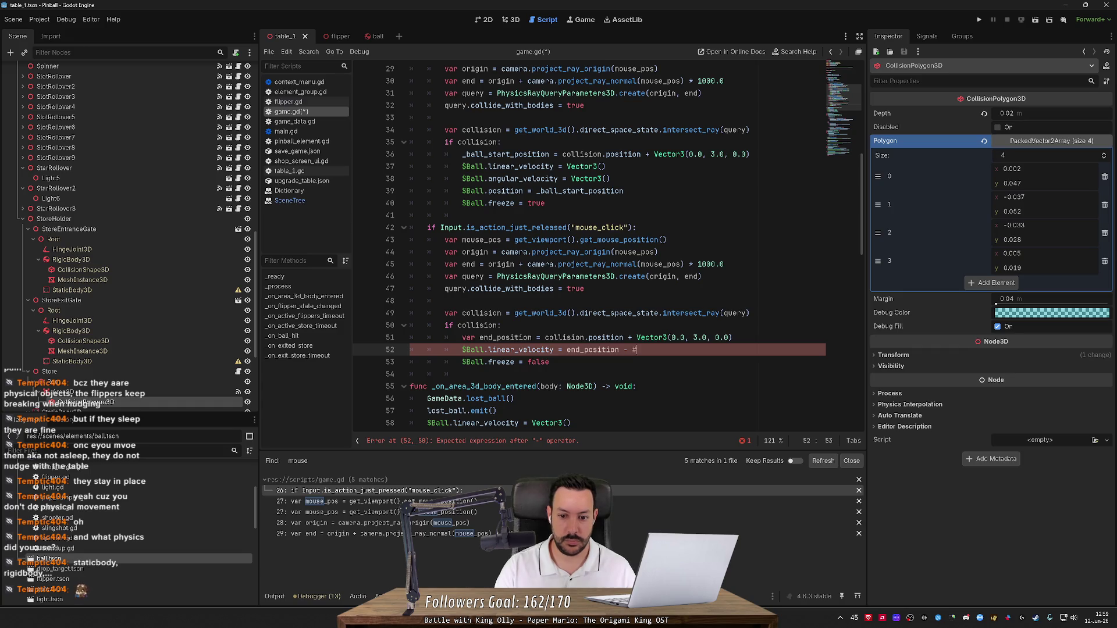
- Try adding $Ball.position and deleting the press block's start position line, then undo those edits
{"action": "key", "text": "BackSpace"}
{"action": "type", "text": "$Ba"}
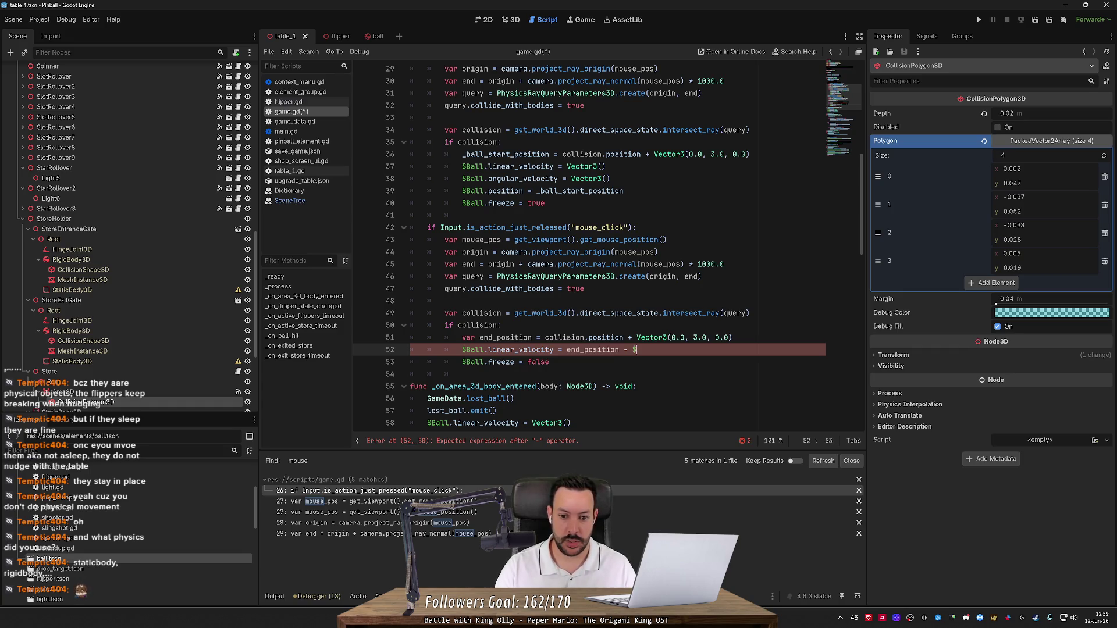
{"action": "type", "text": "ll.positio"}
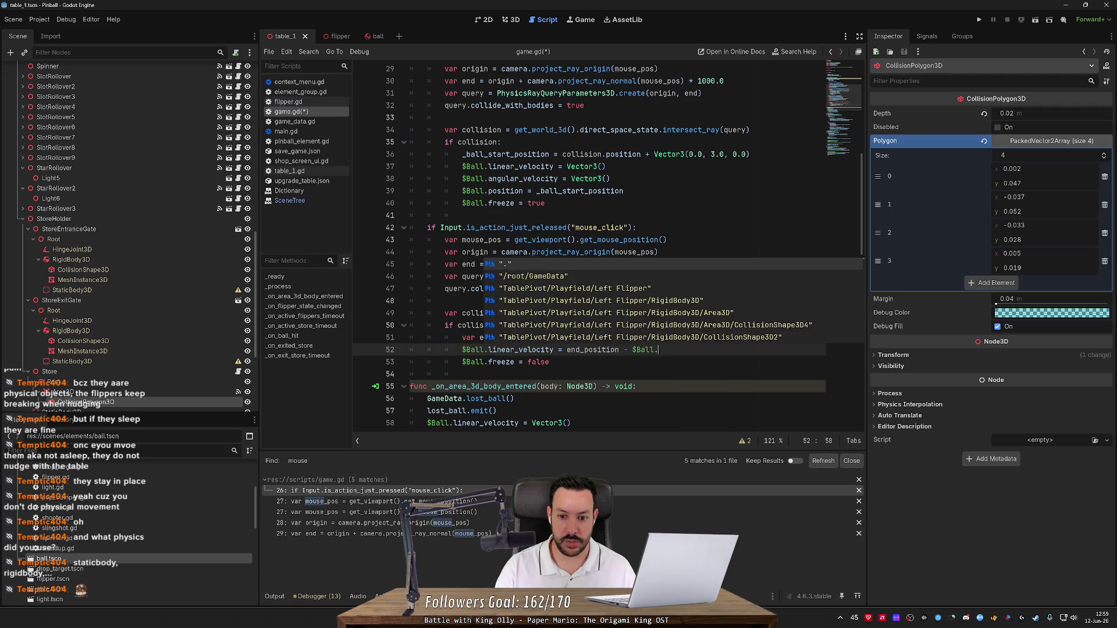
{"action": "type", "text": "n"}
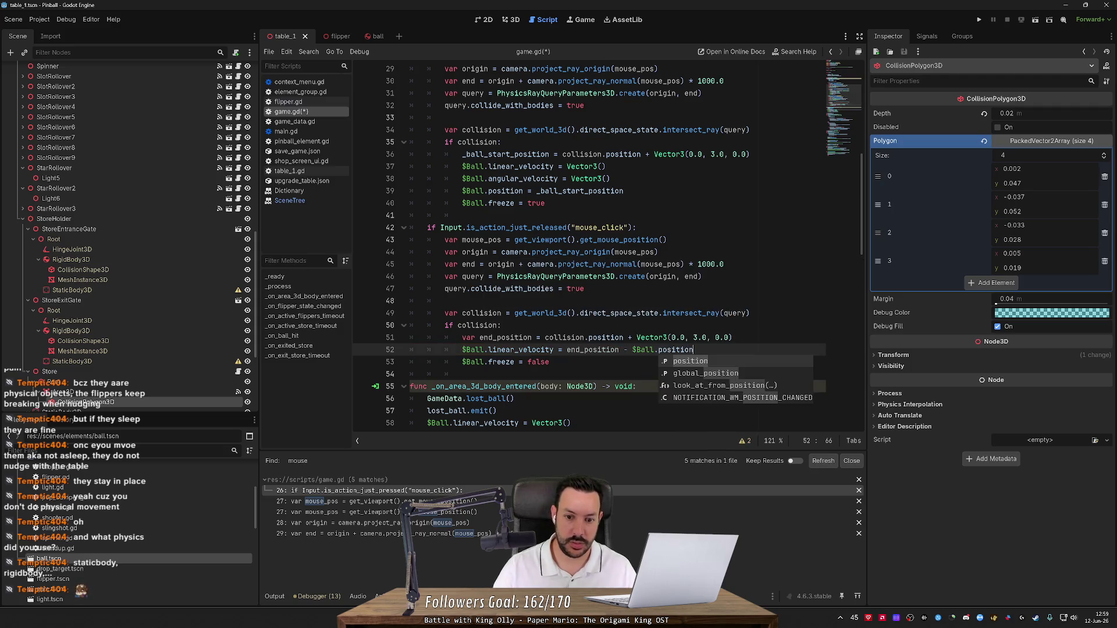
{"action": "scroll", "coordinate": [608, 244], "scroll_direction": "up", "scroll_amount": 3}
{"action": "left_click", "coordinate": [575, 191]}
{"action": "key", "text": "ctrl+shift+k"}
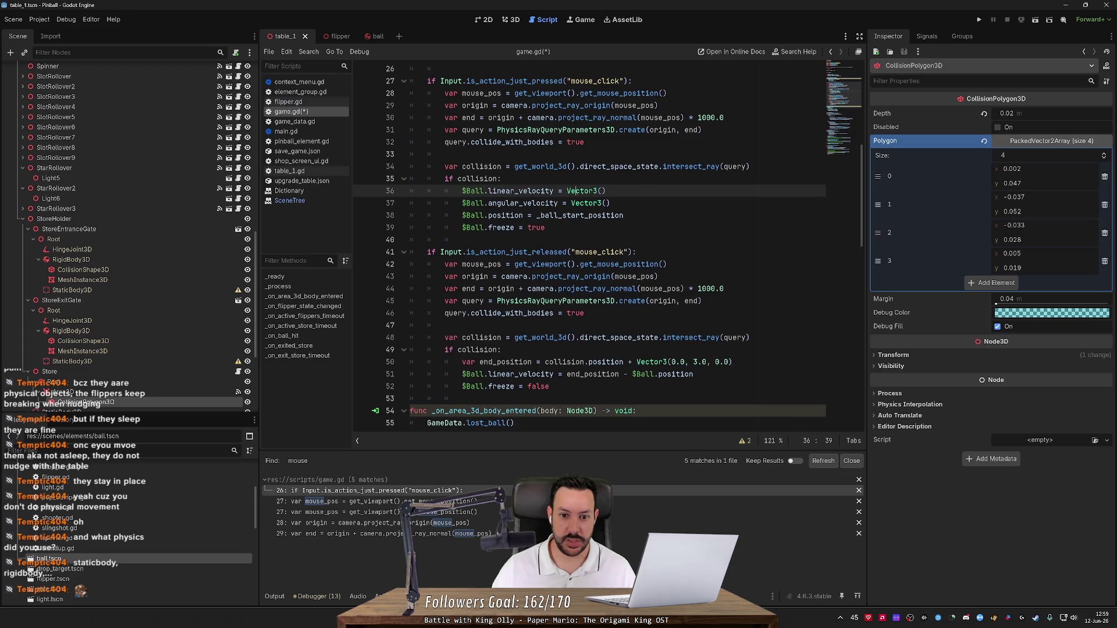
{"action": "double_click", "coordinate": [580, 216]}
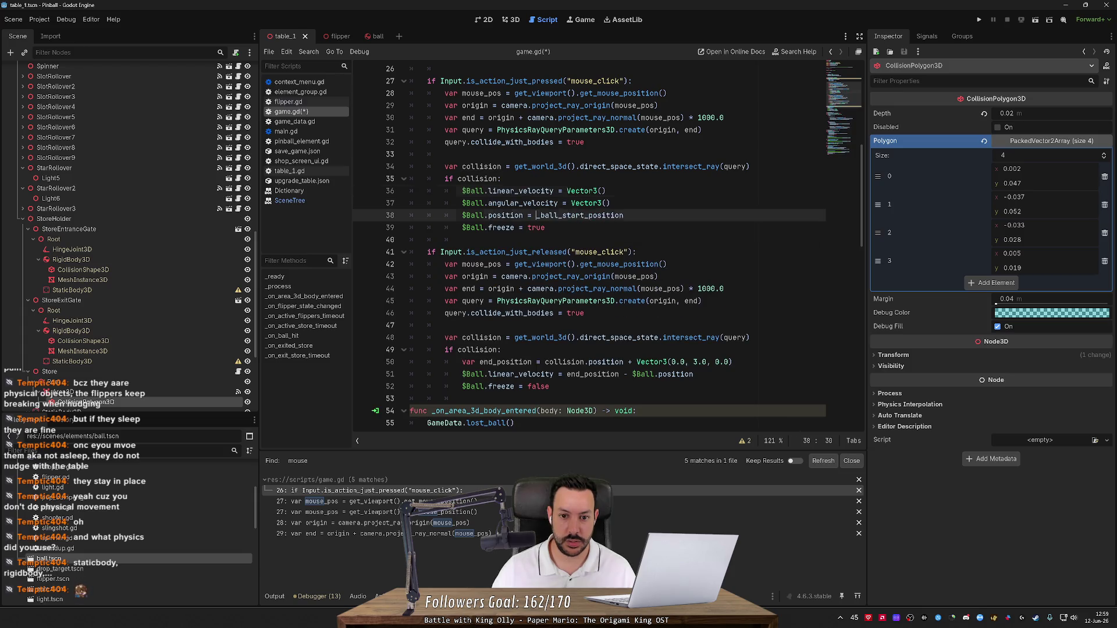
{"action": "key", "text": "ctrl+z"}
{"action": "key", "text": "ctrl+z"}
{"action": "key", "text": "ctrl+z"}
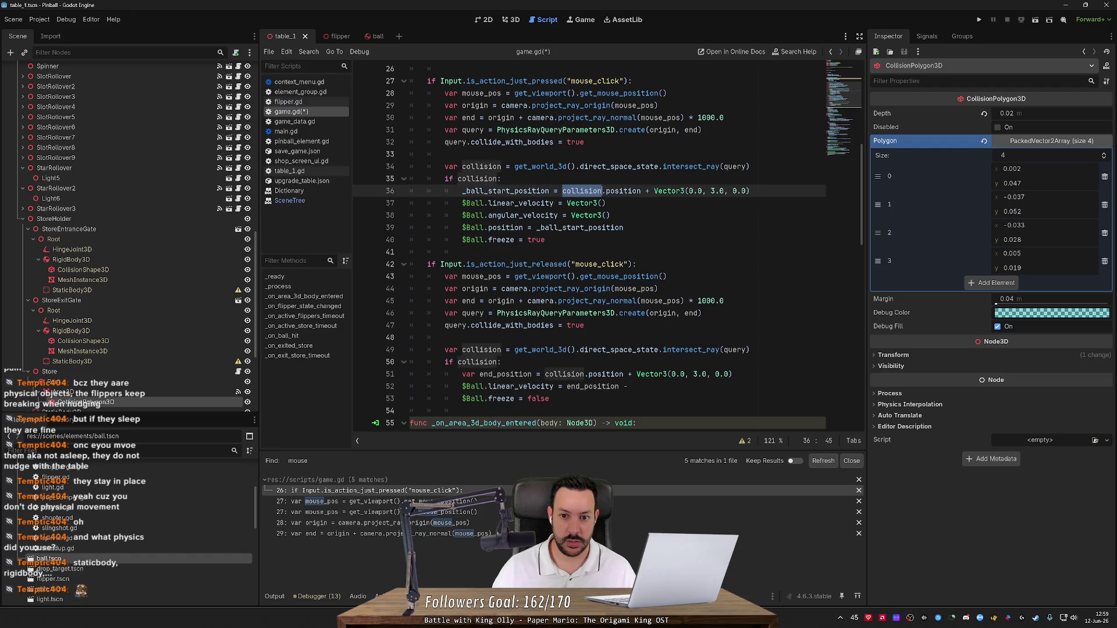
{"action": "key", "text": "ctrl+z"}
{"action": "key", "text": "ctrl+z"}
{"action": "key", "text": "ctrl+z"}
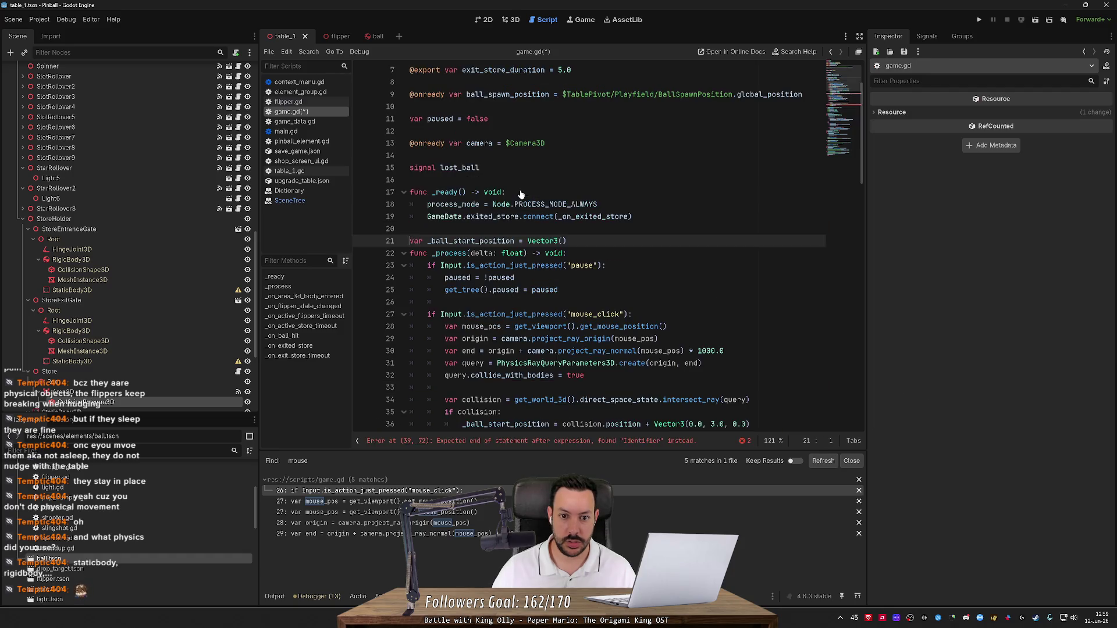
{"action": "key", "text": "ctrl+z"}
{"action": "key", "text": "ctrl+z"}
{"action": "key", "text": "ctrl+z"}
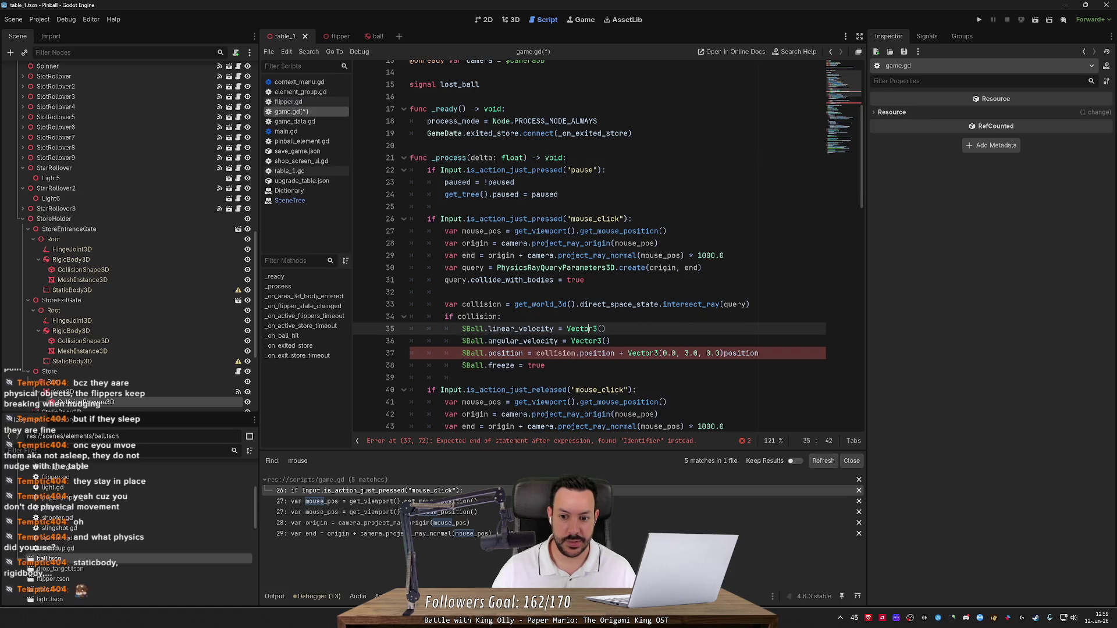
{"action": "key", "text": "ctrl+z"}
{"action": "key", "text": "ctrl+z"}
{"action": "key", "text": "ctrl+z"}
{"action": "key", "text": "ctrl+z"}
{"action": "key", "text": "ctrl+z"}
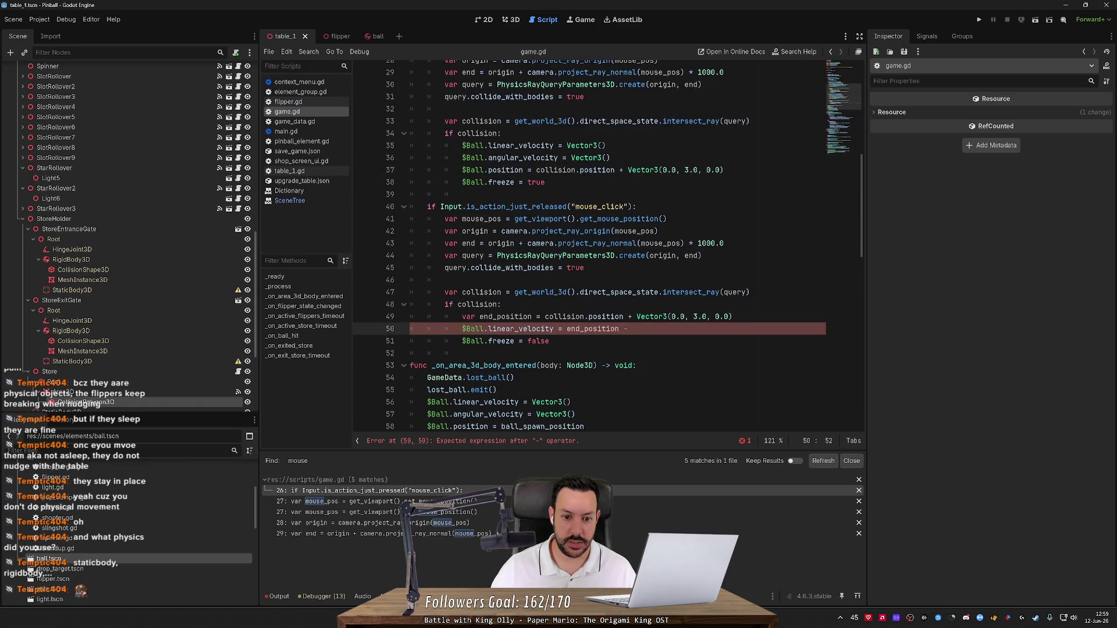
- Set linear_velocity to end_position - $Ball.position and save game.gd
{"action": "type", "text": "$Ball.position"}
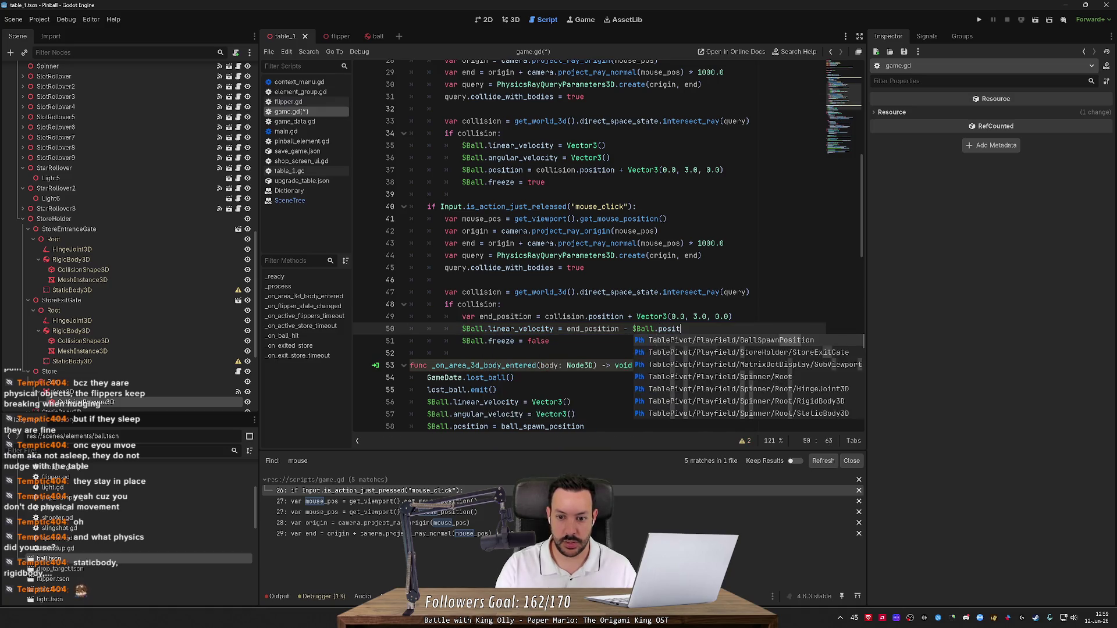
{"action": "left_click", "coordinate": [445, 280]}
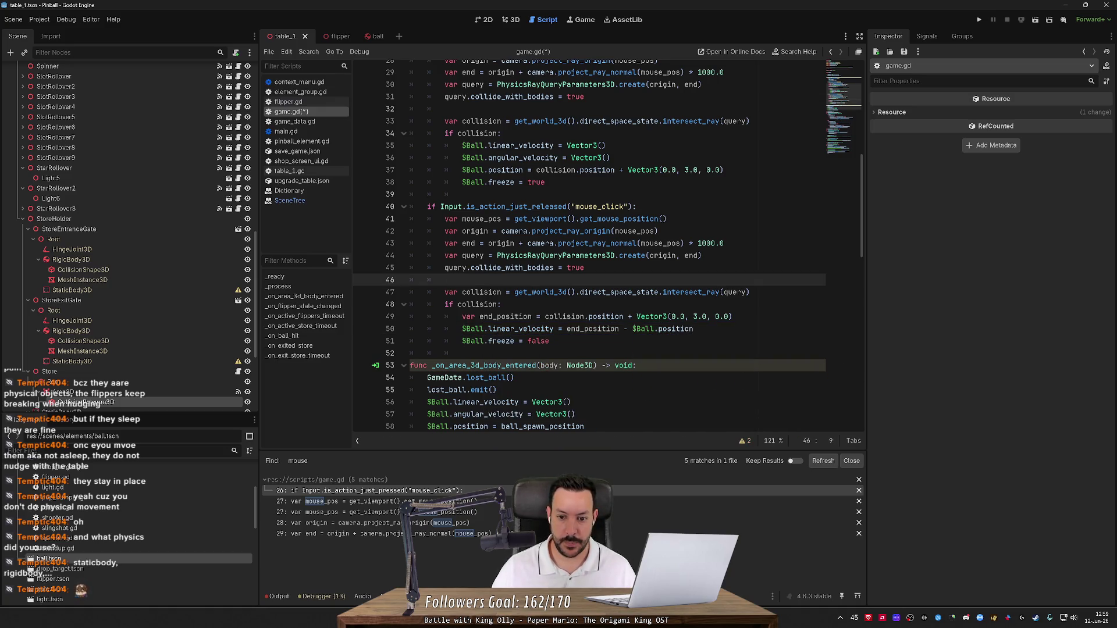
{"action": "key", "text": "ctrl+s"}
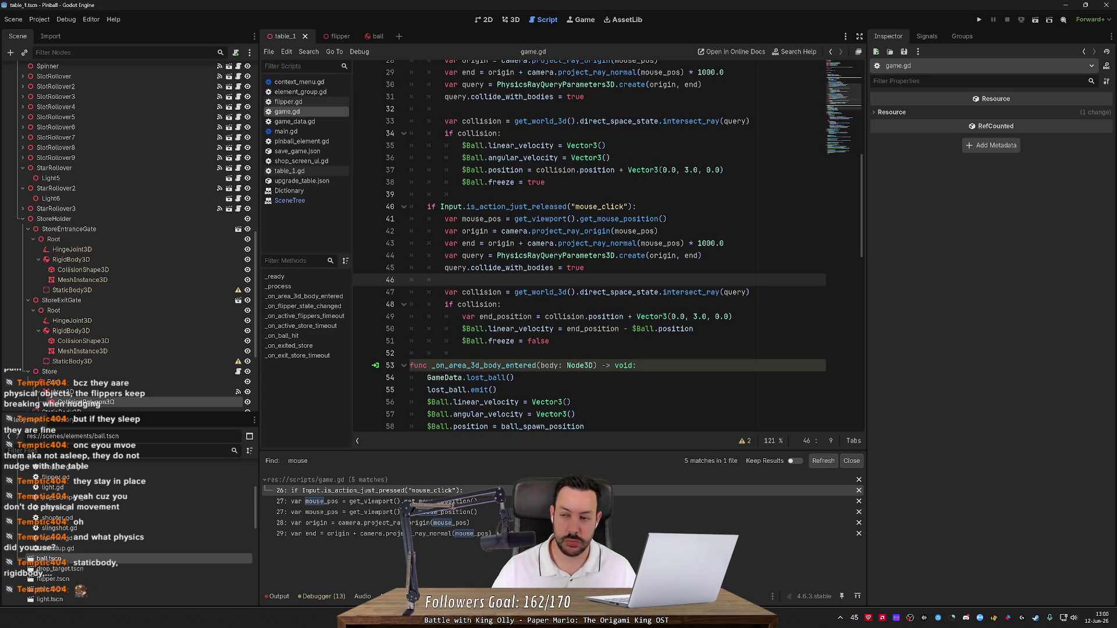
- Run the game, launch the ball with Space, then stop the test
{"action": "left_click", "coordinate": [979, 19]}
{"action": "key", "text": "space"}
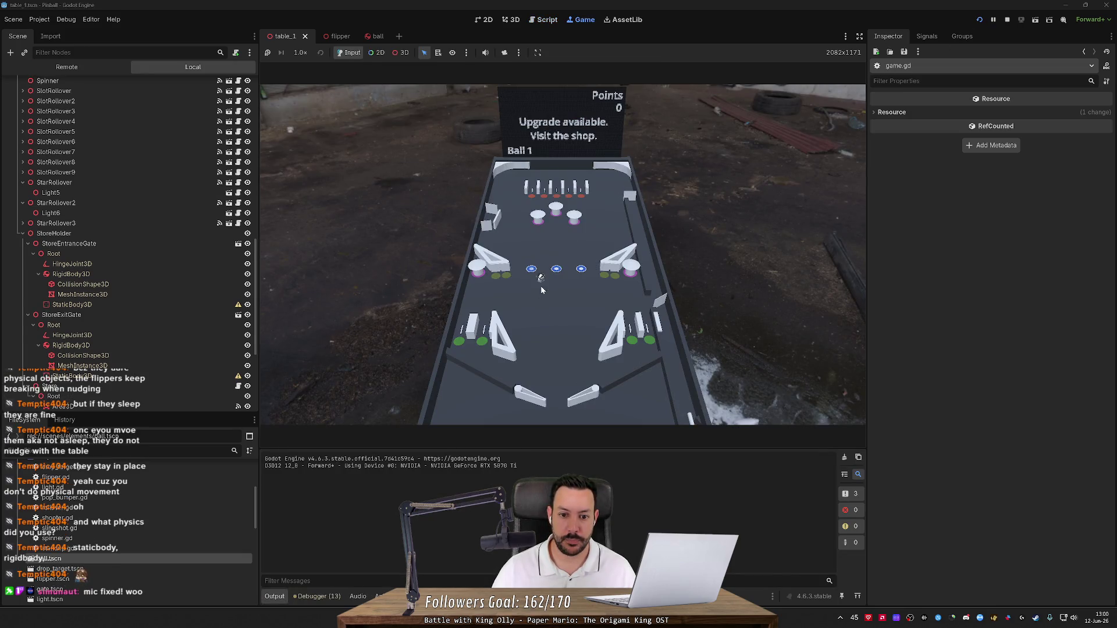
{"action": "left_click", "coordinate": [1001, 21]}
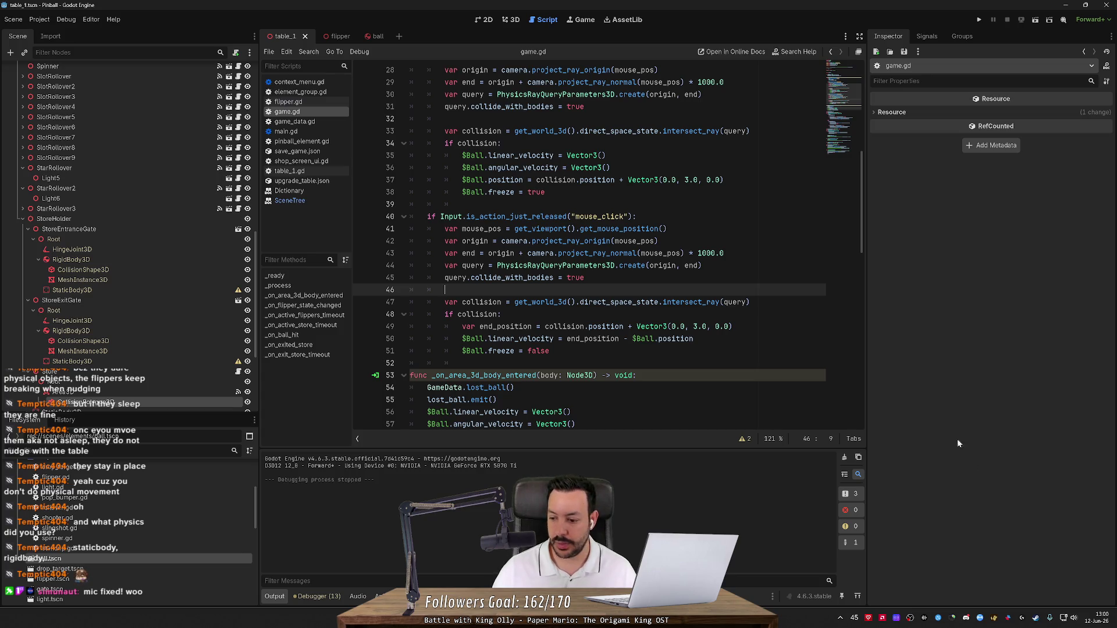
{"action": "left_click", "coordinate": [1065, 618]}
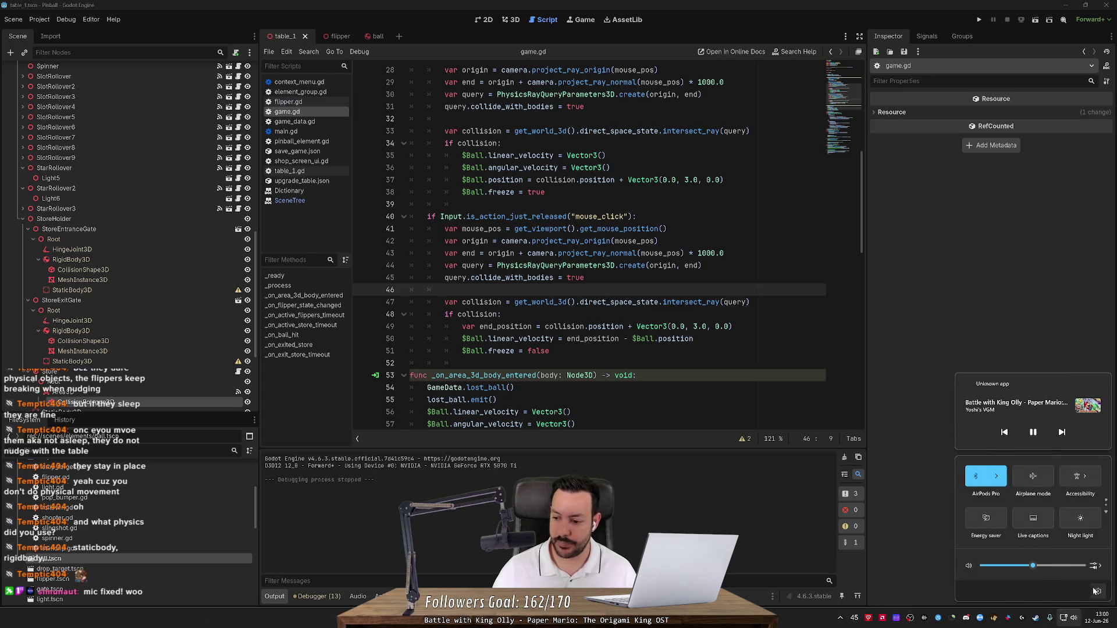
{"action": "left_click", "coordinate": [1098, 591]}
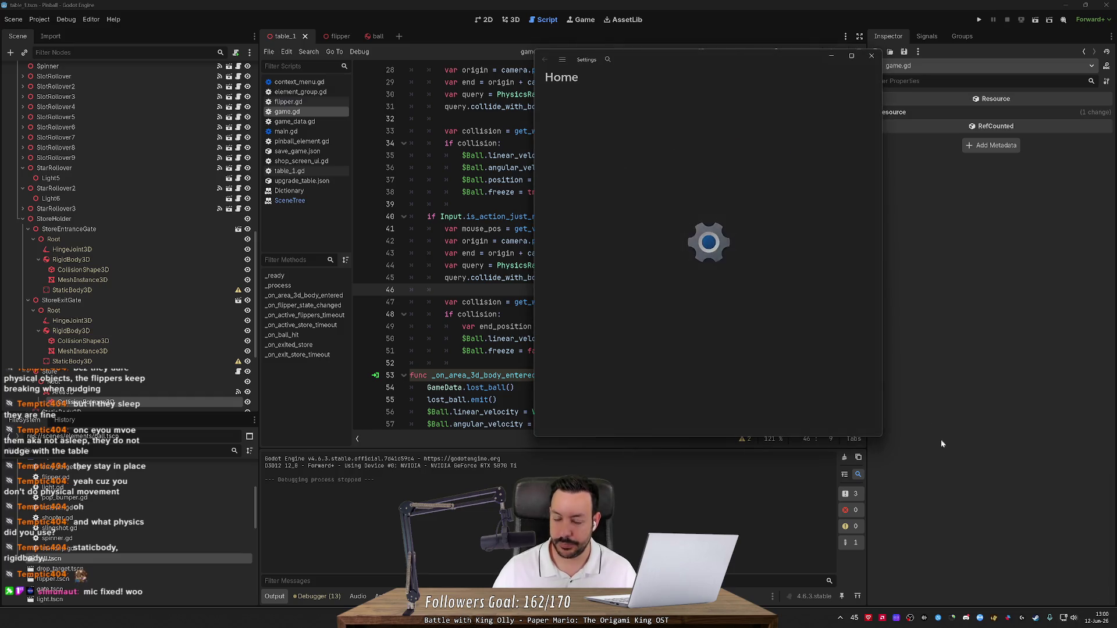
{"action": "left_click", "coordinate": [872, 57]}
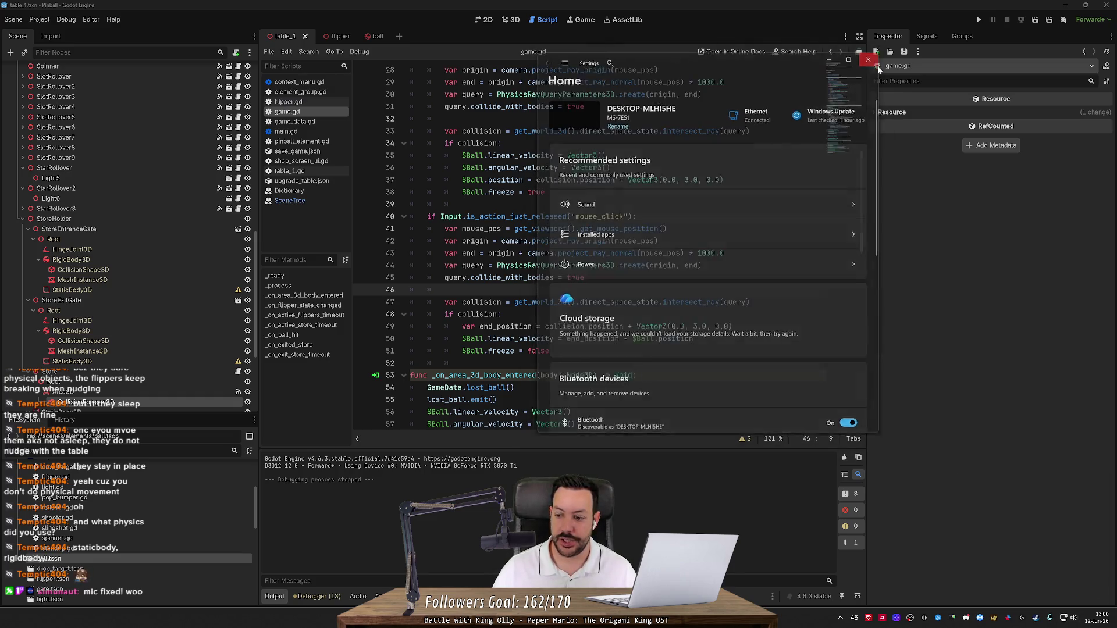
{"action": "left_click", "coordinate": [1077, 624]}
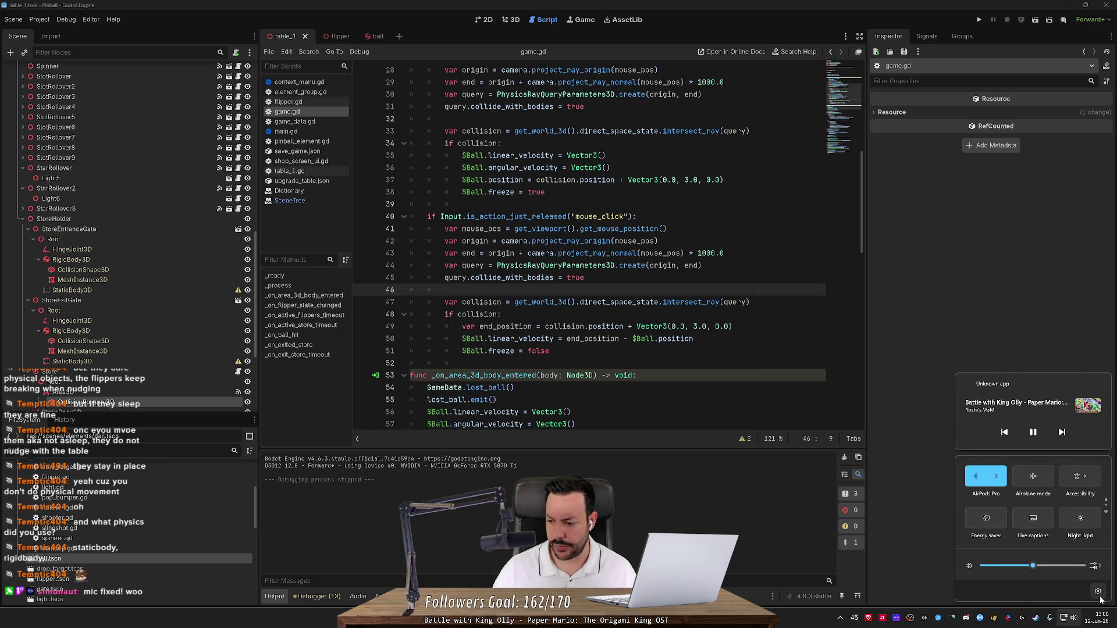
{"action": "left_click", "coordinate": [1086, 582]}
{"action": "left_click", "coordinate": [871, 57]}
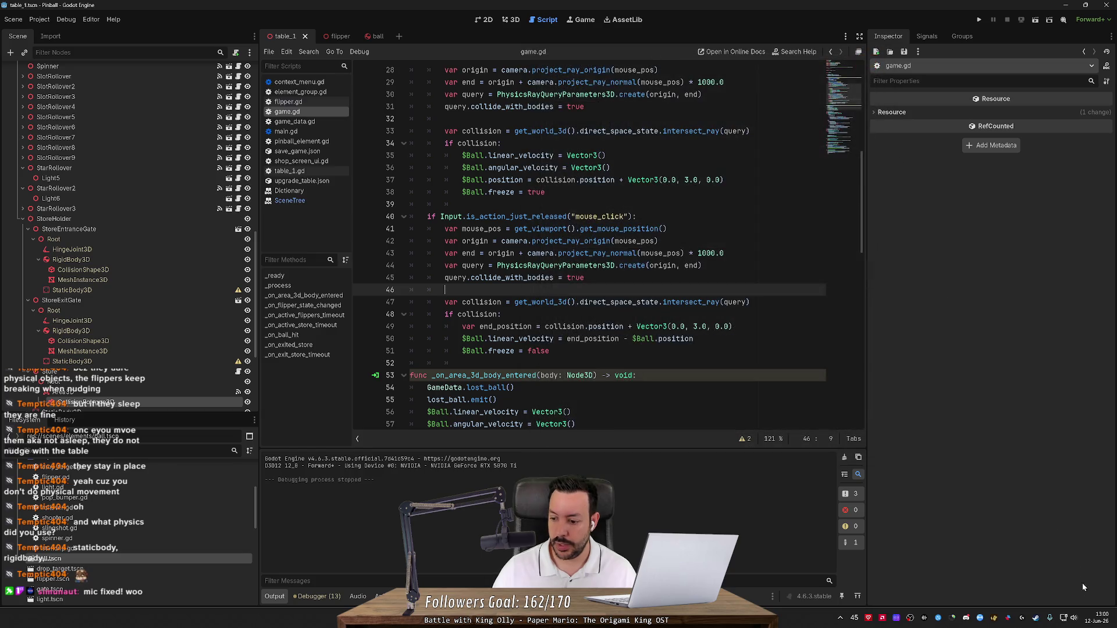
{"action": "left_click", "coordinate": [1077, 616]}
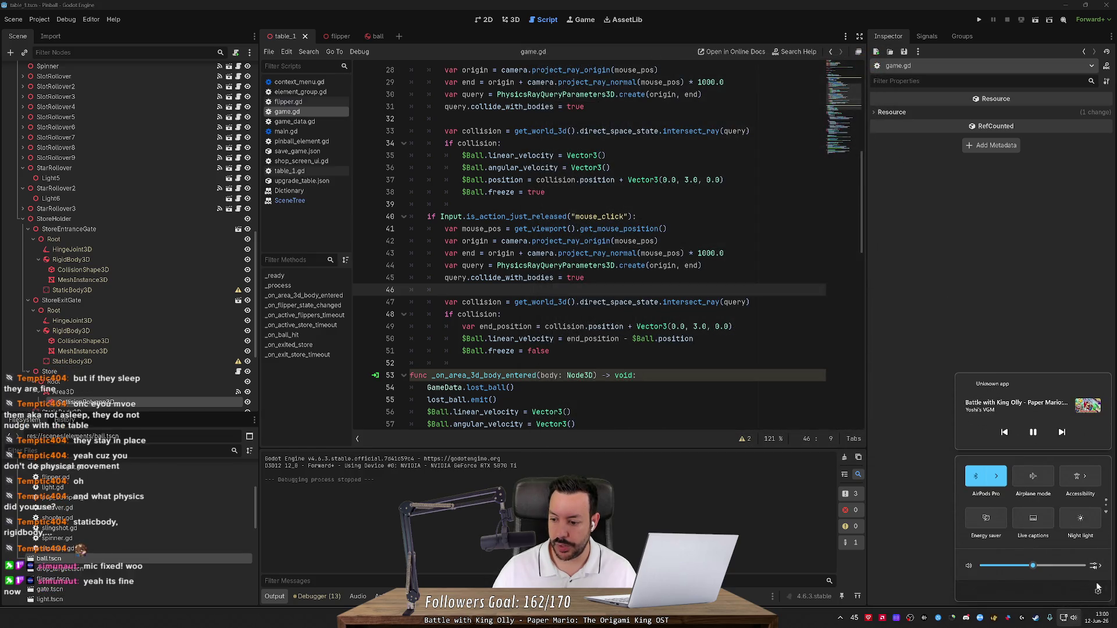
{"action": "left_click", "coordinate": [1097, 591]}
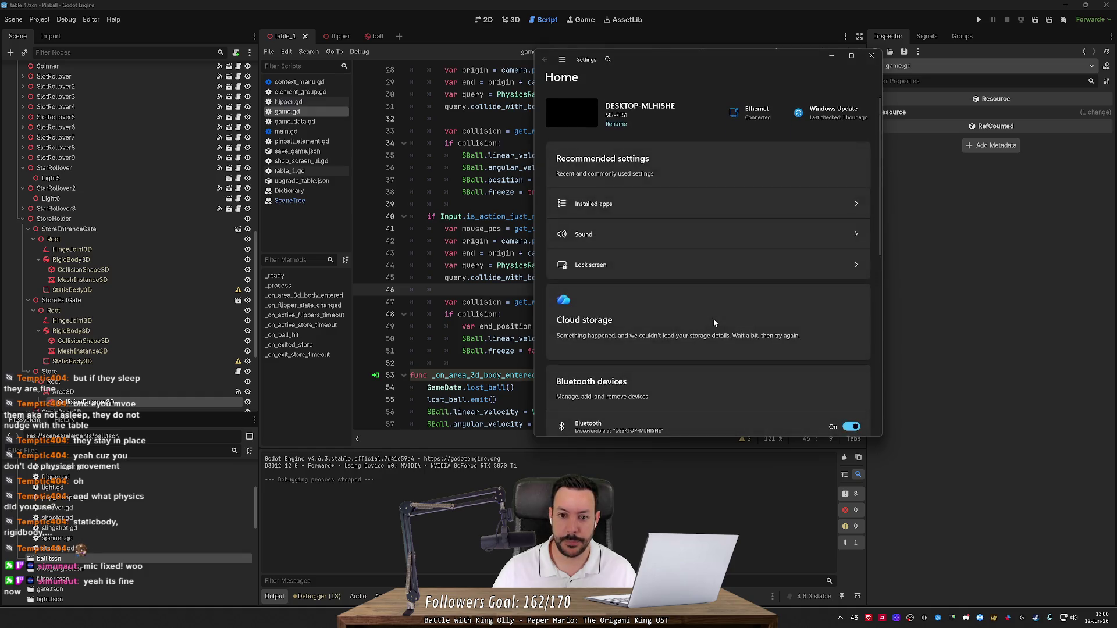
{"action": "scroll", "coordinate": [714, 319], "scroll_direction": "down", "scroll_amount": 5}
{"action": "left_click", "coordinate": [871, 57]}
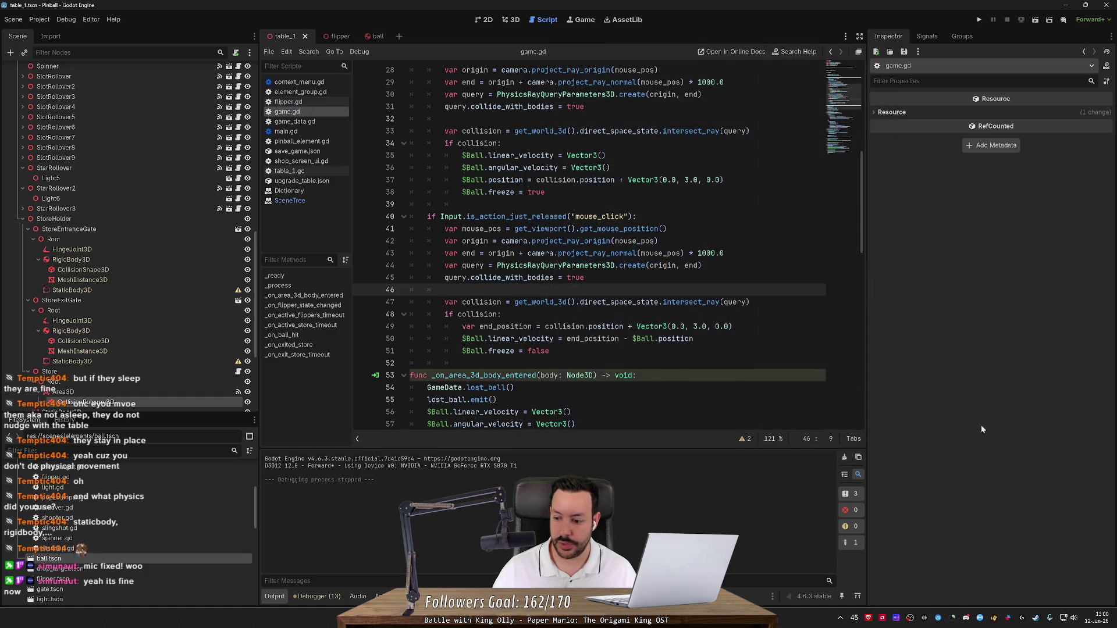
{"action": "left_click", "coordinate": [1070, 607]}
{"action": "left_click", "coordinate": [1090, 560]}
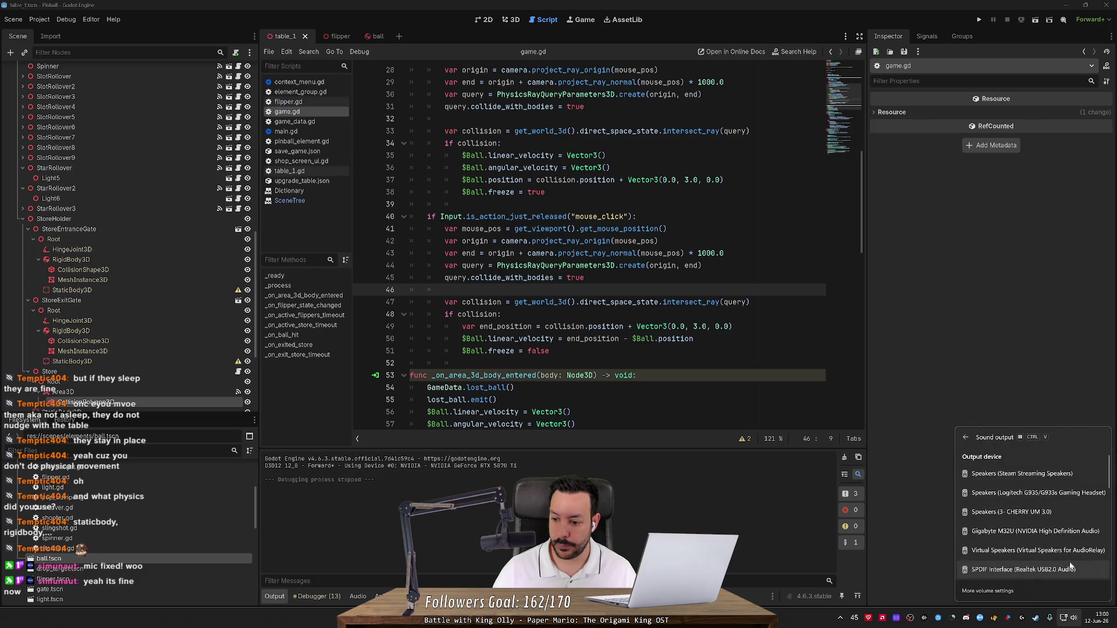
{"action": "left_click", "coordinate": [993, 592]}
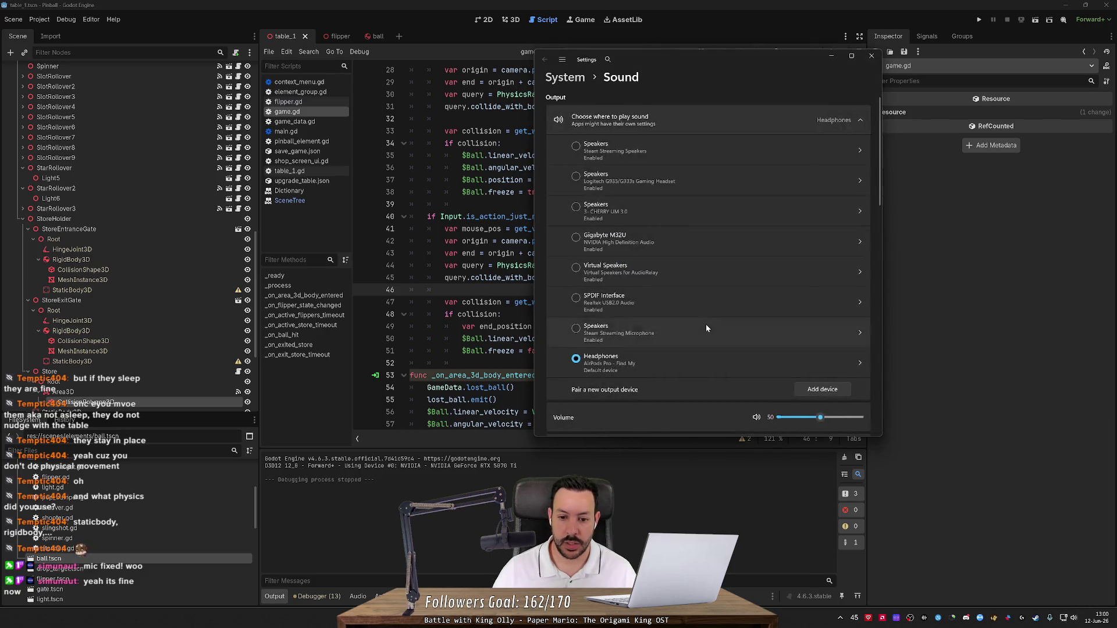
{"action": "scroll", "coordinate": [706, 323], "scroll_direction": "down", "scroll_amount": 4}
{"action": "scroll", "coordinate": [703, 333], "scroll_direction": "down", "scroll_amount": 5}
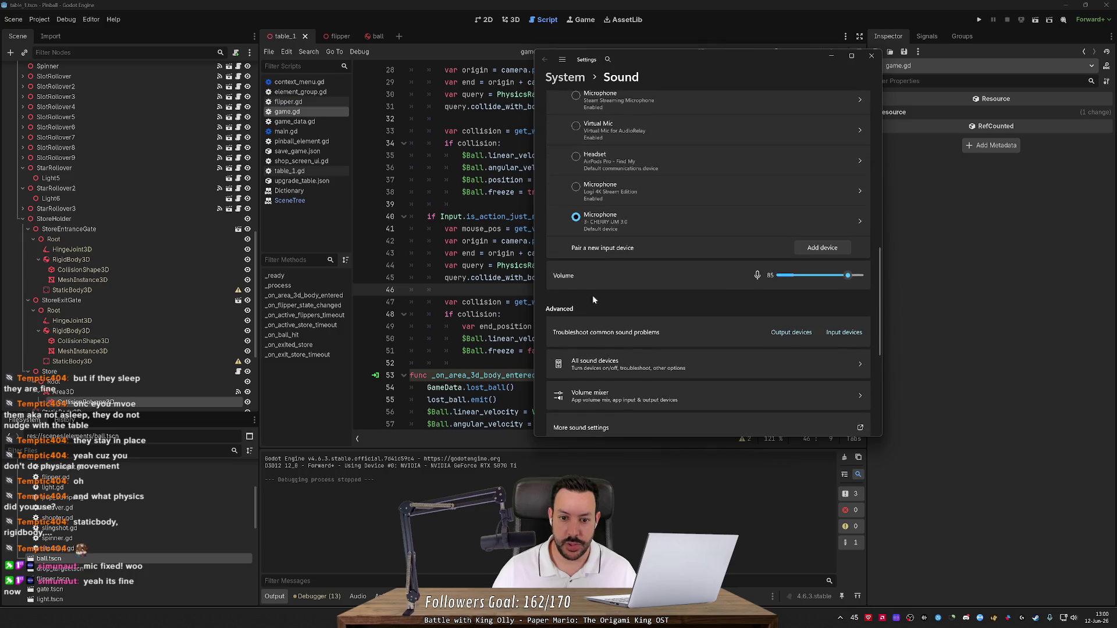
{"action": "scroll", "coordinate": [570, 280], "scroll_direction": "up", "scroll_amount": 3}
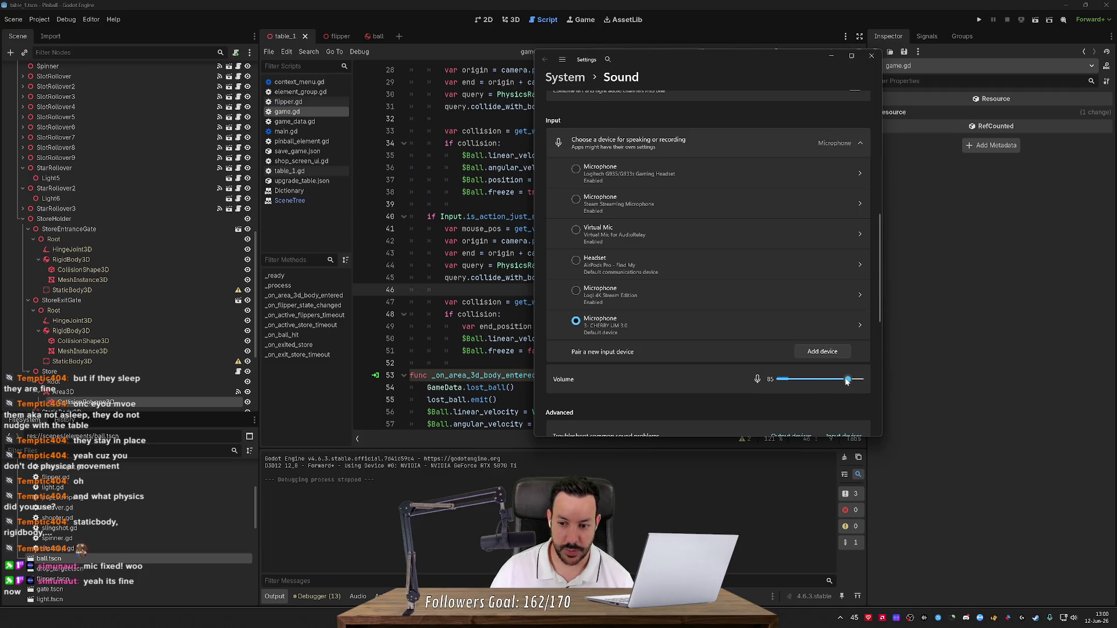
{"action": "mouse_move", "coordinate": [846, 378]}
{"action": "left_click_drag", "start_coordinate": [847, 379], "coordinate": [913, 380]}
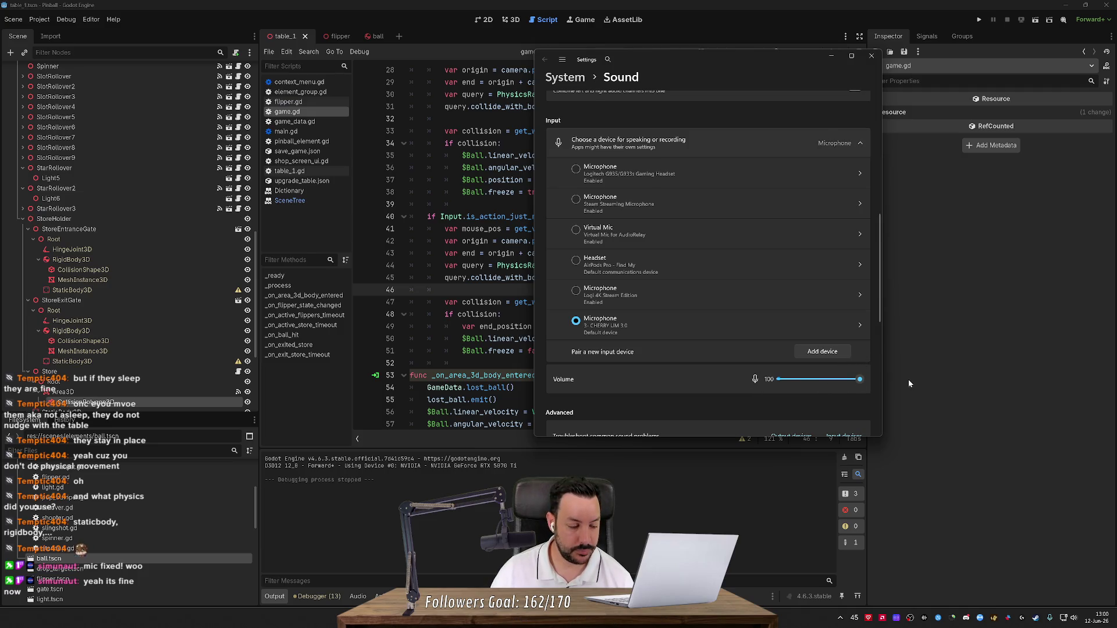
{"action": "left_click", "coordinate": [854, 381]}
{"action": "left_click_drag", "start_coordinate": [854, 381], "coordinate": [848, 381]}
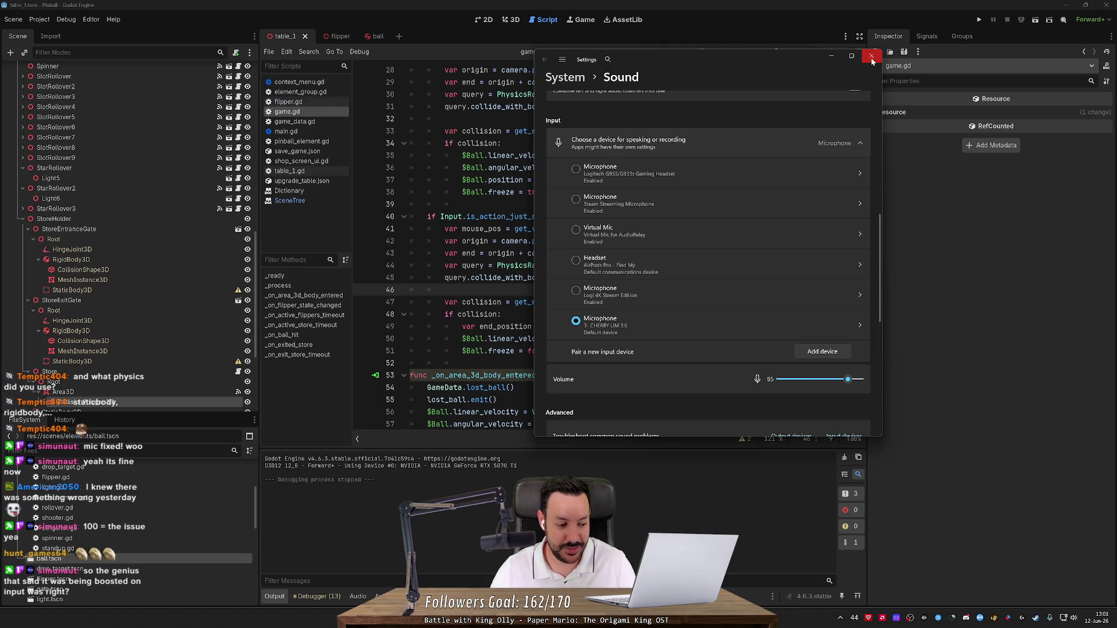
{"action": "left_click", "coordinate": [871, 57]}
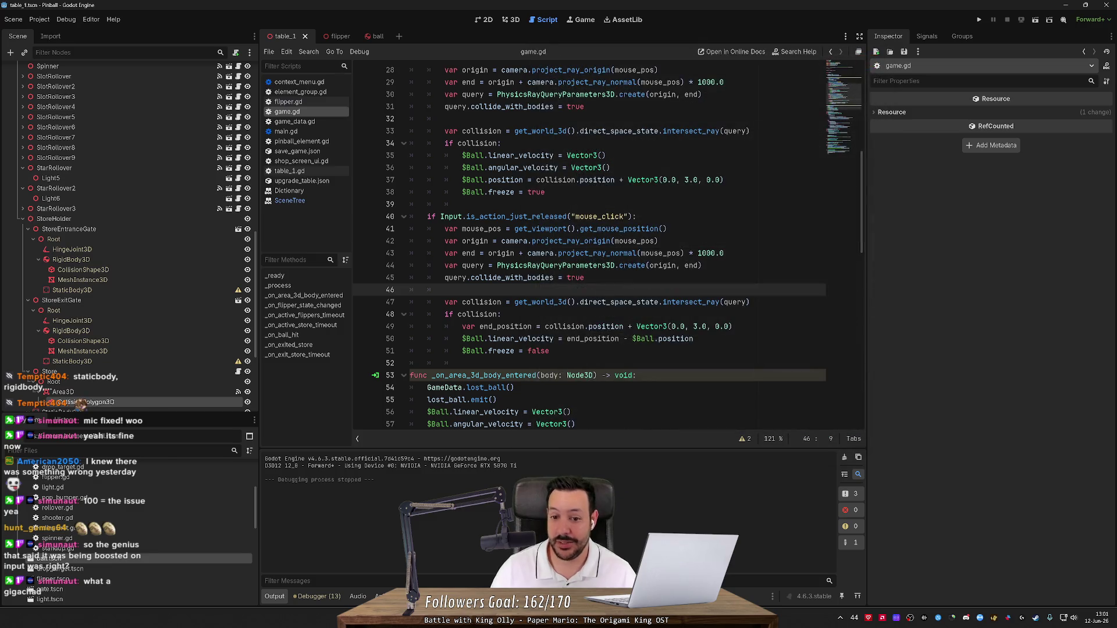
- Scroll through game.gd and toggle a breakpoint on line 49, the end_position assignment
{"action": "left_click", "coordinate": [545, 256]}
{"action": "scroll", "coordinate": [588, 245], "scroll_direction": "down", "scroll_amount": 3}
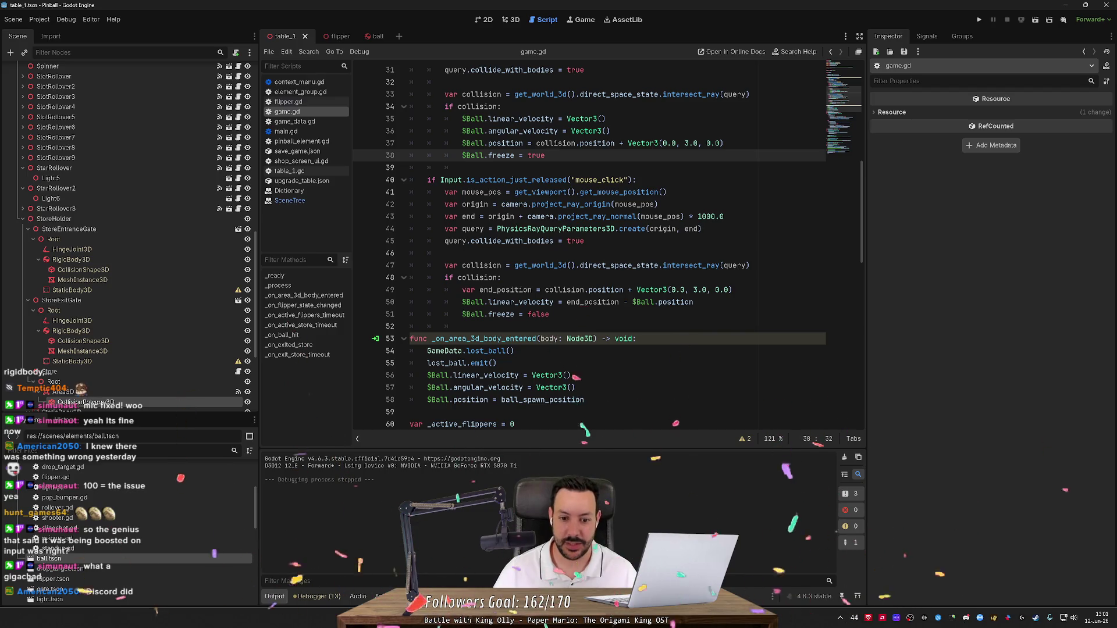
{"action": "scroll", "coordinate": [553, 339], "scroll_direction": "down", "scroll_amount": 3}
{"action": "scroll", "coordinate": [553, 338], "scroll_direction": "up", "scroll_amount": 2}
{"action": "scroll", "coordinate": [553, 339], "scroll_direction": "down", "scroll_amount": 3}
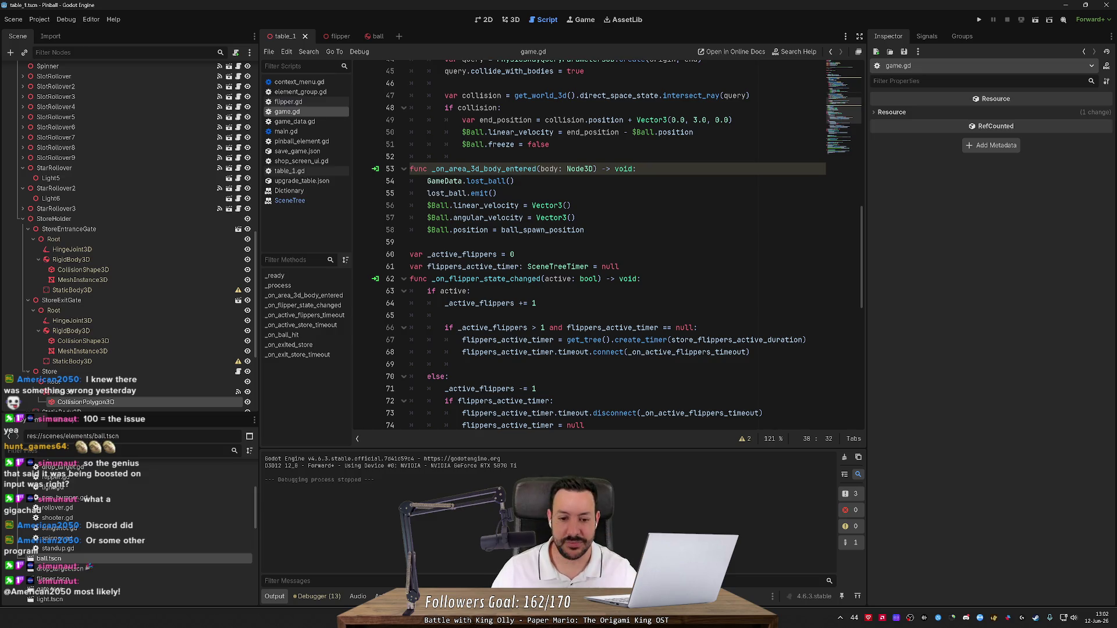
{"action": "scroll", "coordinate": [582, 244], "scroll_direction": "up", "scroll_amount": 4}
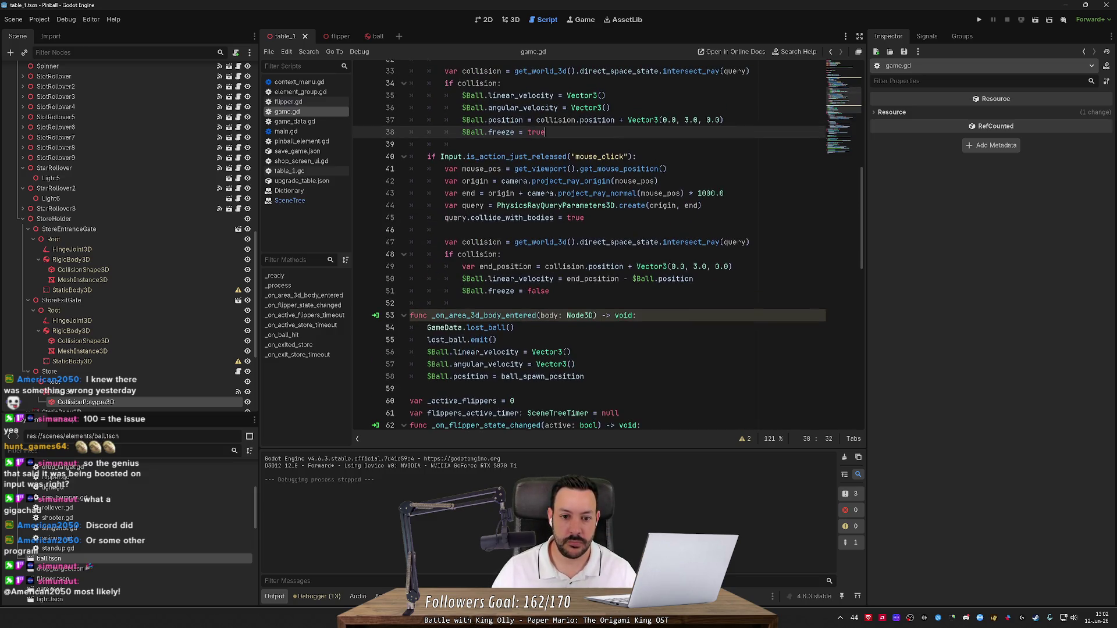
{"action": "left_click", "coordinate": [363, 267]}
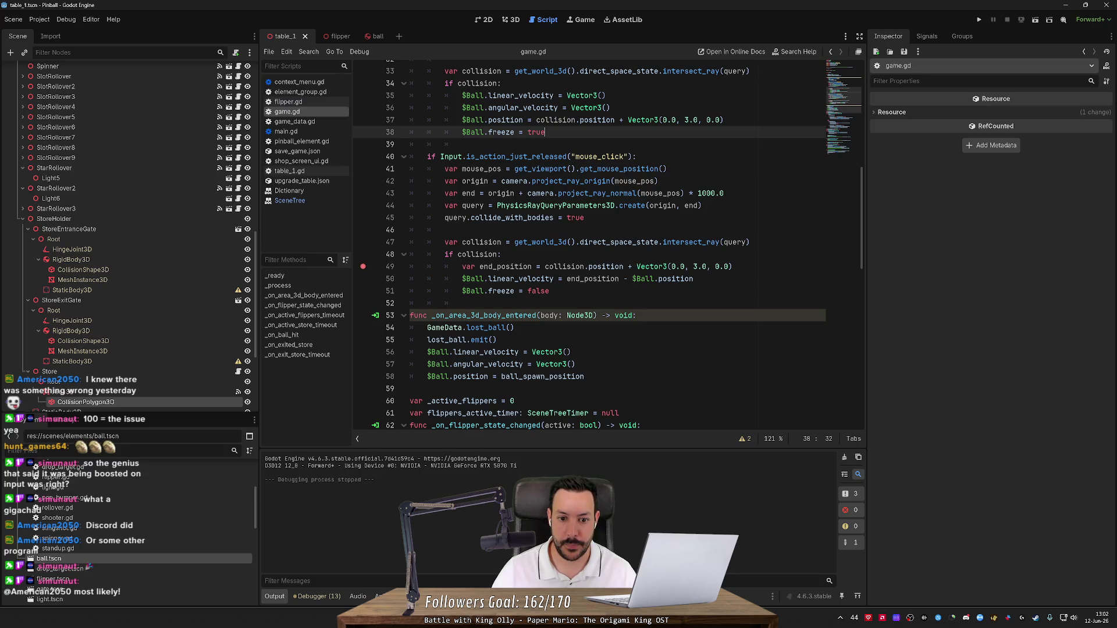
{"action": "left_click", "coordinate": [363, 291]}
{"action": "left_click", "coordinate": [363, 267]}
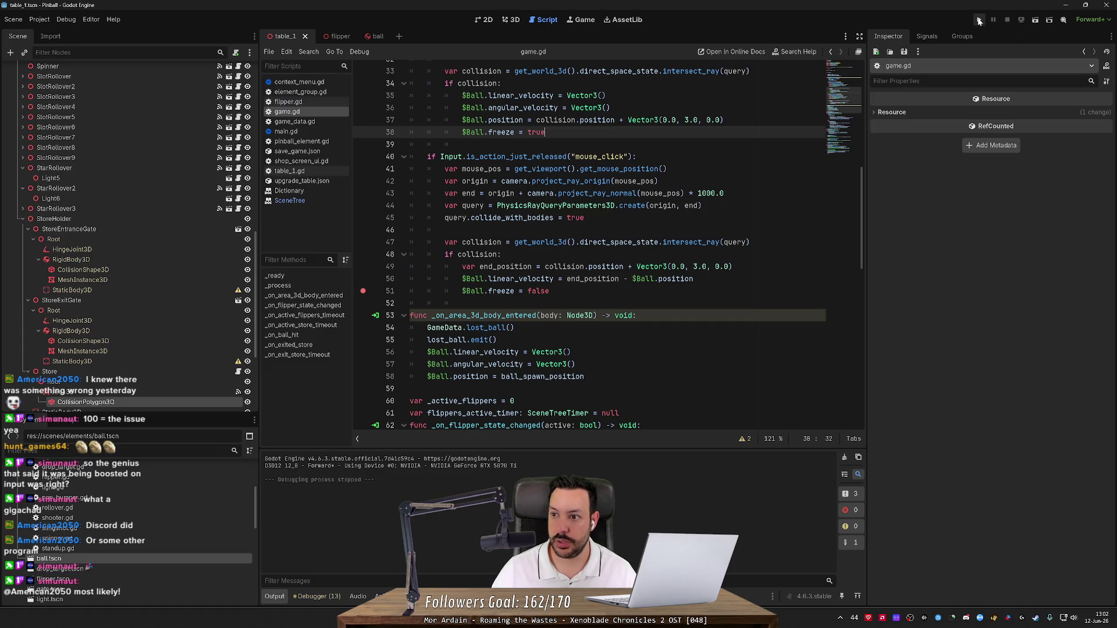
{"action": "left_click", "coordinate": [979, 20]}
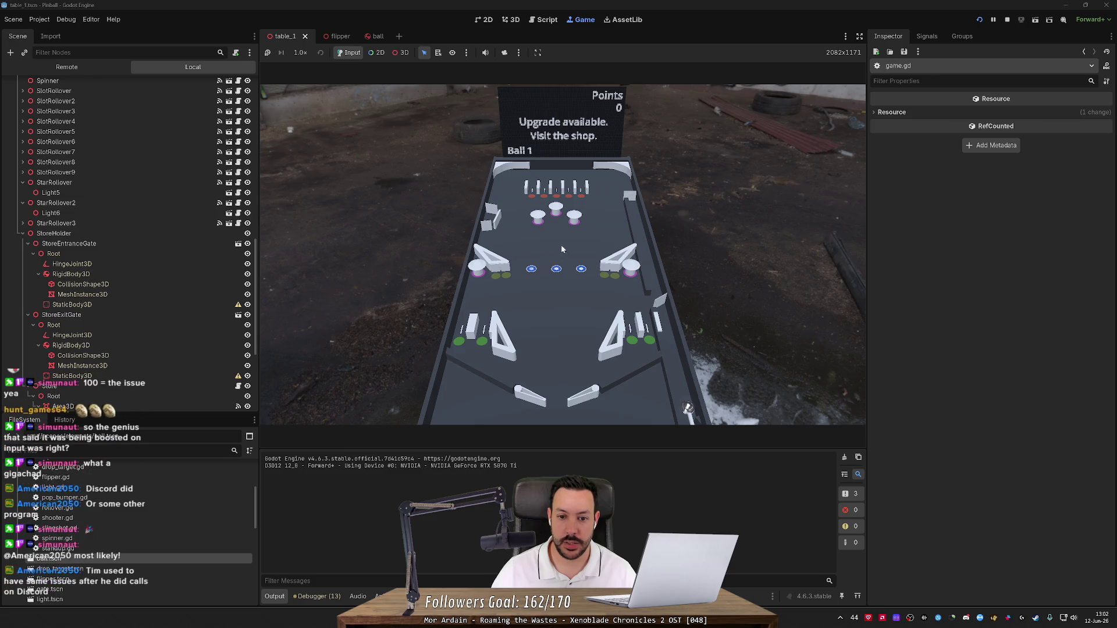
{"action": "left_click", "coordinate": [556, 283]}
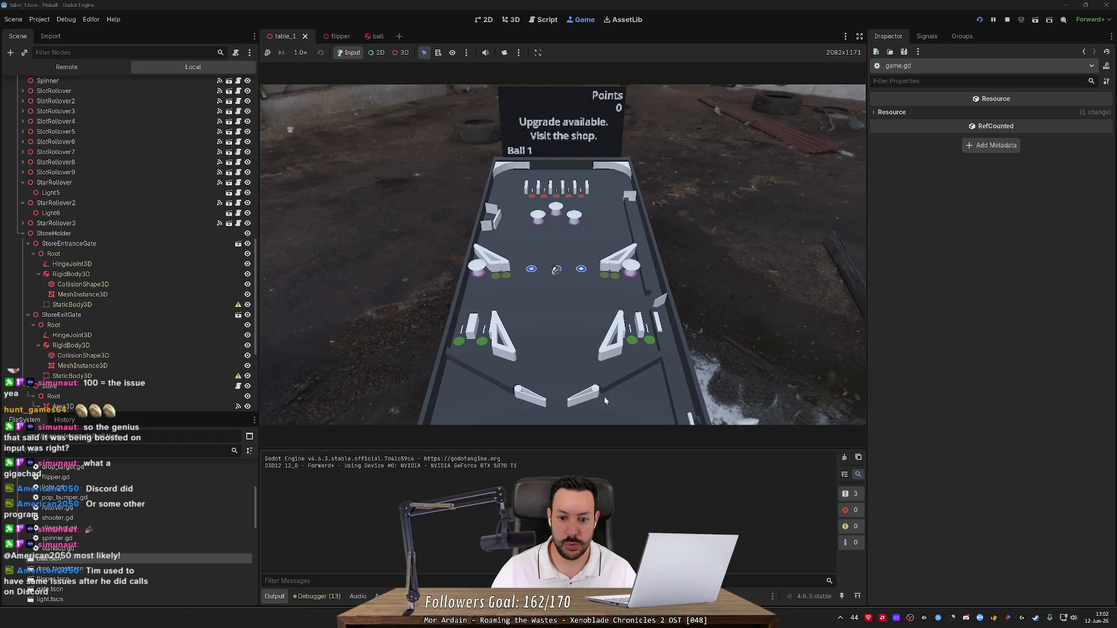
{"action": "left_click", "coordinate": [613, 421]}
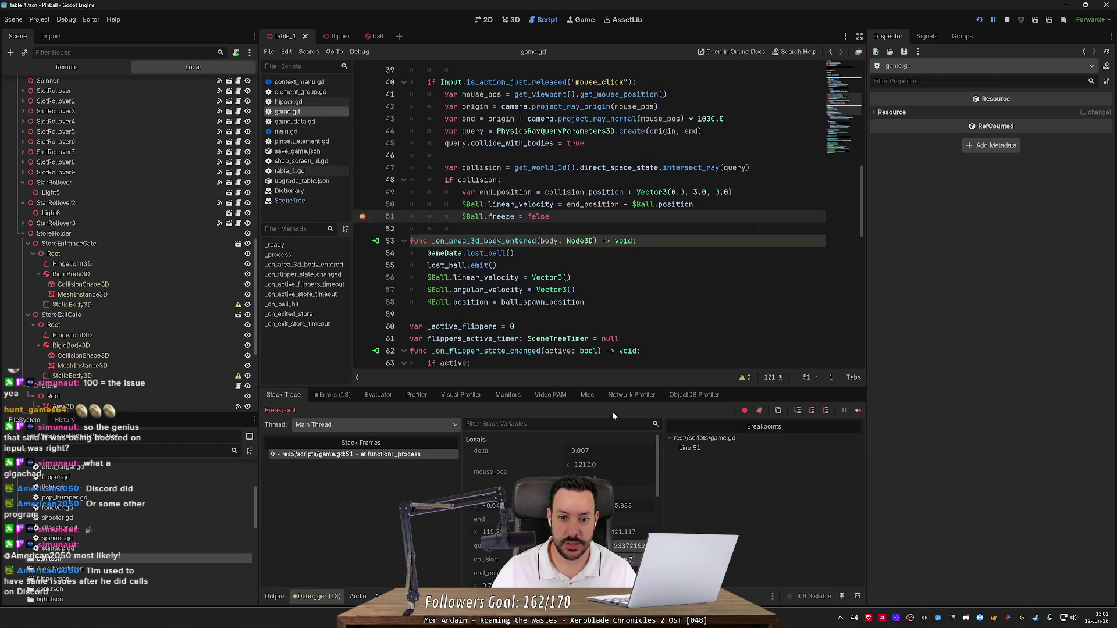
{"action": "mouse_move", "coordinate": [547, 205]}
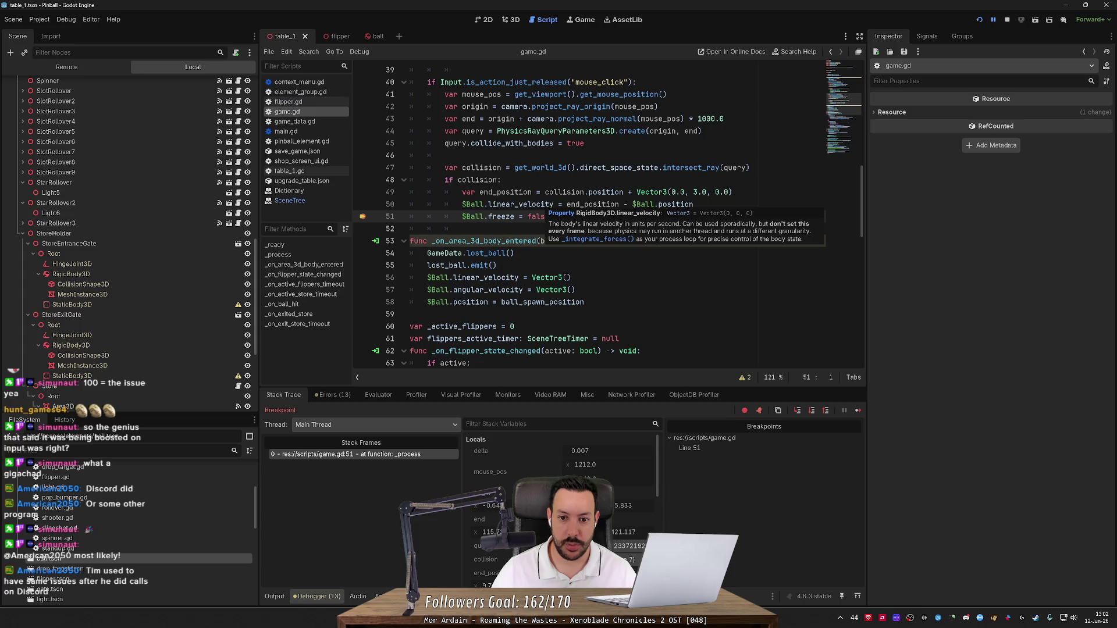
{"action": "scroll", "coordinate": [542, 455], "scroll_direction": "down", "scroll_amount": 5}
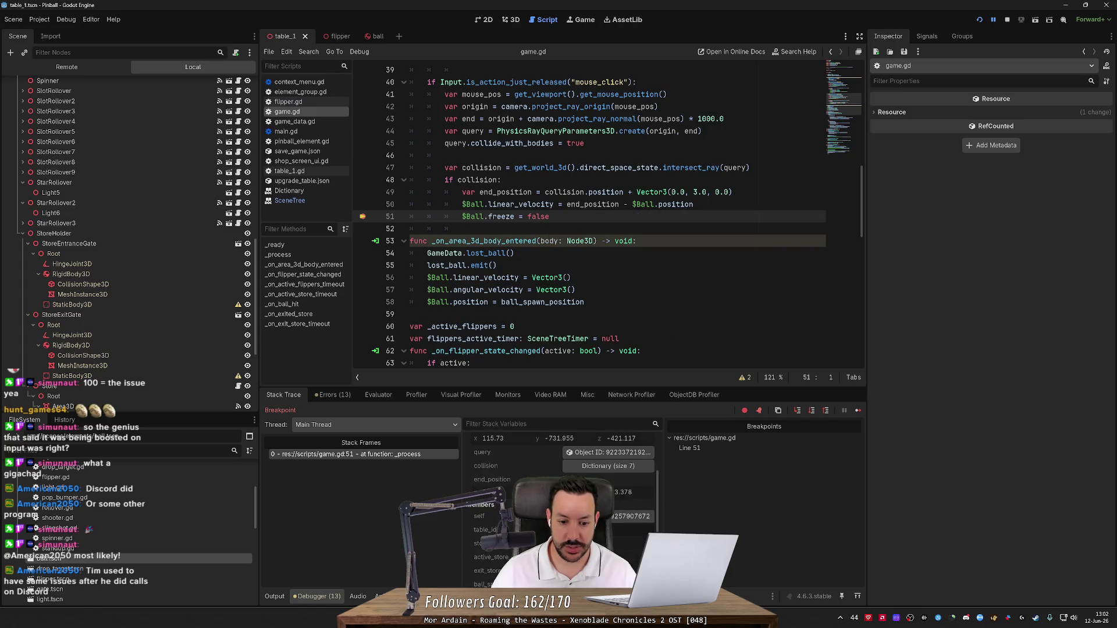
{"action": "scroll", "coordinate": [542, 466], "scroll_direction": "up", "scroll_amount": 5}
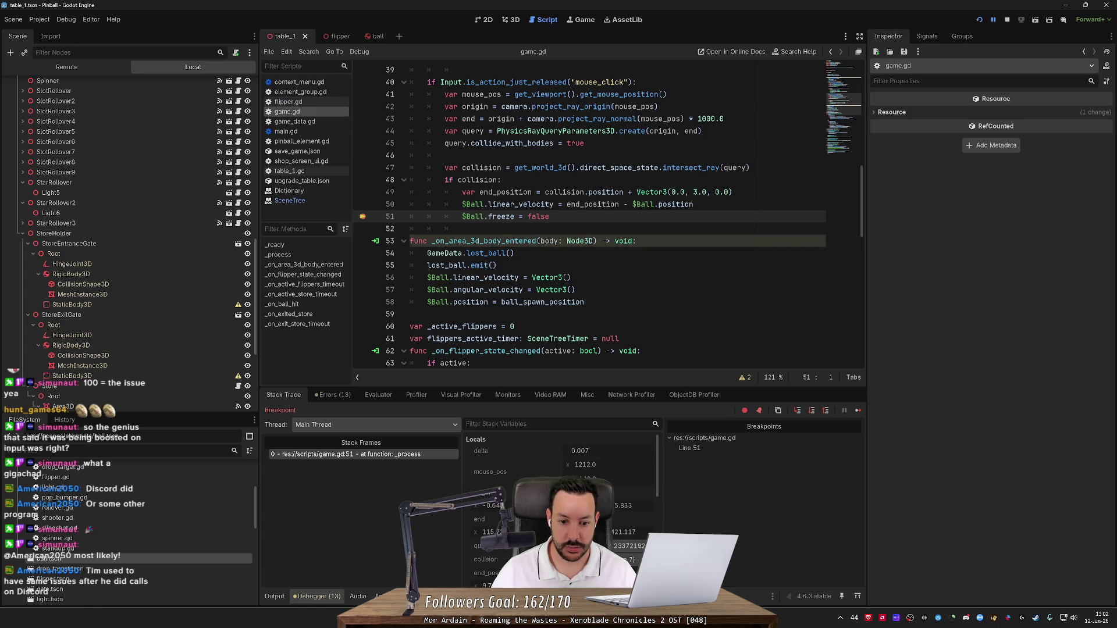
{"action": "scroll", "coordinate": [542, 465], "scroll_direction": "down", "scroll_amount": 8}
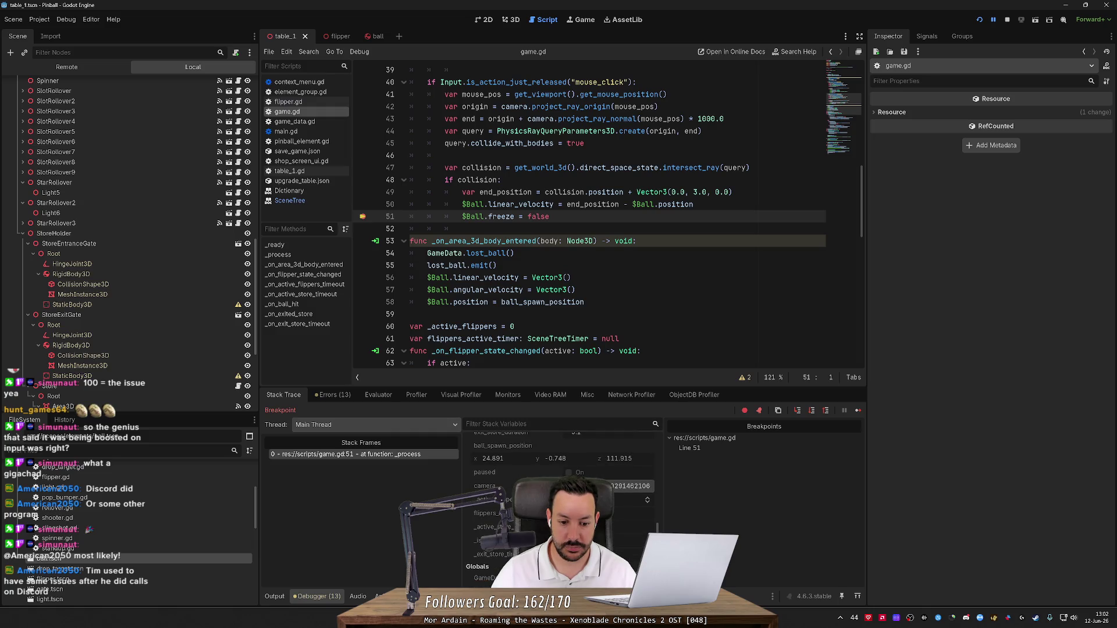
{"action": "scroll", "coordinate": [558, 466], "scroll_direction": "up", "scroll_amount": 8}
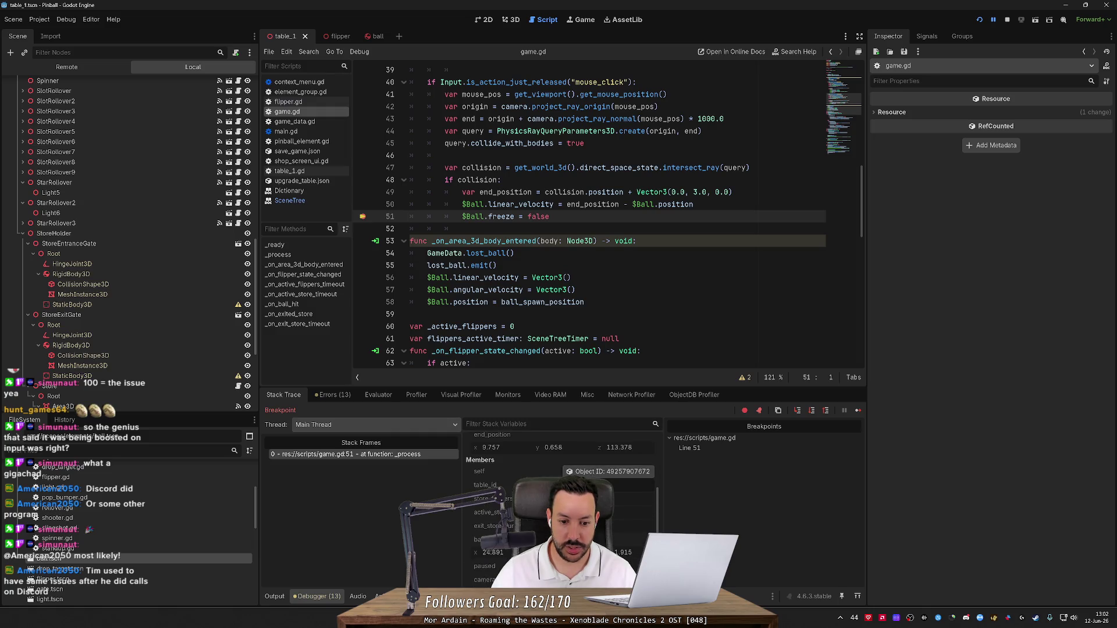
{"action": "scroll", "coordinate": [410, 253], "scroll_direction": "up", "scroll_amount": 1}
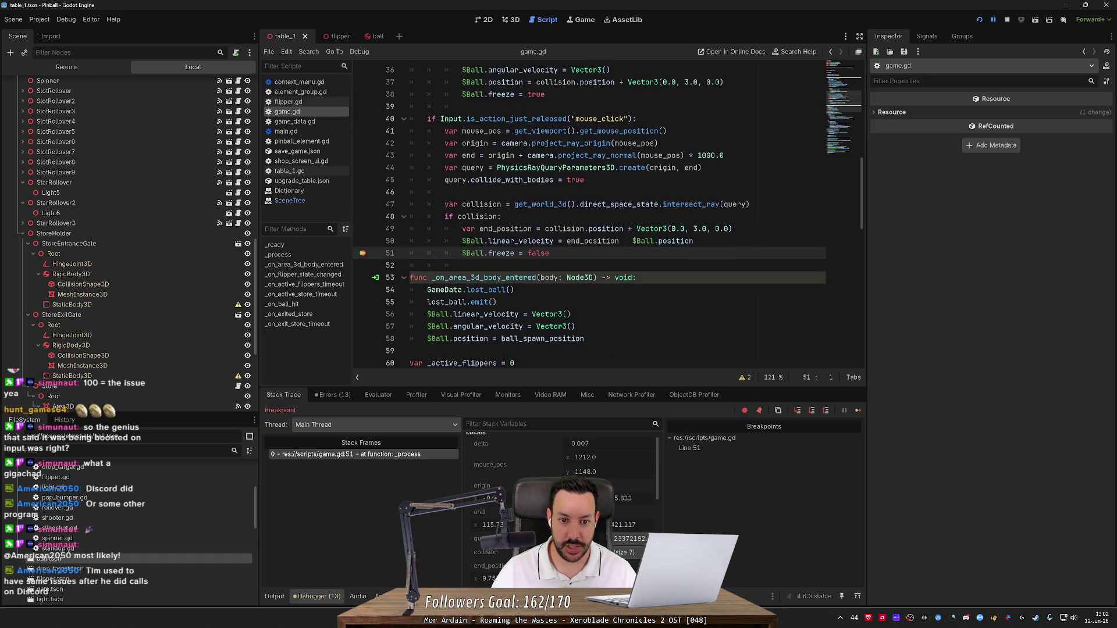
{"action": "left_click", "coordinate": [514, 241]}
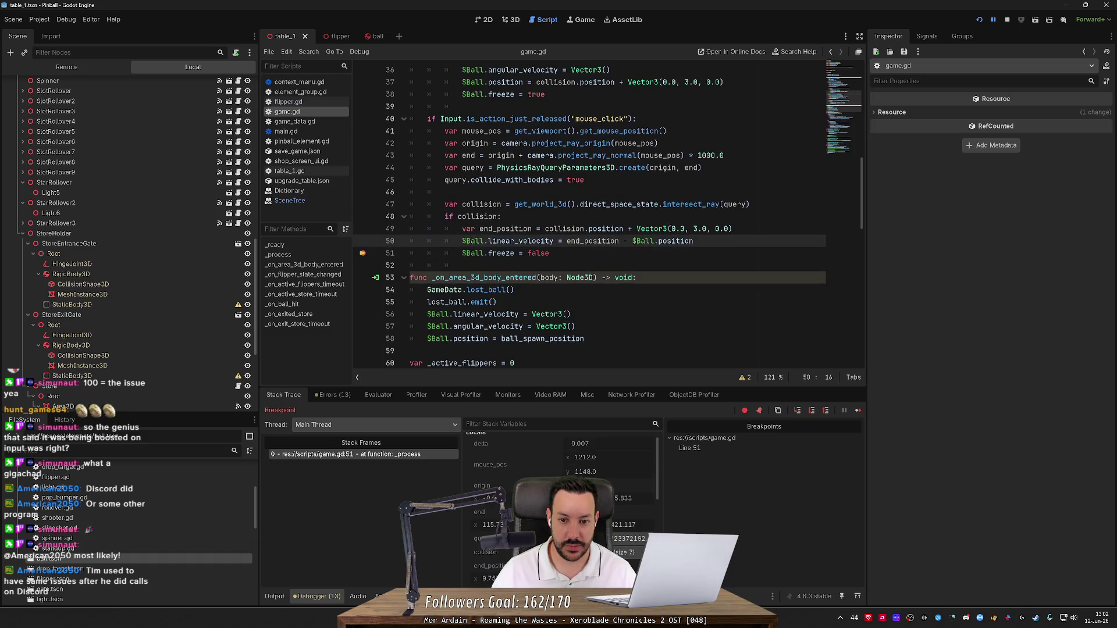
{"action": "left_click", "coordinate": [733, 229]}
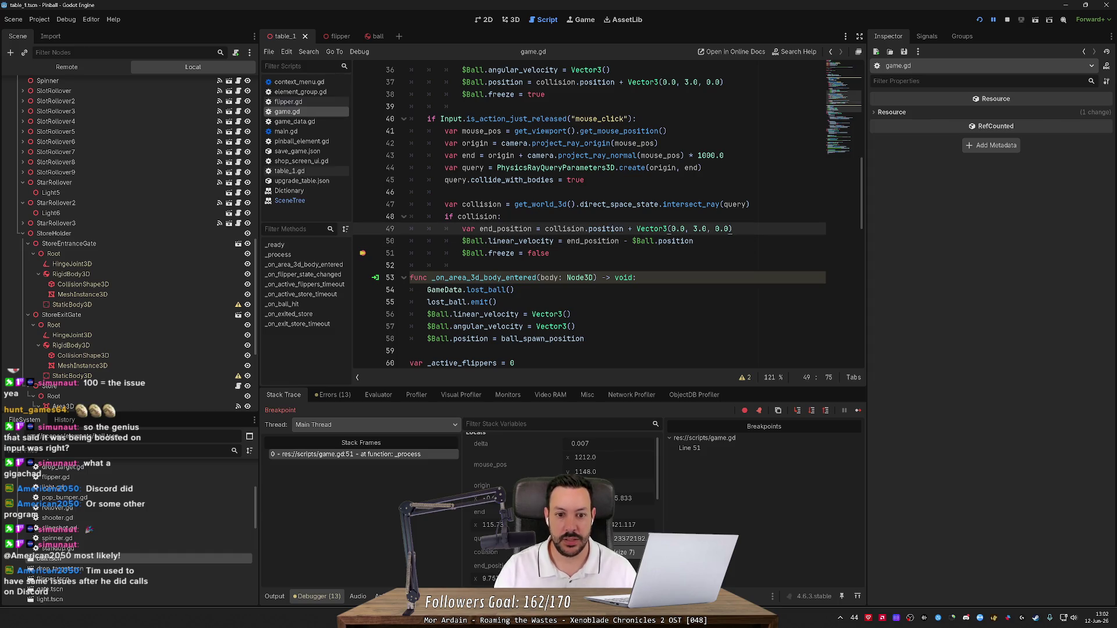
- Add a 'var ball = $Ball' line below the end_position assignment
{"action": "key", "text": "Return"}
{"action": "type", "text": "var ball "}
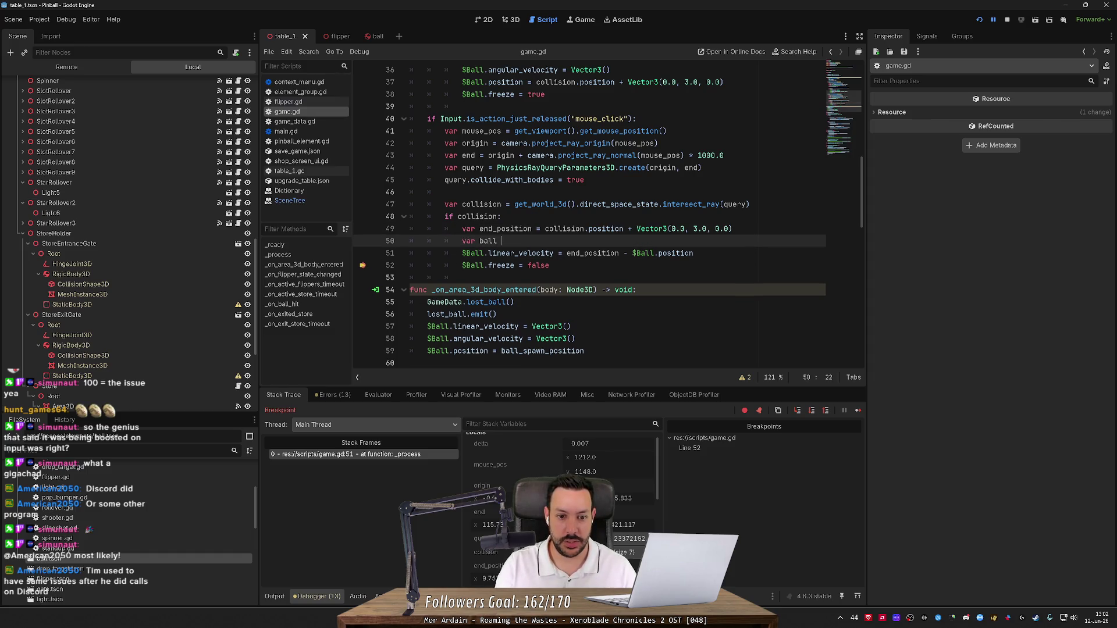
{"action": "type", "text": "= $Ball"}
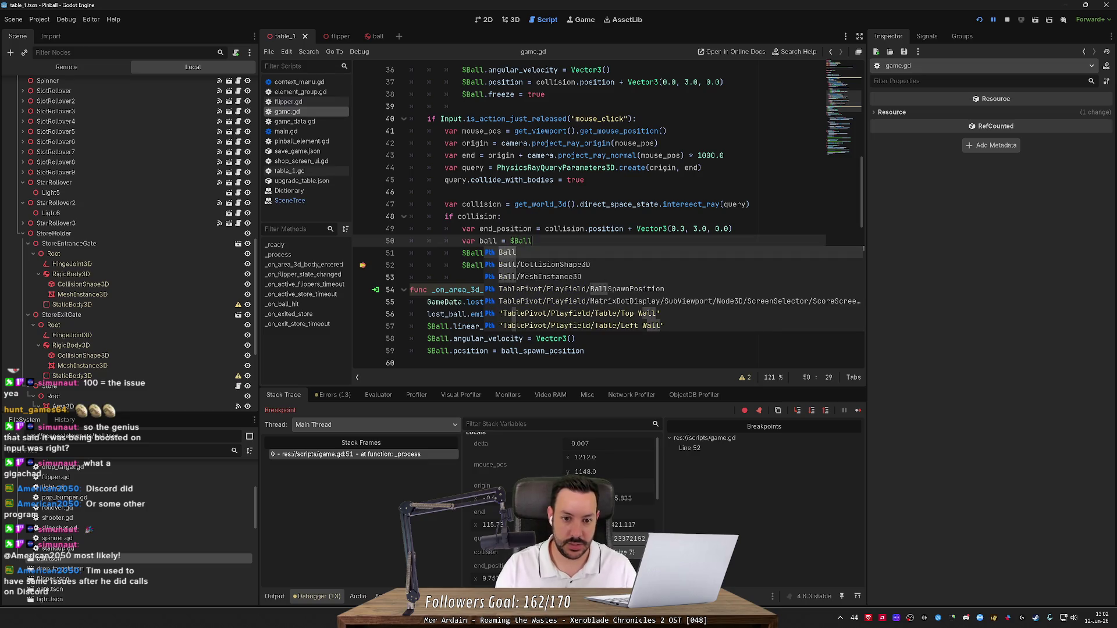
{"action": "key", "text": "Escape"}
- Restart the game, hit the breakpoint, and inspect the live Ball's physics properties
{"action": "left_click", "coordinate": [981, 20]}
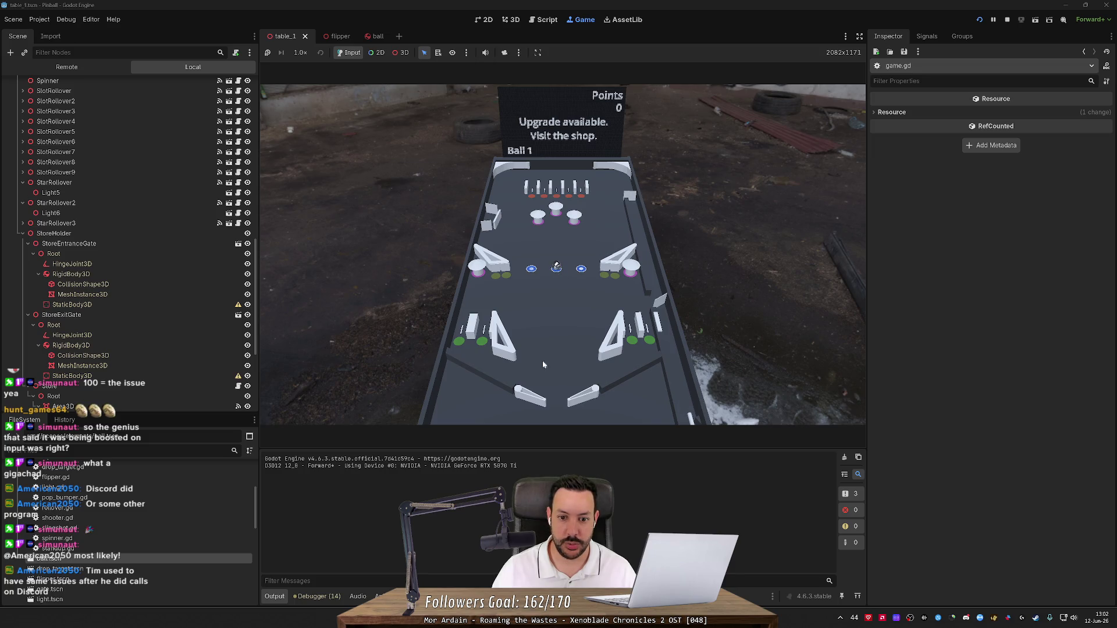
{"action": "left_click", "coordinate": [555, 406]}
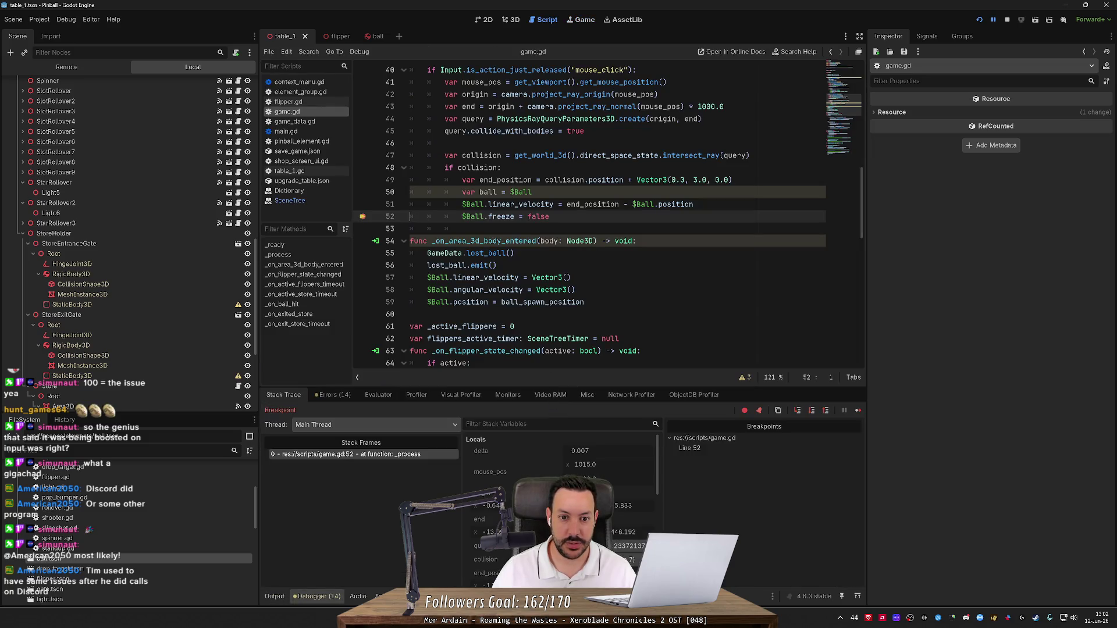
{"action": "scroll", "coordinate": [562, 512], "scroll_direction": "down", "scroll_amount": 4}
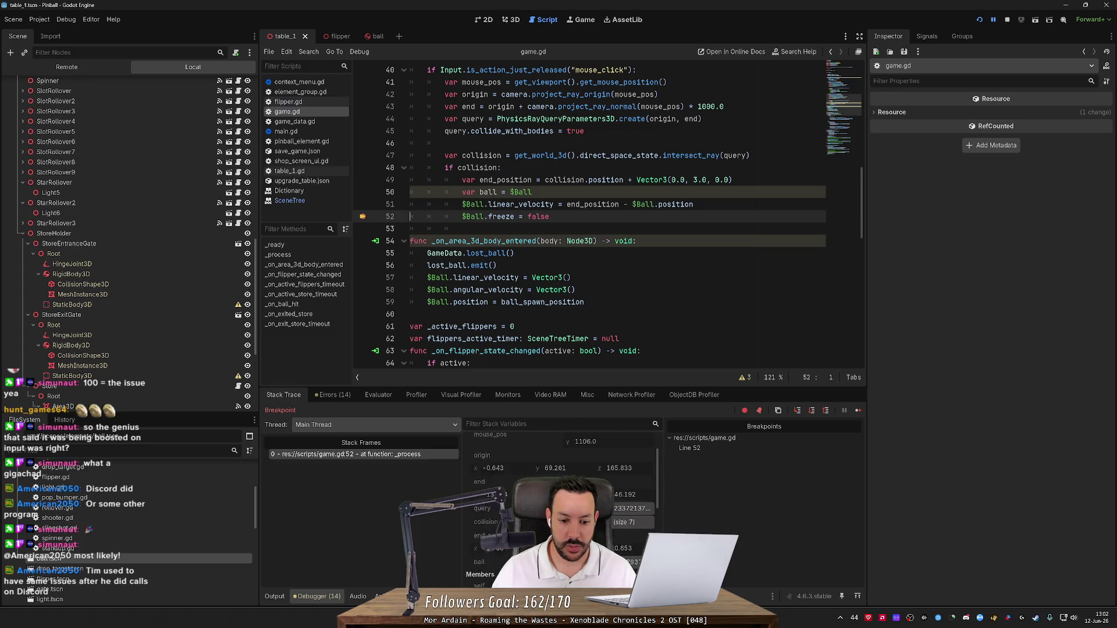
{"action": "scroll", "coordinate": [562, 500], "scroll_direction": "down", "scroll_amount": 2}
{"action": "left_click", "coordinate": [608, 469]}
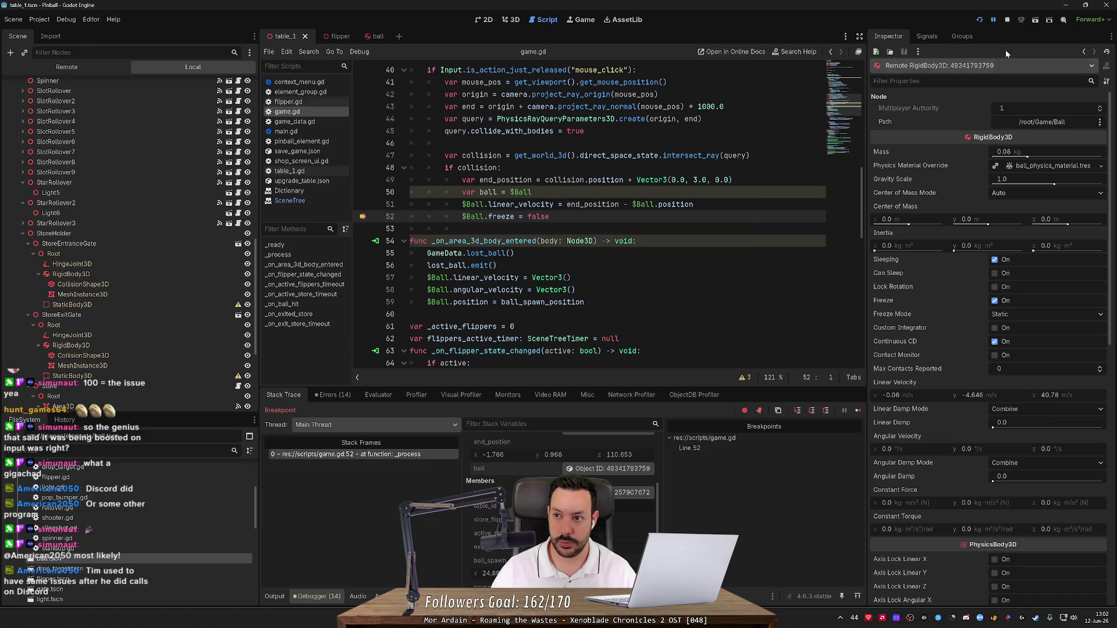
- Resume past the breakpoint, fire the ball onto the table, and stop the game
{"action": "left_click", "coordinate": [993, 21]}
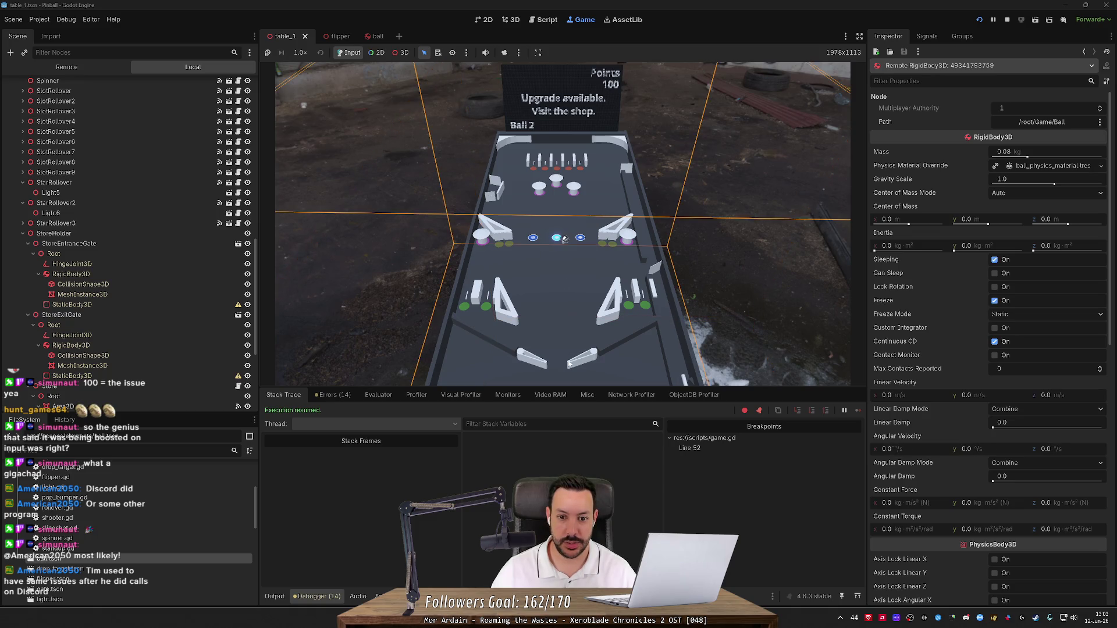
{"action": "left_click", "coordinate": [581, 349]}
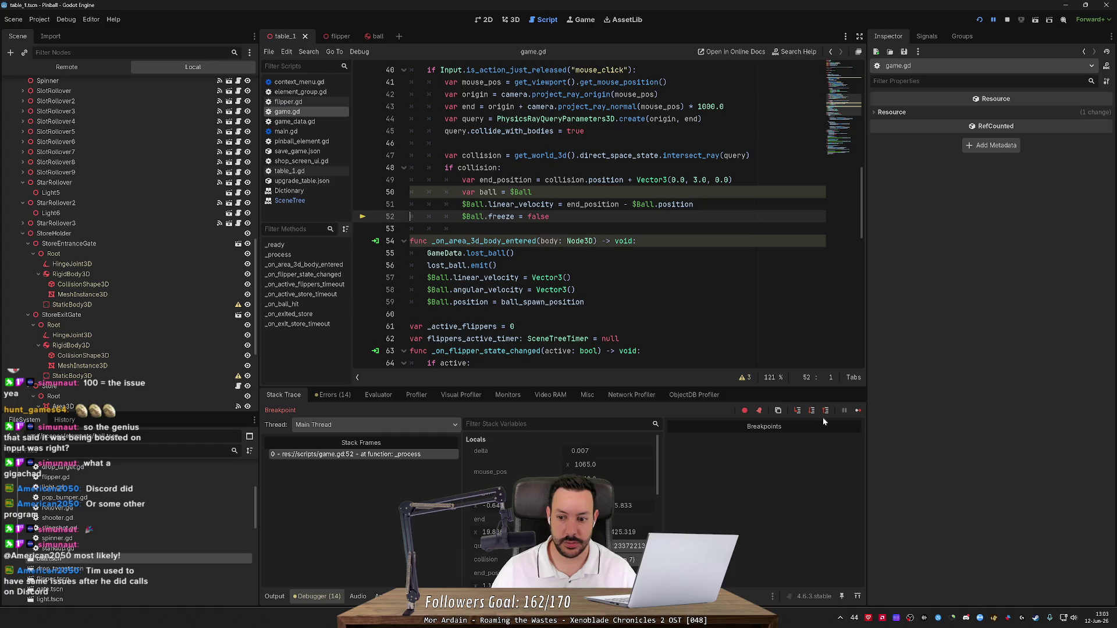
{"action": "left_click", "coordinate": [859, 410]}
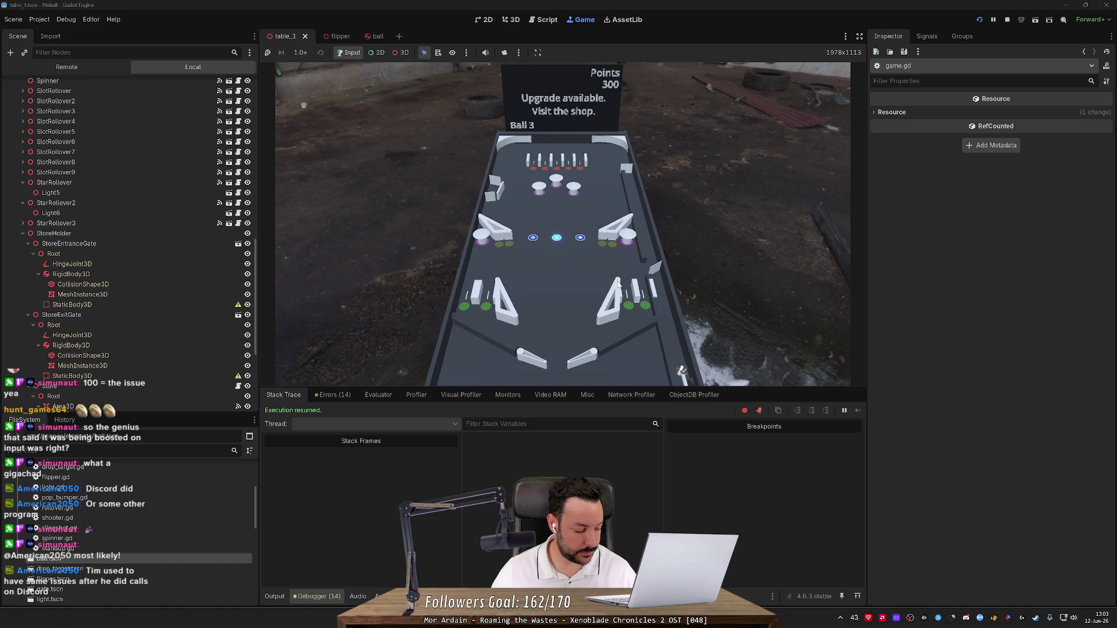
{"action": "key", "text": "space"}
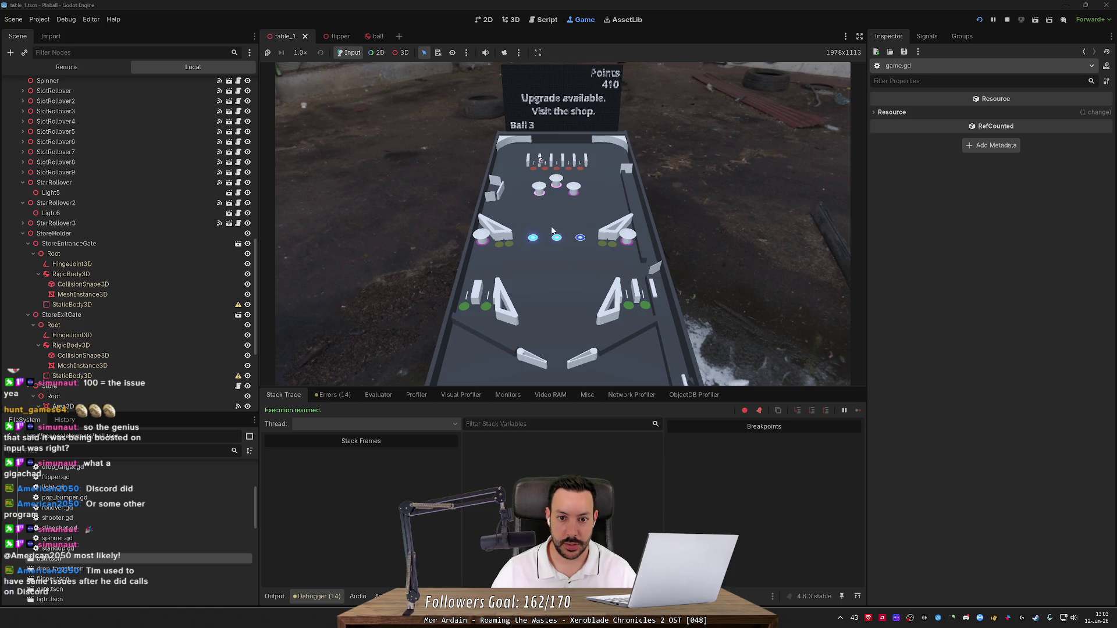
{"action": "left_click", "coordinate": [1005, 20]}
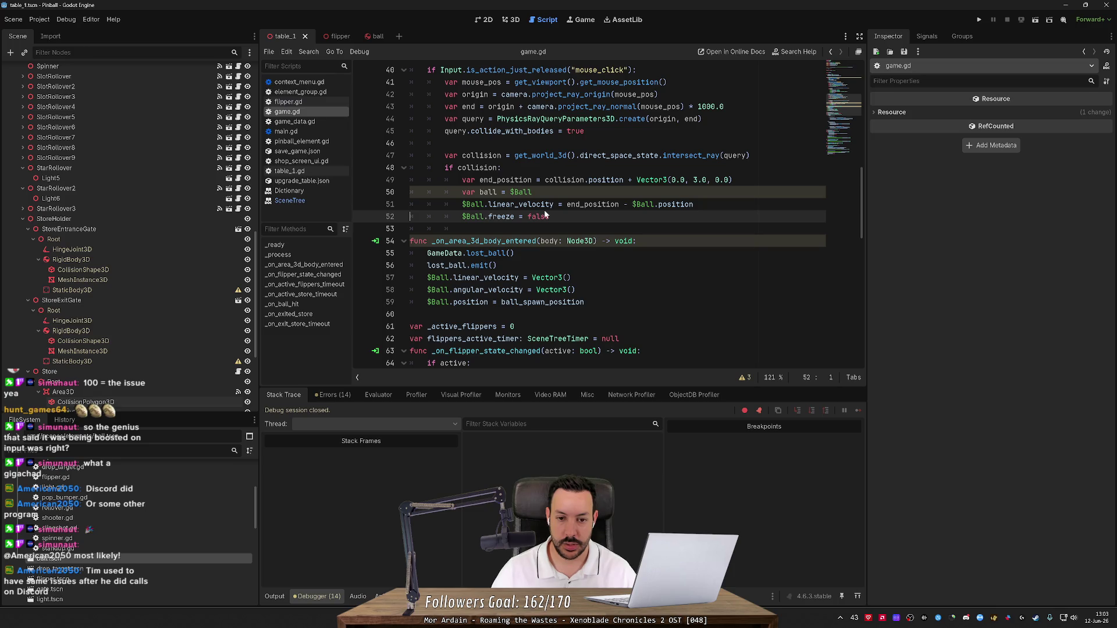
{"action": "scroll", "coordinate": [543, 209], "scroll_direction": "up", "scroll_amount": 2}
{"action": "left_click", "coordinate": [599, 278]}
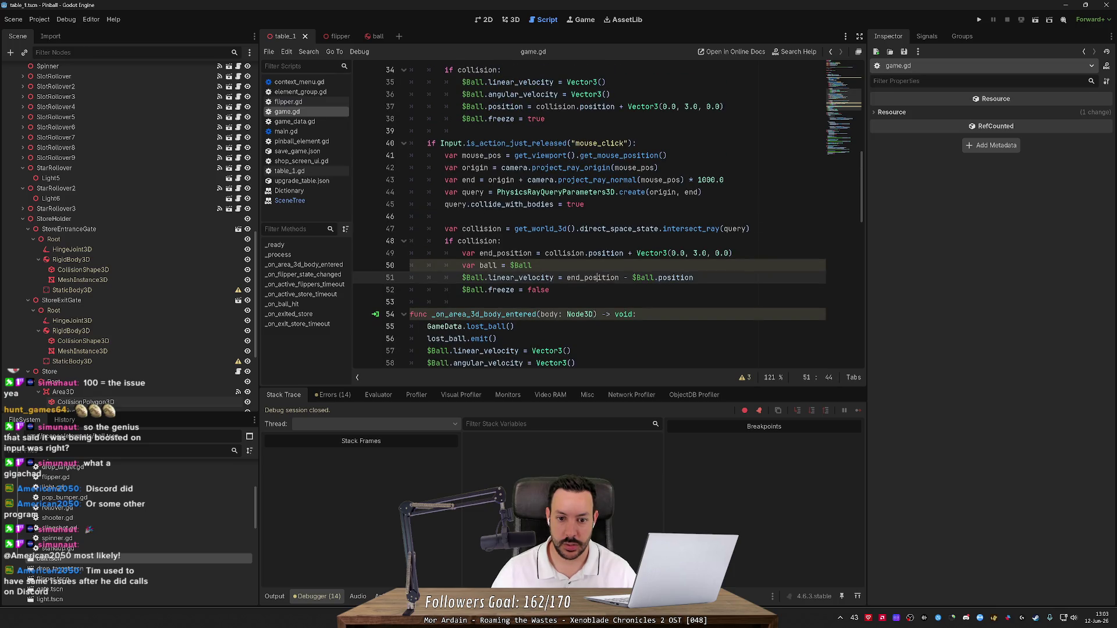
- Move the linear_velocity assignment below the freeze = false line
{"action": "key", "text": "End"}
{"action": "key", "text": "shift+Up"}
{"action": "key", "text": "ctrl+c"}
{"action": "key", "text": "BackSpace"}
{"action": "key", "text": "Down"}
{"action": "key", "text": "End"}
{"action": "key", "text": "Return"}
{"action": "key", "text": "ctrl+v"}
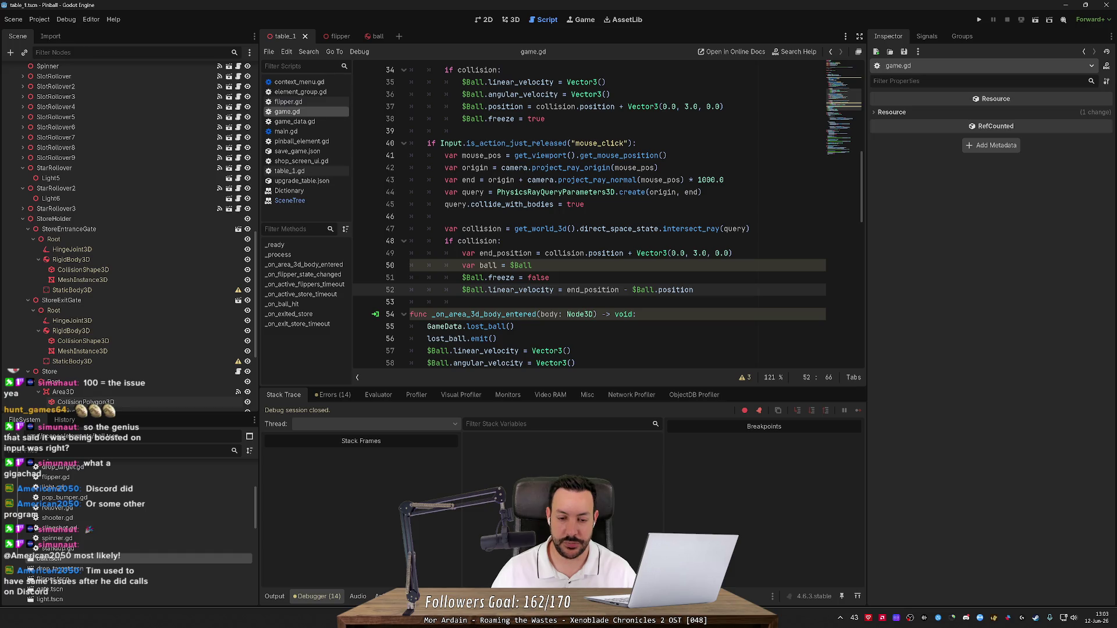
- Test-run the game with the reordered lines, then stop it
{"action": "left_click", "coordinate": [532, 266]}
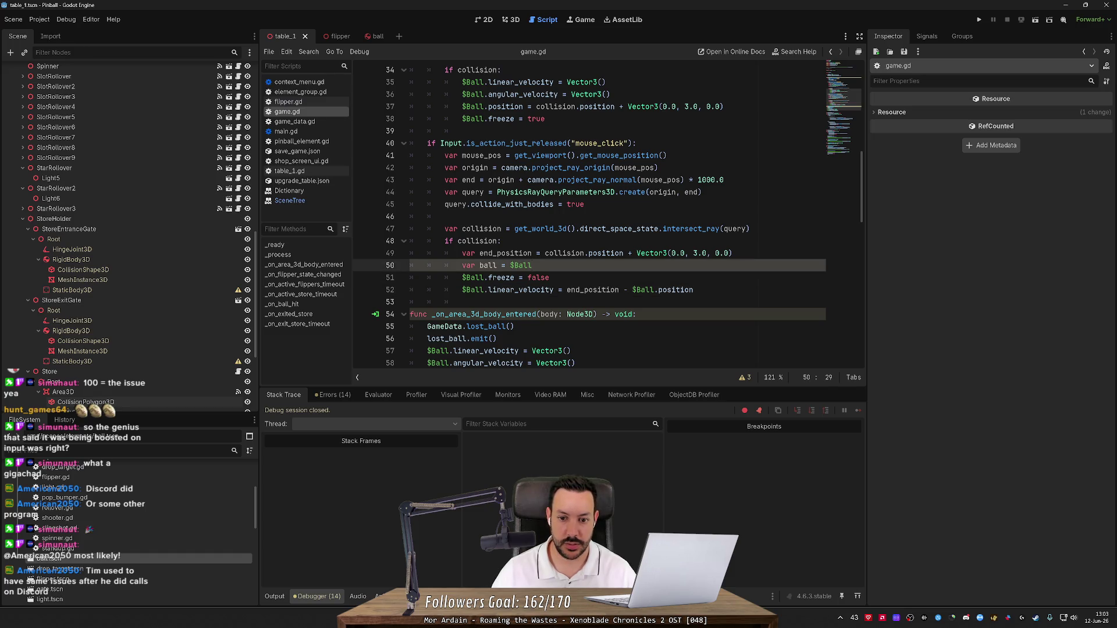
{"action": "left_click", "coordinate": [980, 21]}
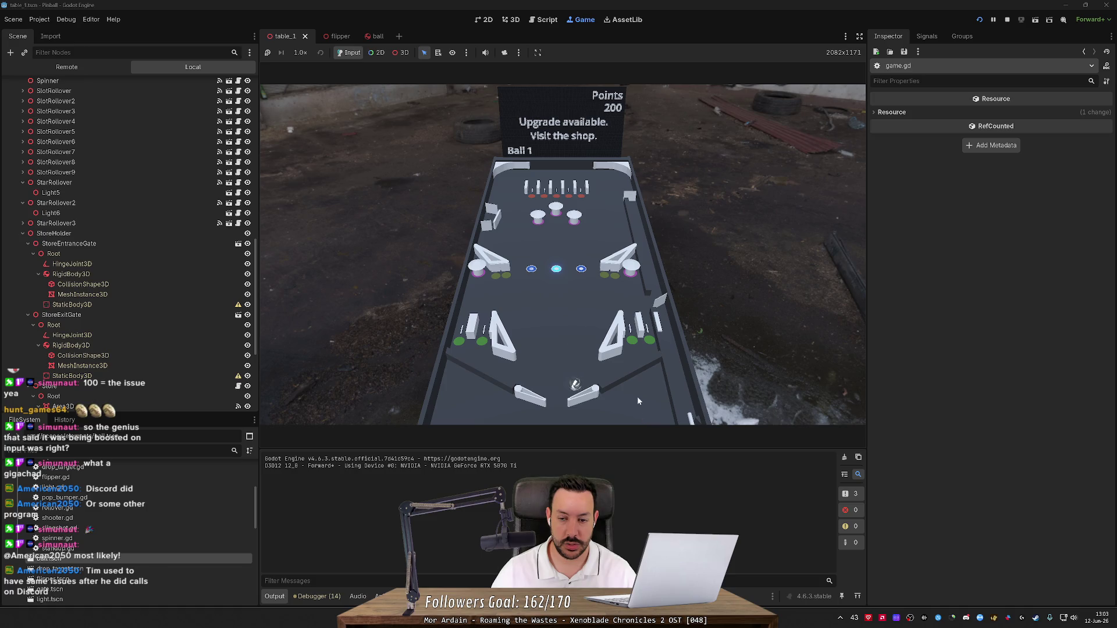
{"action": "left_click", "coordinate": [1009, 19]}
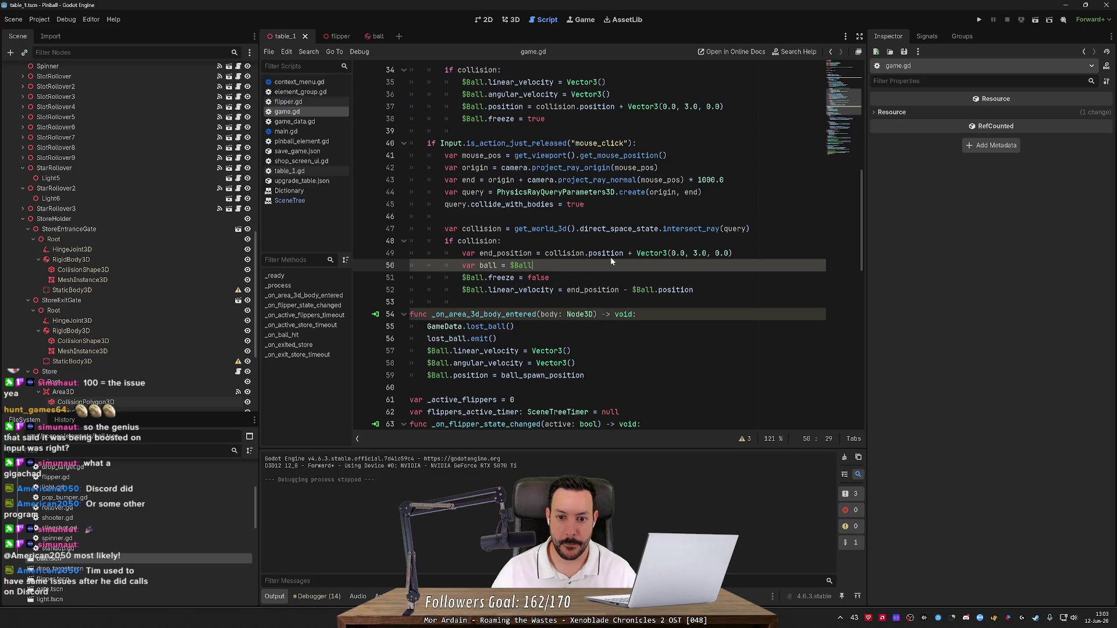
- Delete the '+ Vector3(0.0, 3.0, 0.0)' offset from end_position on line 49
{"action": "left_click_drag", "start_coordinate": [628, 253], "coordinate": [734, 254]}
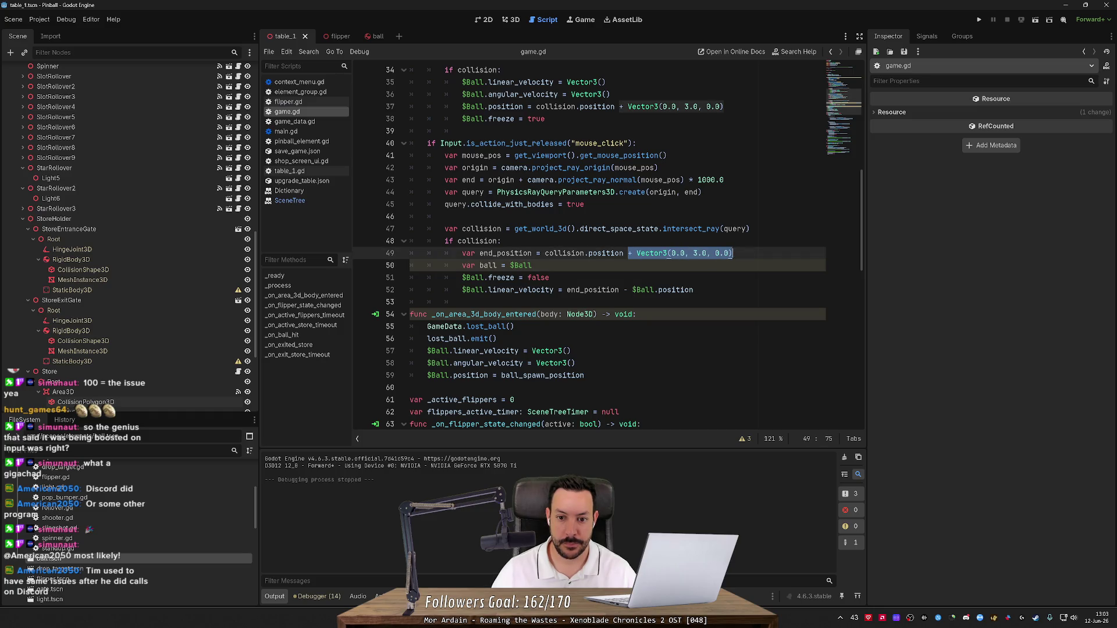
{"action": "left_click", "coordinate": [624, 253]}
{"action": "key", "text": "shift+End"}
{"action": "key", "text": "Delete"}
{"action": "key", "text": "BackSpace"}
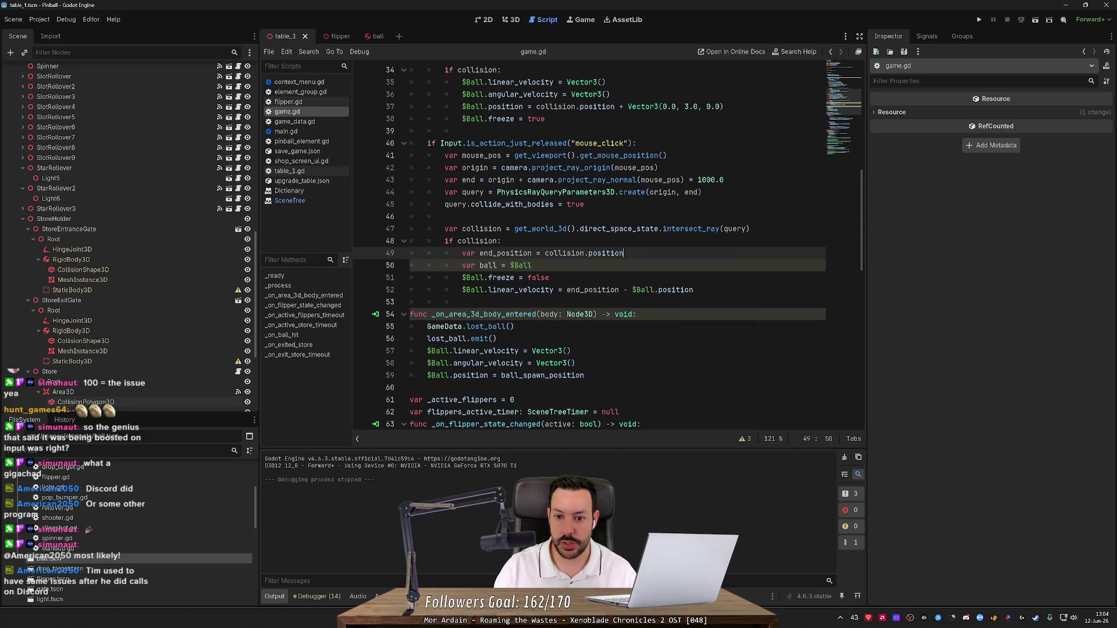
- Run and stop the game with F5, then open the RigidBody3D documentation
{"action": "key", "text": "F5"}
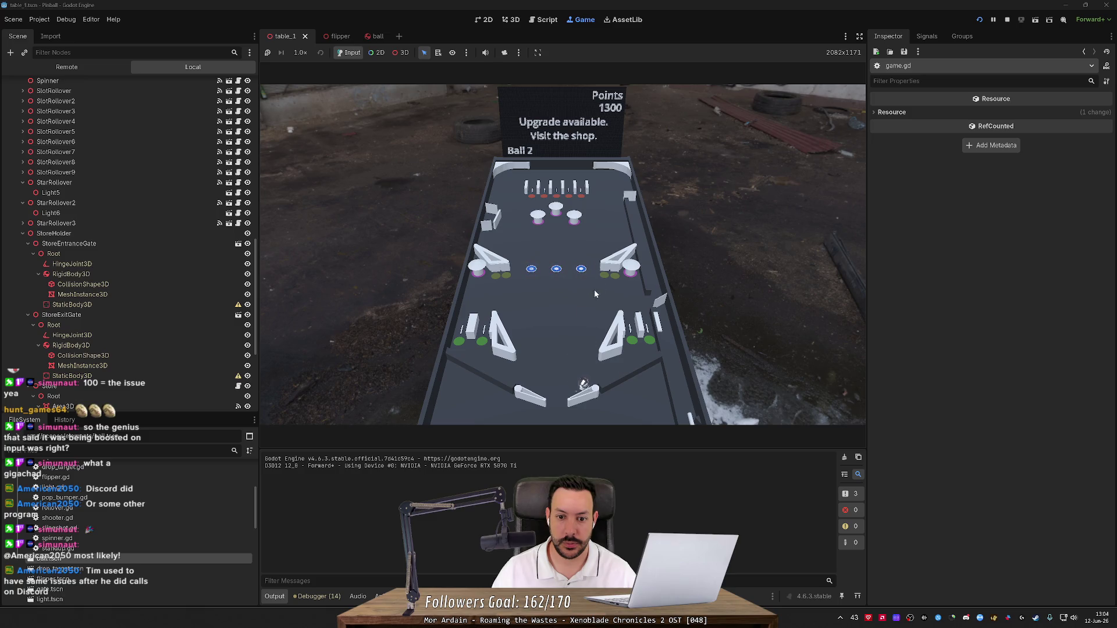
{"action": "left_click", "coordinate": [1006, 21]}
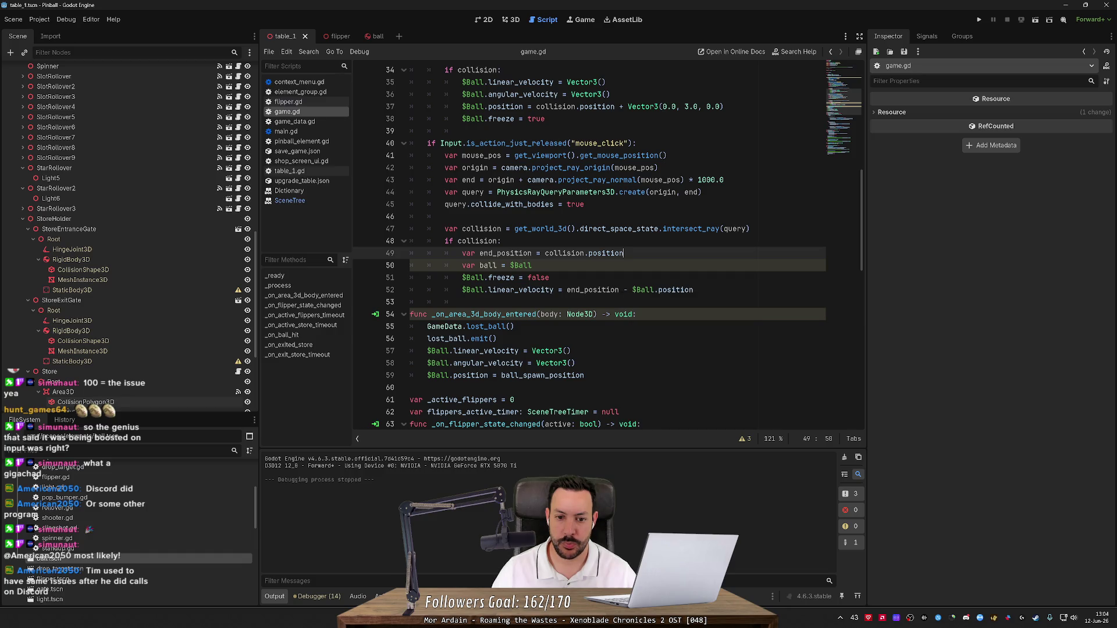
{"action": "left_click", "coordinate": [527, 289], "text": "ctrl"}
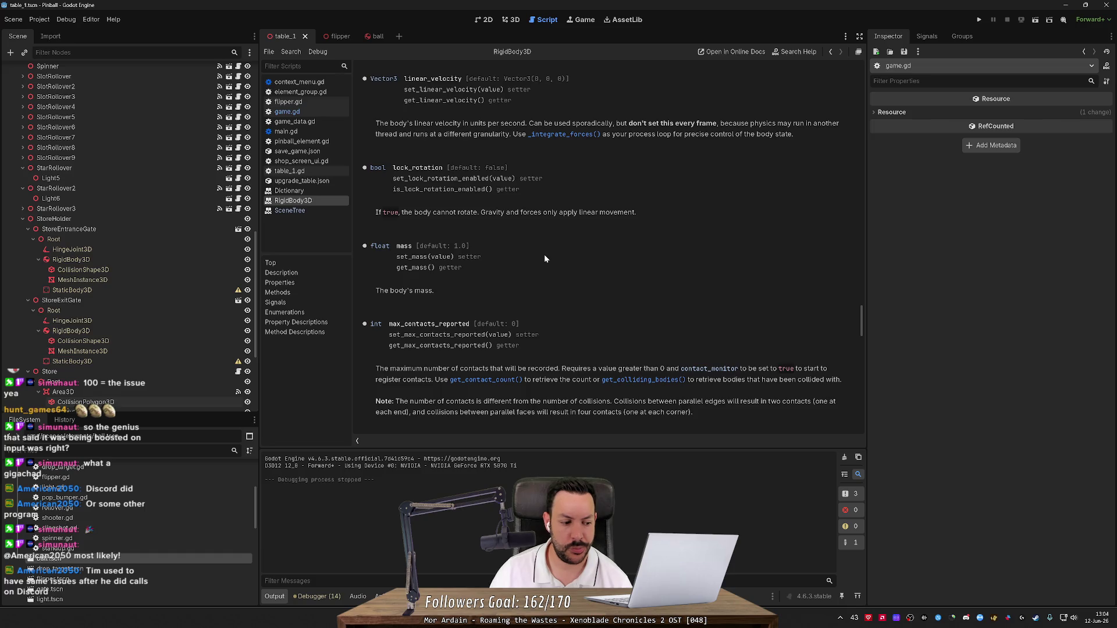
- Go back to game.gd, run the pinball game again, then pause it
{"action": "key", "text": "alt+Left"}
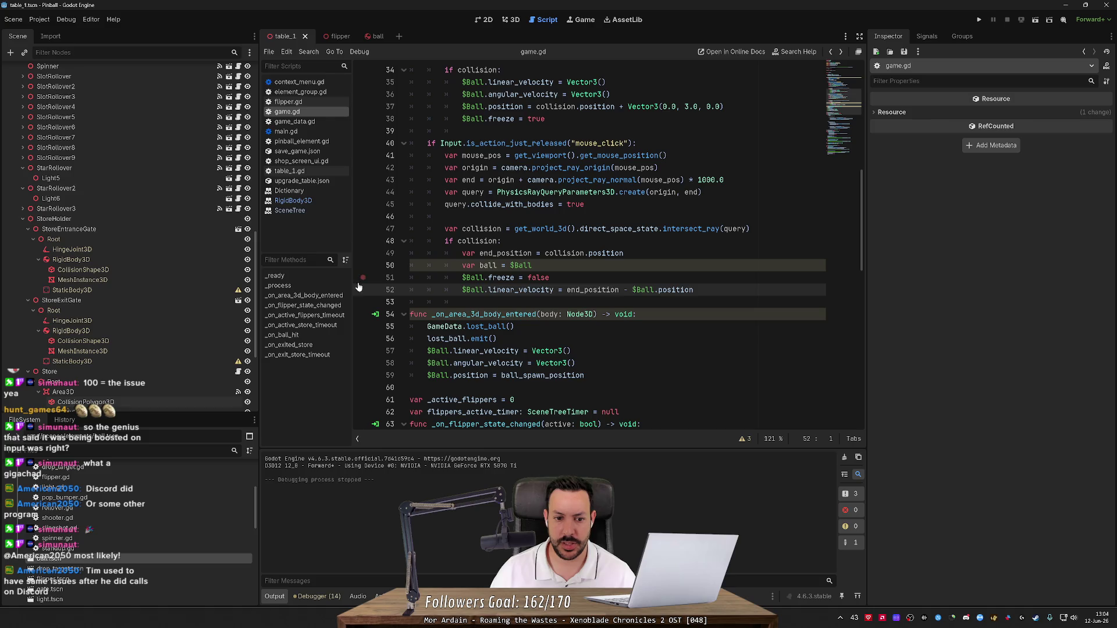
{"action": "left_click", "coordinate": [979, 20]}
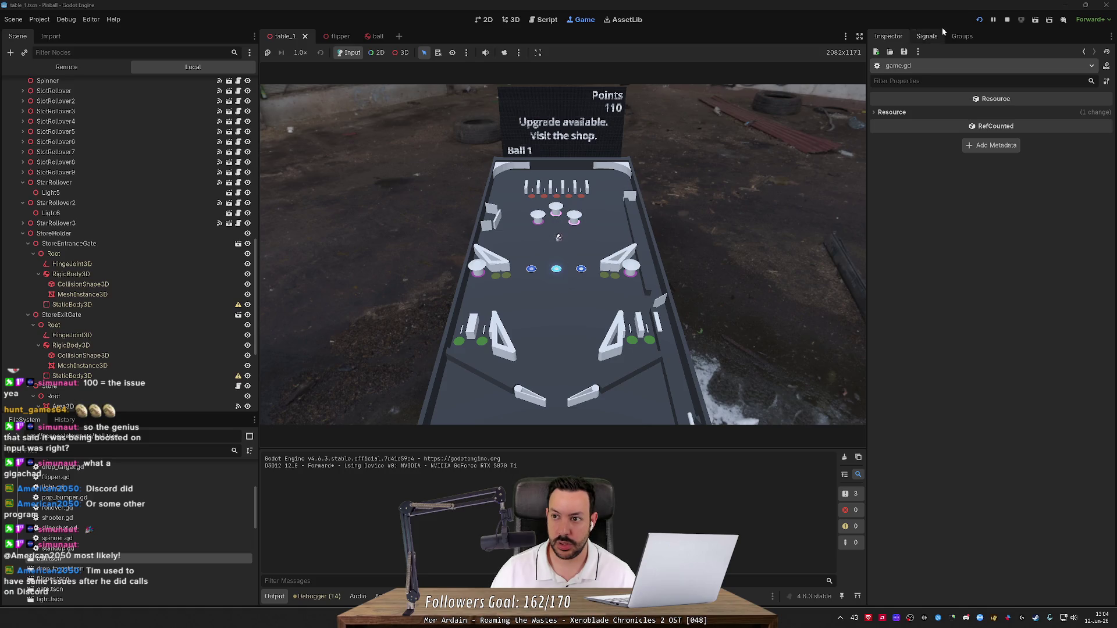
{"action": "left_click", "coordinate": [994, 20]}
- Toggle the running game's pause several times, leaving it paused
{"action": "left_click", "coordinate": [994, 20]}
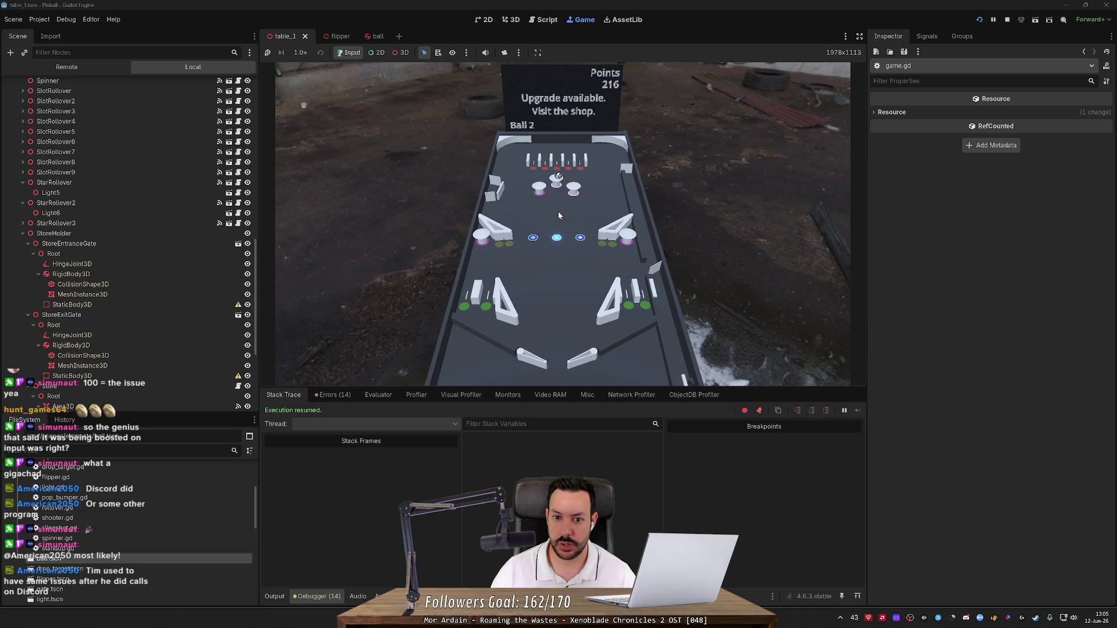
{"action": "left_click", "coordinate": [994, 20]}
{"action": "left_click", "coordinate": [994, 20]}
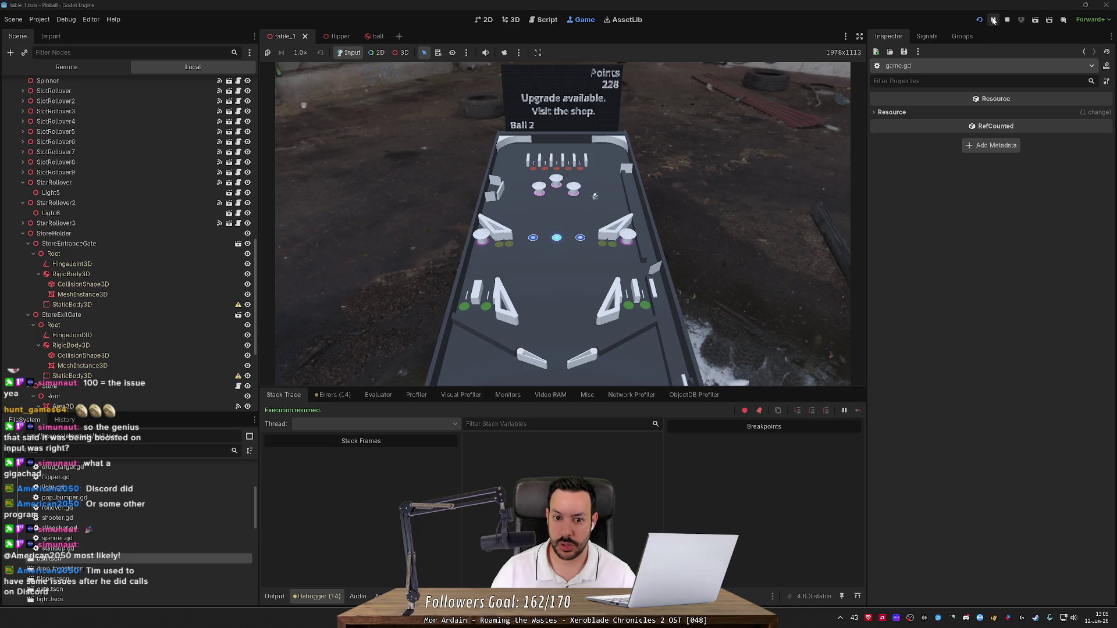
{"action": "left_click", "coordinate": [994, 20]}
{"action": "left_click", "coordinate": [994, 20]}
{"action": "left_click", "coordinate": [993, 19]}
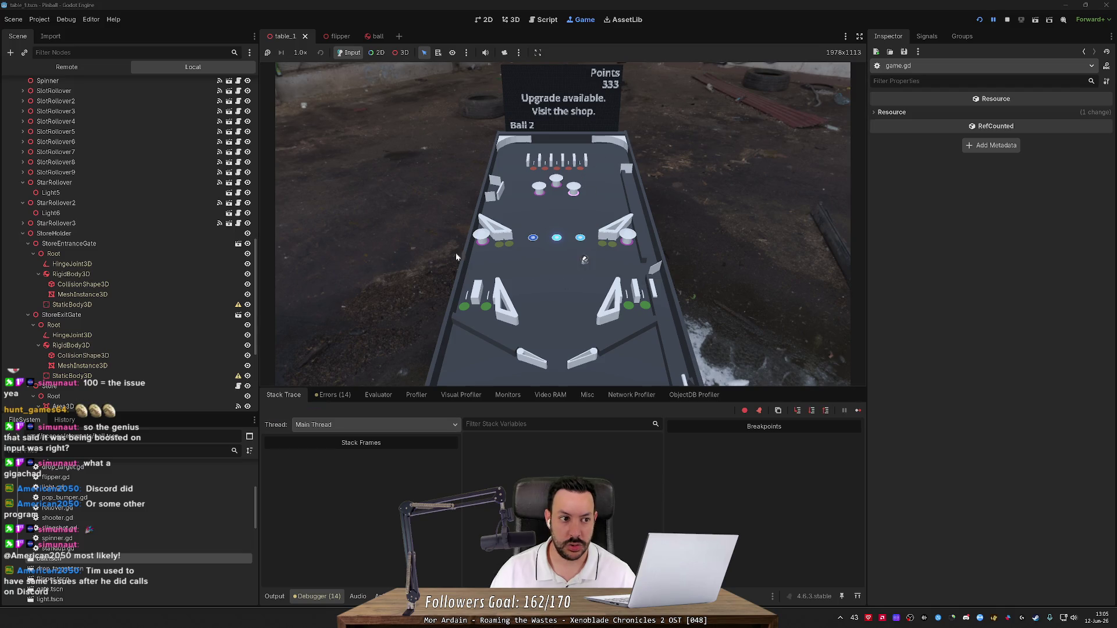
- Filter the scene tree for 'ball', select Ball, and inspect its Transform values
{"action": "scroll", "coordinate": [99, 233], "scroll_direction": "up", "scroll_amount": 2}
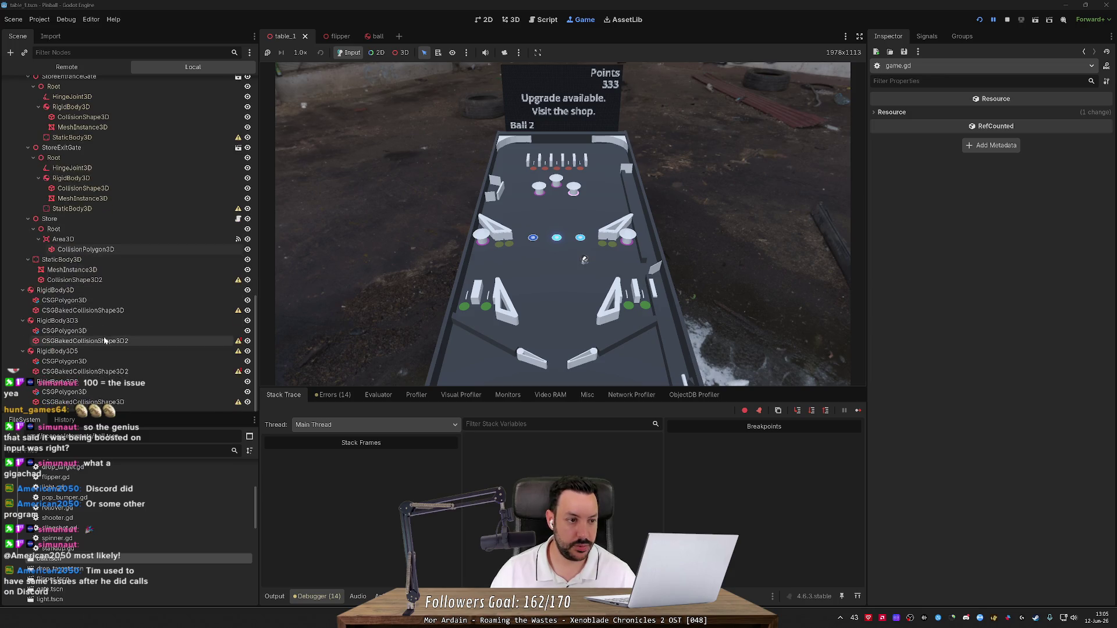
{"action": "left_click", "coordinate": [75, 52]}
{"action": "type", "text": "ball"}
{"action": "left_click", "coordinate": [52, 82]}
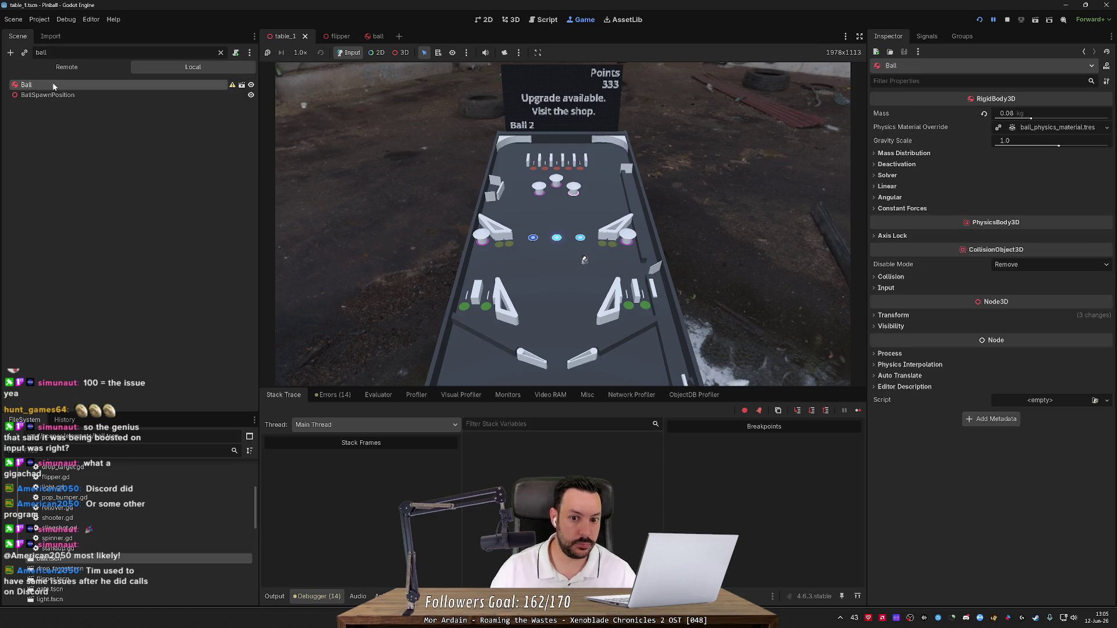
{"action": "left_click", "coordinate": [894, 316]}
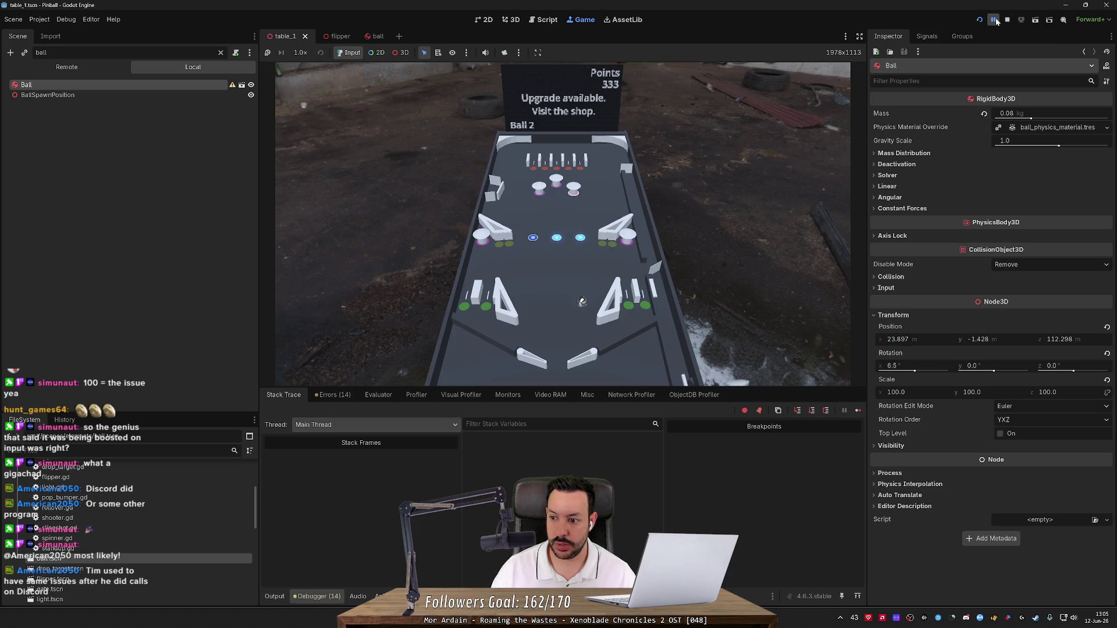
{"action": "left_click", "coordinate": [175, 95]}
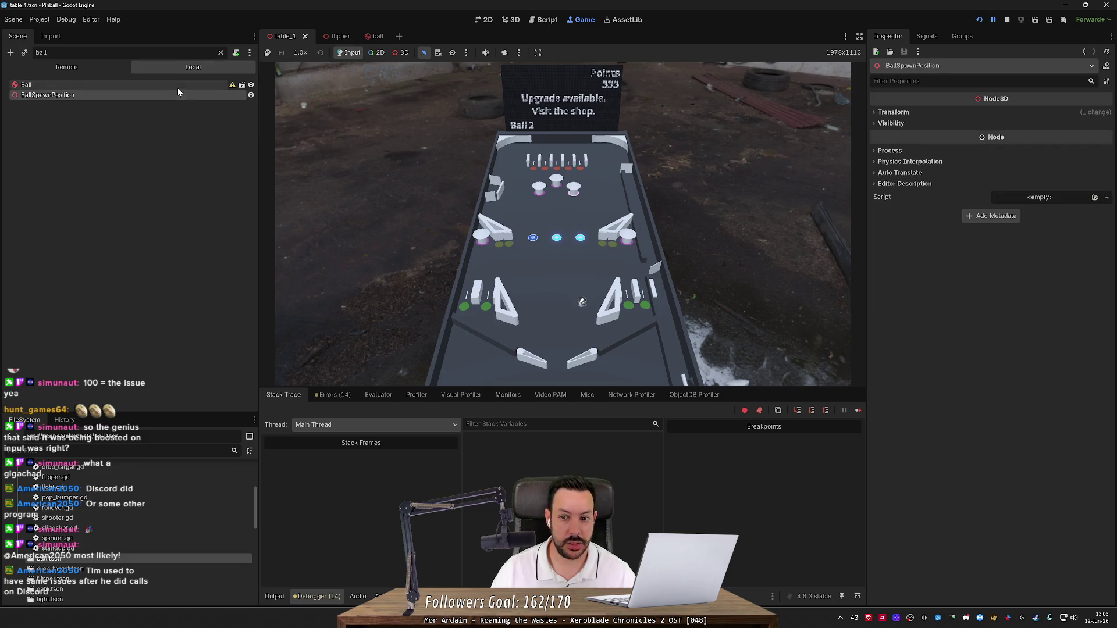
{"action": "left_click", "coordinate": [178, 86]}
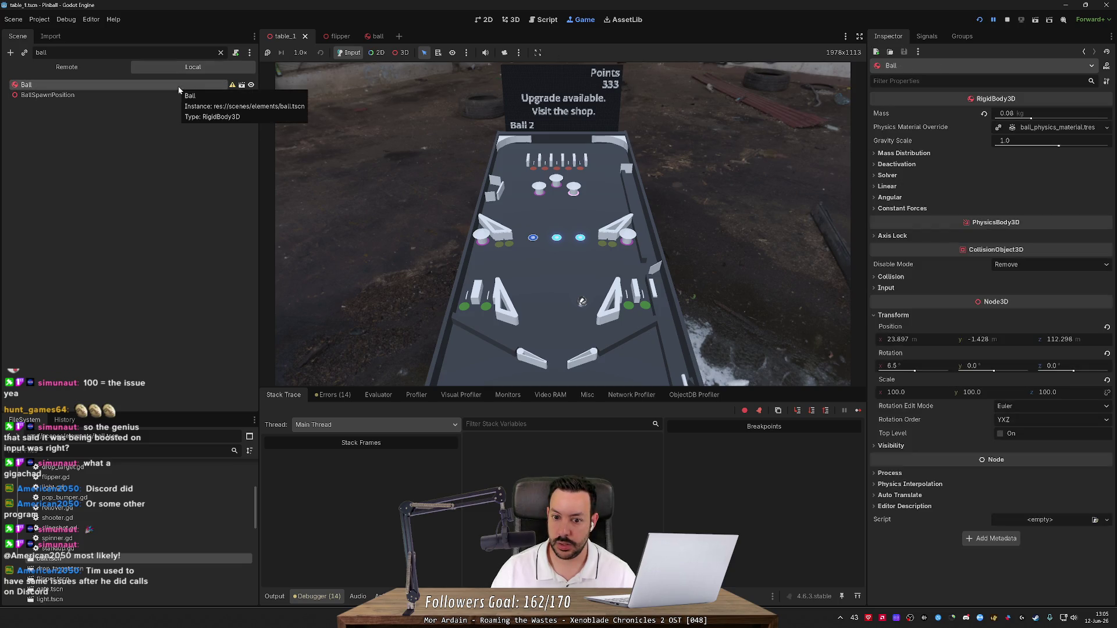
- View the live Ball's runtime properties in the Remote tree, launch the ball, then restart the game
{"action": "left_click", "coordinate": [995, 21]}
{"action": "left_click", "coordinate": [995, 24]}
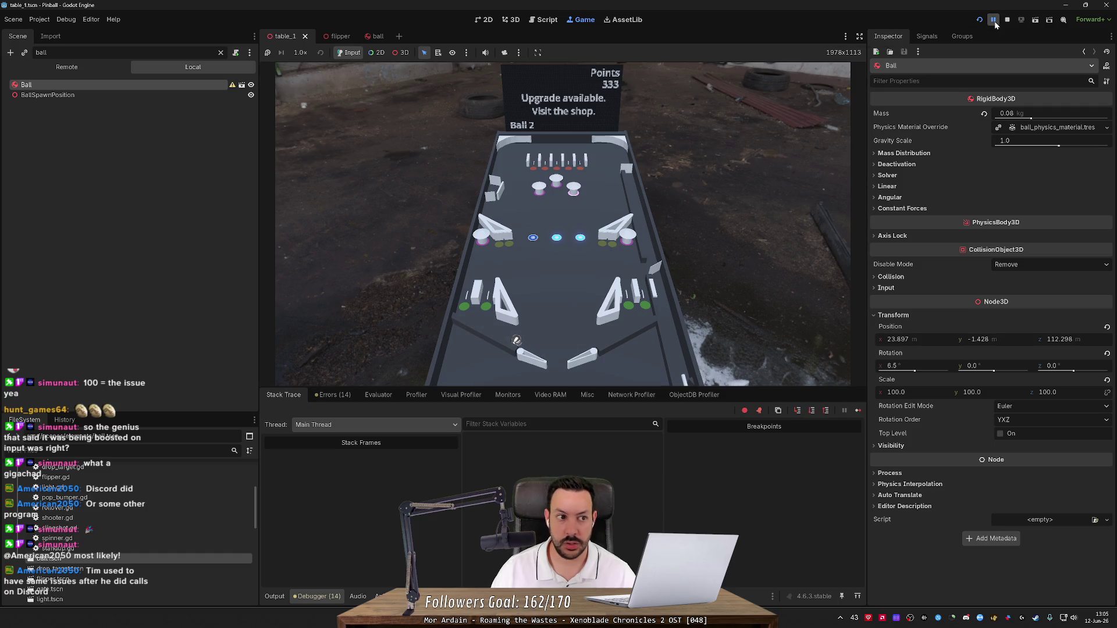
{"action": "left_click", "coordinate": [86, 70]}
{"action": "left_click", "coordinate": [147, 88]}
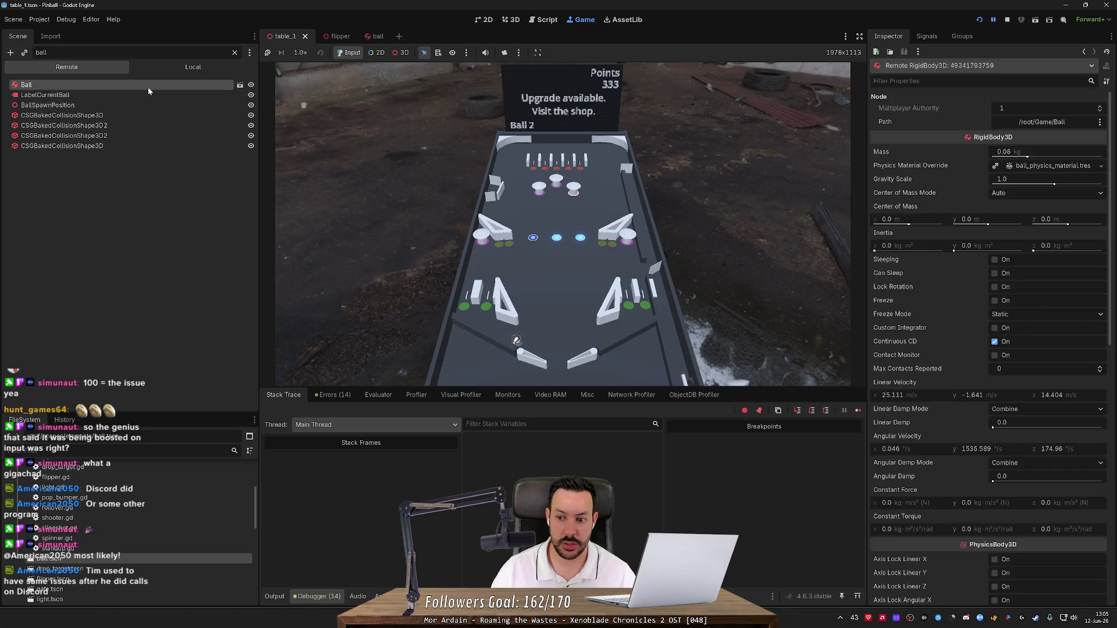
{"action": "left_click", "coordinate": [995, 21]}
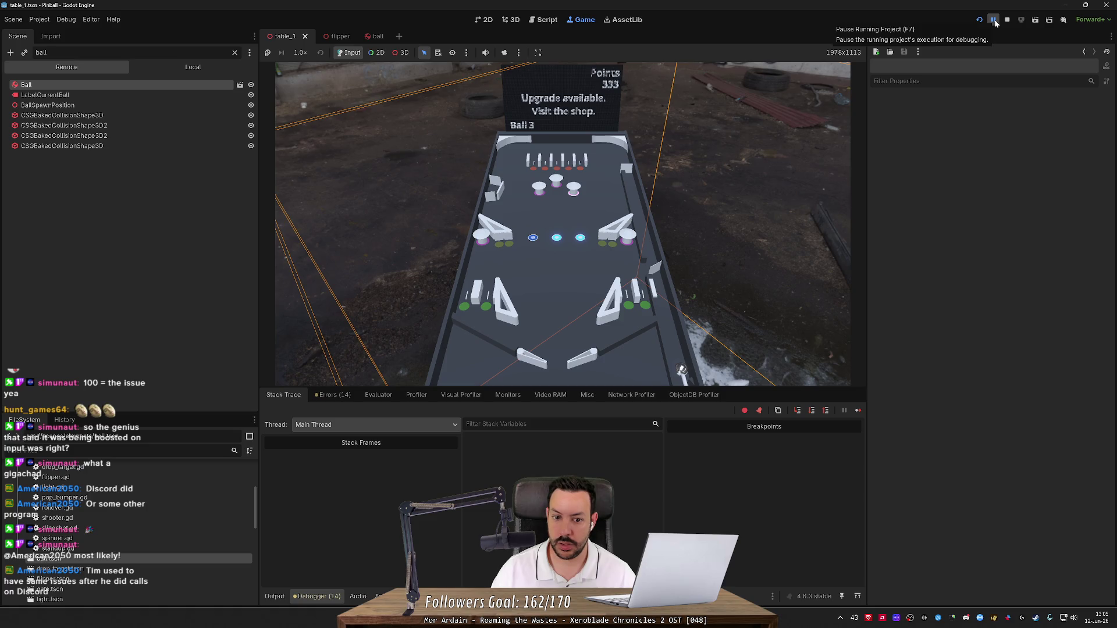
{"action": "left_click", "coordinate": [123, 84]}
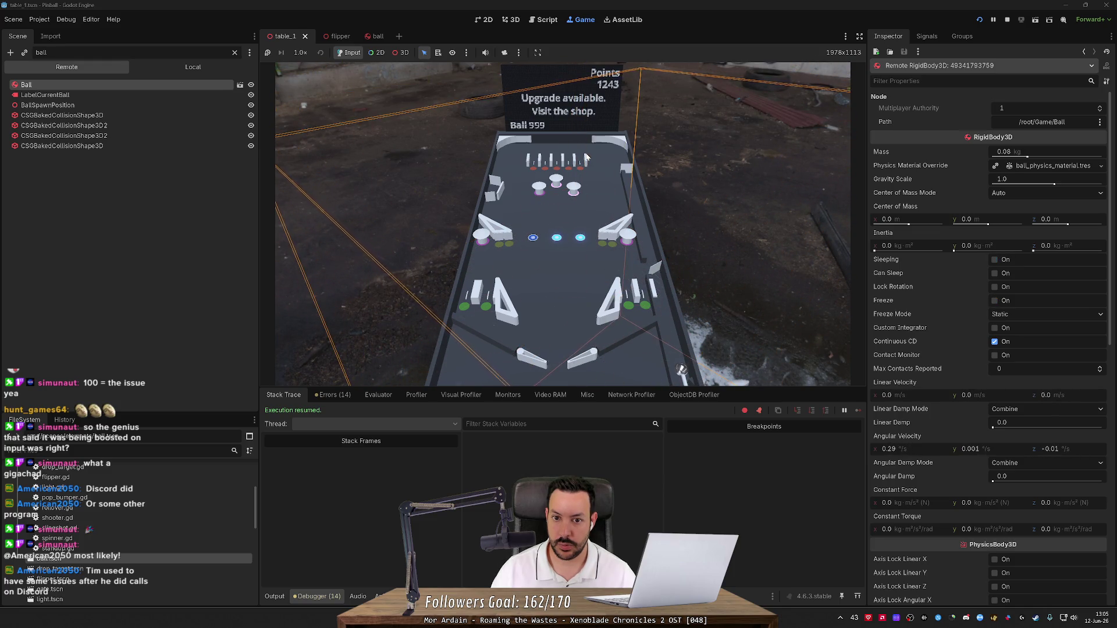
{"action": "key", "text": "space"}
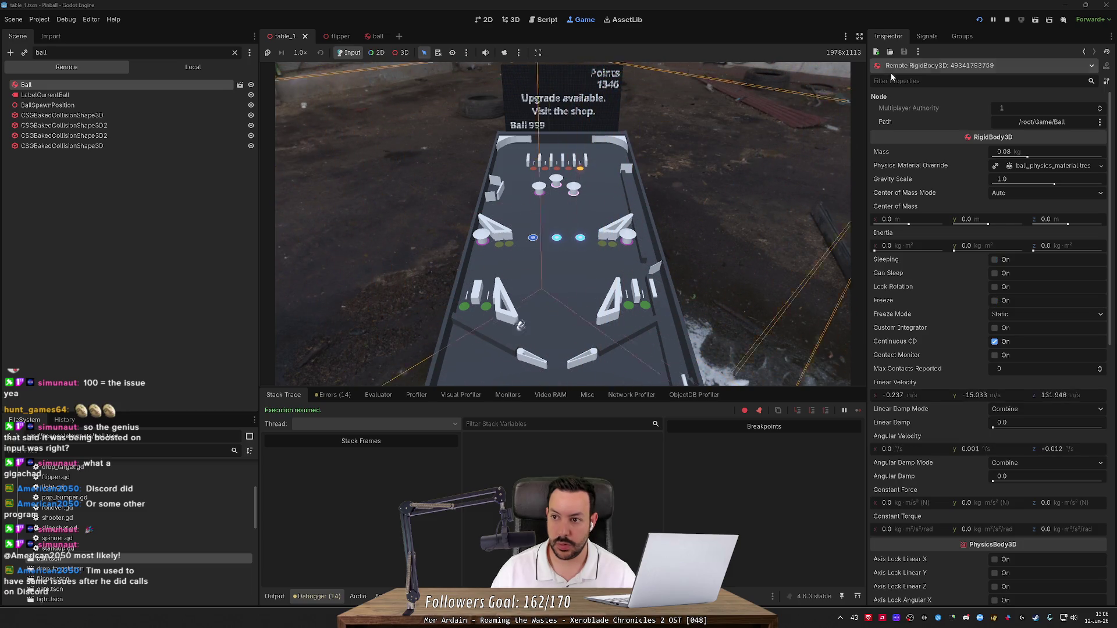
{"action": "left_click", "coordinate": [980, 20]}
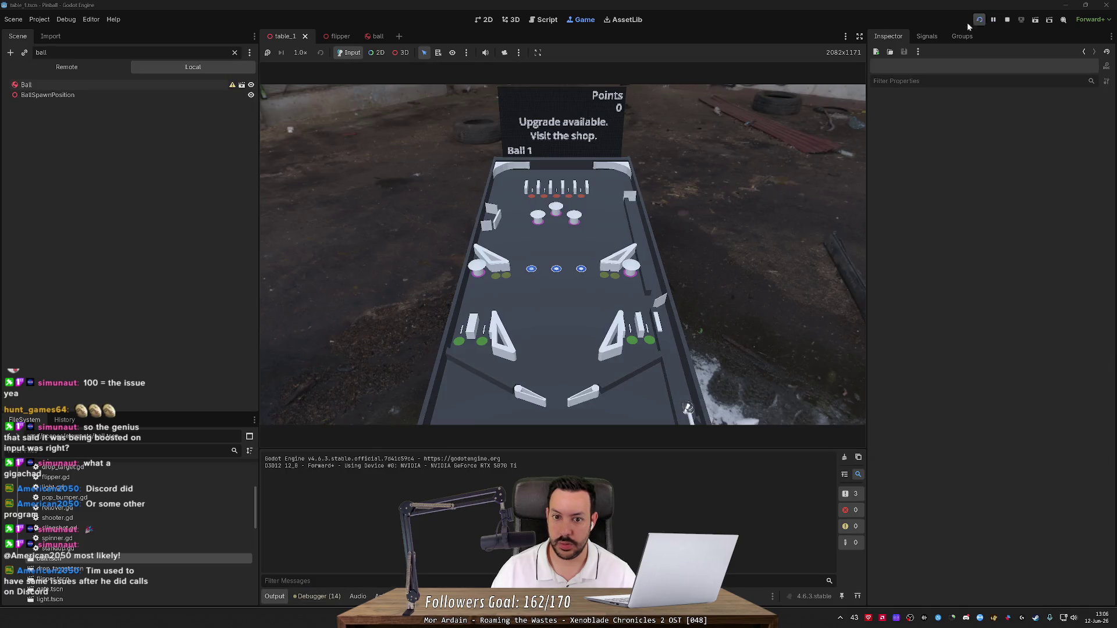
- Freeze and release the live ball twice while watching its freeze and velocity values, then stop at 123 points
{"action": "left_click", "coordinate": [117, 87]}
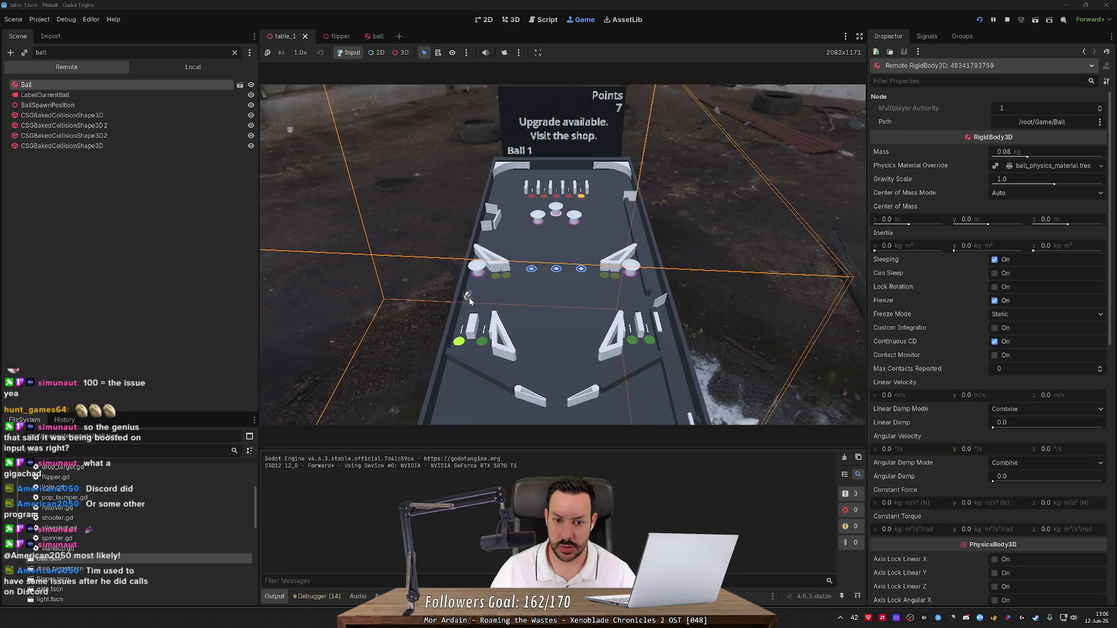
{"action": "left_click", "coordinate": [482, 310]}
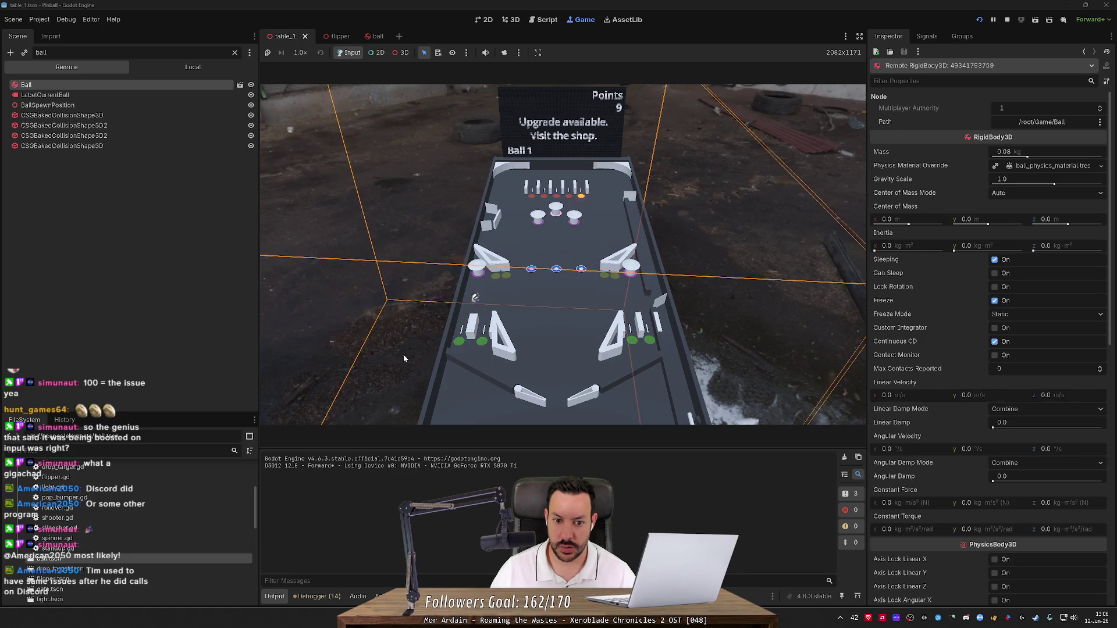
{"action": "left_click", "coordinate": [477, 307]}
{"action": "left_click", "coordinate": [476, 307]}
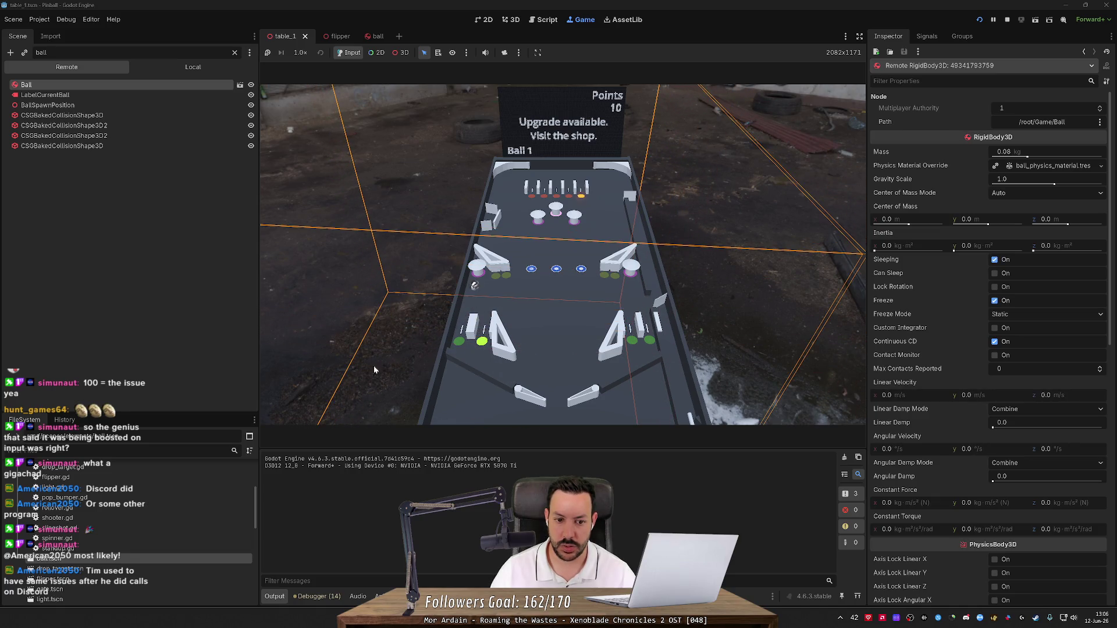
{"action": "left_click", "coordinate": [599, 348]}
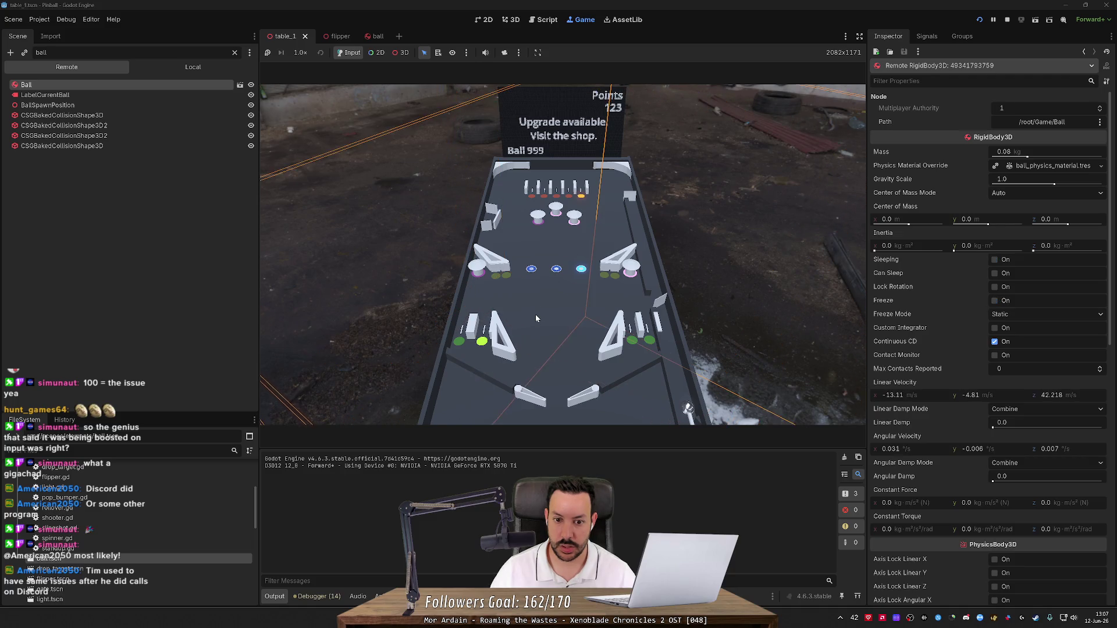
{"action": "key", "text": "F8"}
- Change line 52 to `$Ball.position - end_position` and move the freeze line below it
{"action": "type", "text": "- end_position -"}
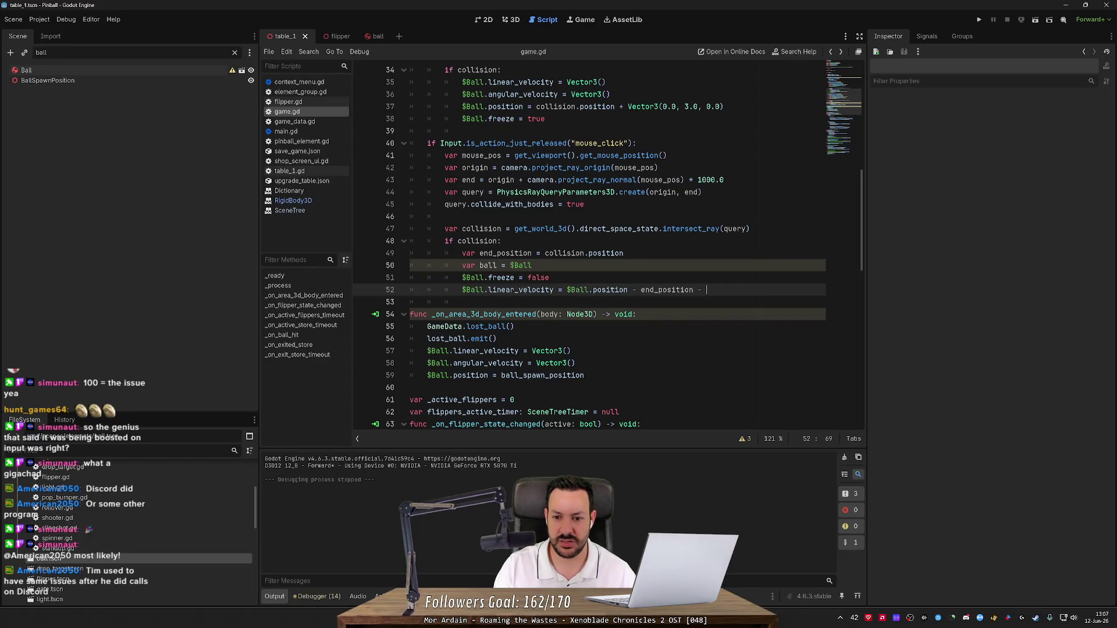
{"action": "key", "text": "BackSpace"}
{"action": "key", "text": "BackSpace"}
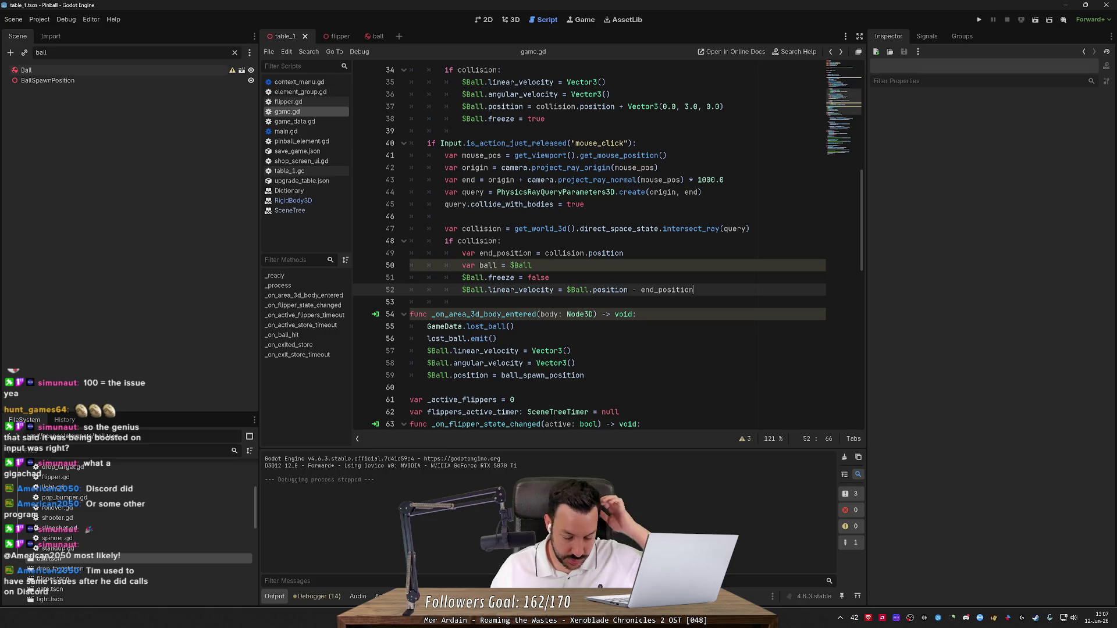
{"action": "key", "text": "Up"}
{"action": "key", "text": "shift+Up"}
{"action": "key", "text": "ctrl+x"}
{"action": "key", "text": "Down"}
{"action": "key", "text": "End"}
{"action": "key", "text": "ctrl+v"}
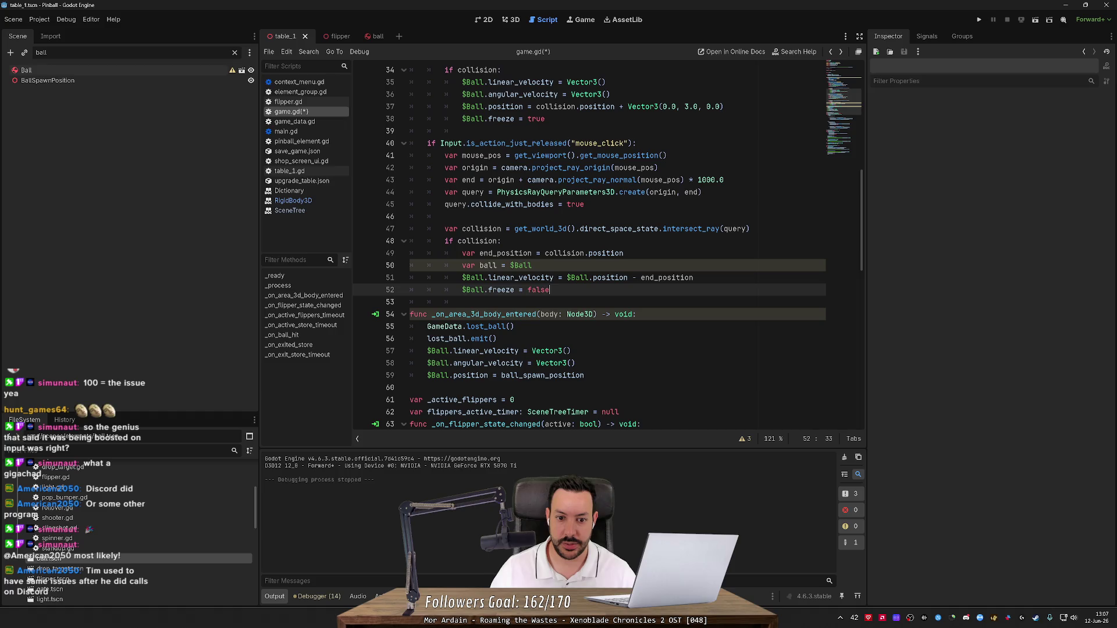
- Delete the unused `var ball = $Ball` line, save game.gd, and test-run the game
{"action": "key", "text": "Up"}
{"action": "key", "text": "Up"}
{"action": "key", "text": "shift+Home"}
{"action": "key", "text": "shift+Home"}
{"action": "key", "text": "BackSpace"}
{"action": "key", "text": "BackSpace"}
{"action": "key", "text": "ctrl+s"}
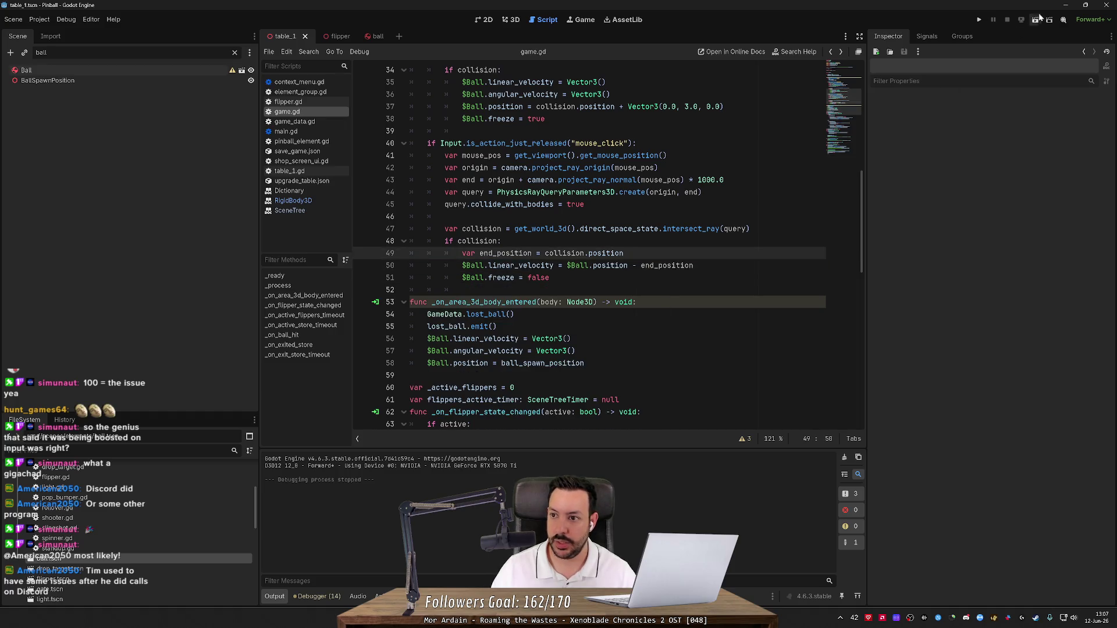
{"action": "left_click", "coordinate": [981, 20]}
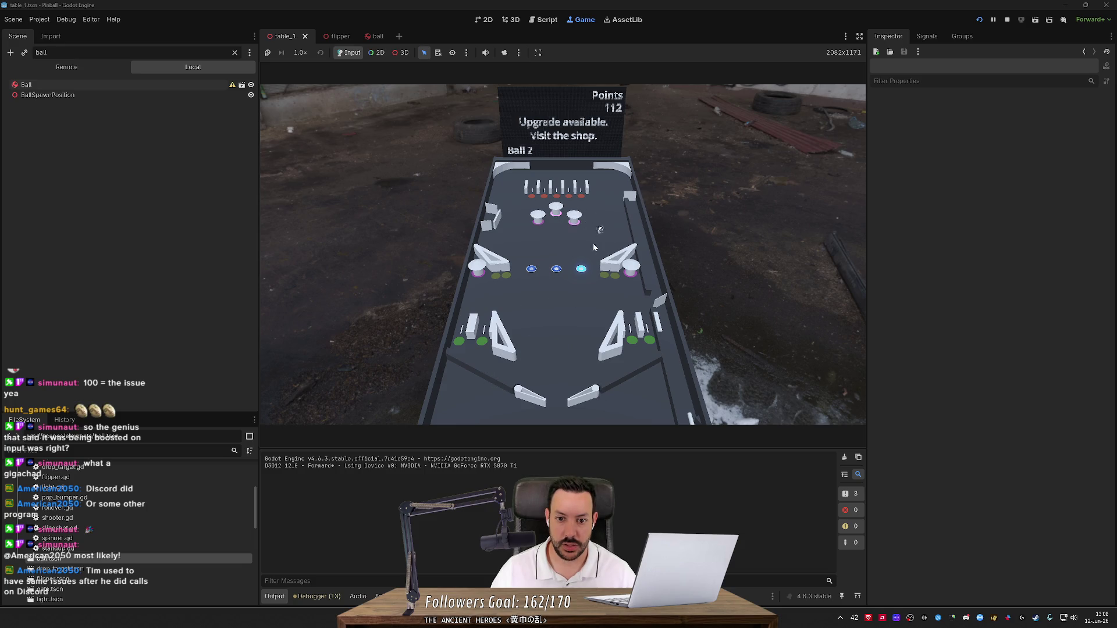
{"action": "key", "text": "F8"}
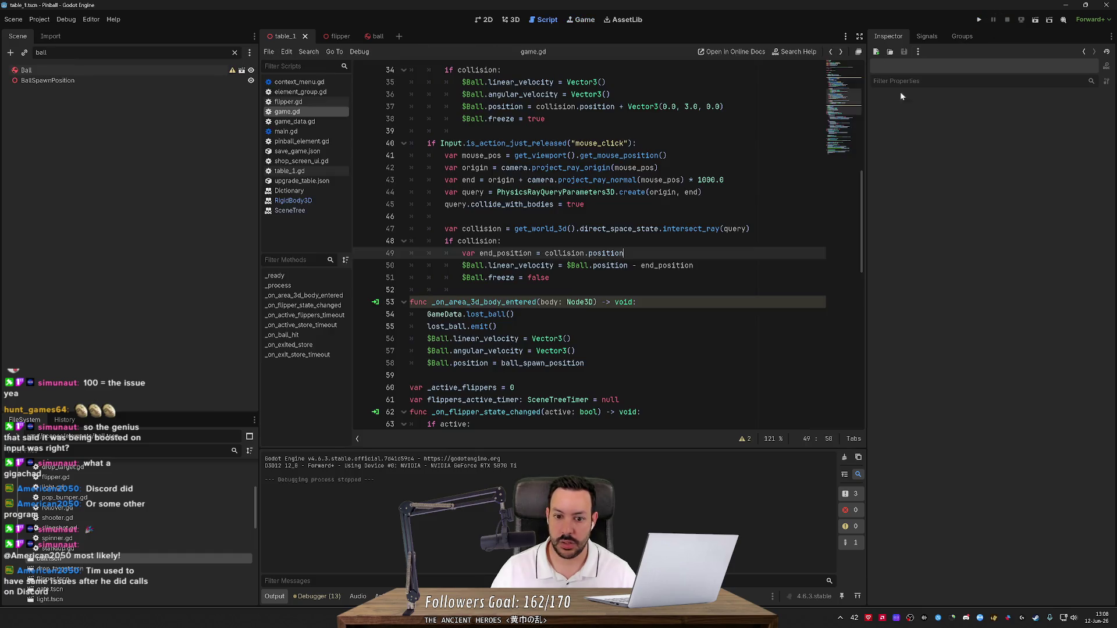
- Move the freeze line above the velocity line with Alt+Up and test-run the game
{"action": "left_click", "coordinate": [698, 268]}
{"action": "key", "text": "Down"}
{"action": "key", "text": "alt+Up"}
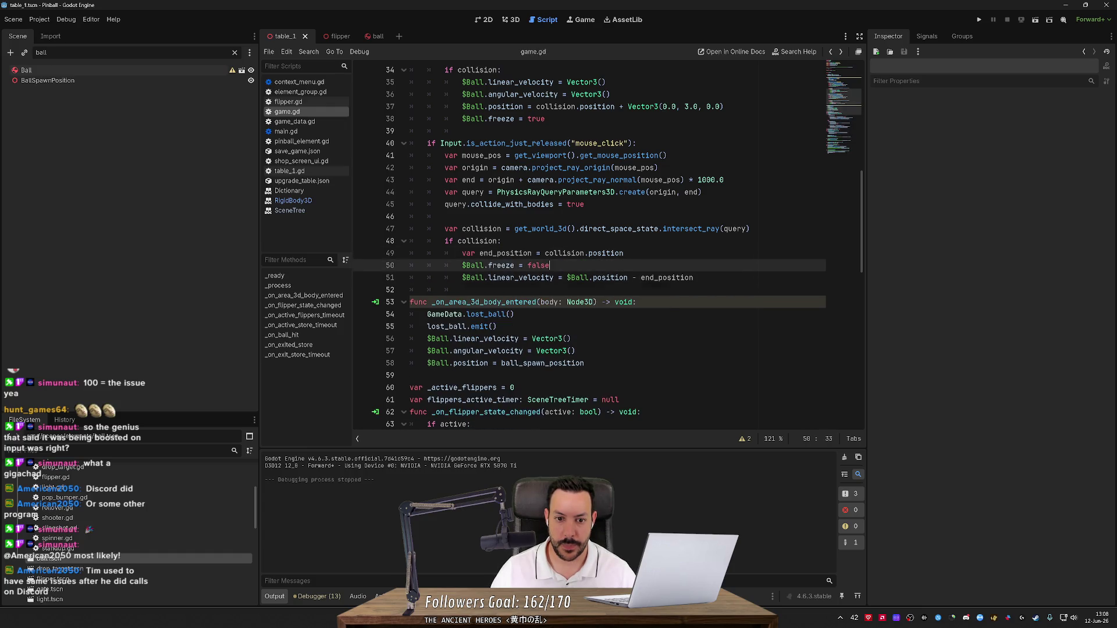
{"action": "left_click", "coordinate": [980, 21]}
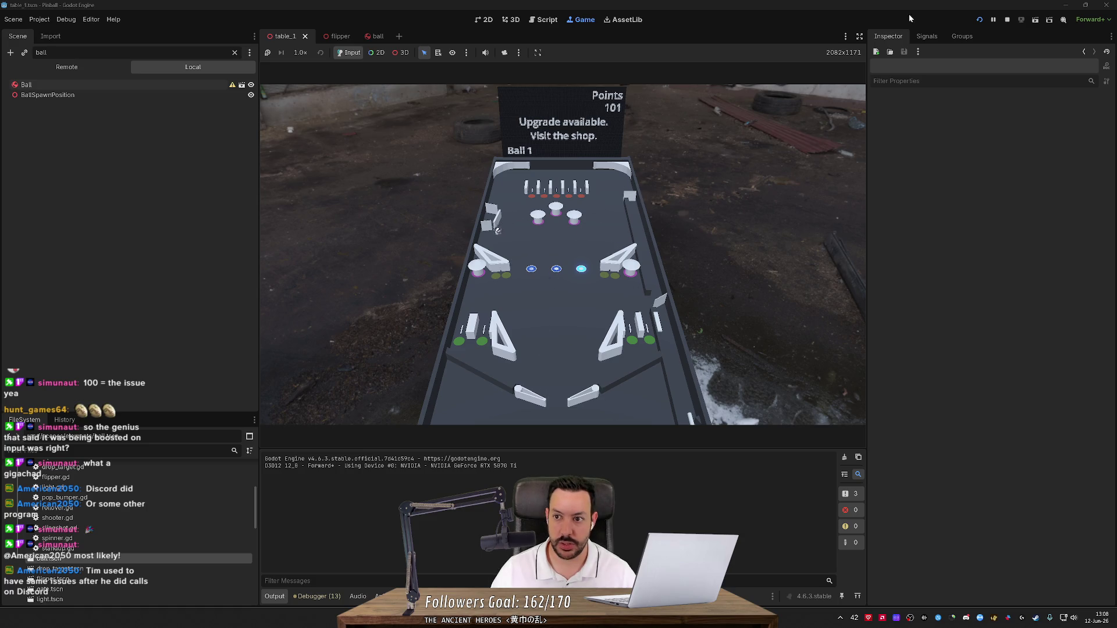
{"action": "left_click", "coordinate": [1007, 19]}
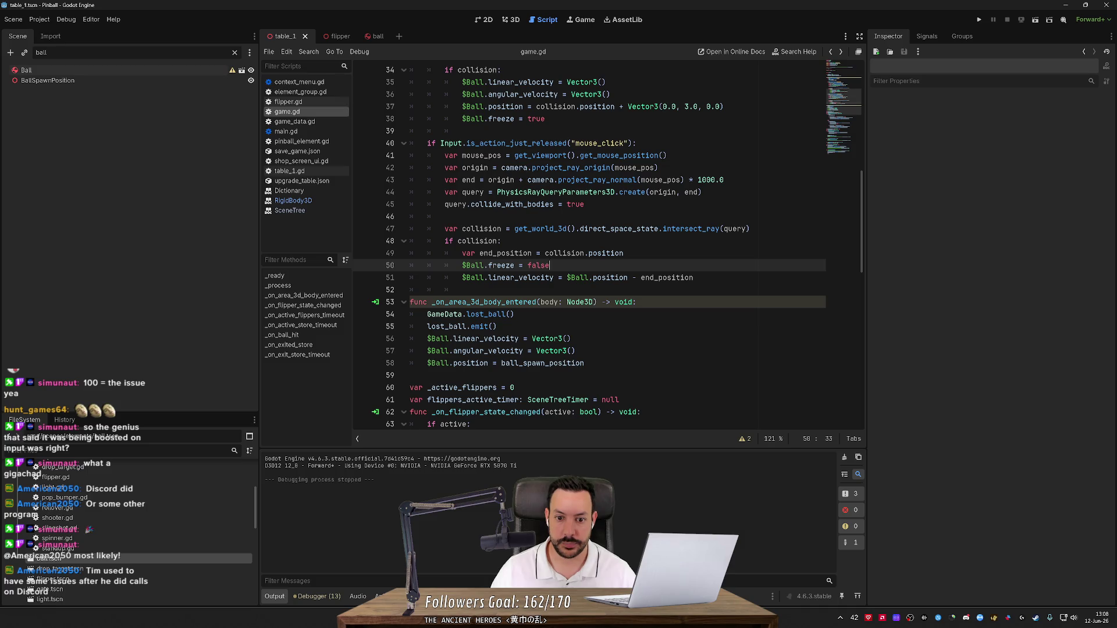
- Rewrite the velocity as `($Ball.position - end_position) * 10.0`, save, and run the game
{"action": "left_click", "coordinate": [567, 277]}
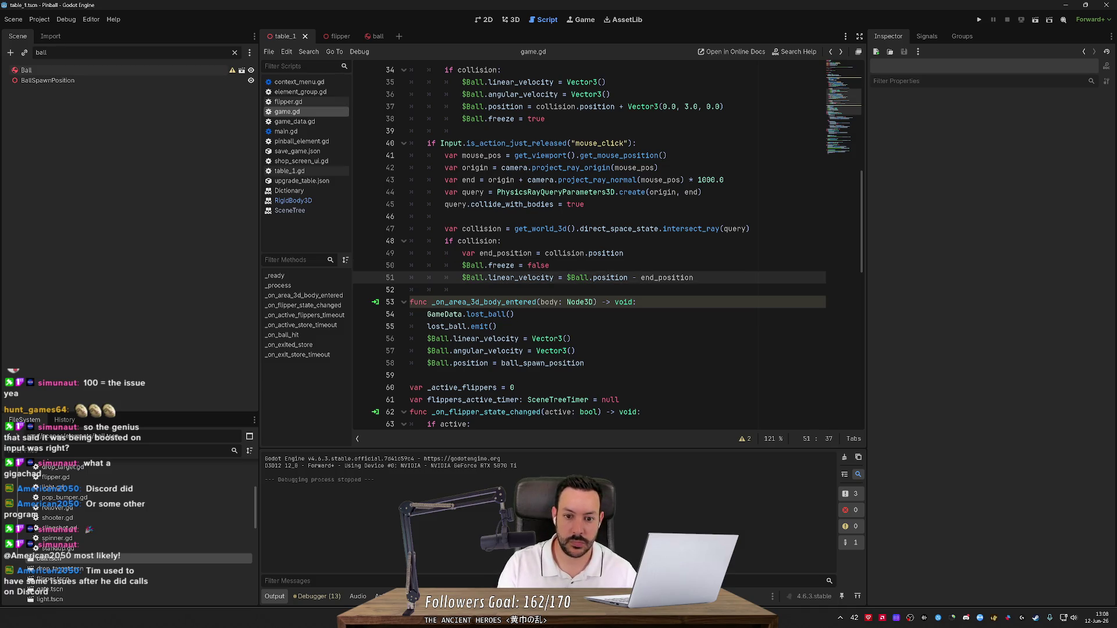
{"action": "type", "text": "("}
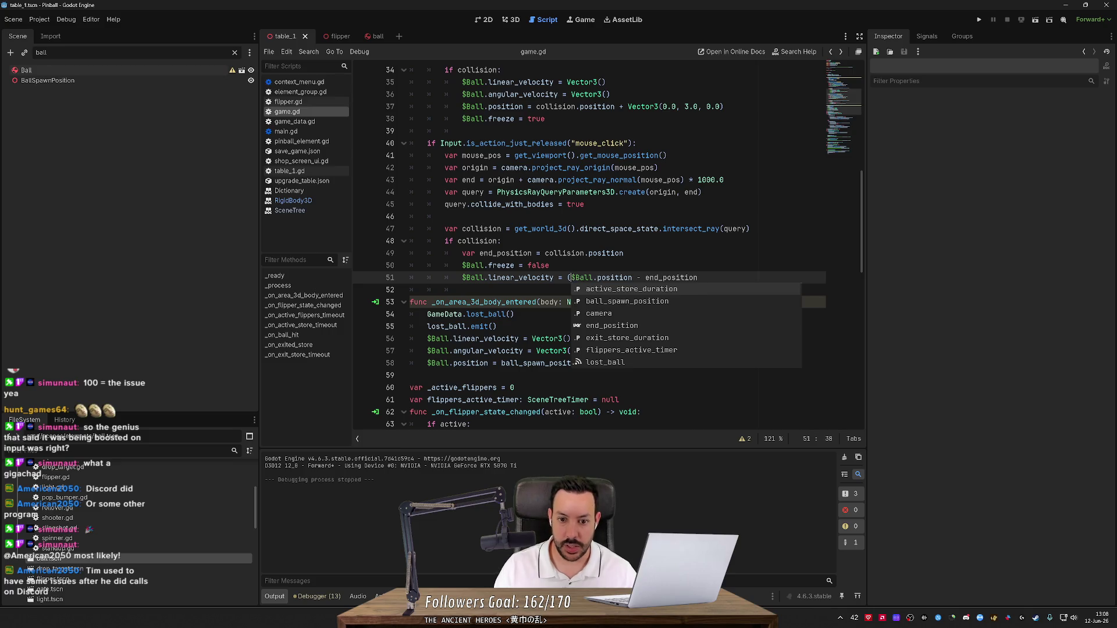
{"action": "key", "text": "End"}
{"action": "type", "text": ") * 10.0"}
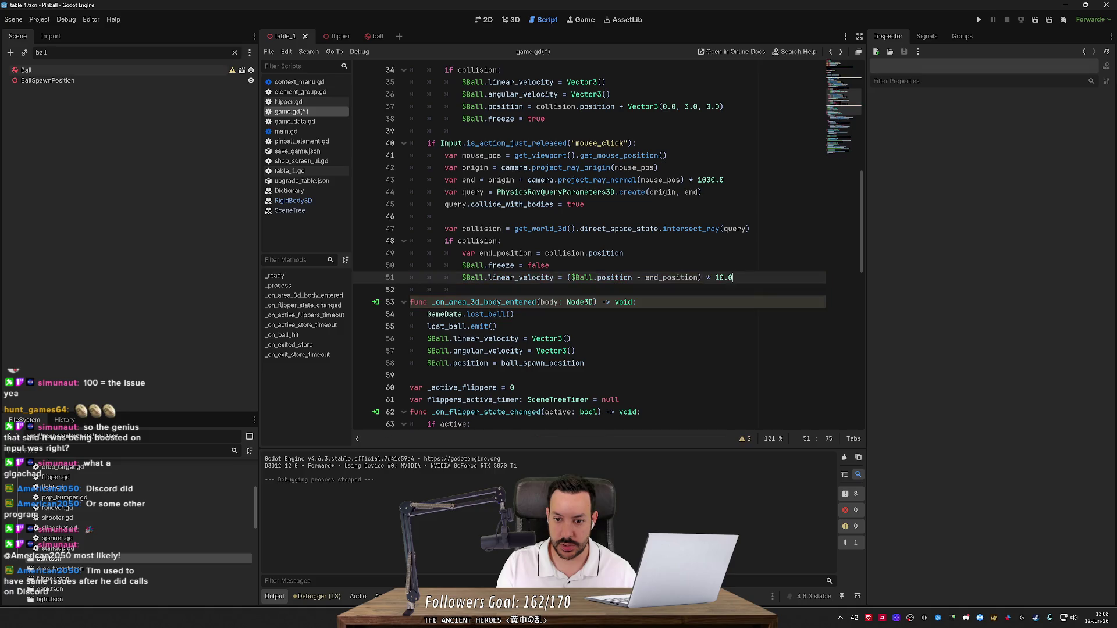
{"action": "key", "text": "ctrl+s"}
{"action": "left_click", "coordinate": [979, 22]}
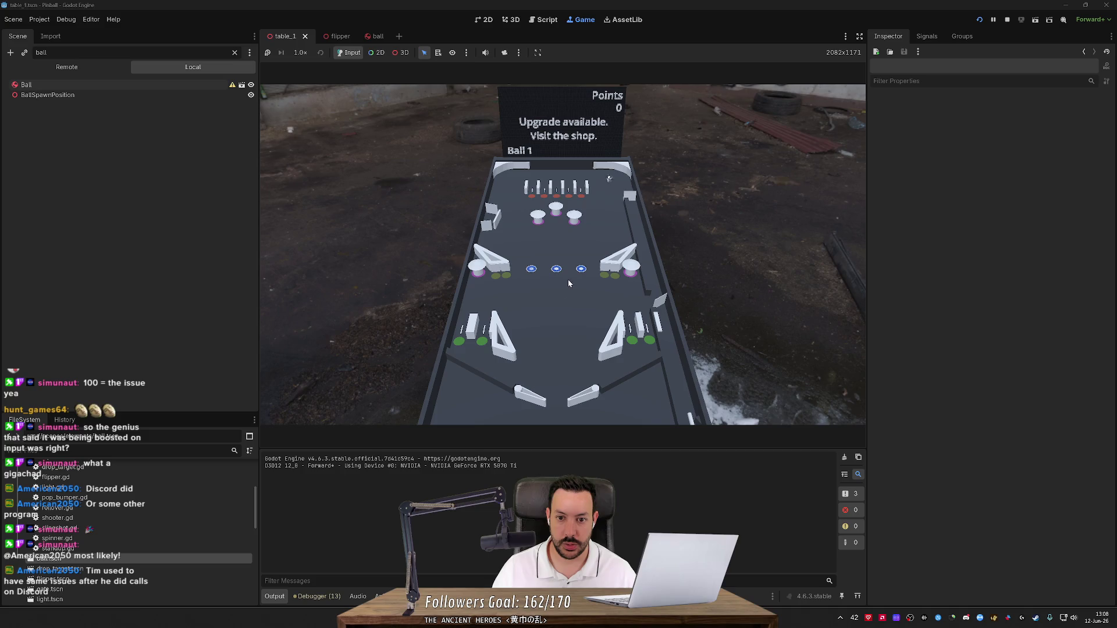
- Stop the game and change the launch multiplier on line 51 from 10.0 to 3.0
{"action": "left_click", "coordinate": [1008, 21]}
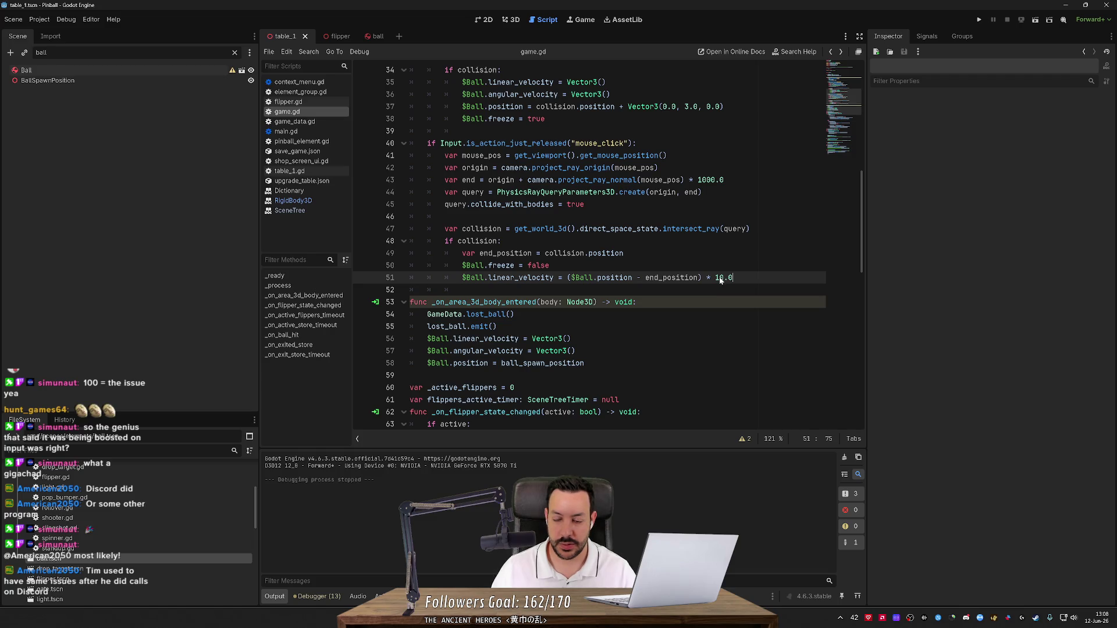
{"action": "key", "text": "Delete"}
{"action": "key", "text": "BackSpace"}
{"action": "type", "text": "3"}
- Run with F5, open the shop's flipper_left upgrade screen, flip the ball, and stop at 100 points
{"action": "key", "text": "F5"}
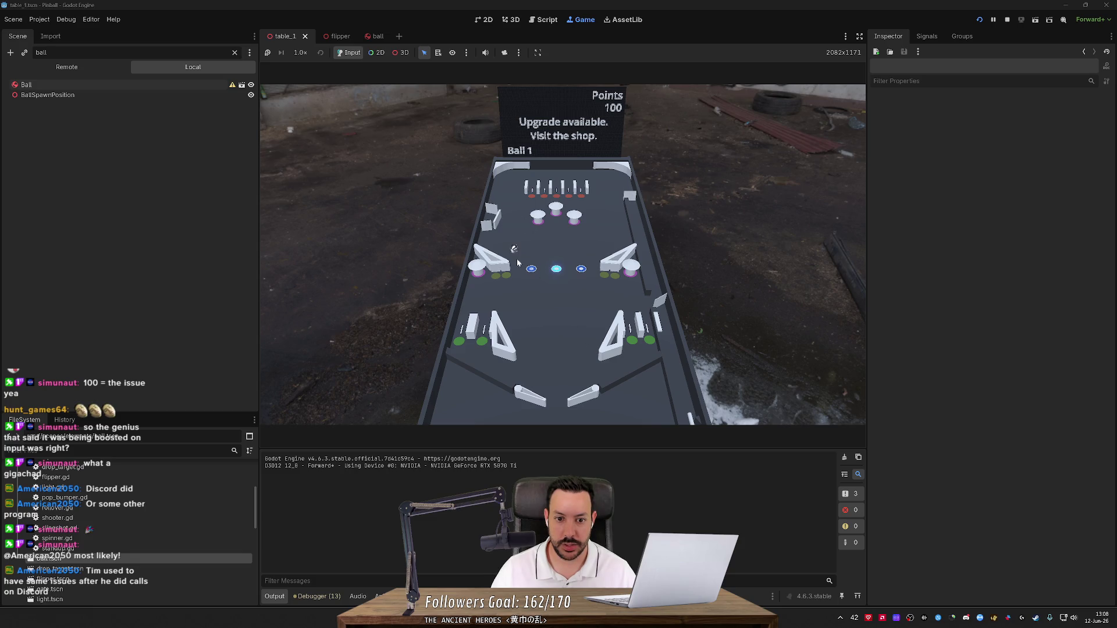
{"action": "key", "text": "s"}
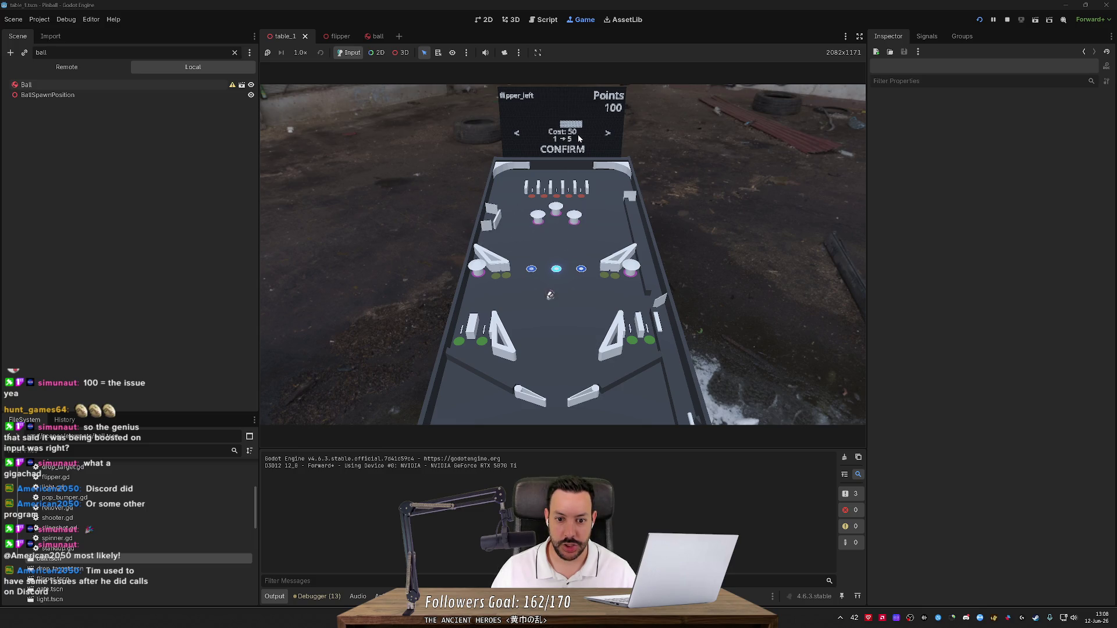
{"action": "key", "text": "Right"}
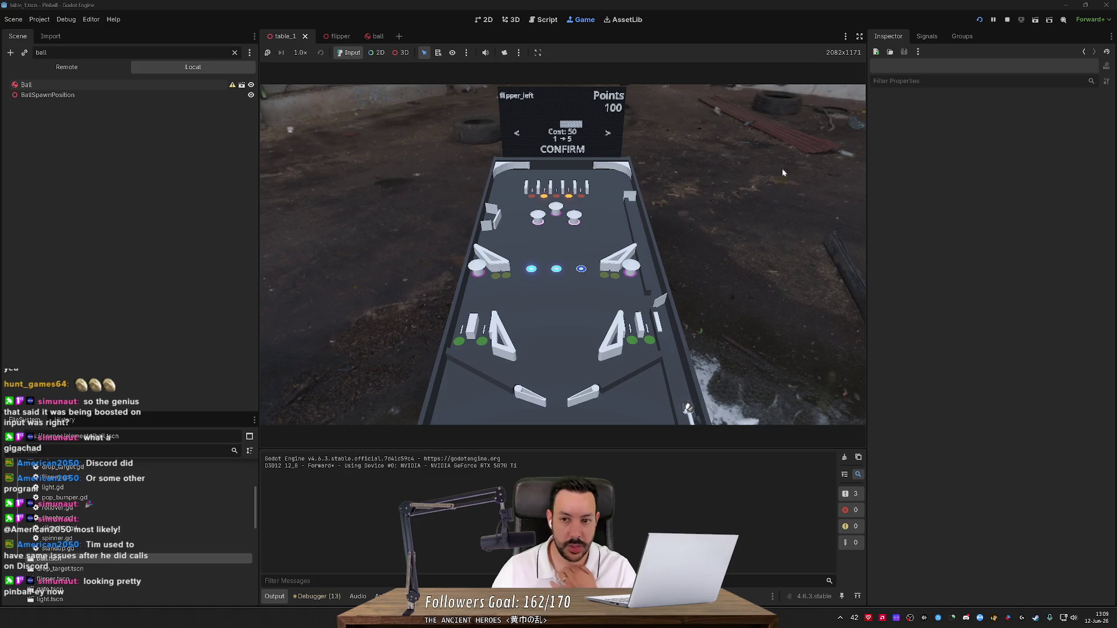
{"action": "left_click", "coordinate": [1007, 20]}
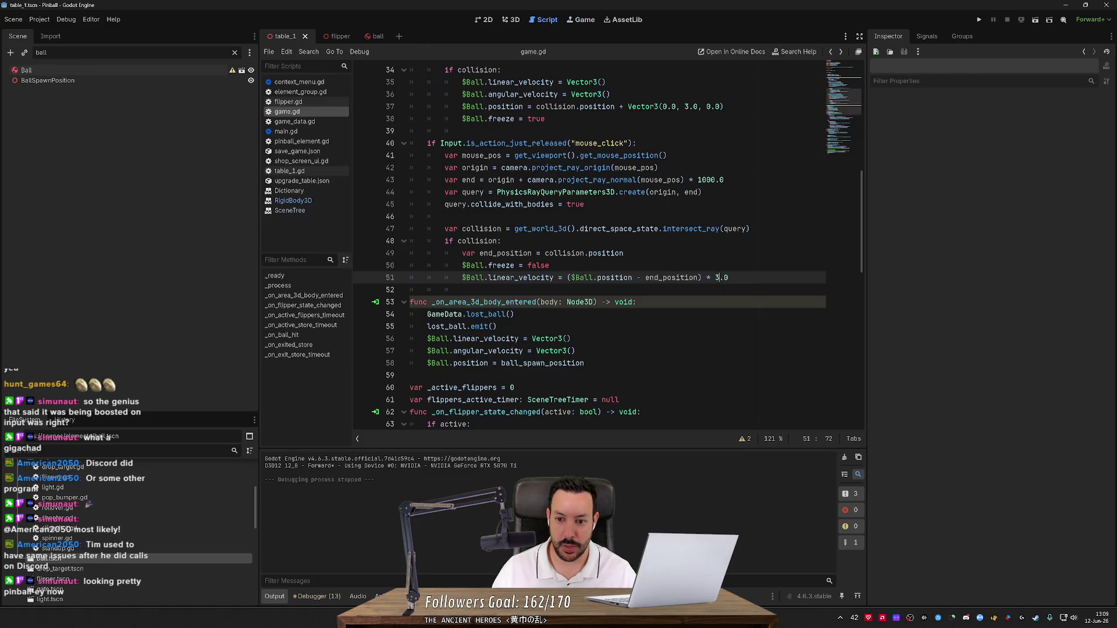
- Run the game, launch the ball, and stop the test run at 413 points
{"action": "key", "text": "F5"}
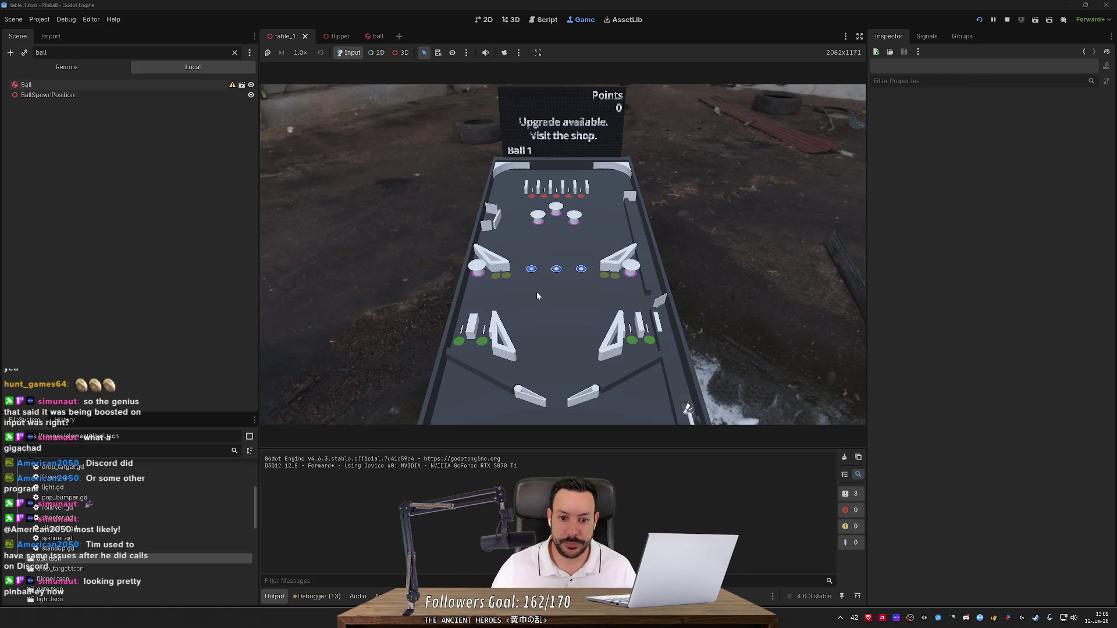
{"action": "key", "text": "space"}
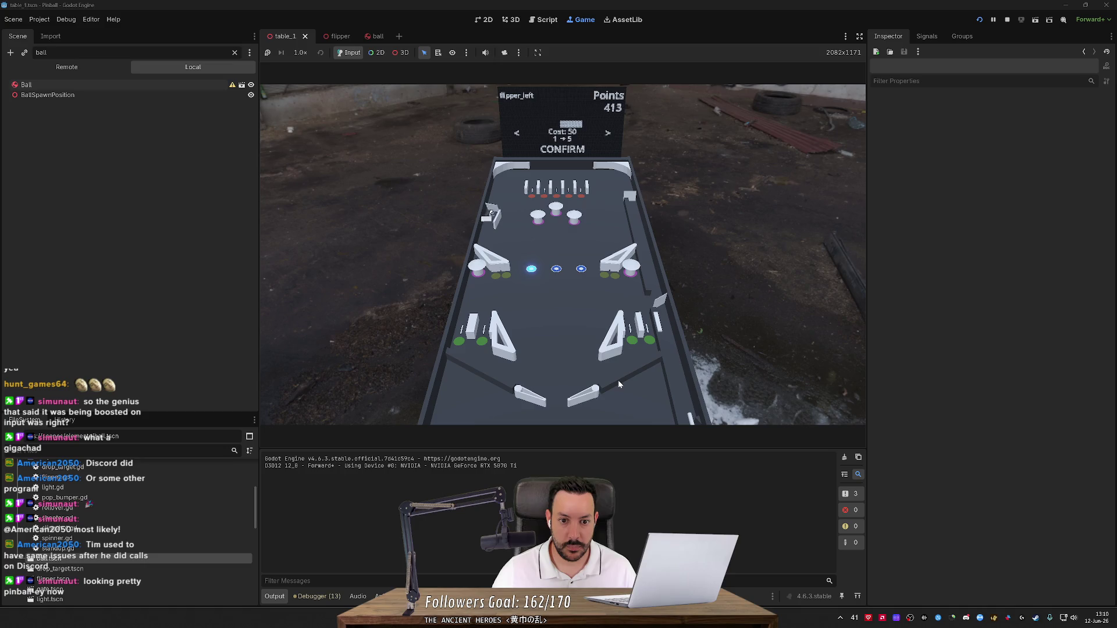
{"action": "key", "text": "F8"}
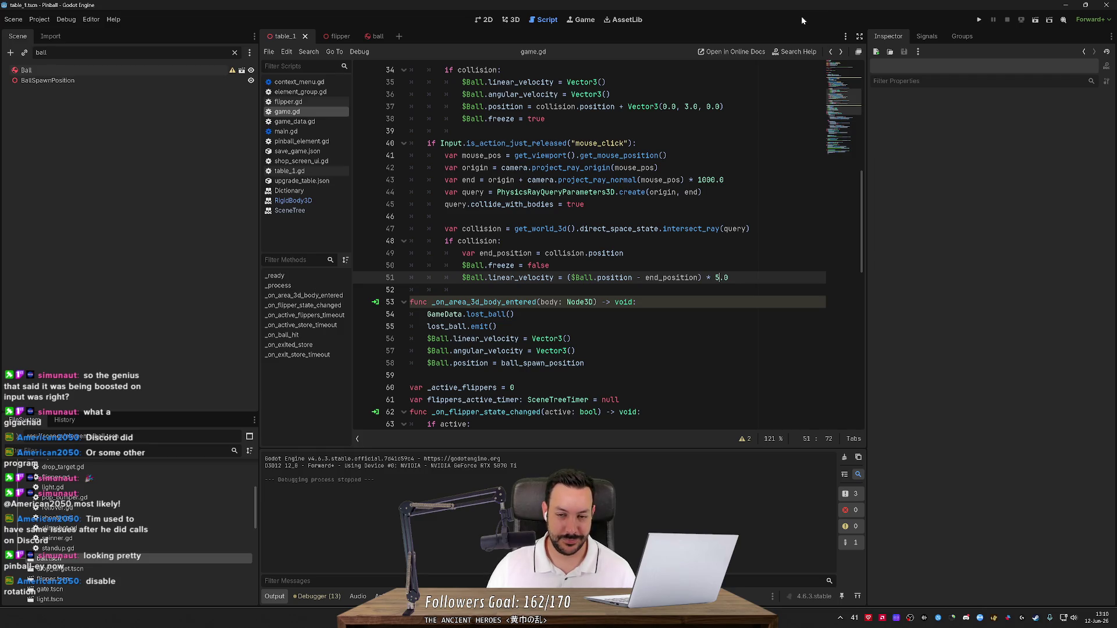
- In the 3D view, select the wall mesh near the gate and check its rotation
{"action": "left_click", "coordinate": [512, 20]}
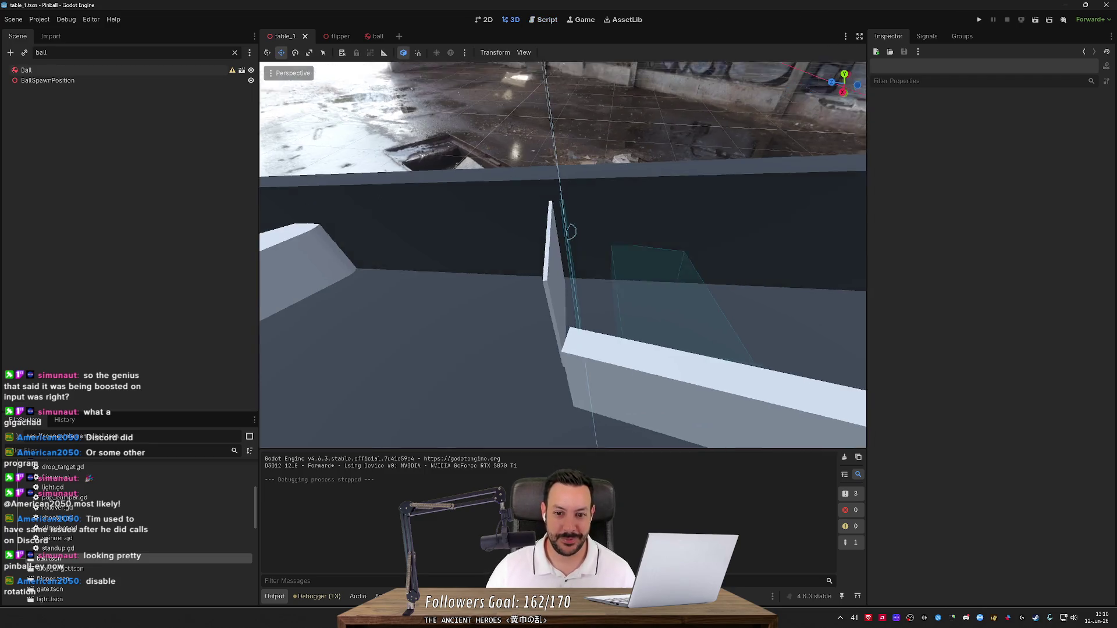
{"action": "key", "text": "w"}
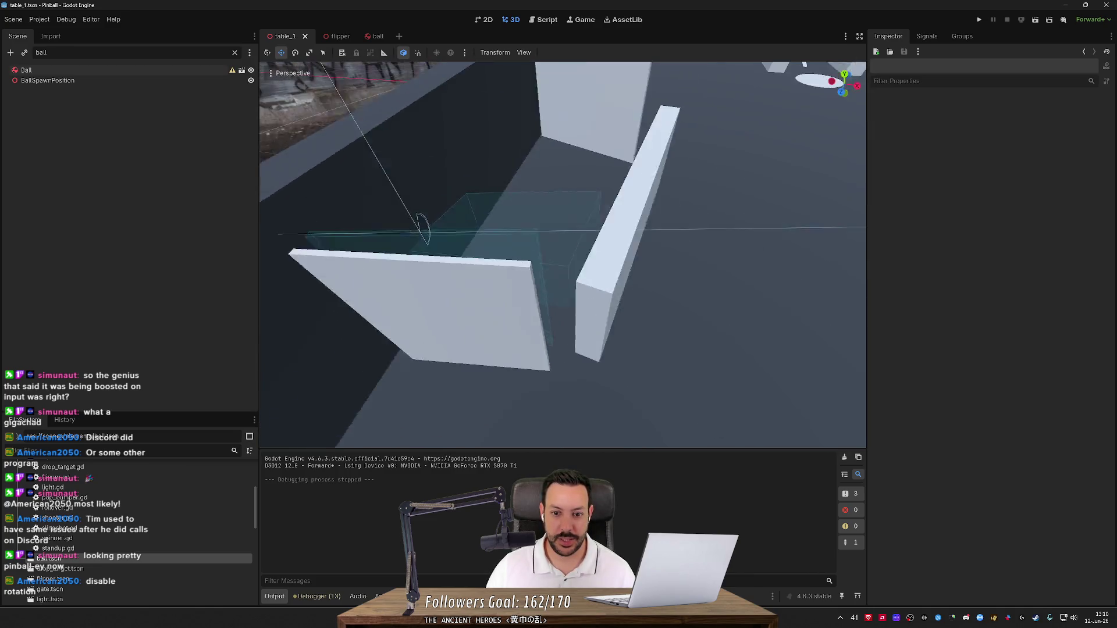
{"action": "left_click", "coordinate": [560, 351]}
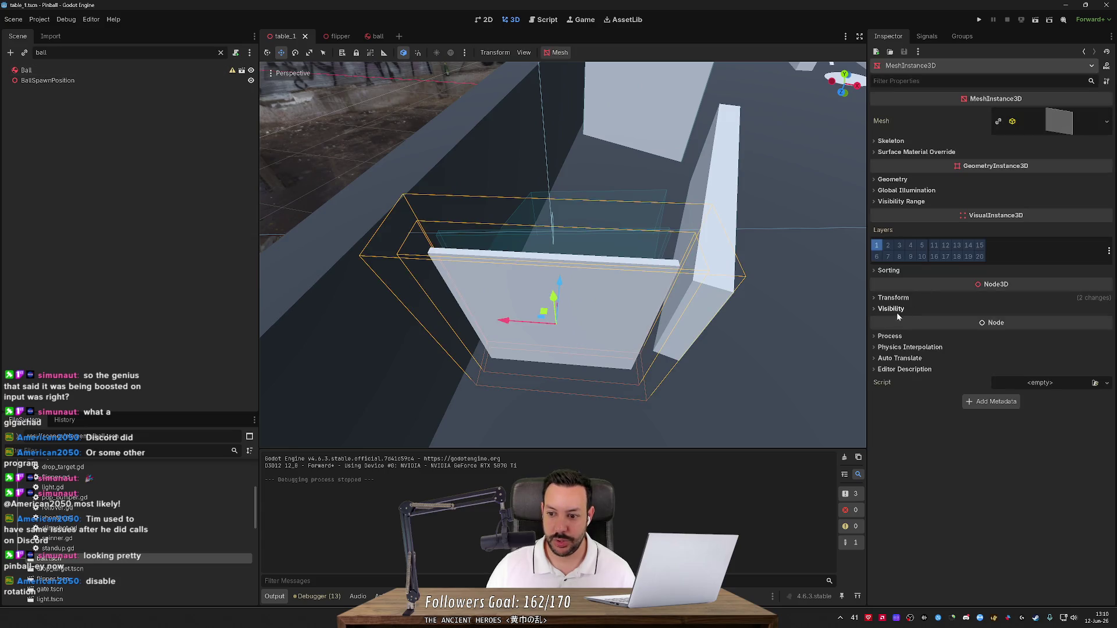
{"action": "left_click", "coordinate": [896, 297]}
{"action": "left_click", "coordinate": [991, 350]}
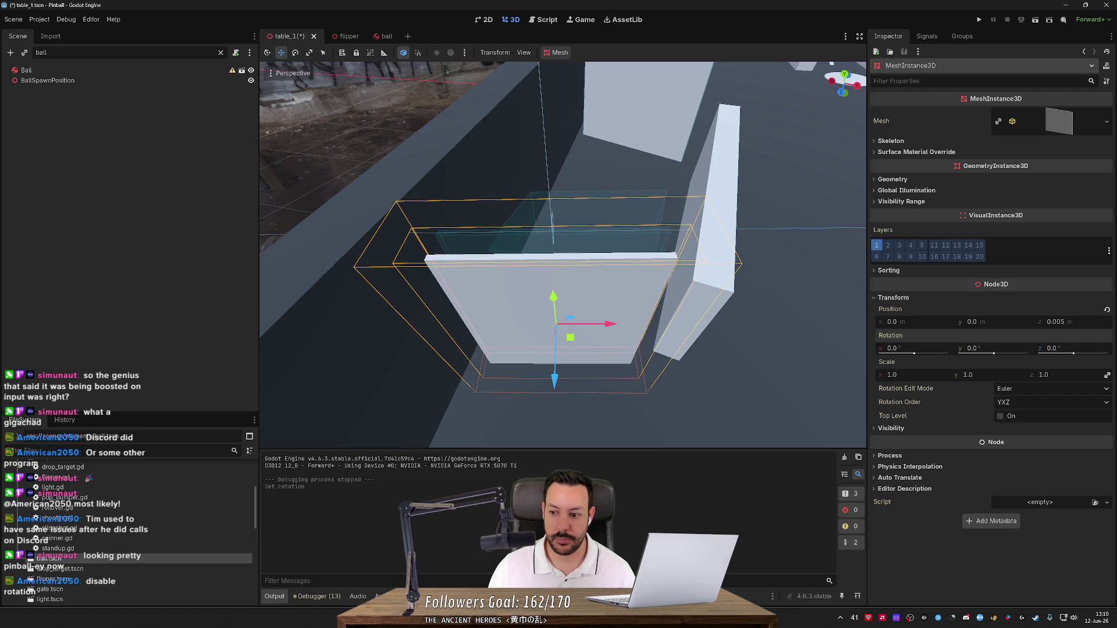
{"action": "mouse_move", "coordinate": [722, 324]}
{"action": "left_mouse_down"}
{"action": "mouse_move", "coordinate": [698, 314]}
{"action": "mouse_move", "coordinate": [722, 324]}
{"action": "left_mouse_up"}
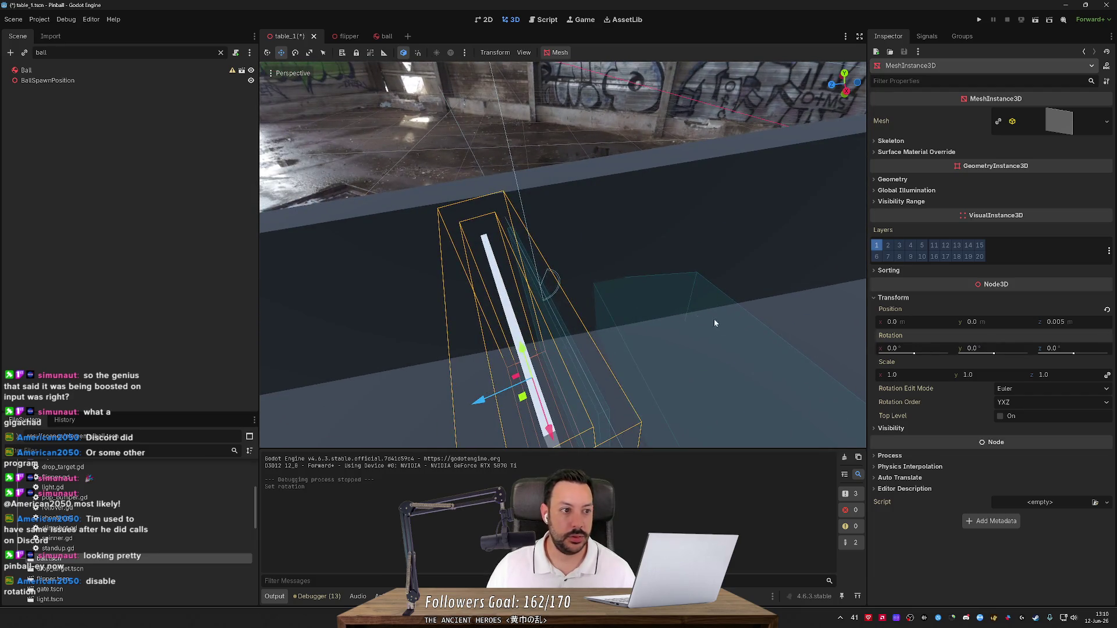
- Clear the scene filter, select StoreExitGate, and add +180 to its Rotation Y
{"action": "double_click", "coordinate": [40, 52]}
{"action": "key", "text": "BackSpace"}
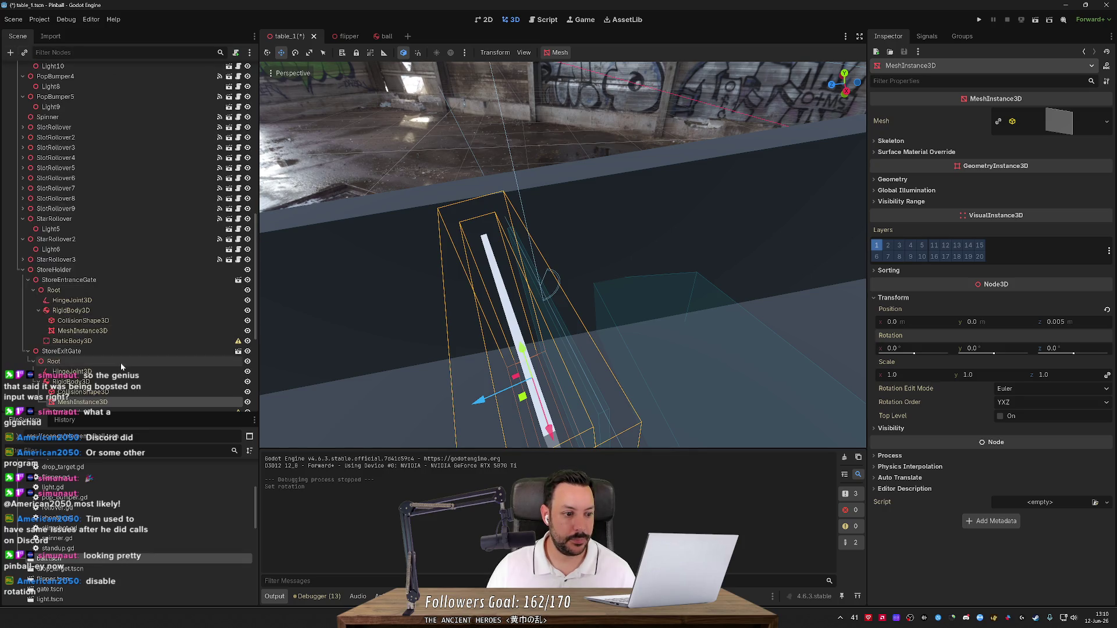
{"action": "left_click", "coordinate": [121, 351]}
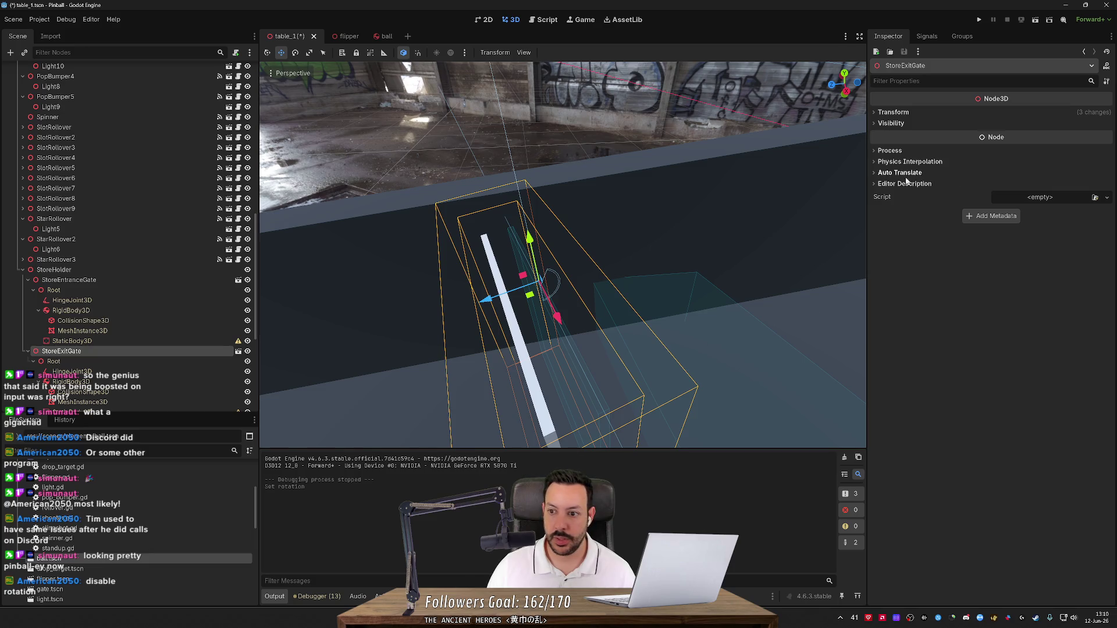
{"action": "left_click", "coordinate": [889, 151]}
{"action": "left_click", "coordinate": [893, 113]}
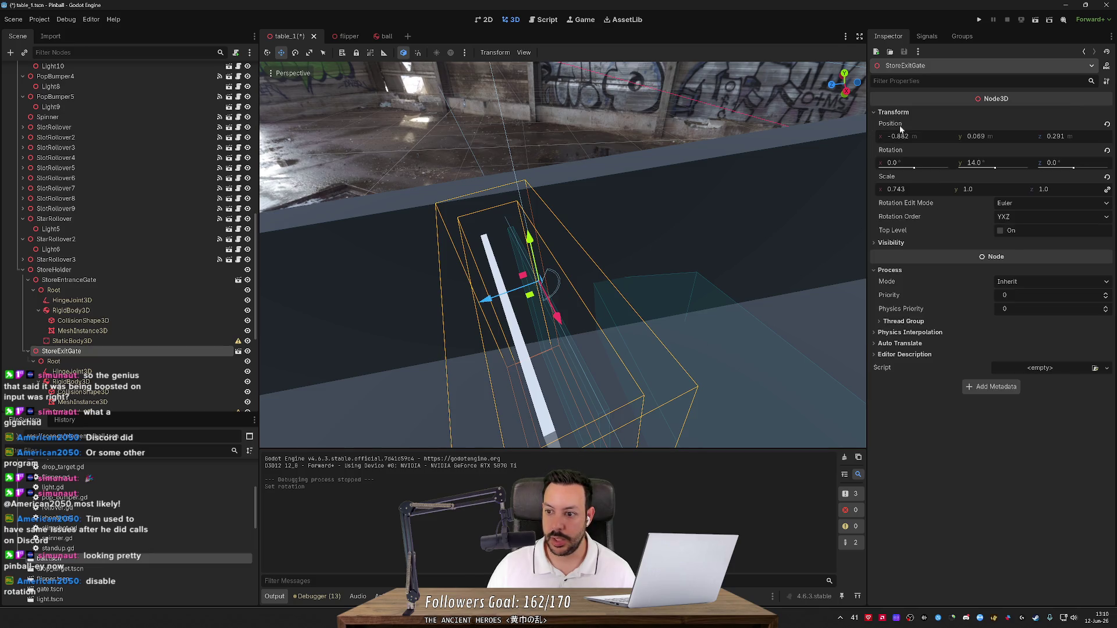
{"action": "left_click", "coordinate": [993, 165]}
{"action": "left_click", "coordinate": [983, 163]}
{"action": "type", "text": "+180"}
{"action": "key", "text": "Return"}
{"action": "key", "text": "ctrl+s"}
- Nudge the exit gate slightly to z 0.296 and run the game
{"action": "scroll", "coordinate": [524, 173], "scroll_direction": "down", "scroll_amount": 4}
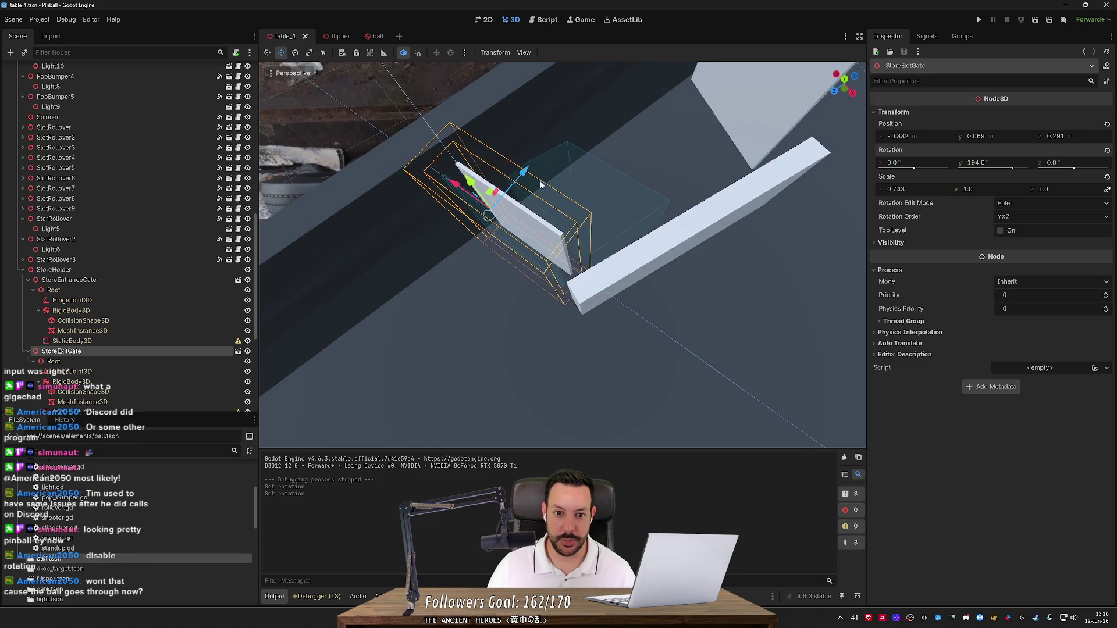
{"action": "left_click_drag", "start_coordinate": [524, 173], "coordinate": [510, 188]}
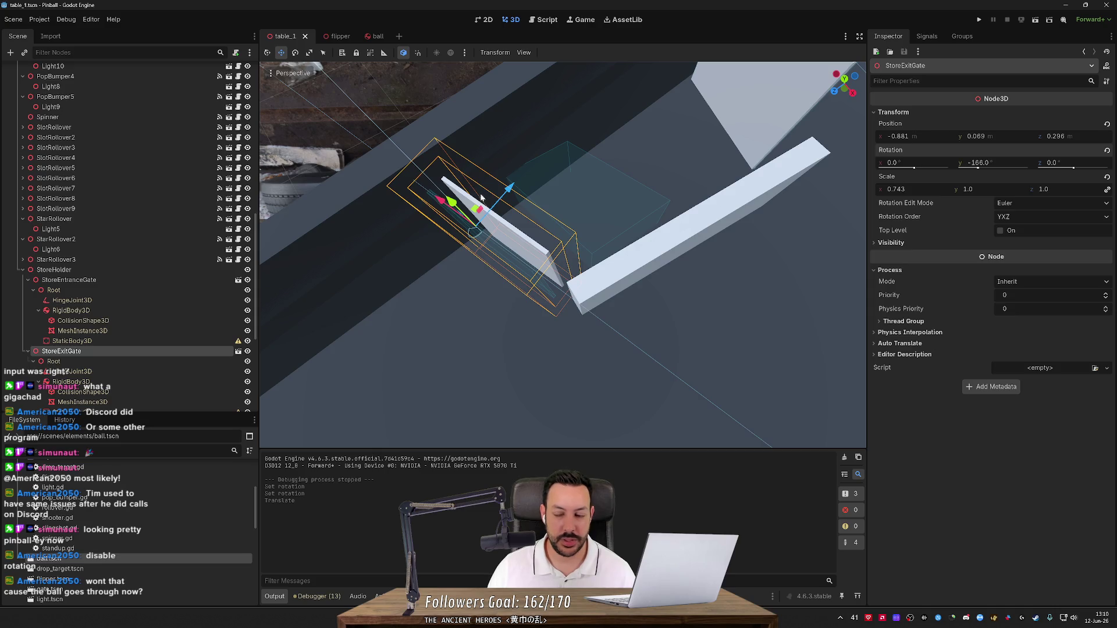
{"action": "left_click", "coordinate": [979, 19]}
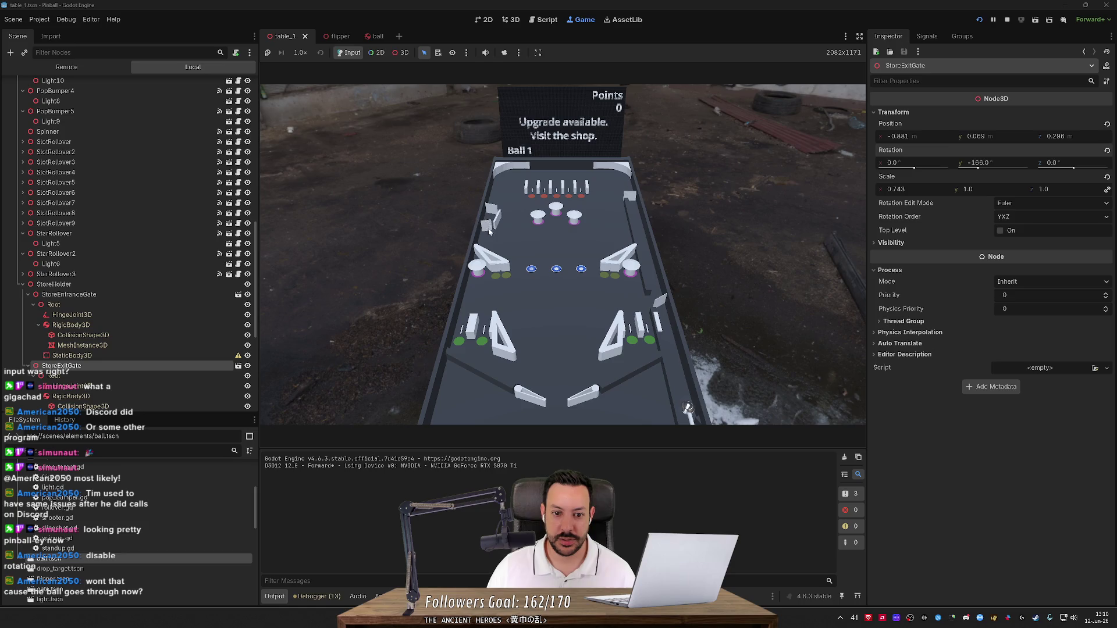
- Launch the ball, work both flippers, and stop the test run at 30 points
{"action": "key", "text": "space"}
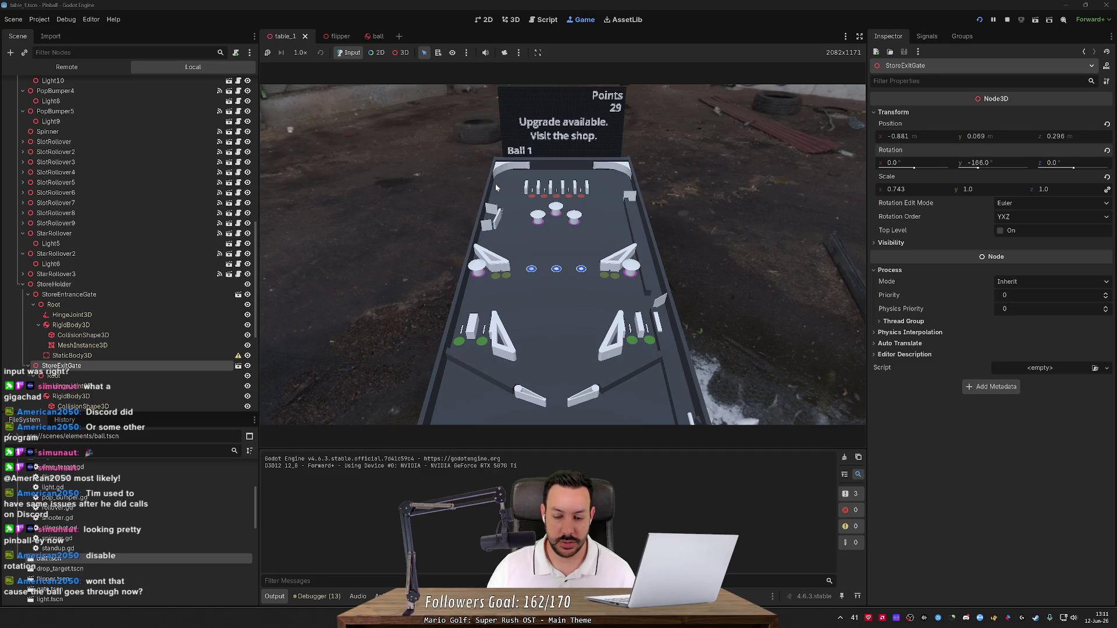
{"action": "key", "text": "Left"}
{"action": "key", "text": "Right"}
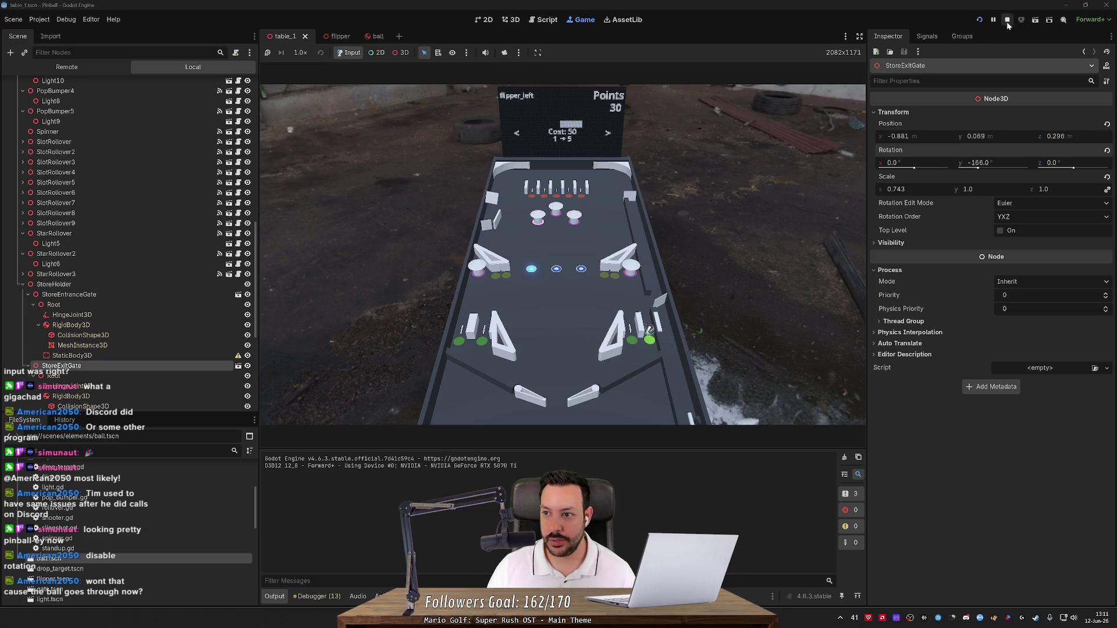
{"action": "key", "text": "F8"}
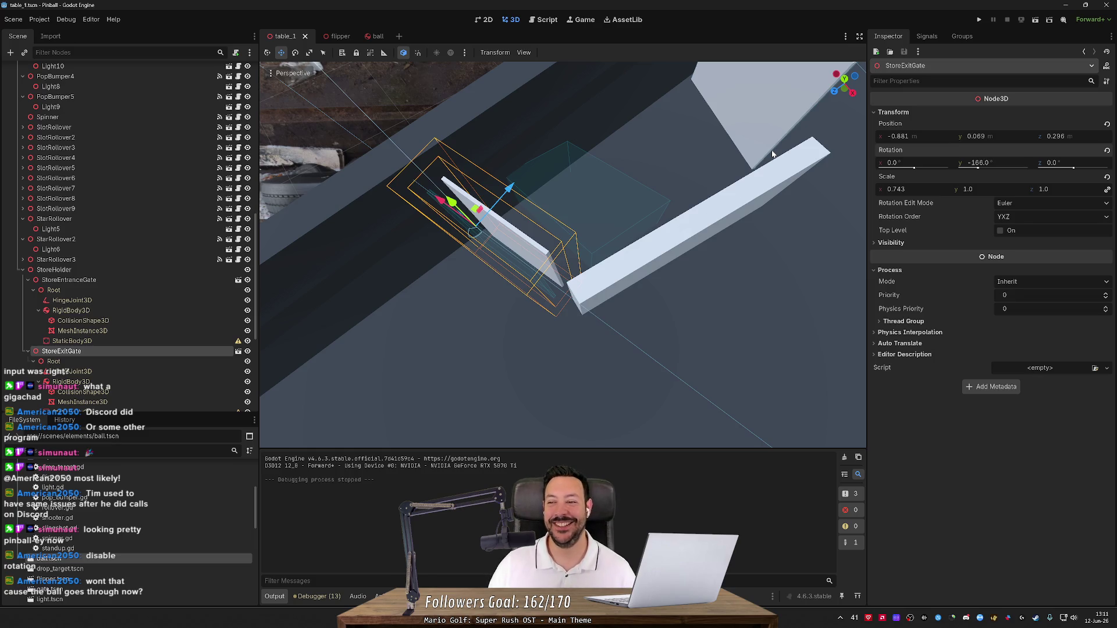
- Set StoreExitGate's Rotation Y back to 14.0
{"action": "left_click", "coordinate": [978, 164]}
{"action": "type", "text": "14"}
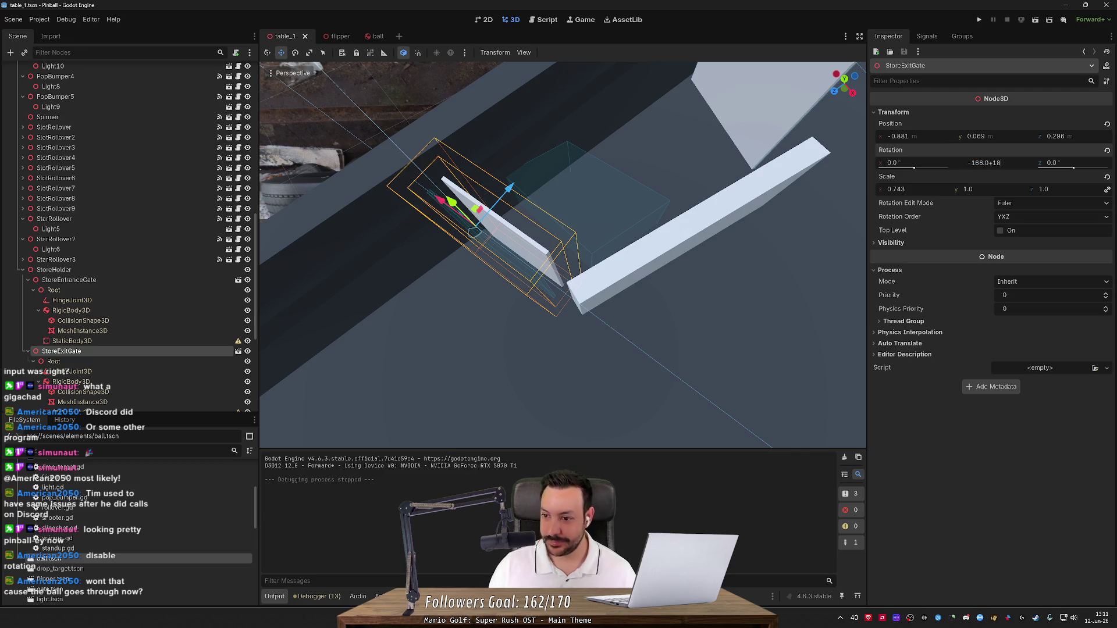
{"action": "key", "text": "Return"}
{"action": "left_click_drag", "start_coordinate": [524, 277], "coordinate": [436, 265]}
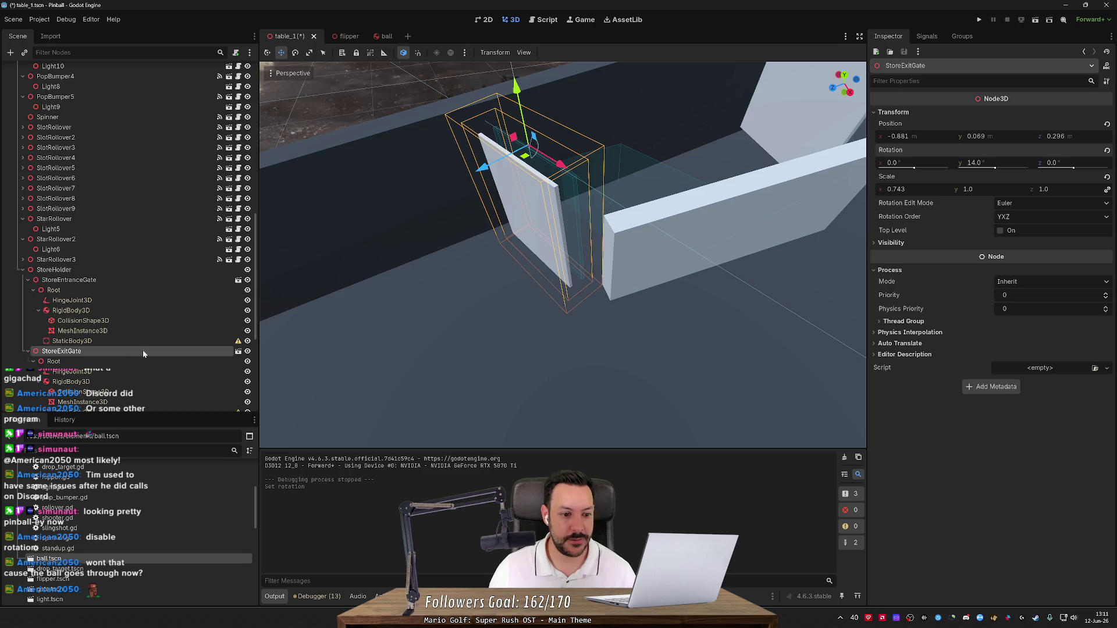
- Select the gate's RigidBody3D, toggle Freeze on and back off, and expand Axis Lock
{"action": "left_click", "coordinate": [117, 381]}
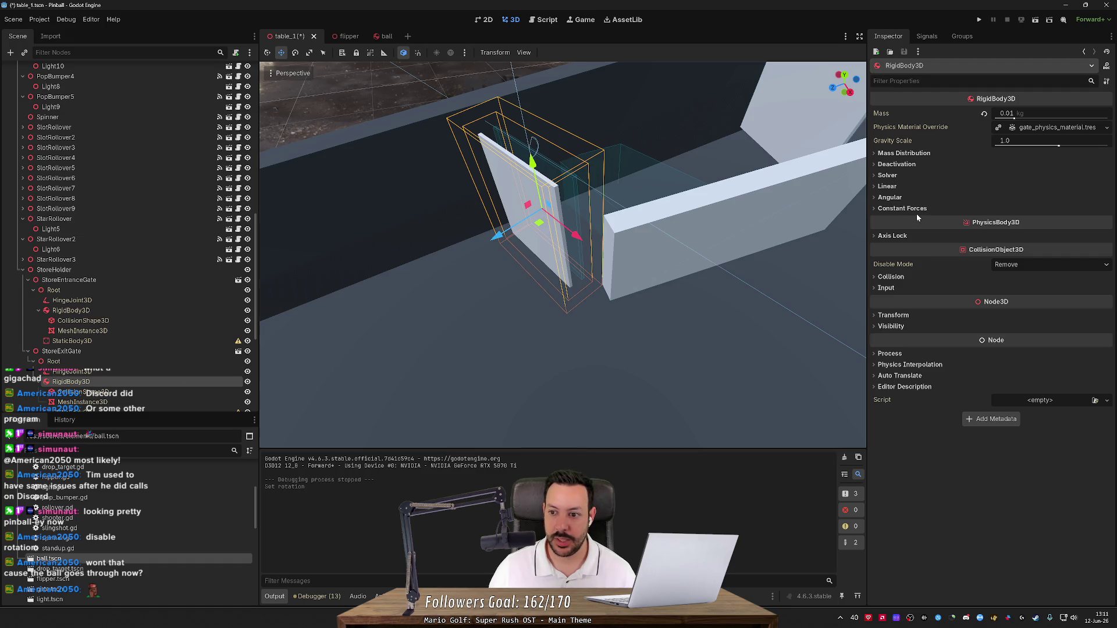
{"action": "left_click", "coordinate": [889, 186]}
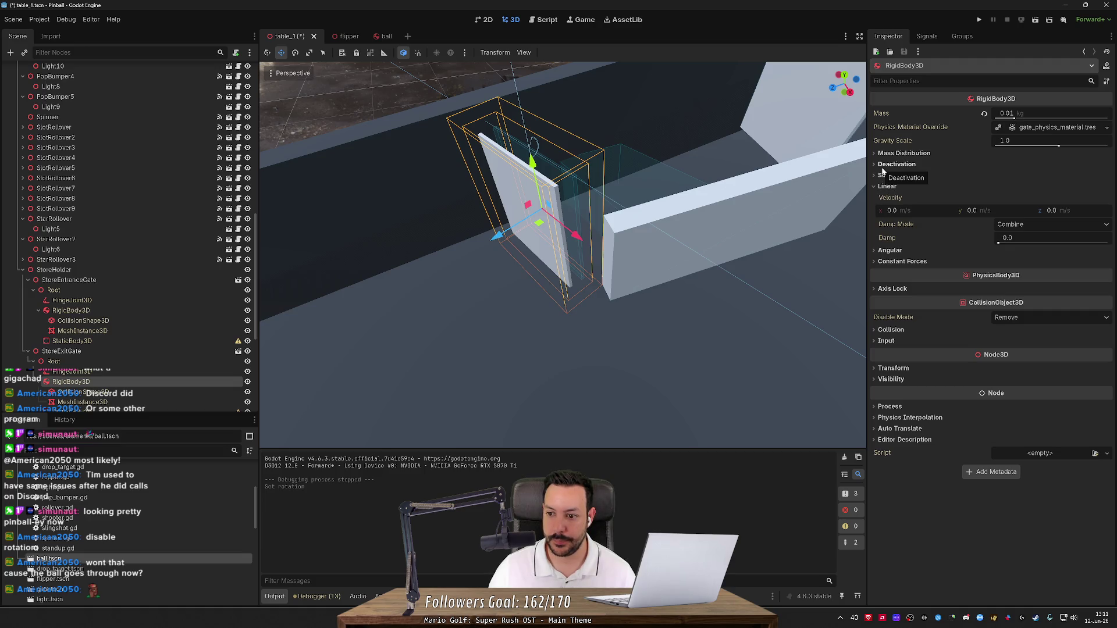
{"action": "left_click", "coordinate": [883, 167]}
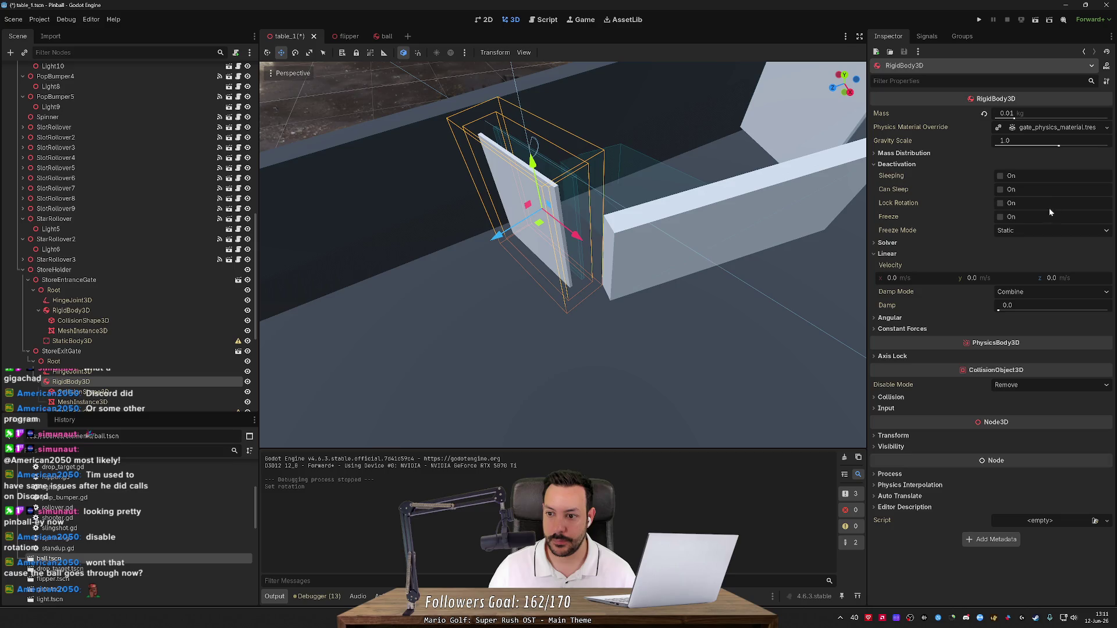
{"action": "left_click", "coordinate": [1011, 217]}
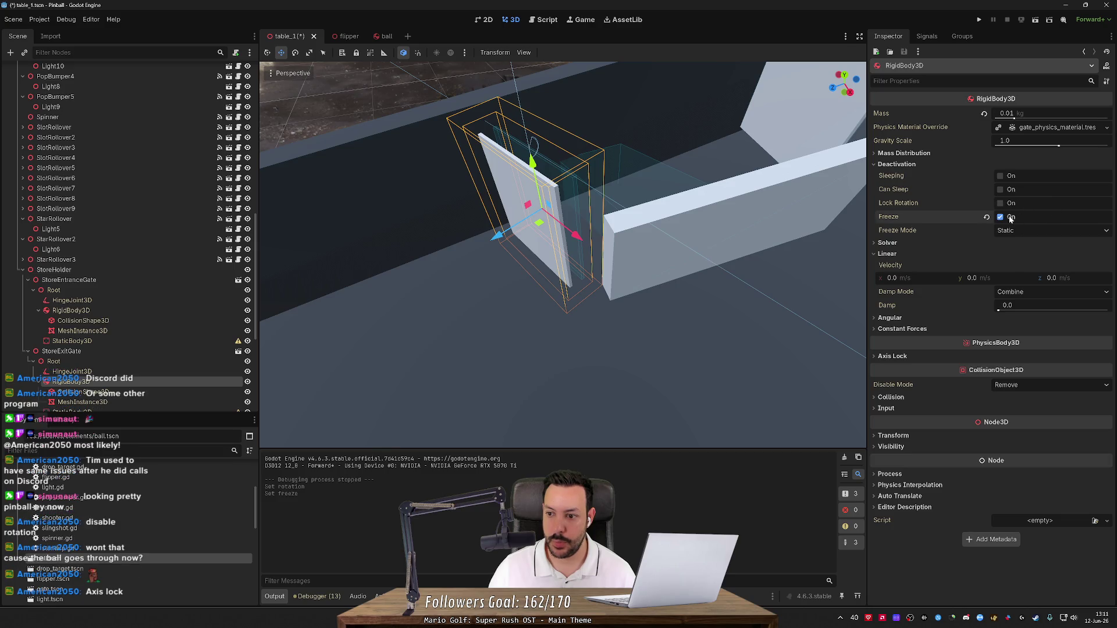
{"action": "left_click", "coordinate": [1011, 218]}
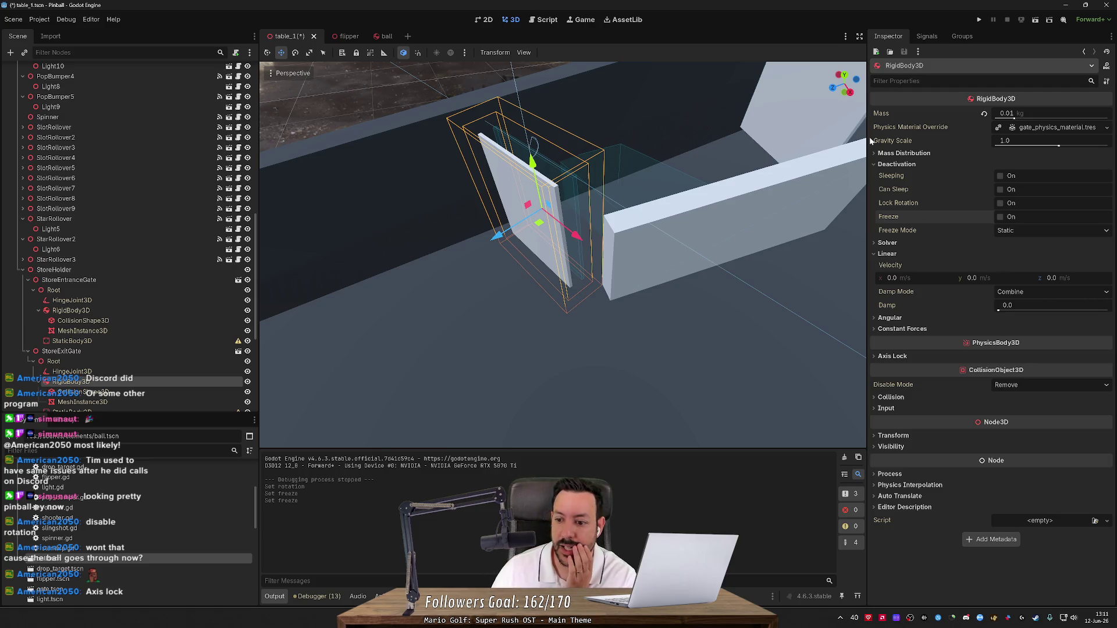
{"action": "left_click", "coordinate": [890, 356]}
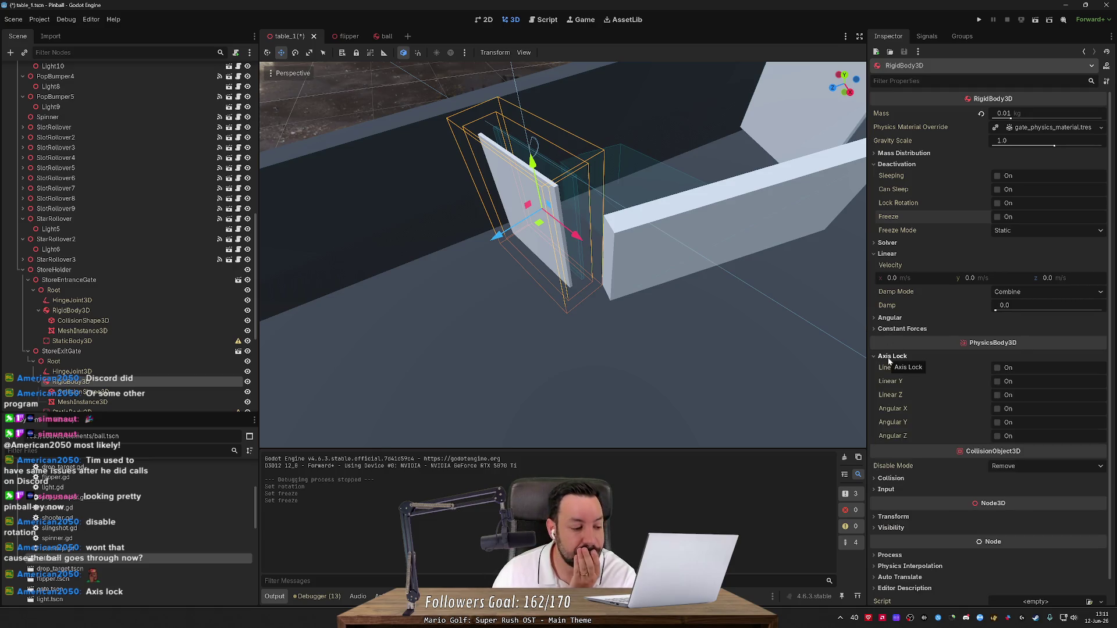
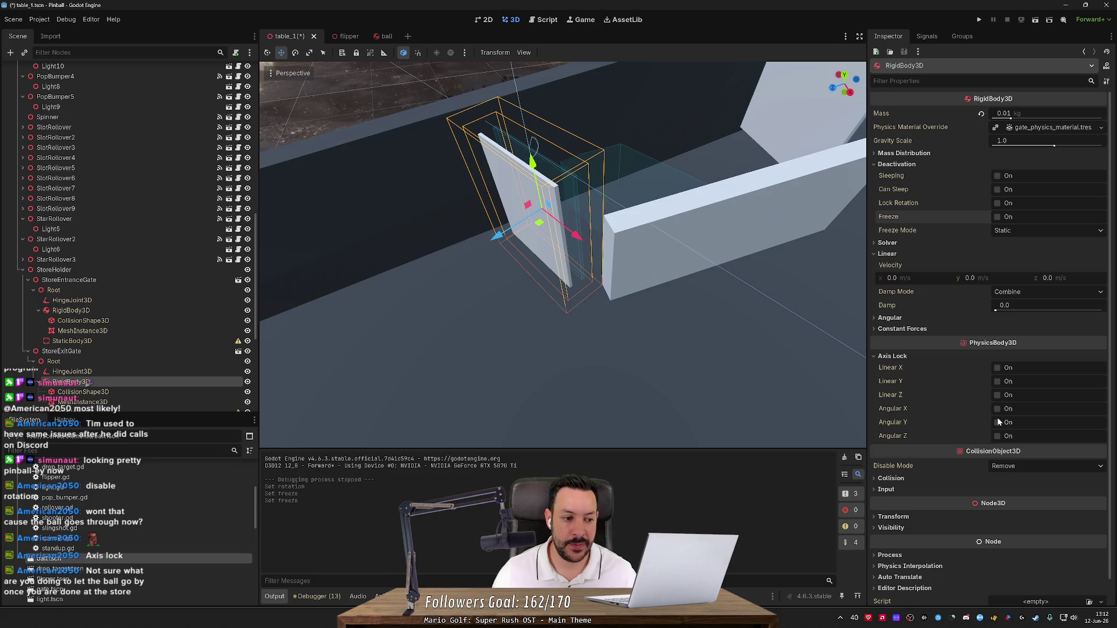
- Enable Angular X axis lock on the exit gate's rigid body and do a quick test launch
{"action": "left_click", "coordinate": [998, 409]}
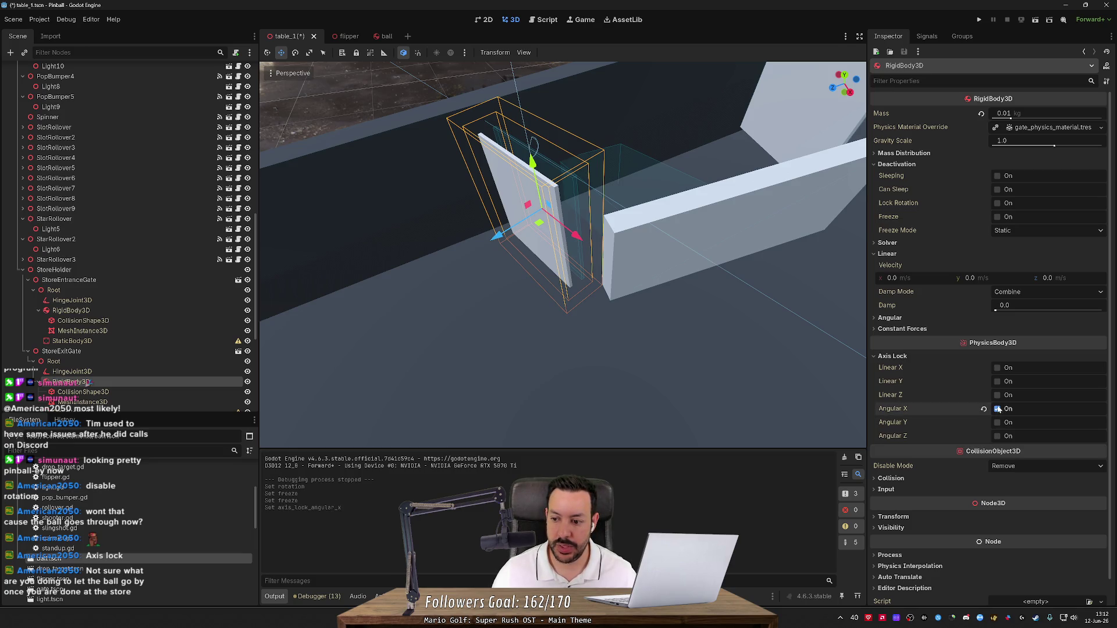
{"action": "left_click", "coordinate": [984, 23]}
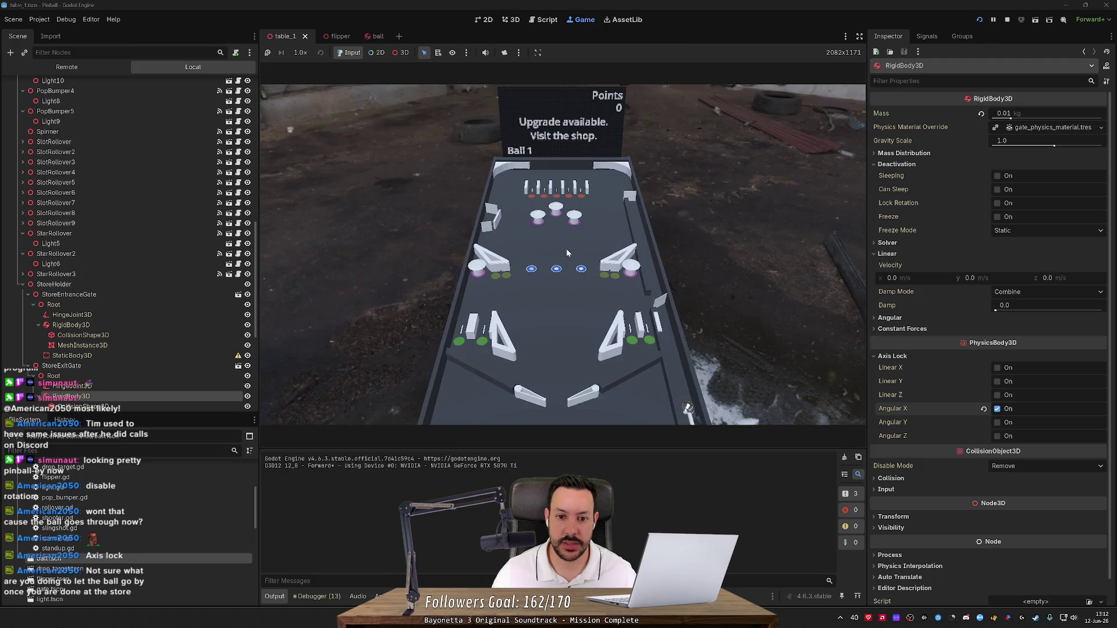
{"action": "key", "text": "space"}
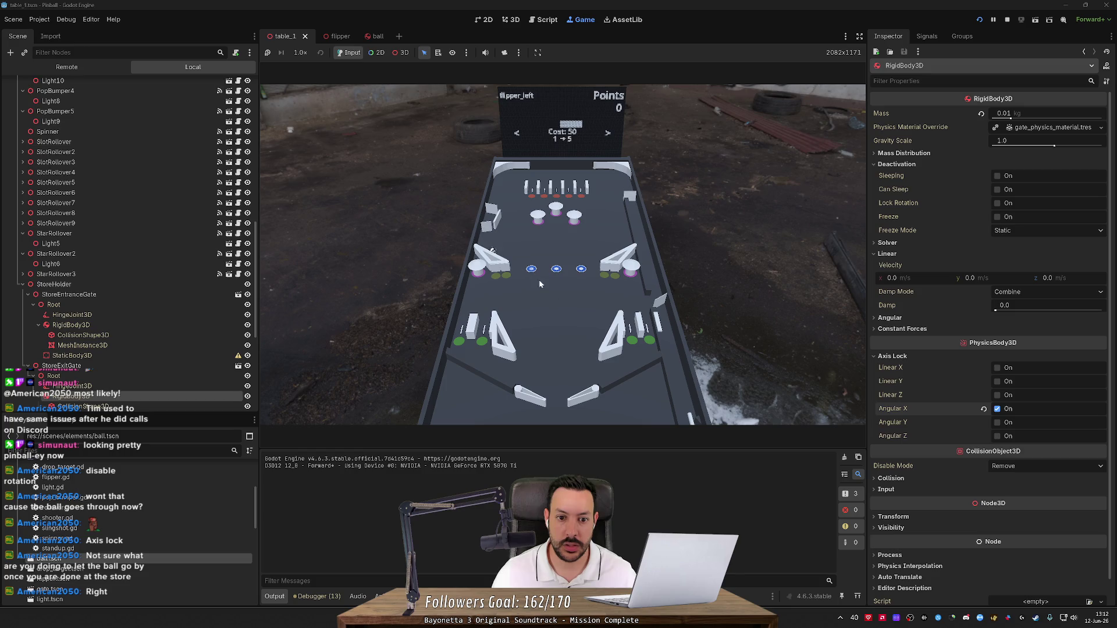
{"action": "left_click", "coordinate": [1007, 19]}
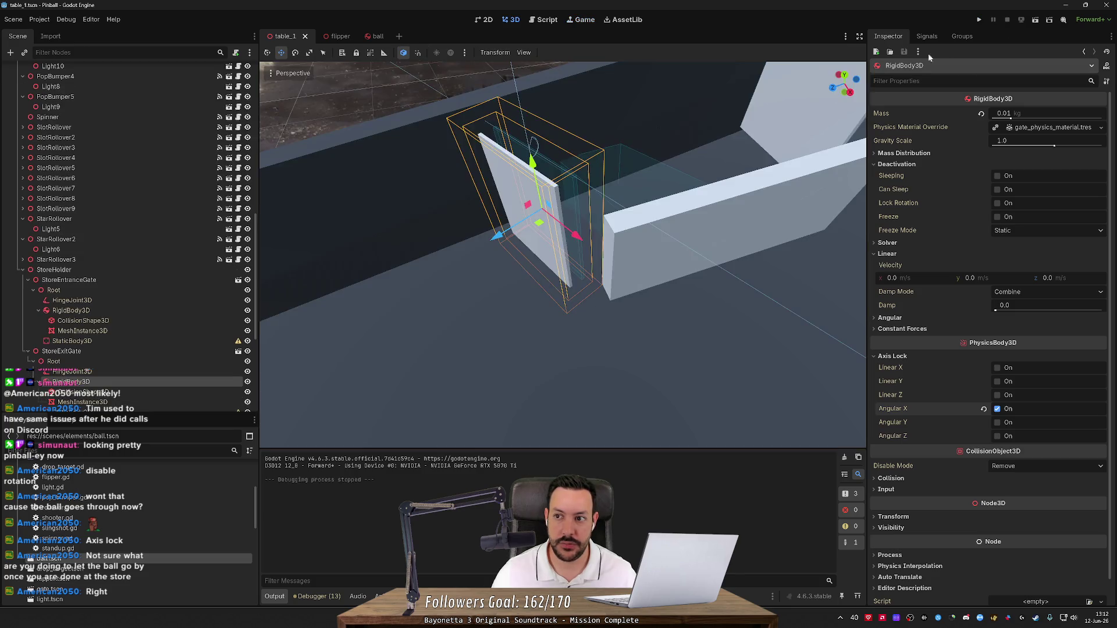
- Run the game again, exit the shop and flip the ball to check the gate
{"action": "left_click", "coordinate": [981, 19]}
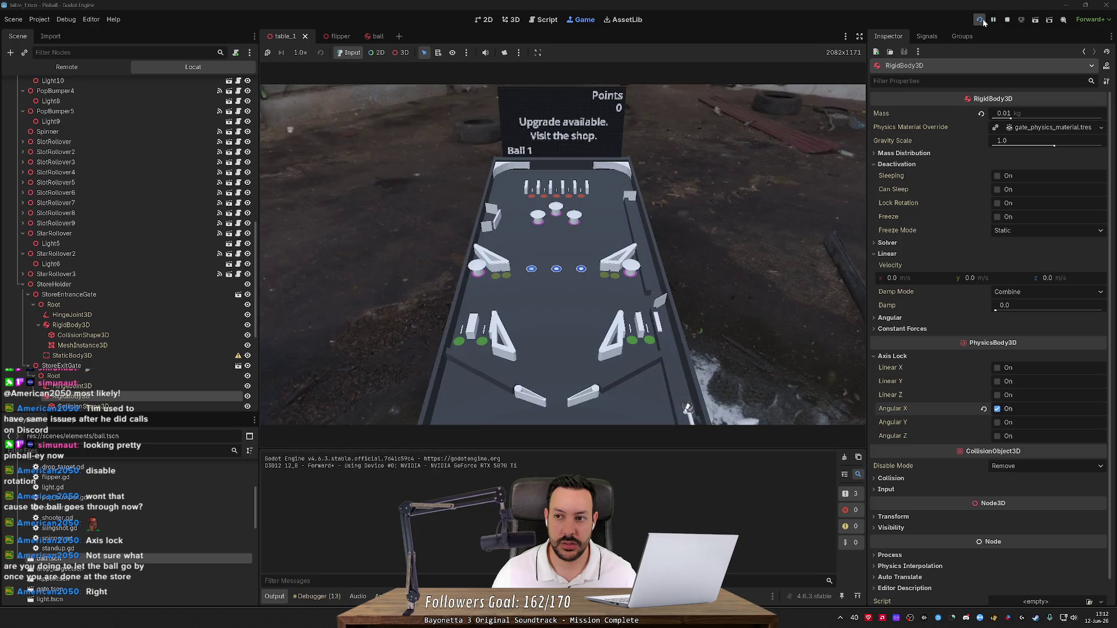
{"action": "key", "text": "space"}
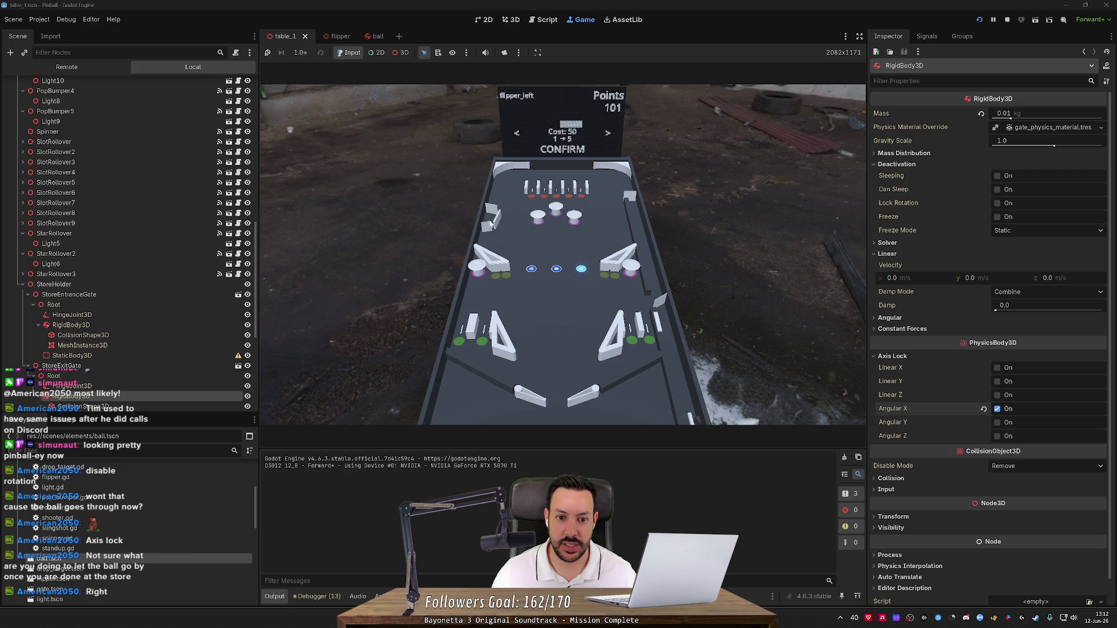
{"action": "key", "text": "Left"}
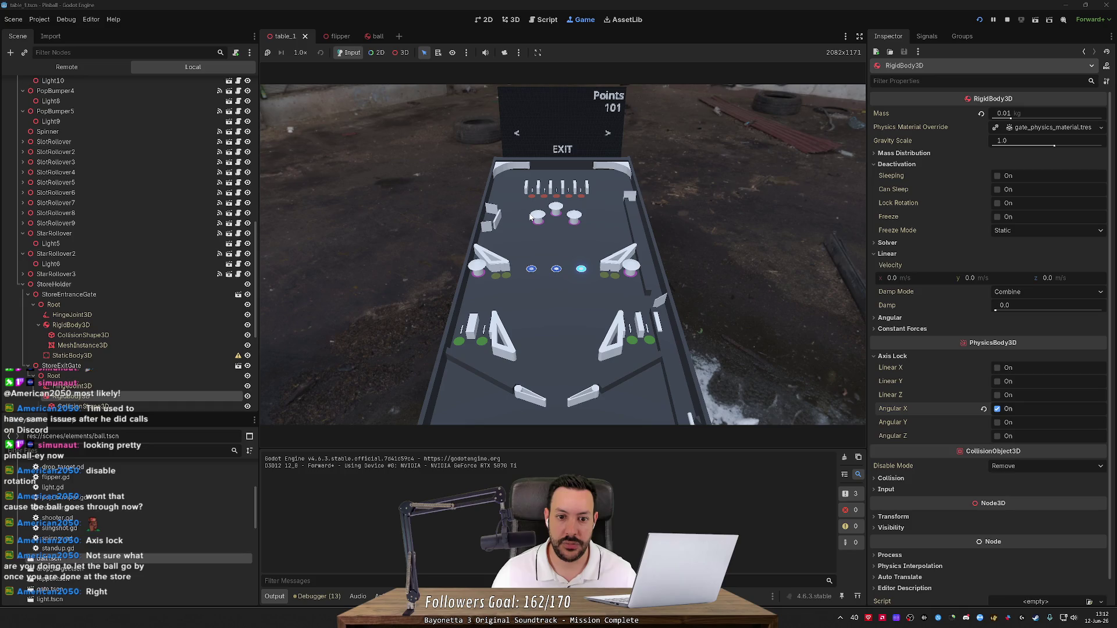
{"action": "key", "text": "space"}
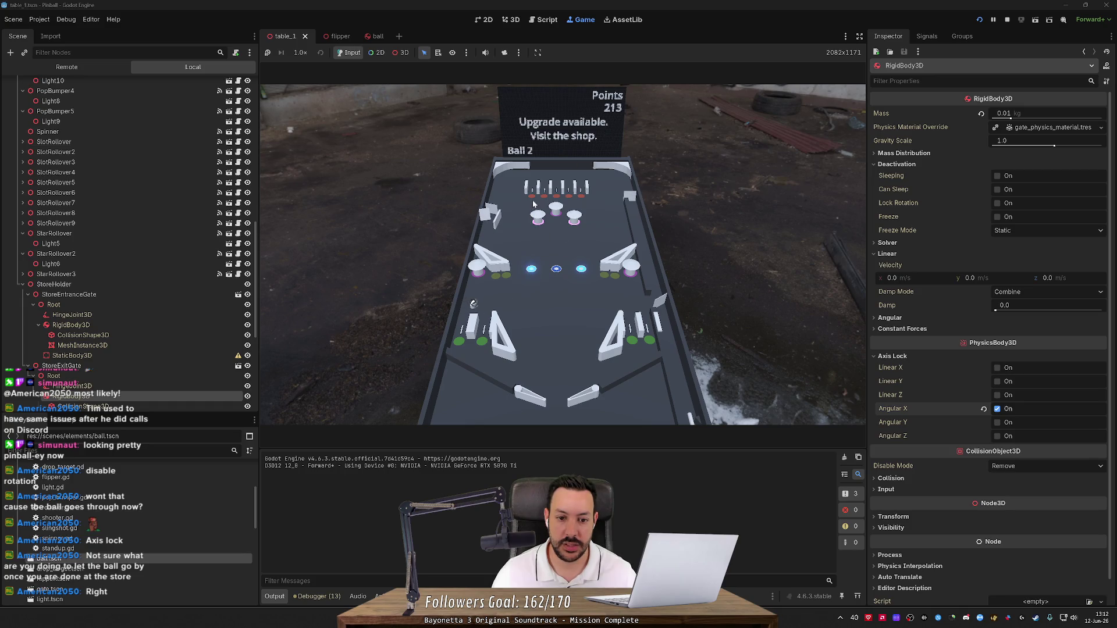
{"action": "key", "text": "Left"}
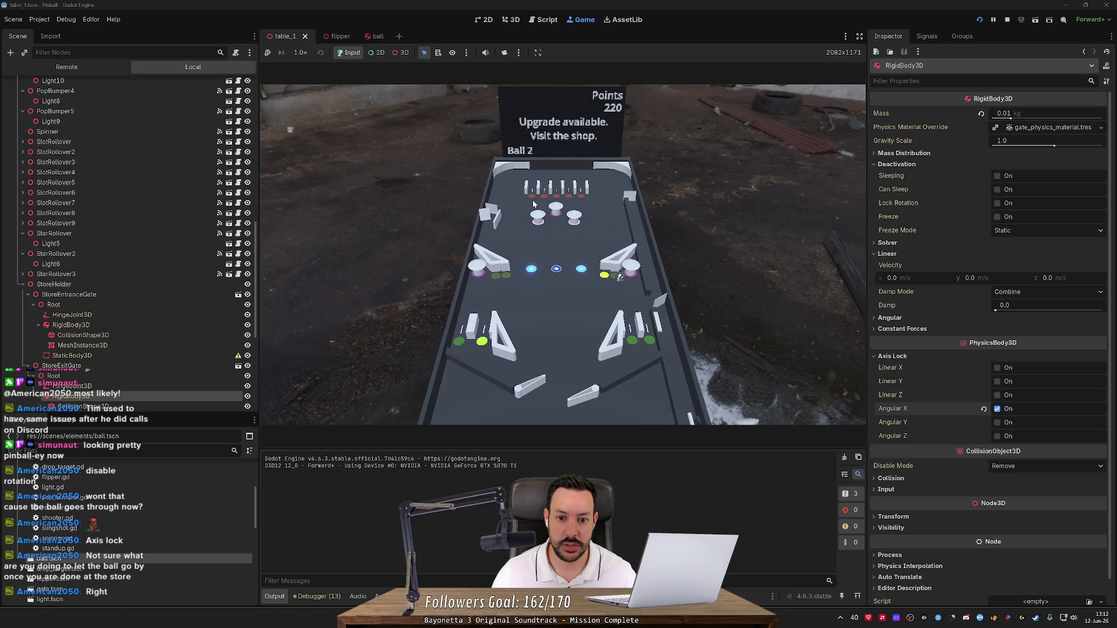
{"action": "key", "text": "Left"}
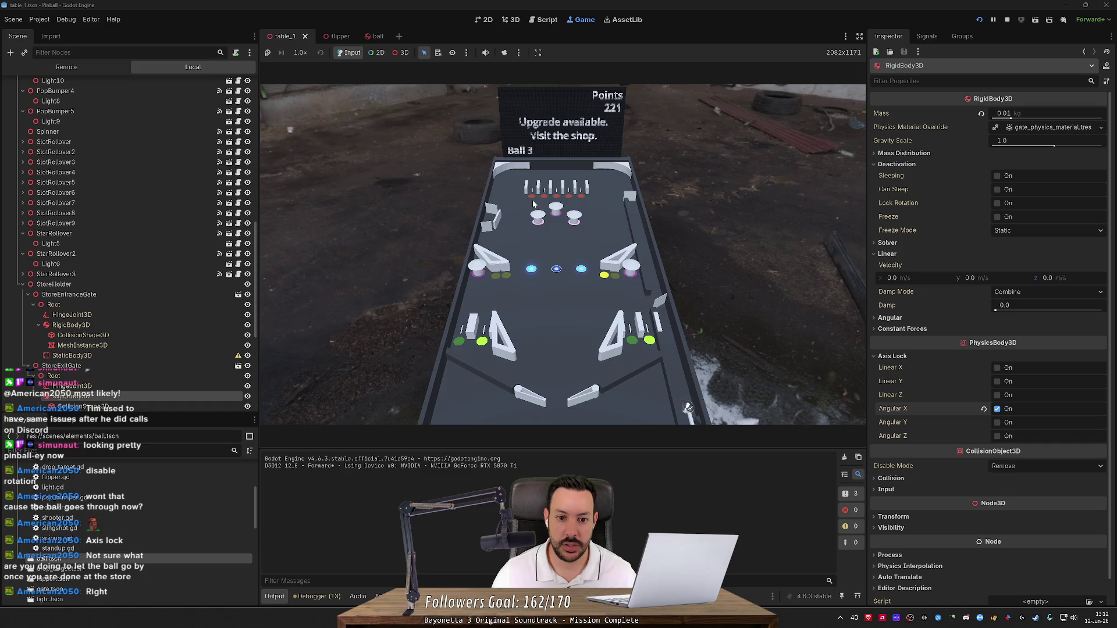
{"action": "left_click", "coordinate": [1007, 21]}
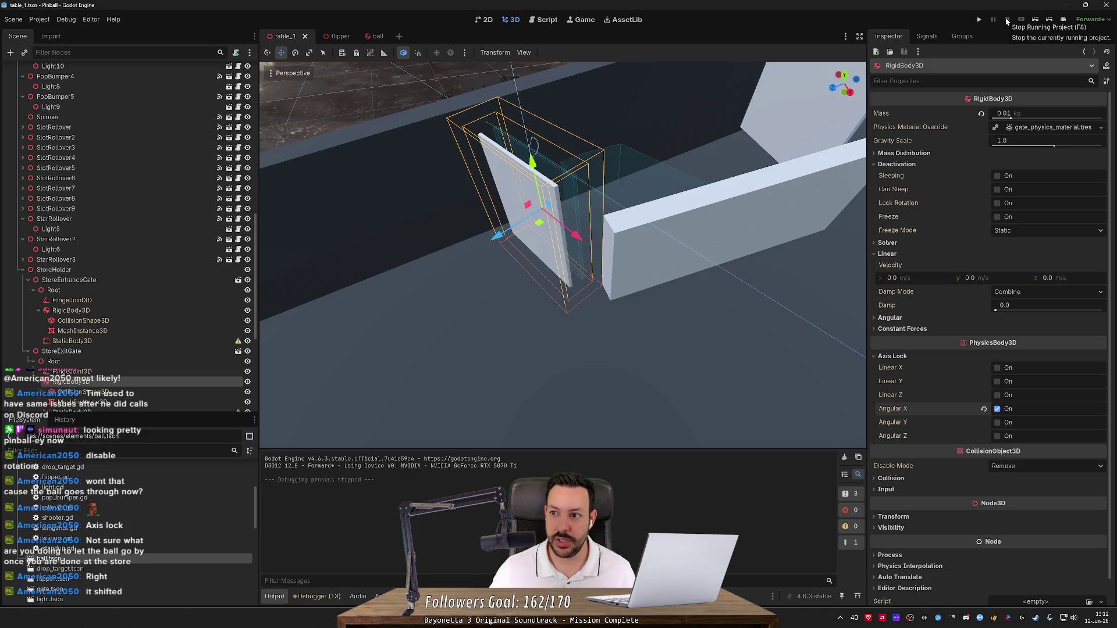
{"action": "left_click", "coordinate": [979, 19]}
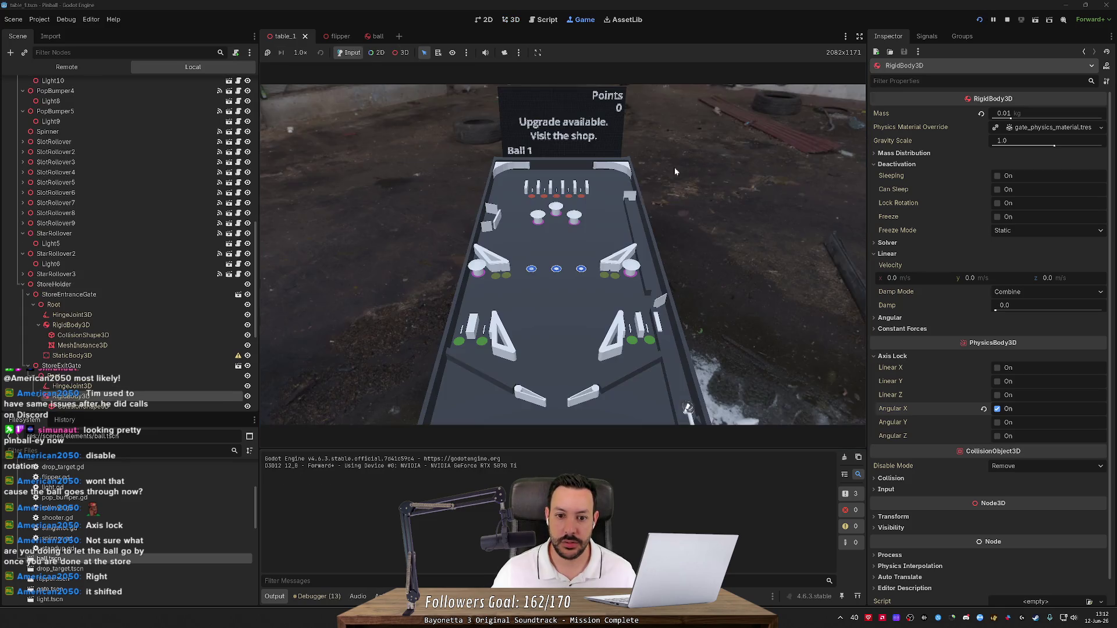
{"action": "key", "text": "Left"}
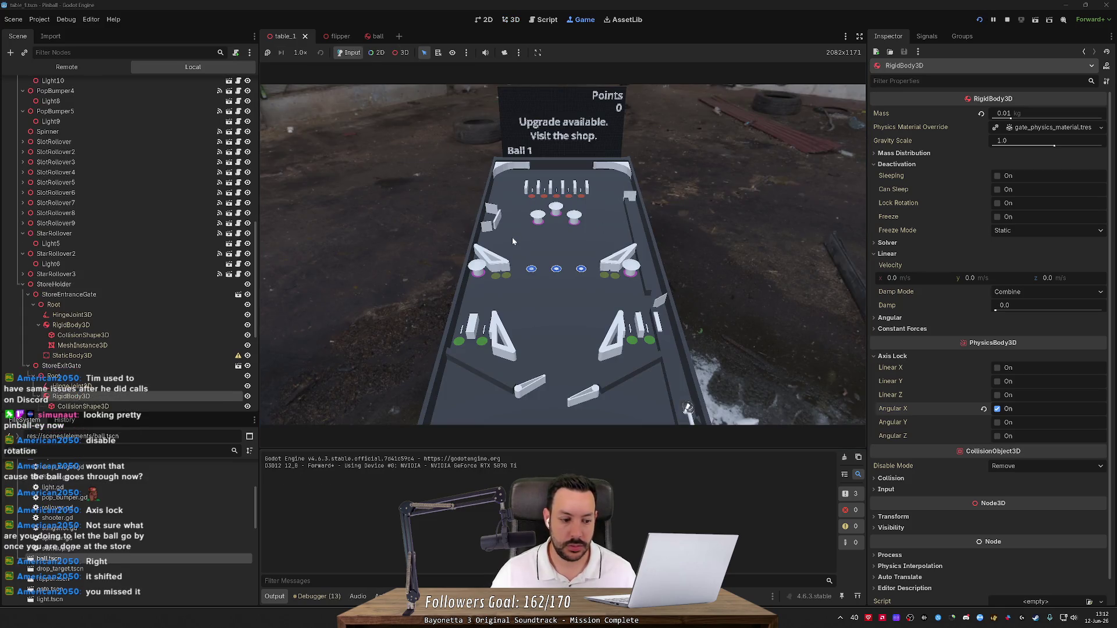
{"action": "key", "text": "Right"}
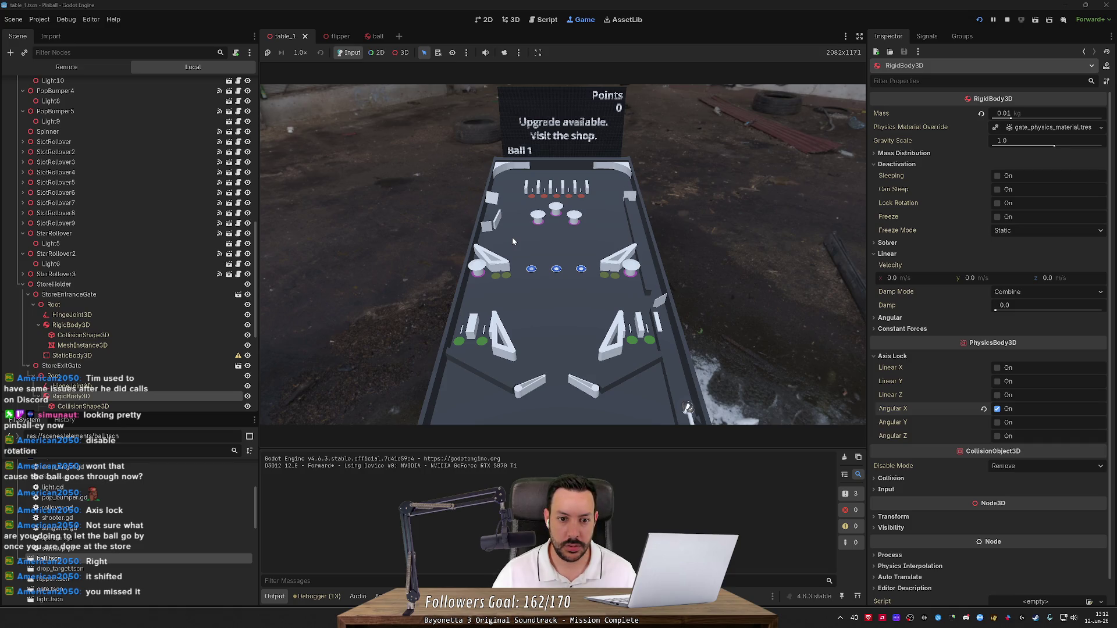
{"action": "key", "text": "Left"}
{"action": "key", "text": "Left"}
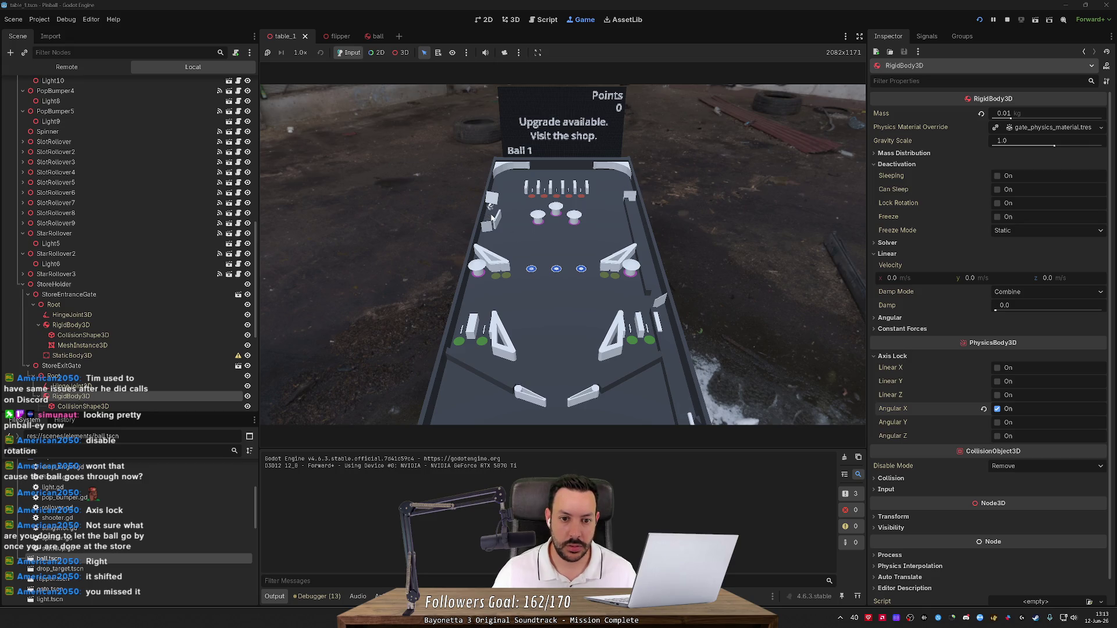
{"action": "key", "text": "Left"}
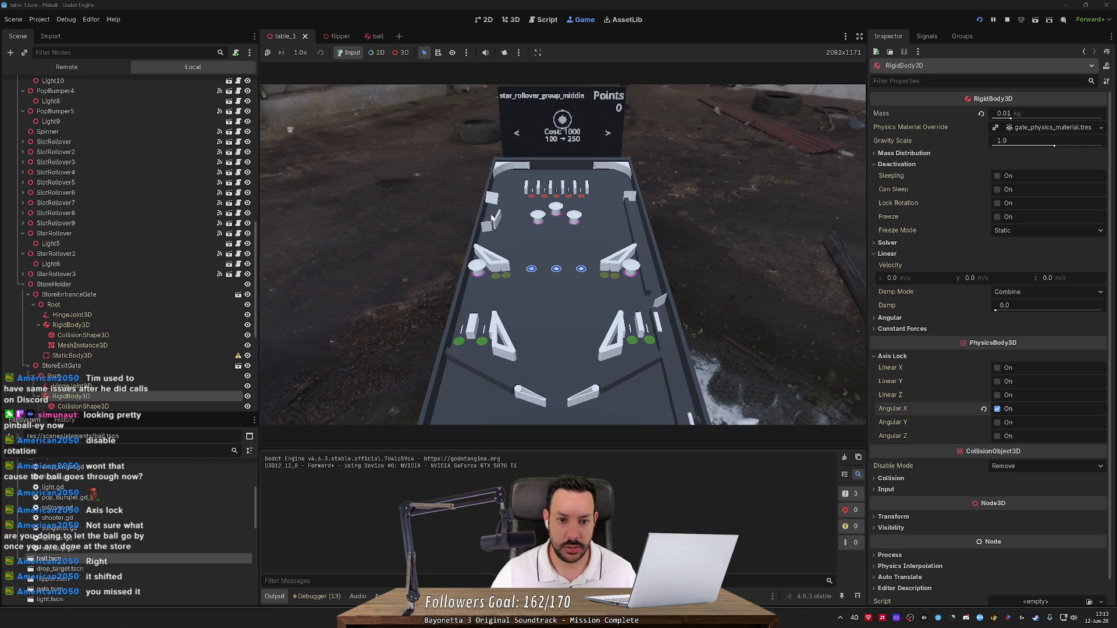
{"action": "key", "text": "Right"}
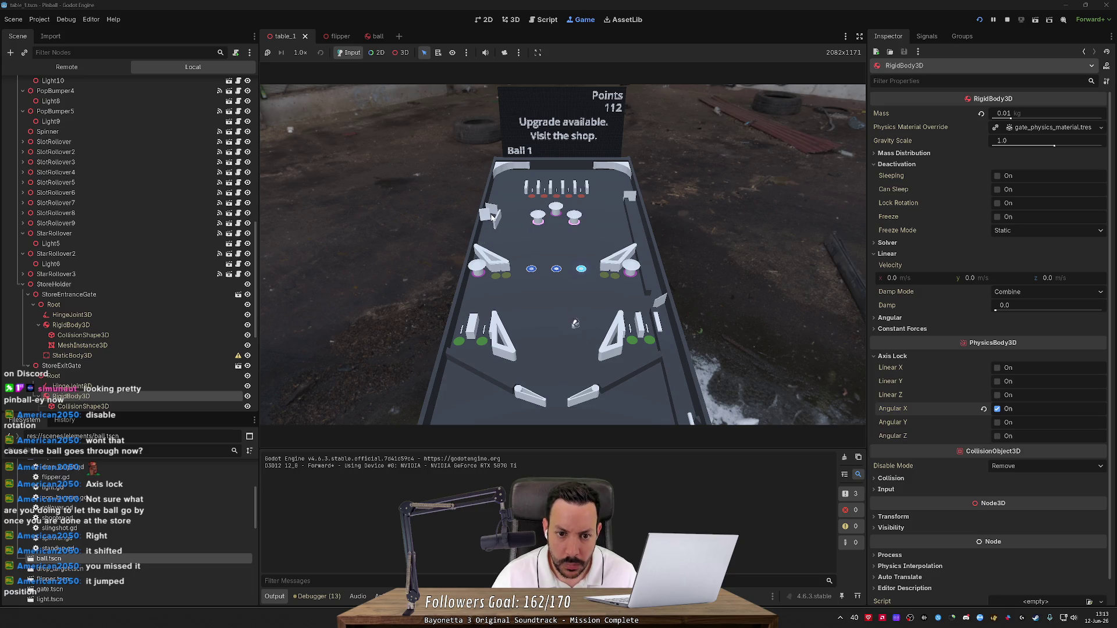
{"action": "key", "text": "Left"}
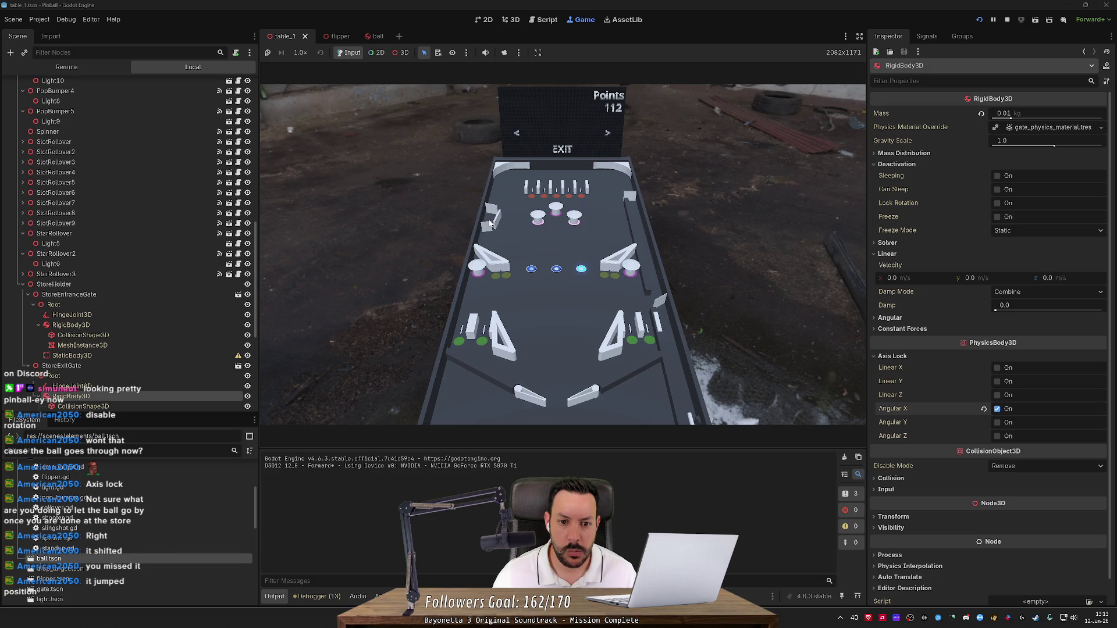
{"action": "key", "text": "Left"}
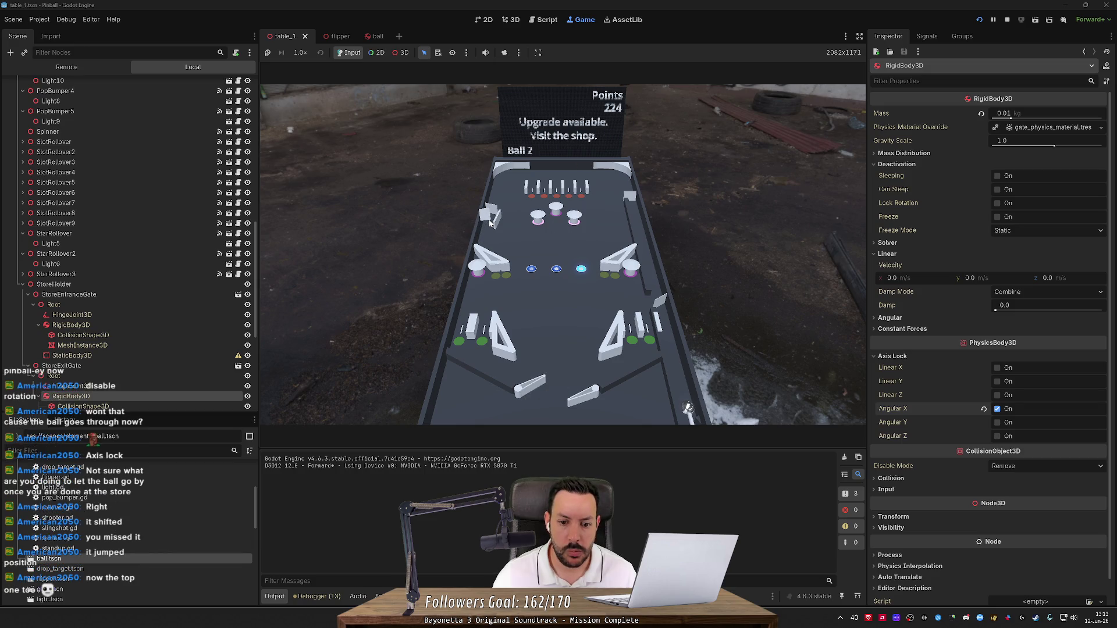
{"action": "left_click", "coordinate": [525, 377]}
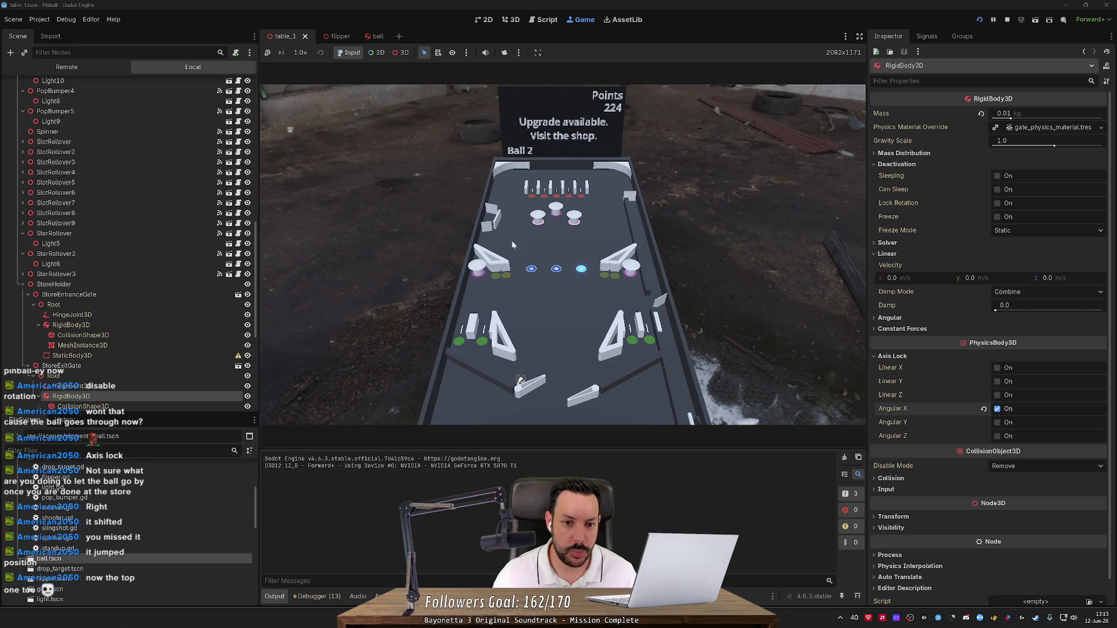
{"action": "key", "text": "Left"}
{"action": "key", "text": "Right"}
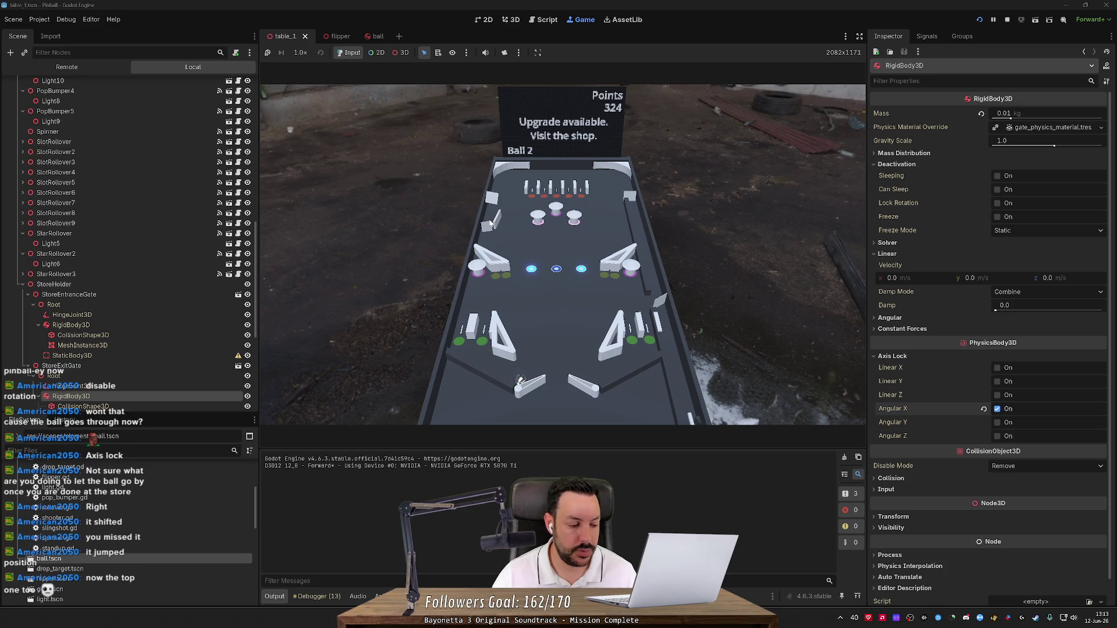
{"action": "key", "text": "Left"}
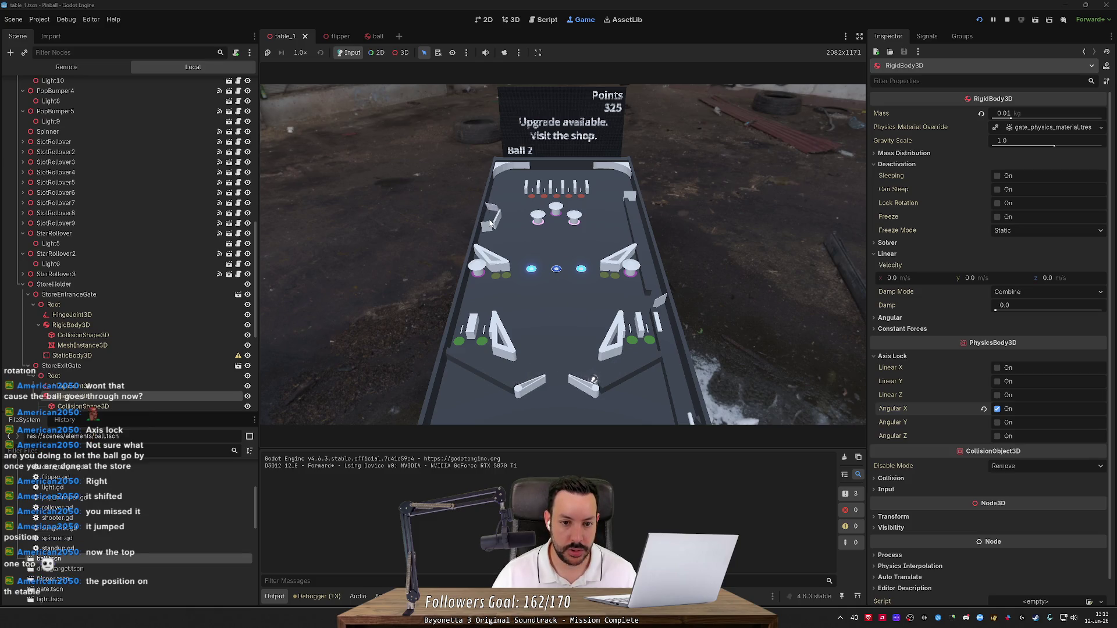
{"action": "key", "text": "Right"}
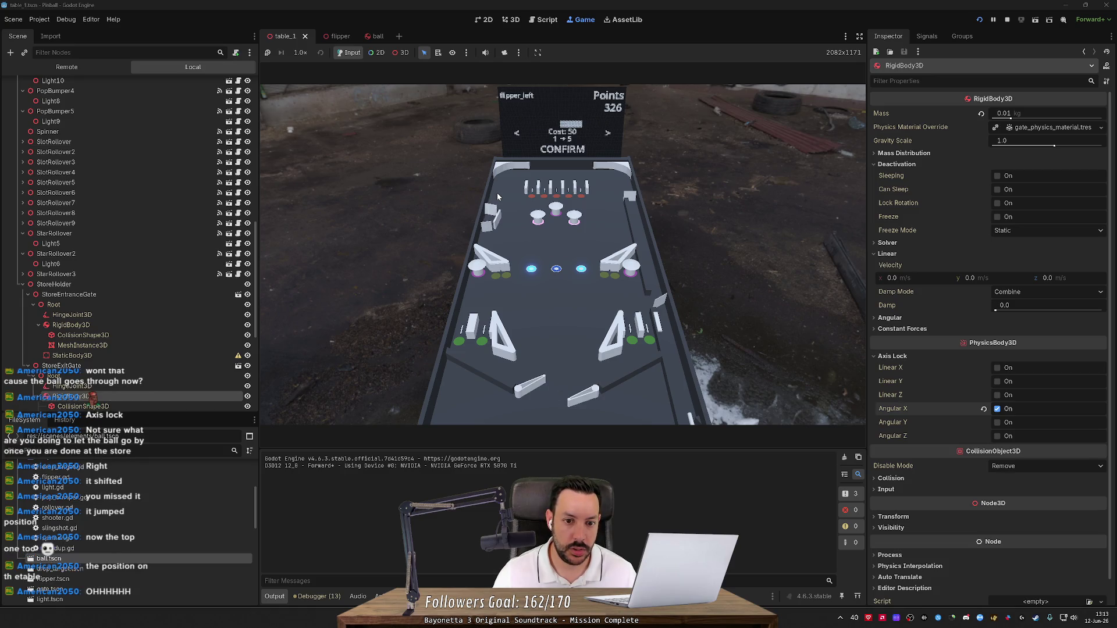
{"action": "key", "text": "Left"}
{"action": "key", "text": "Right"}
{"action": "key", "text": "Right"}
{"action": "key", "text": "Left"}
{"action": "key", "text": "Left"}
{"action": "key", "text": "Left"}
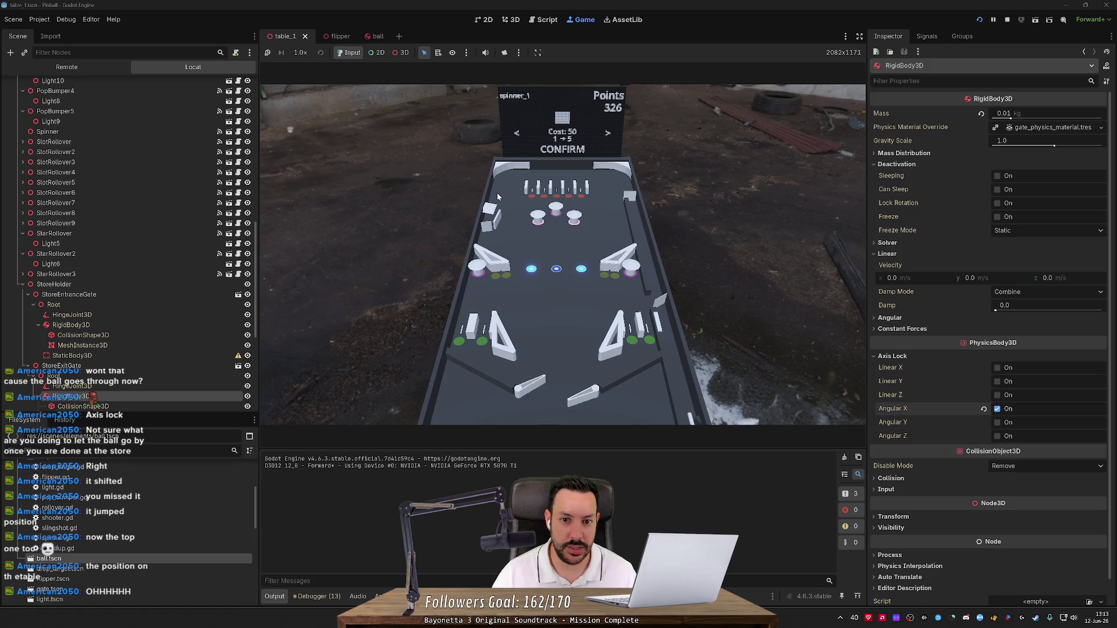
{"action": "key", "text": "Right"}
{"action": "key", "text": "Right"}
{"action": "key", "text": "Right"}
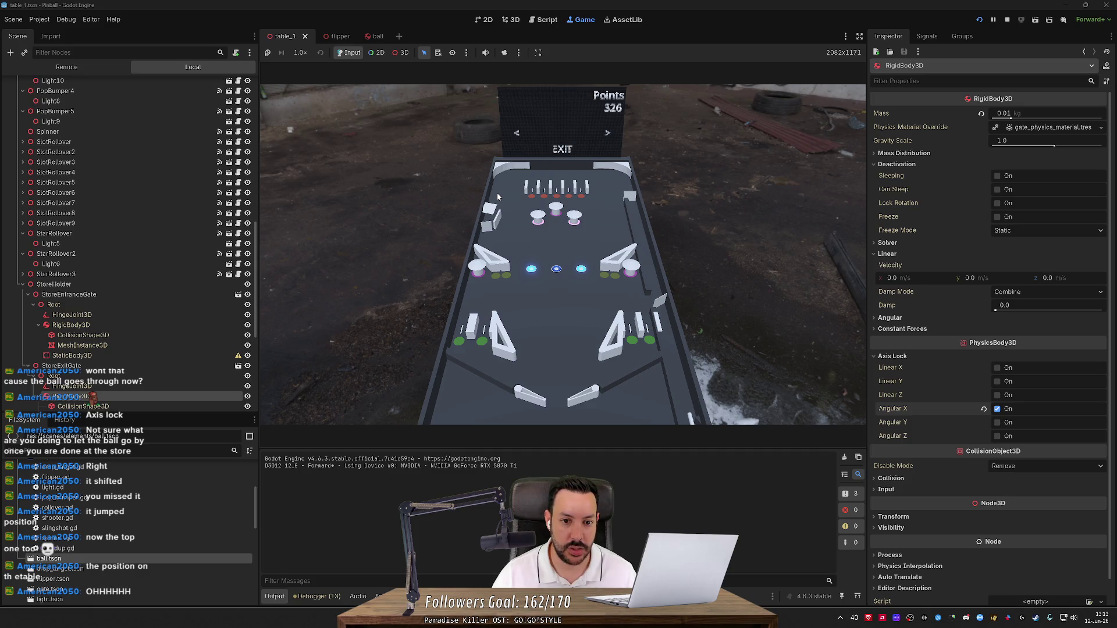
{"action": "key", "text": "Return"}
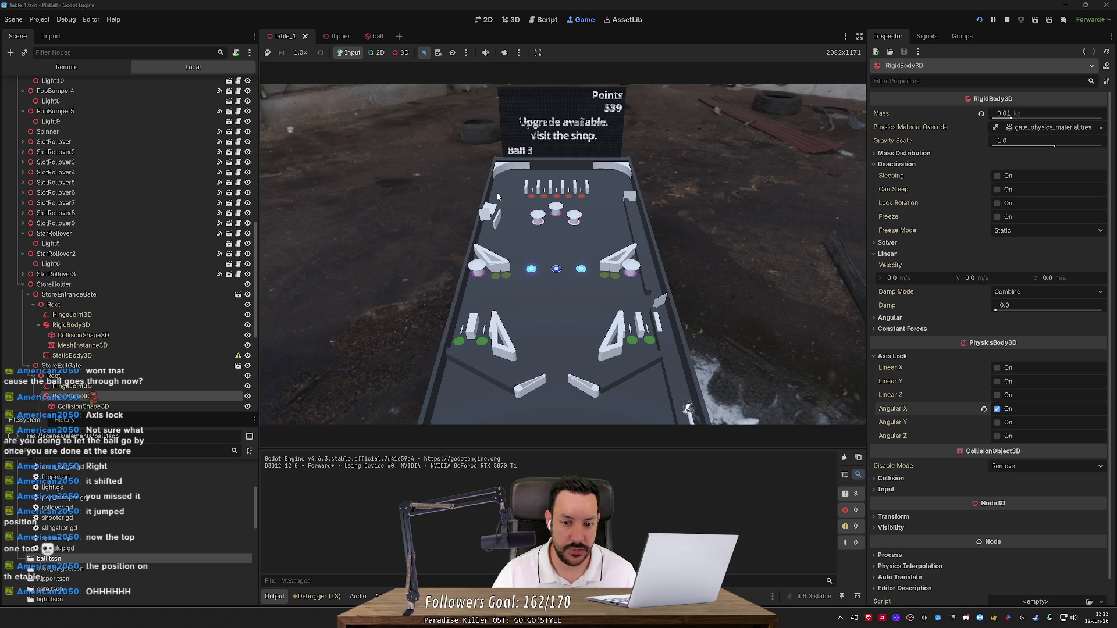
{"action": "left_click", "coordinate": [1007, 19]}
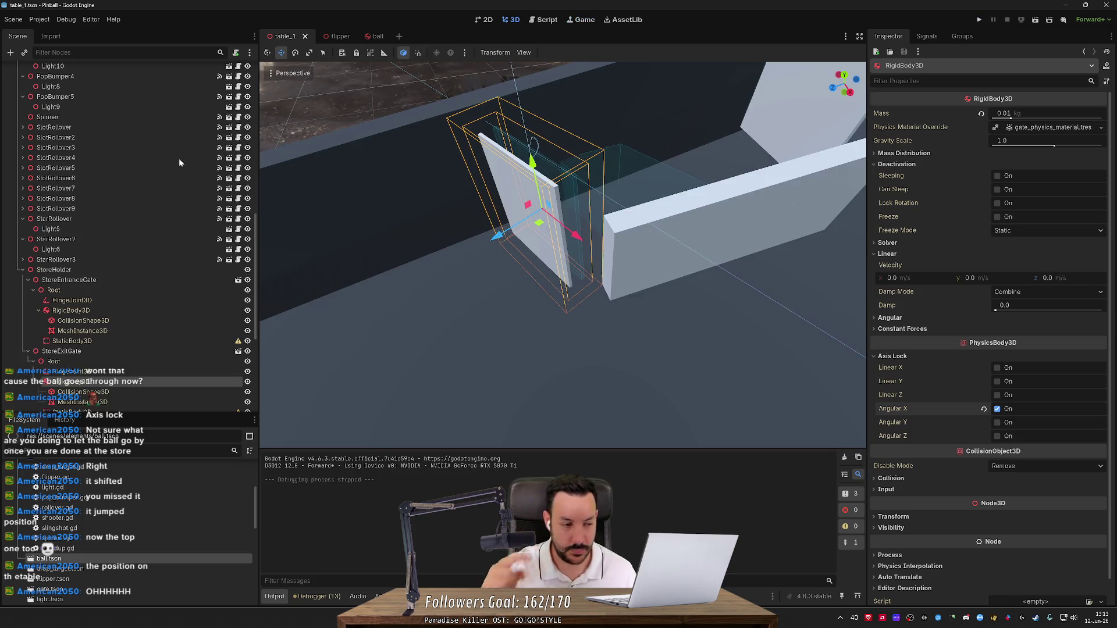
- Set Game's Exit Store Duration to 1.0 and Active Store Duration to 5.0, save table_1, and run it
{"action": "scroll", "coordinate": [174, 145], "scroll_direction": "up", "scroll_amount": 15}
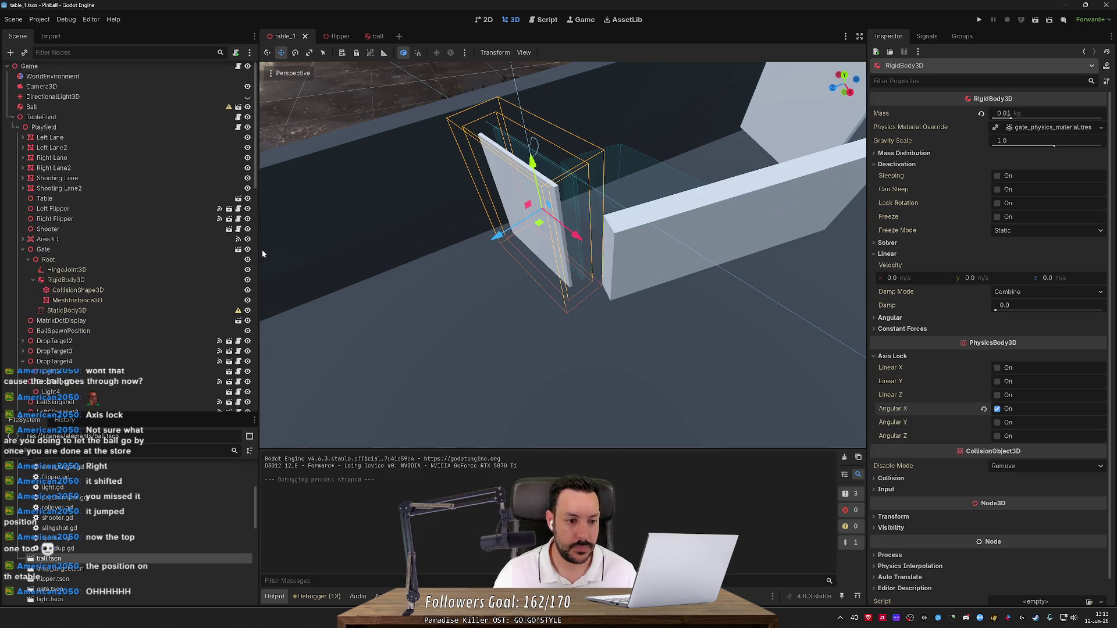
{"action": "left_click", "coordinate": [149, 70]}
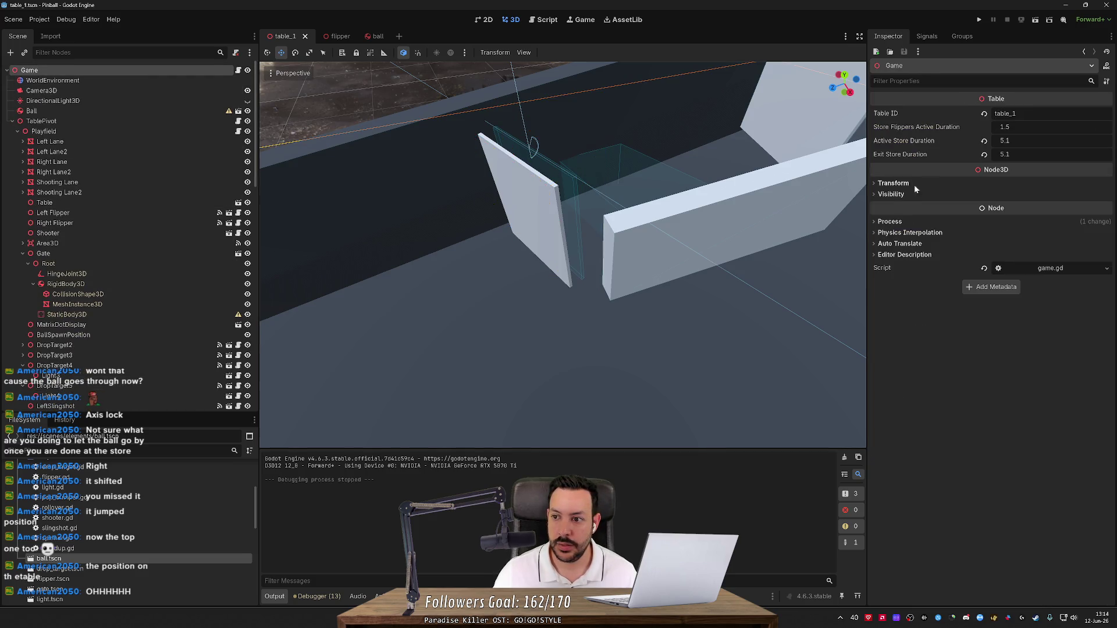
{"action": "left_click", "coordinate": [1031, 155]}
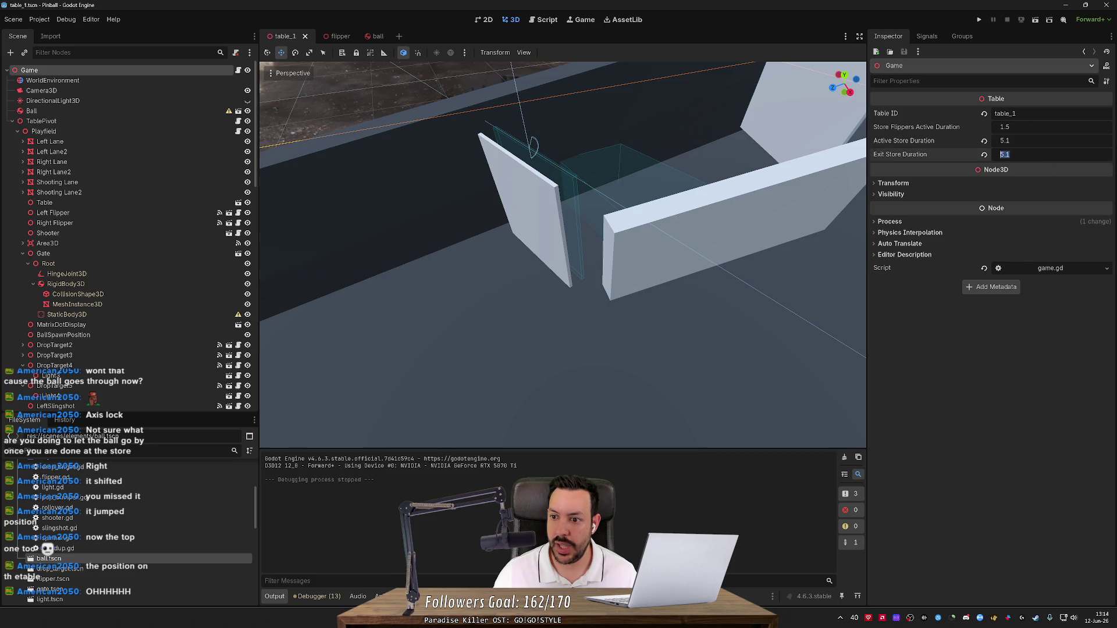
{"action": "type", "text": "1"}
{"action": "key", "text": "Return"}
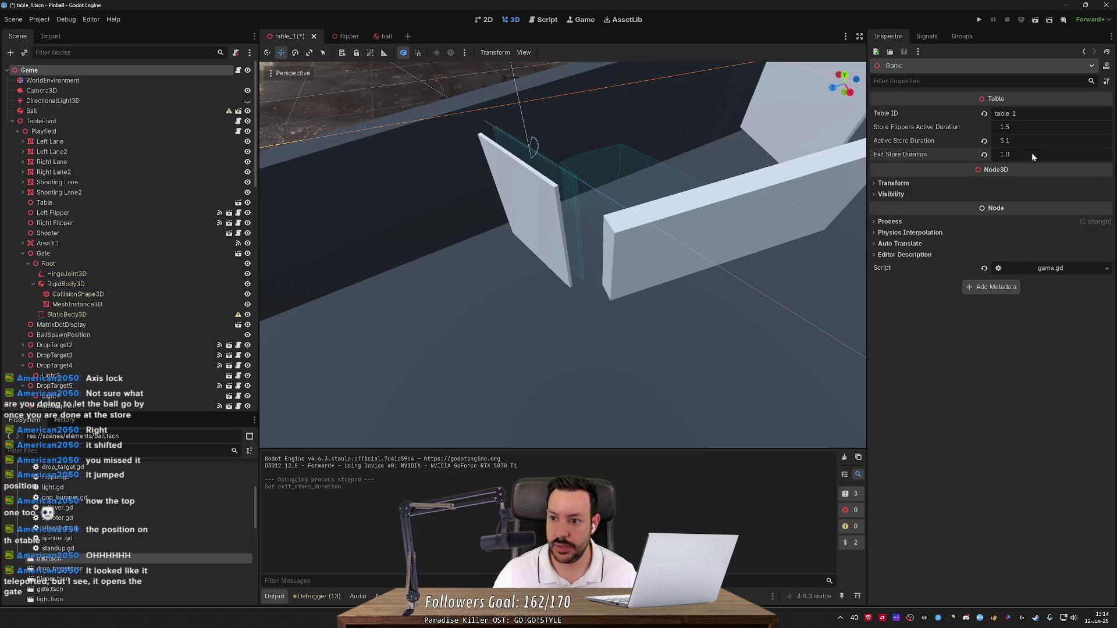
{"action": "left_click", "coordinate": [1033, 141]}
{"action": "type", "text": "5"}
{"action": "key", "text": "Return"}
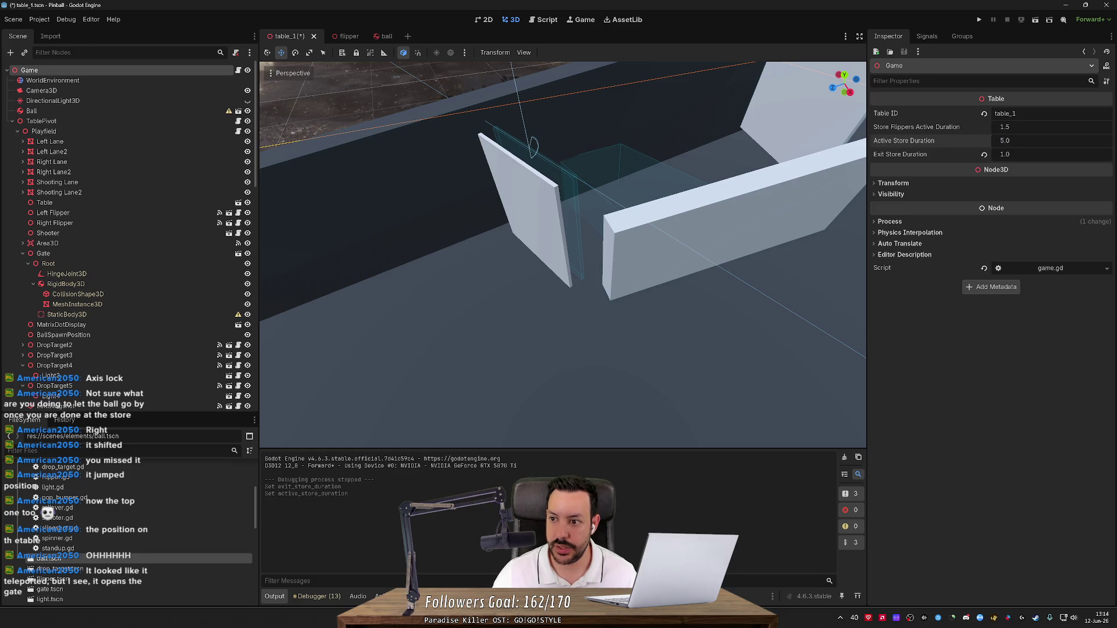
{"action": "key", "text": "ctrl+s"}
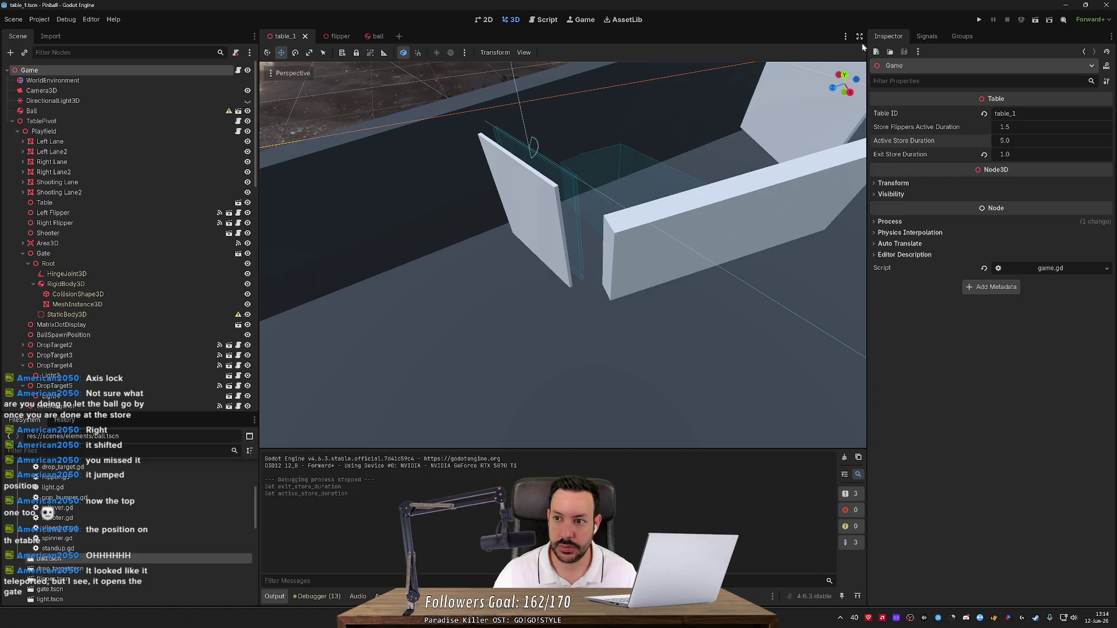
{"action": "left_click", "coordinate": [979, 20]}
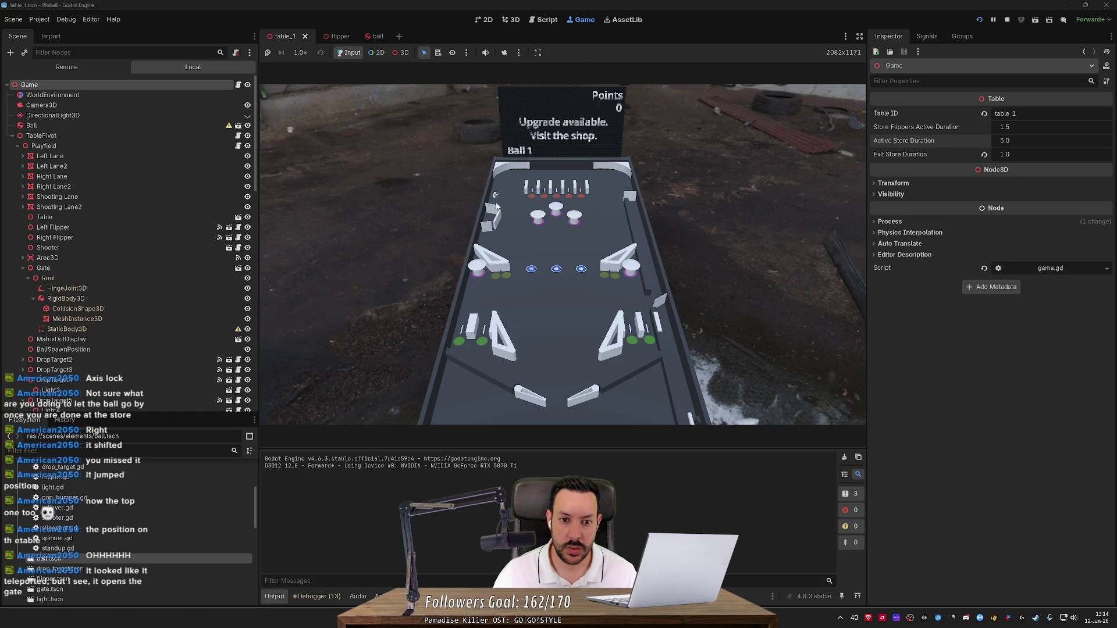
{"action": "left_click", "coordinate": [1007, 19]}
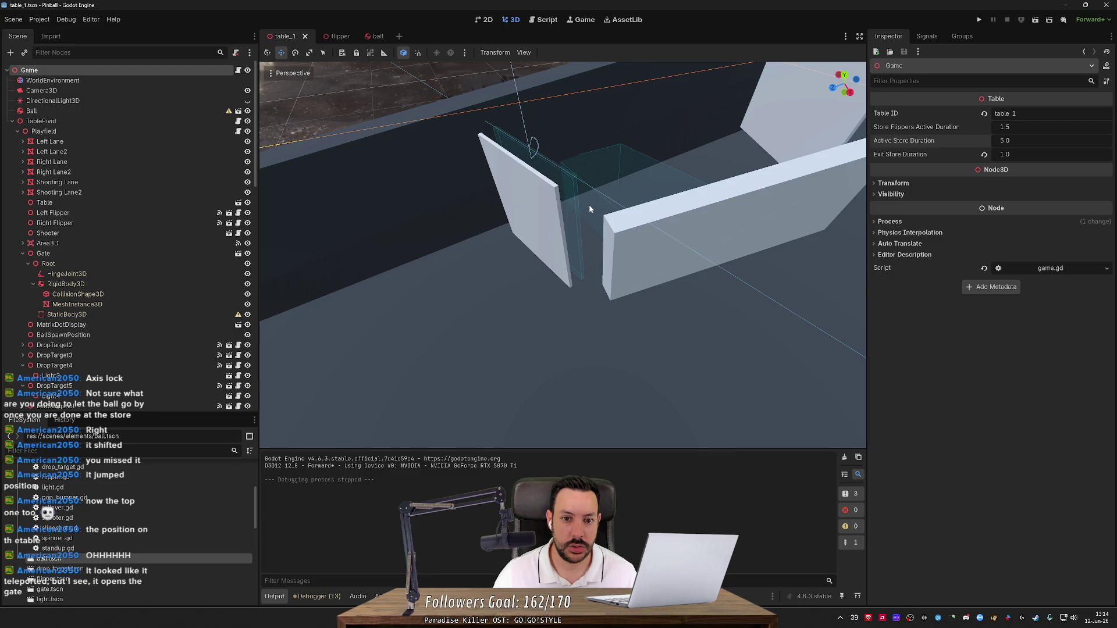
{"action": "scroll", "coordinate": [590, 209], "scroll_direction": "down", "scroll_amount": 3}
{"action": "left_click", "coordinate": [566, 207]}
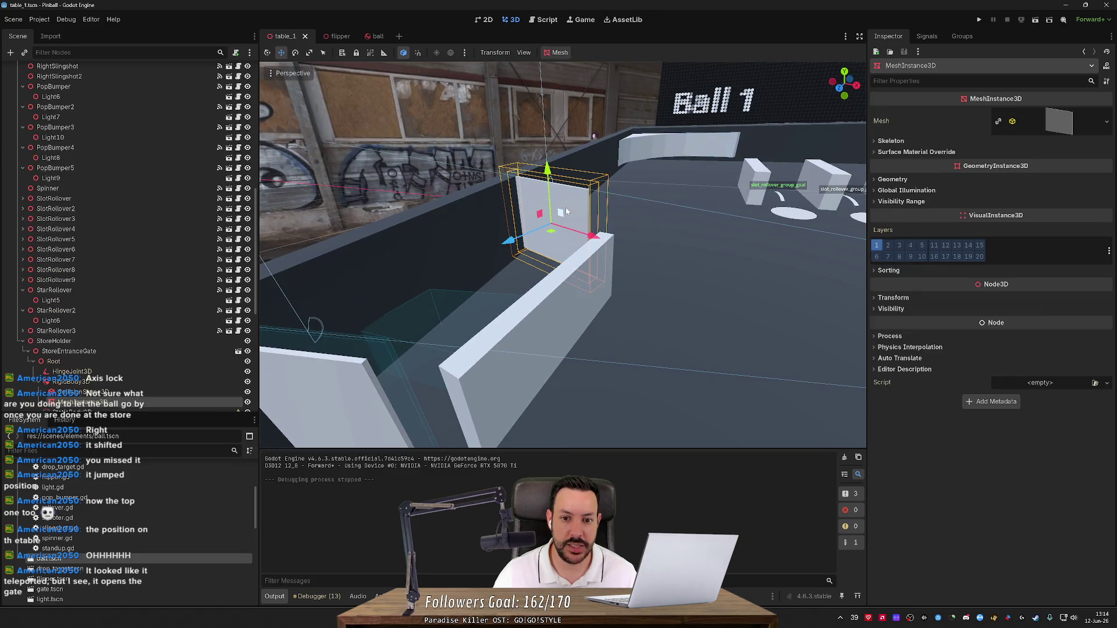
- In the entrance gate's own scene, review its rigid body's axis lock settings and save it unchanged
{"action": "left_click", "coordinate": [238, 351]}
{"action": "left_click", "coordinate": [86, 100]}
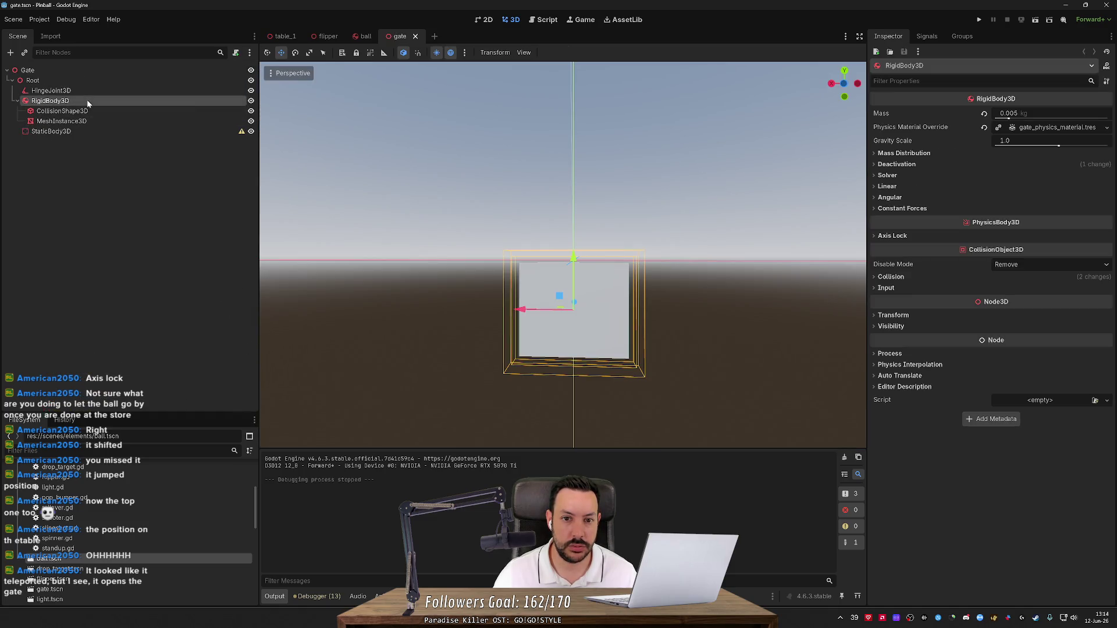
{"action": "left_click", "coordinate": [890, 278]}
{"action": "left_click", "coordinate": [889, 279]}
{"action": "left_click", "coordinate": [889, 237]}
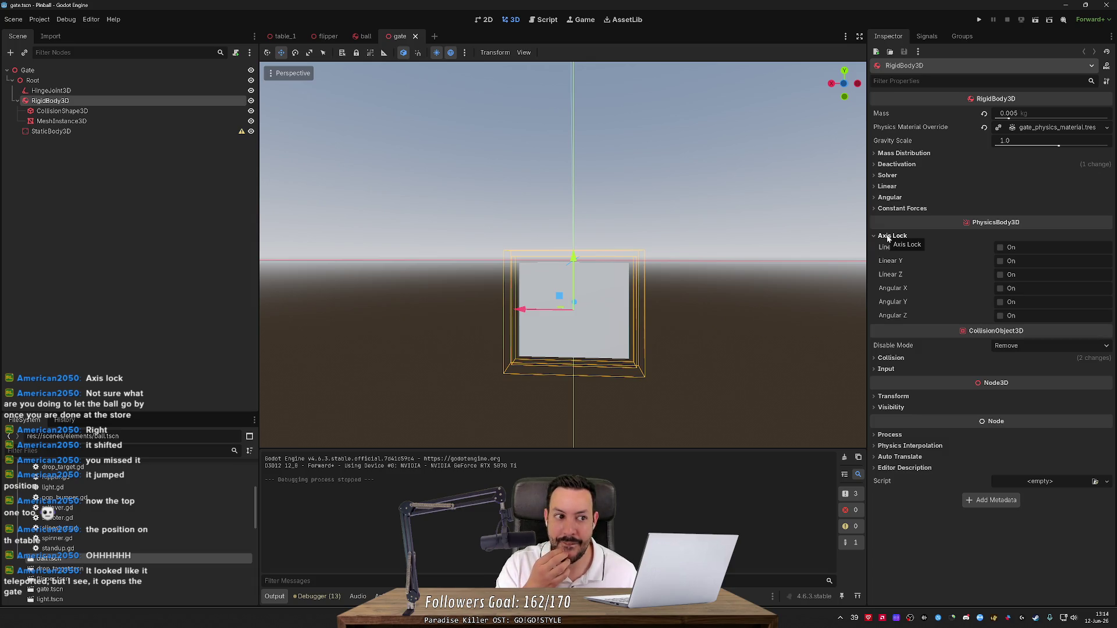
{"action": "left_click", "coordinate": [1001, 289]}
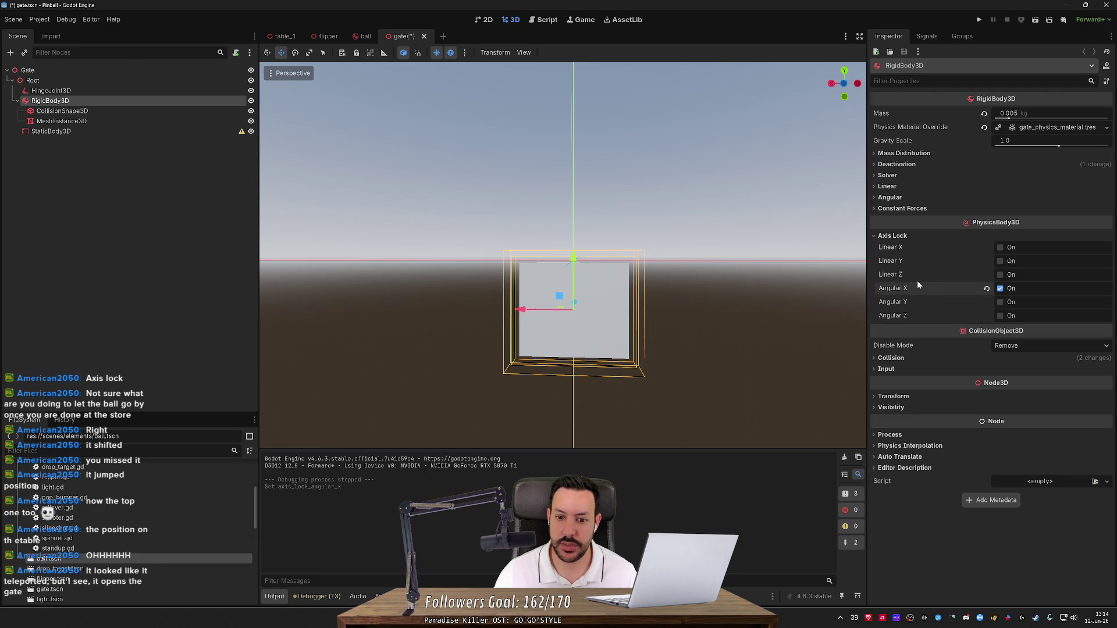
{"action": "left_click", "coordinate": [1001, 289]}
{"action": "key", "text": "ctrl+s"}
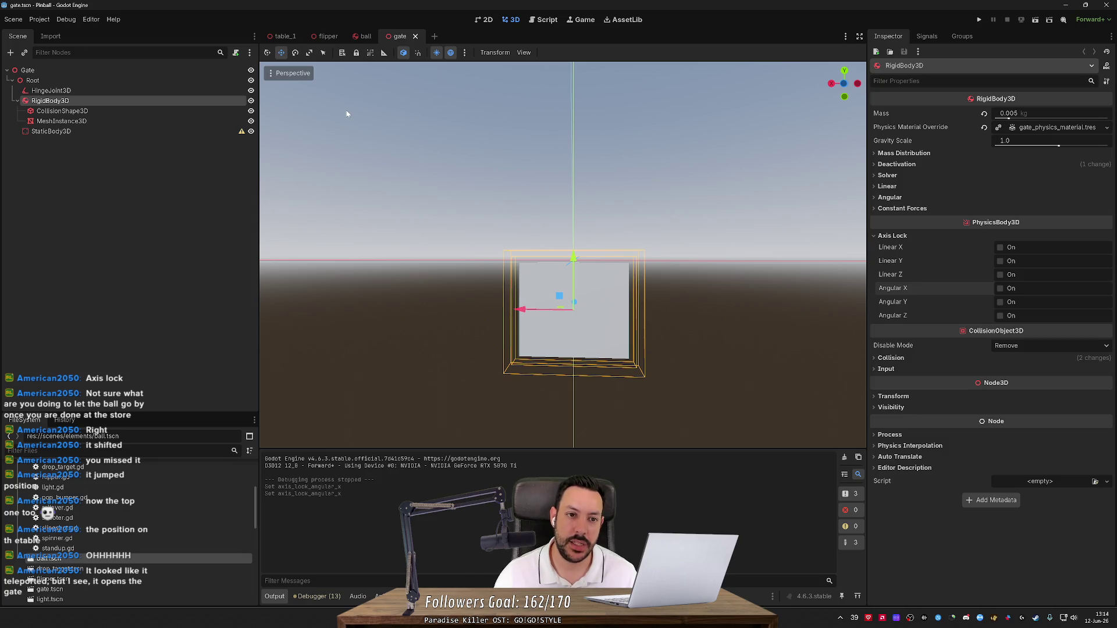
- Back in table_1, frame the store exit gate and briefly open and close its scene
{"action": "left_click", "coordinate": [288, 38]}
{"action": "left_click", "coordinate": [314, 375]}
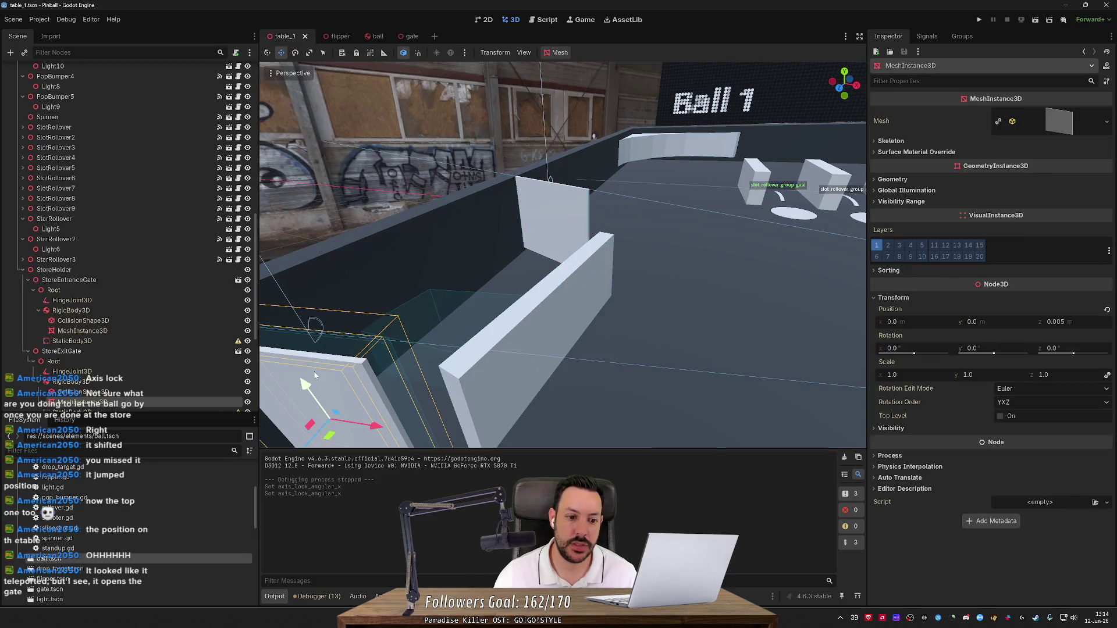
{"action": "key", "text": "f"}
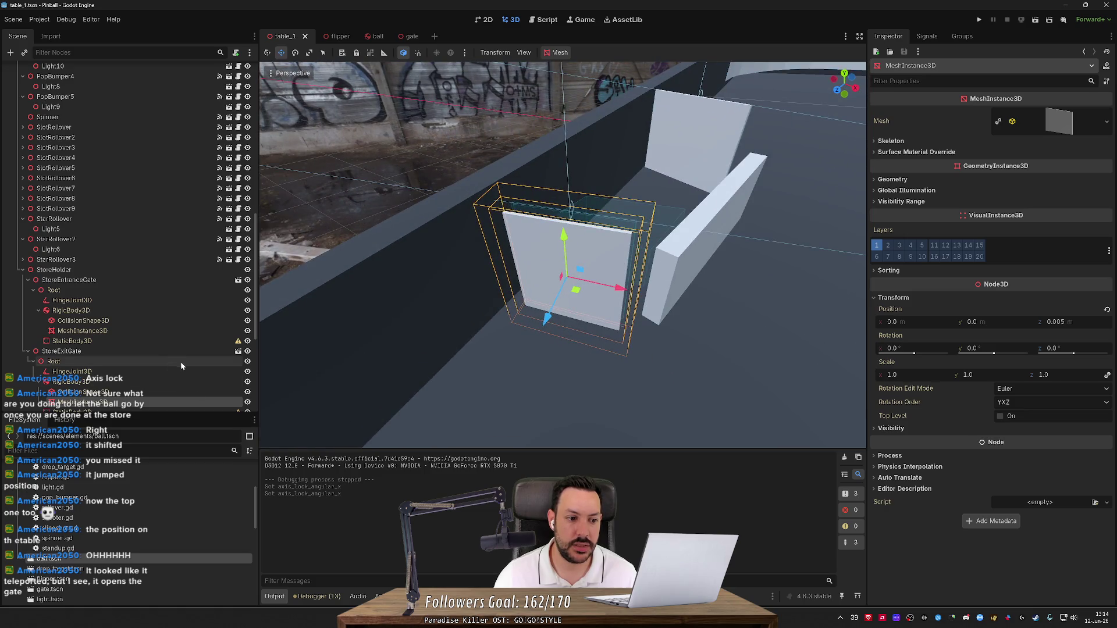
{"action": "left_click", "coordinate": [240, 352]}
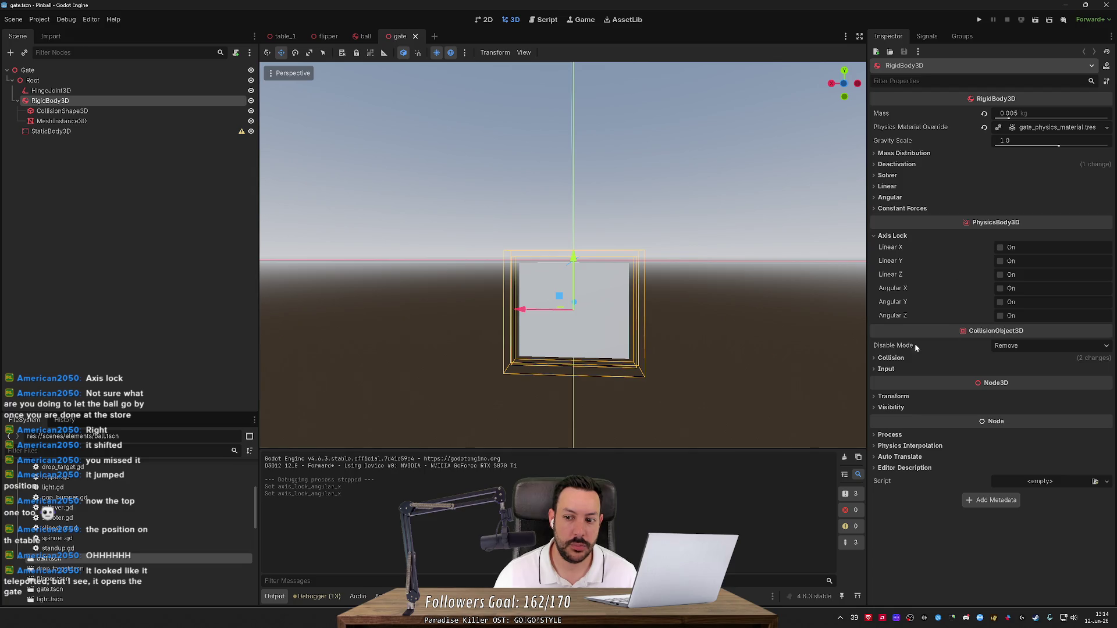
{"action": "left_click", "coordinate": [416, 36]}
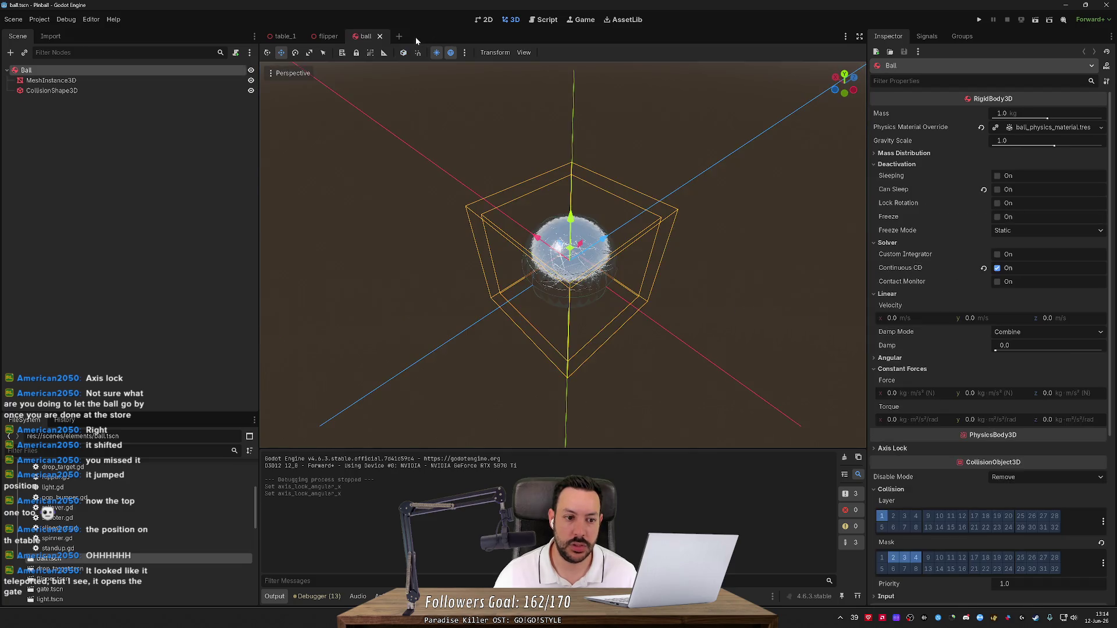
{"action": "left_click", "coordinate": [285, 36]}
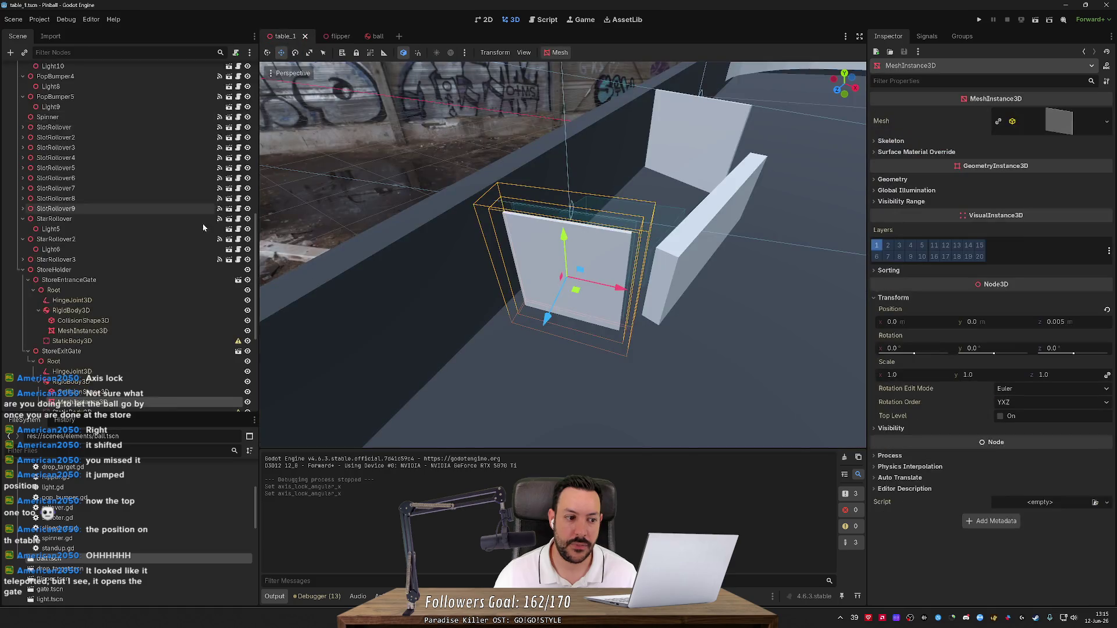
- Enable Angular X axis lock on the entrance gate's rigid body in table_1 and run the game
{"action": "left_click", "coordinate": [147, 309]}
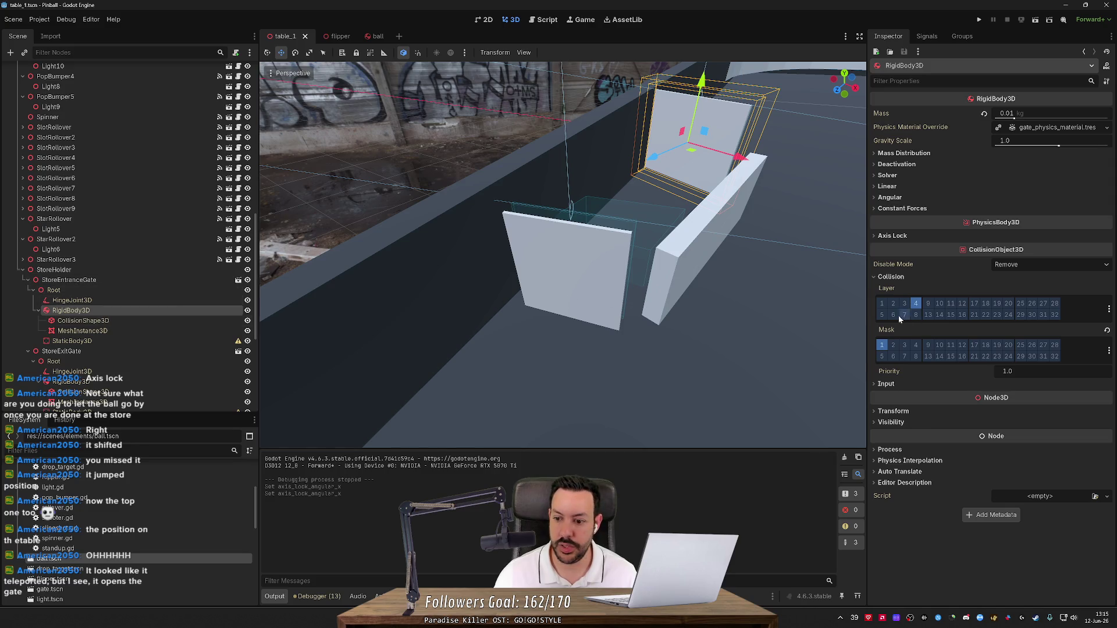
{"action": "left_click", "coordinate": [893, 236]}
{"action": "left_click", "coordinate": [1013, 288]}
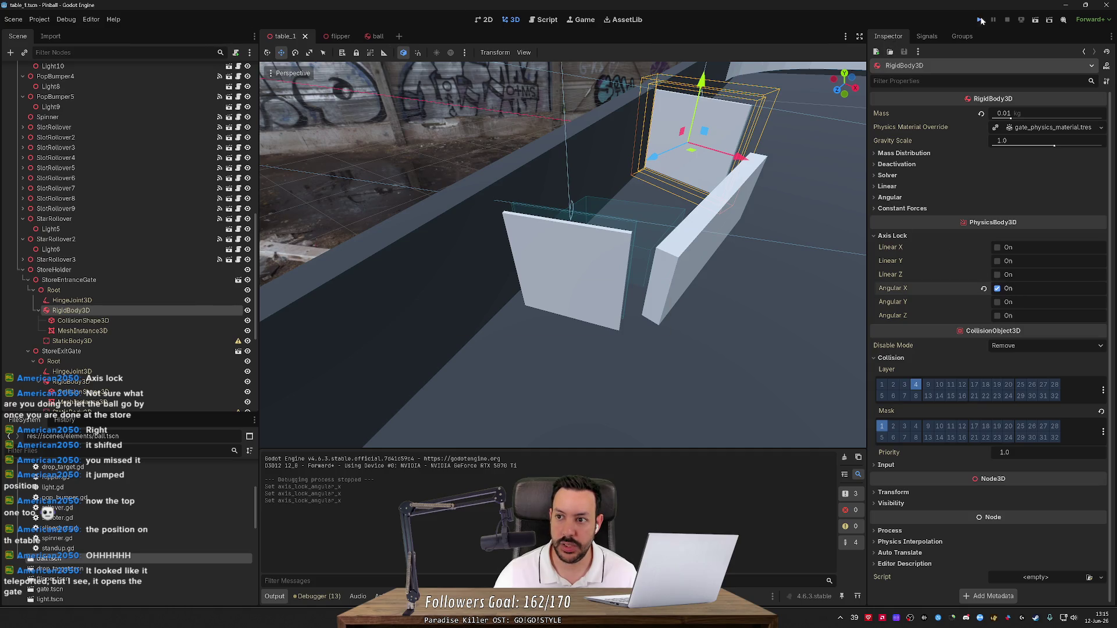
{"action": "left_click", "coordinate": [980, 20]}
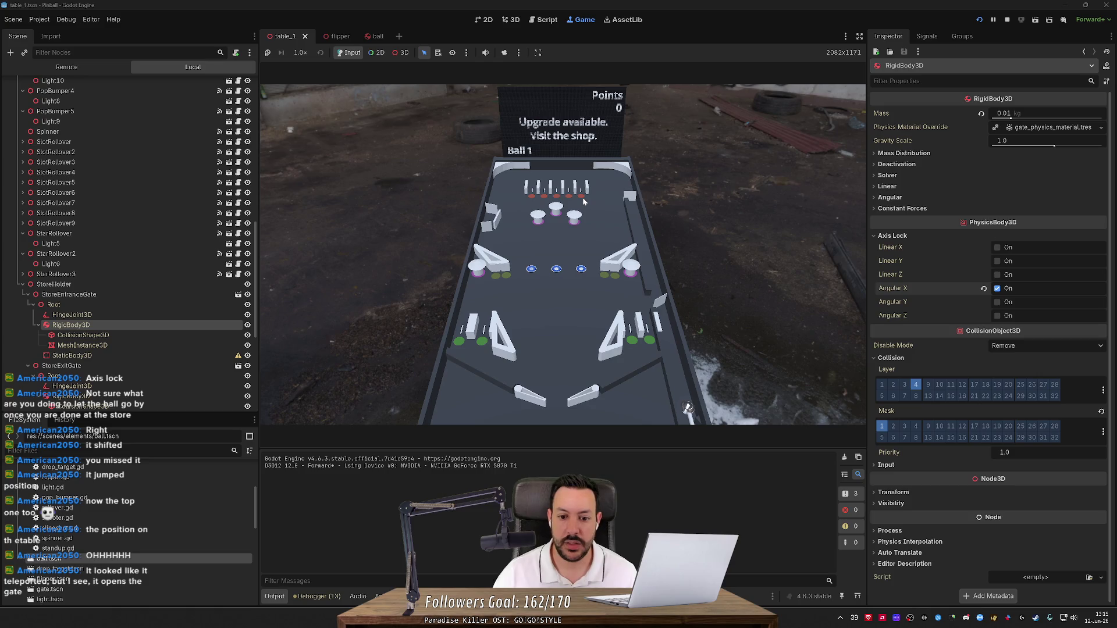
- Launch the ball, browse the shop's upgrade items, and exit the shop
{"action": "key", "text": "space"}
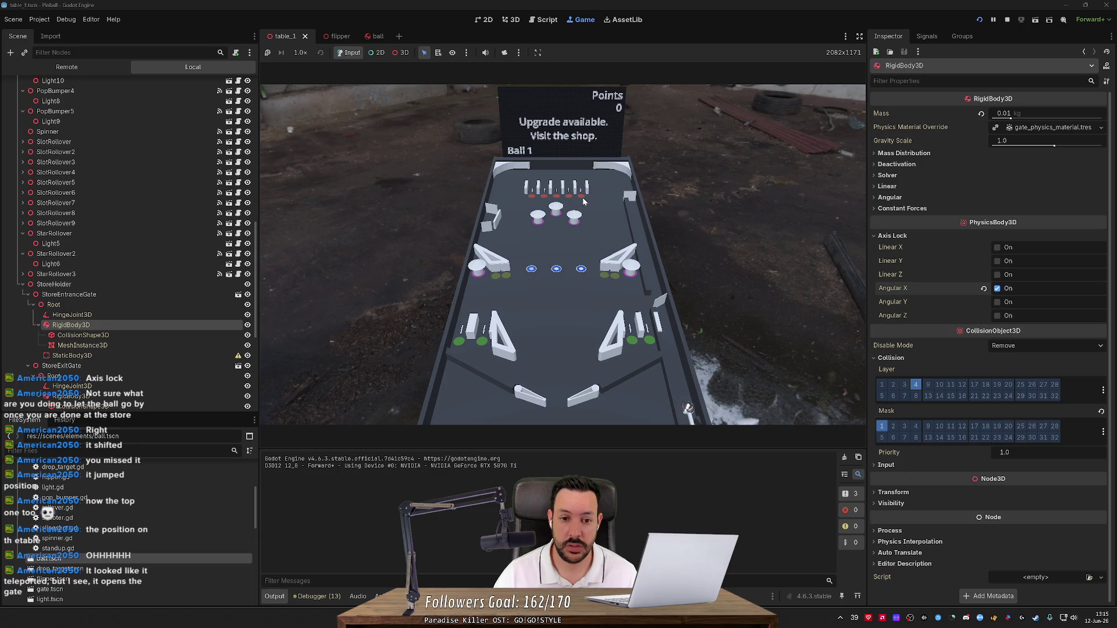
{"action": "key", "text": "space"}
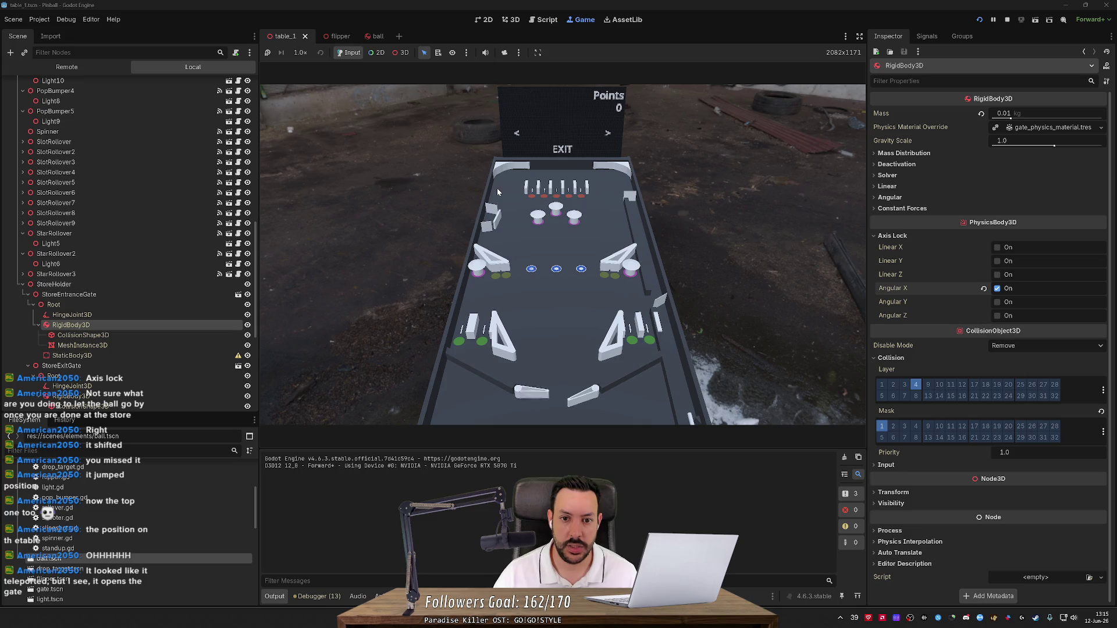
{"action": "key", "text": "Left"}
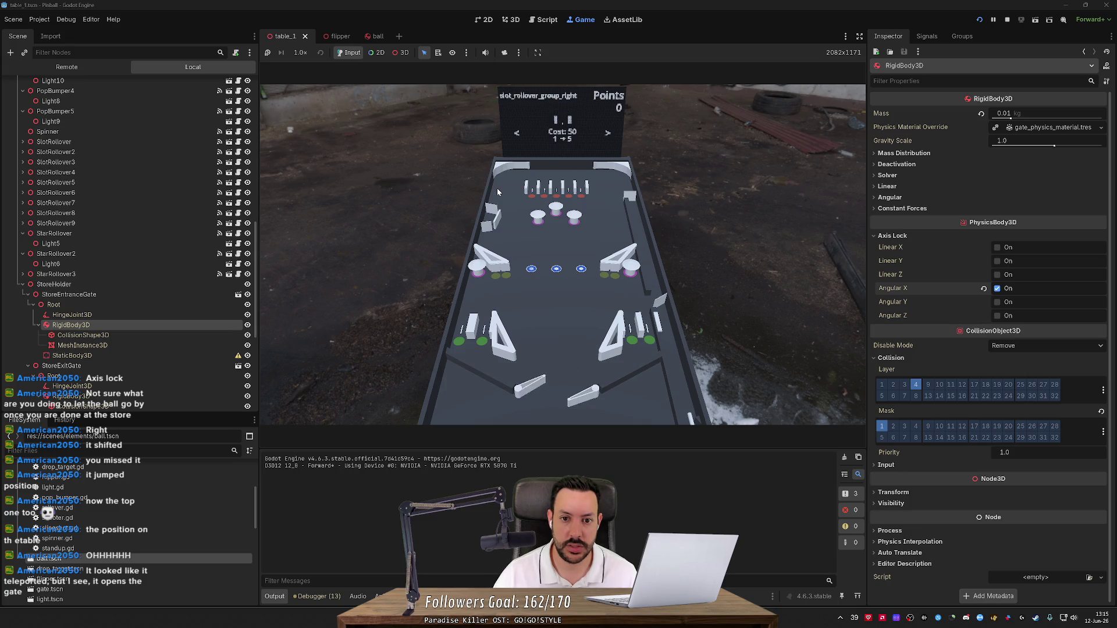
{"action": "key", "text": "Right"}
{"action": "key", "text": "Right"}
{"action": "key", "text": "Left"}
{"action": "key", "text": "Left"}
{"action": "key", "text": "Left"}
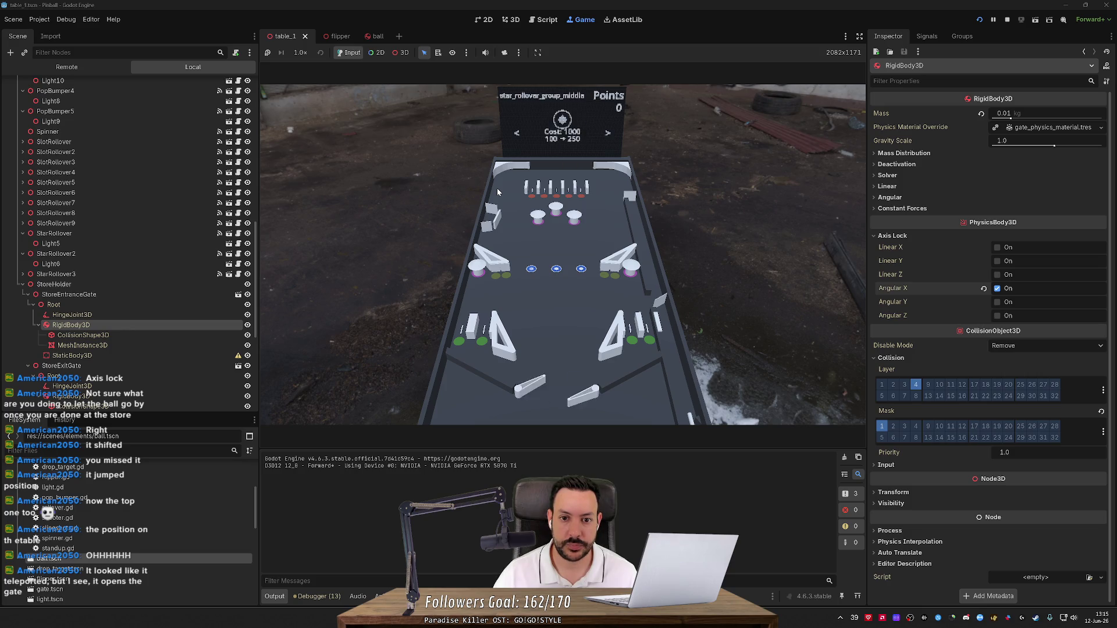
{"action": "key", "text": "Left"}
{"action": "key", "text": "Left"}
{"action": "key", "text": "Left"}
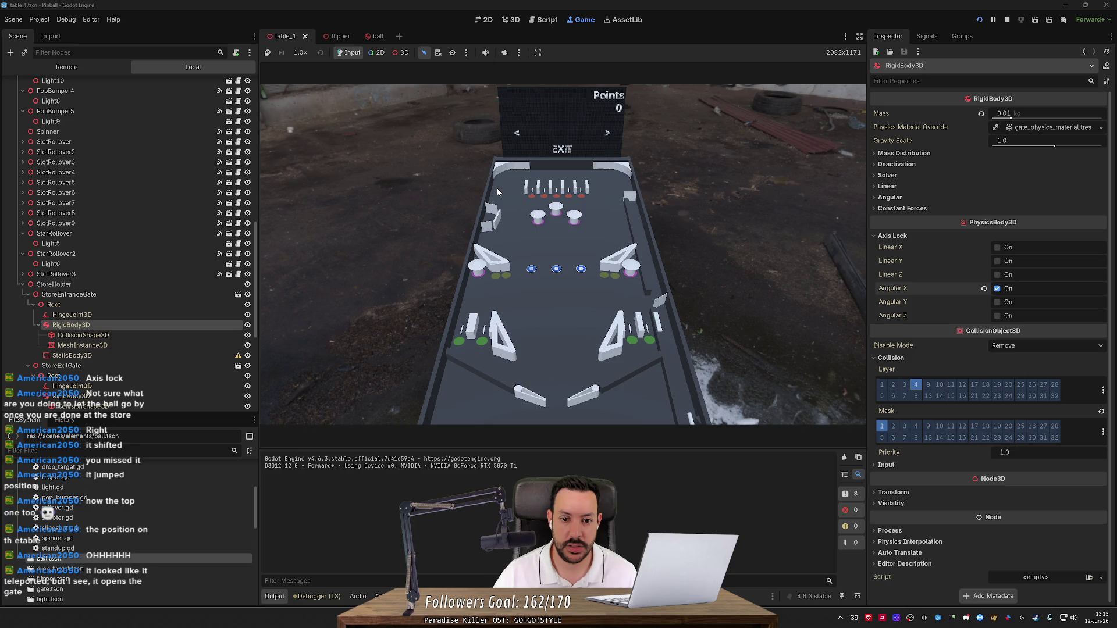
{"action": "key", "text": "Return"}
- Keep the ball in play with the flippers, reaching 1649 points, then stop the game
{"action": "key", "text": "Left"}
{"action": "key", "text": "Left"}
{"action": "key", "text": "Left"}
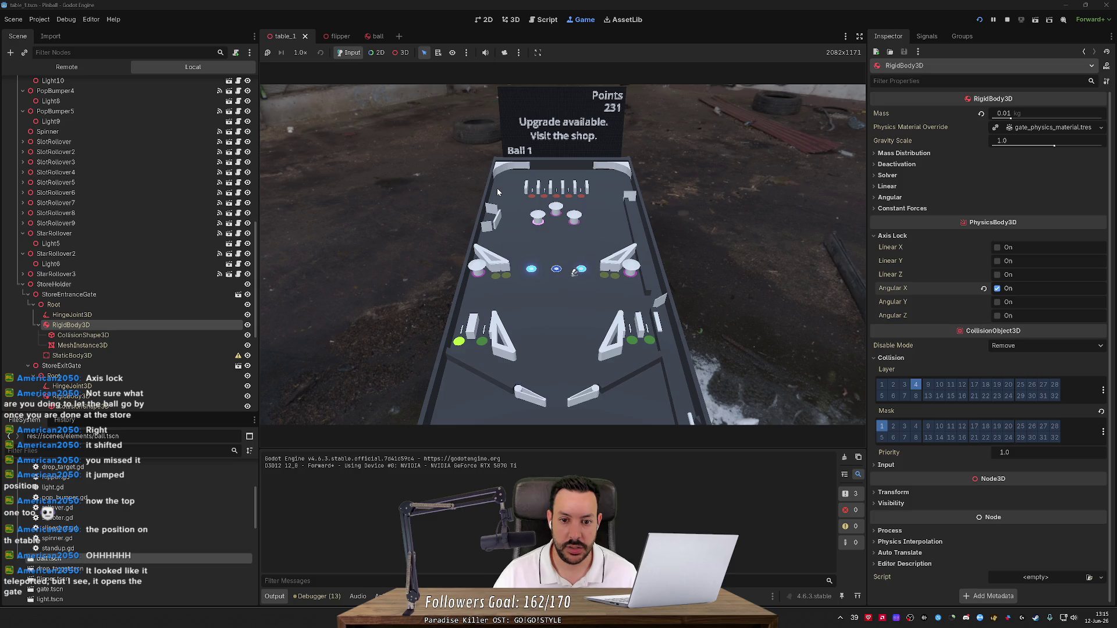
{"action": "key", "text": "Left"}
{"action": "key", "text": "Right"}
{"action": "key", "text": "Right"}
{"action": "key", "text": "Right"}
{"action": "key", "text": "Left"}
{"action": "key", "text": "Right"}
{"action": "key", "text": "Left"}
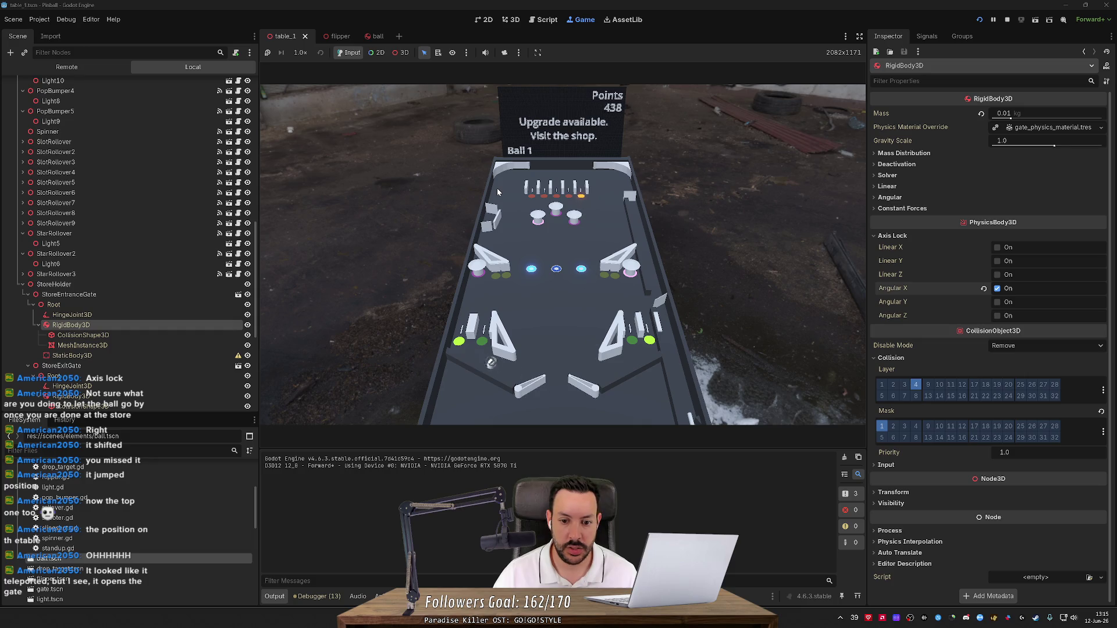
{"action": "key", "text": "Left"}
{"action": "key", "text": "Left"}
{"action": "key", "text": "Left"}
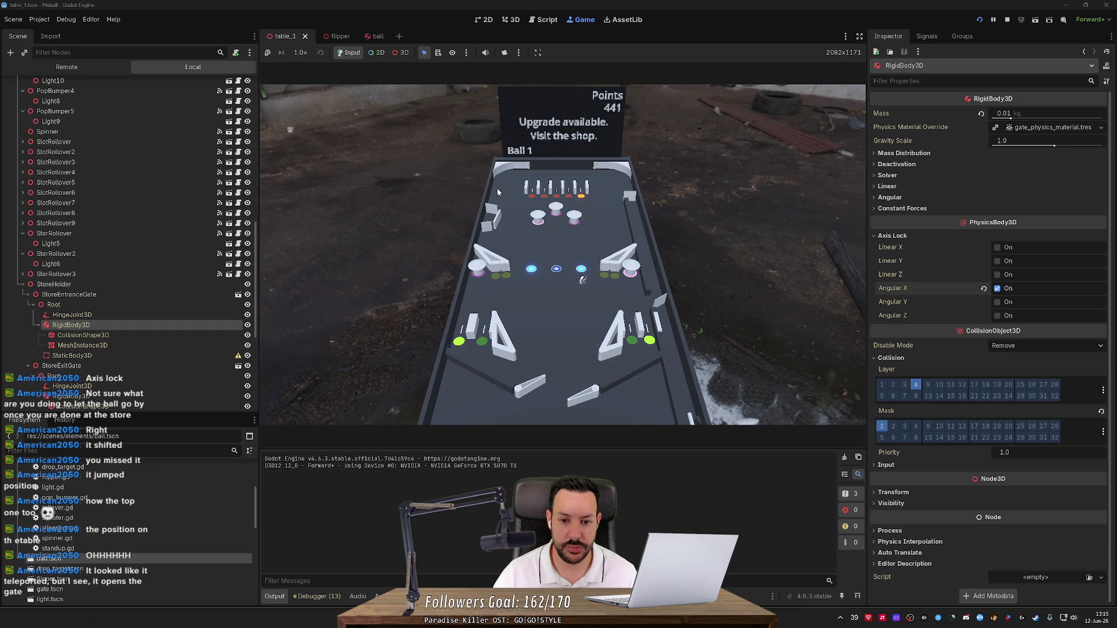
{"action": "key", "text": "Left"}
{"action": "key", "text": "Left"}
{"action": "key", "text": "Left"}
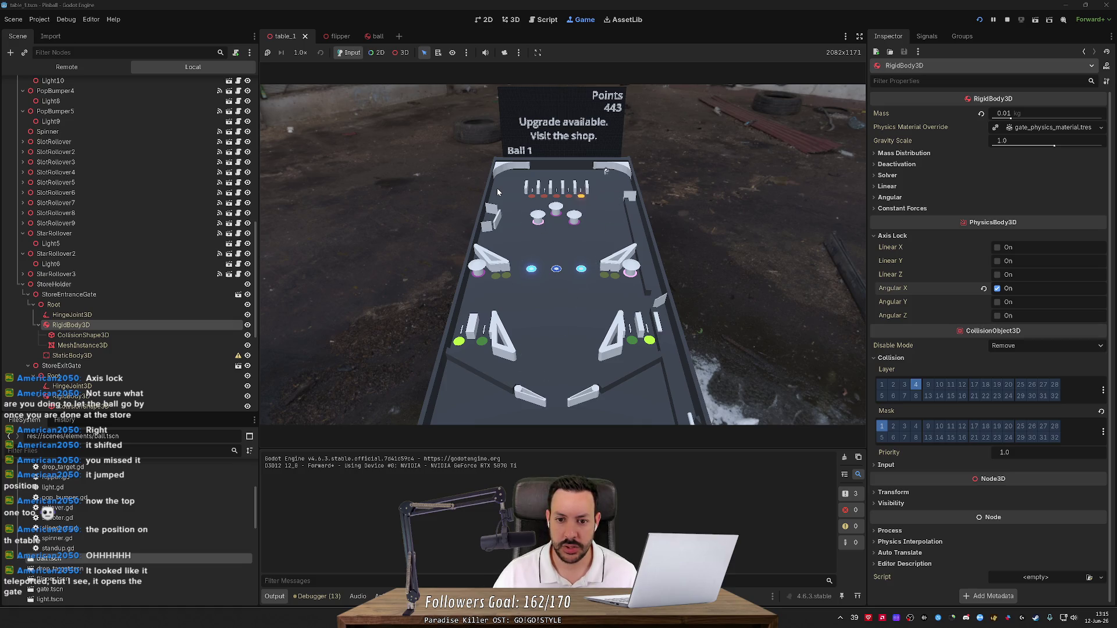
{"action": "key", "text": "Left"}
{"action": "key", "text": "Right"}
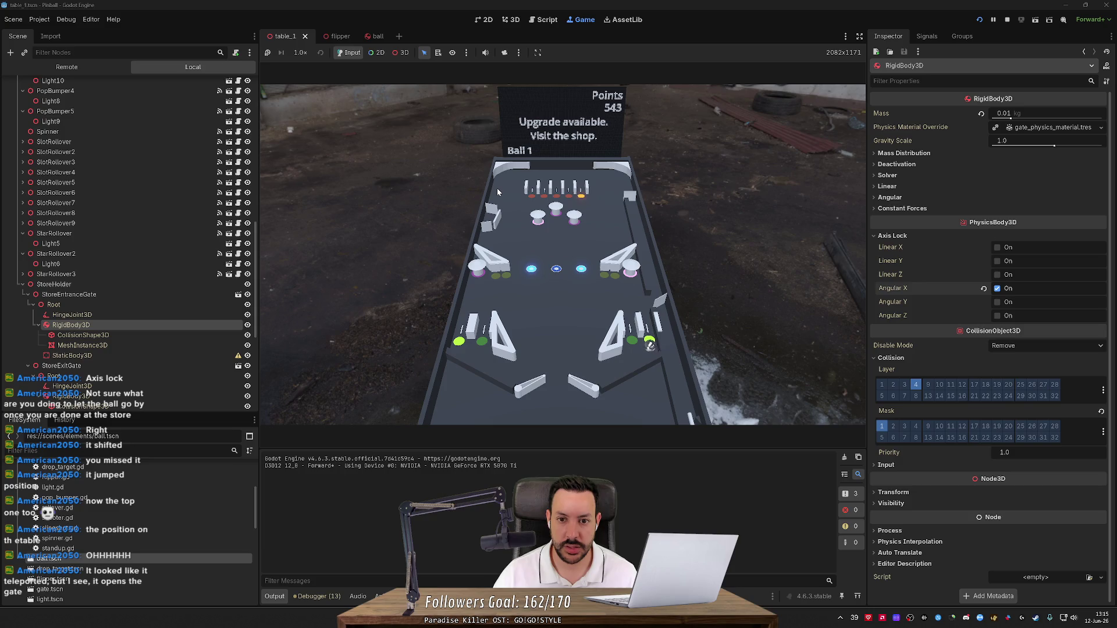
{"action": "key", "text": "Right"}
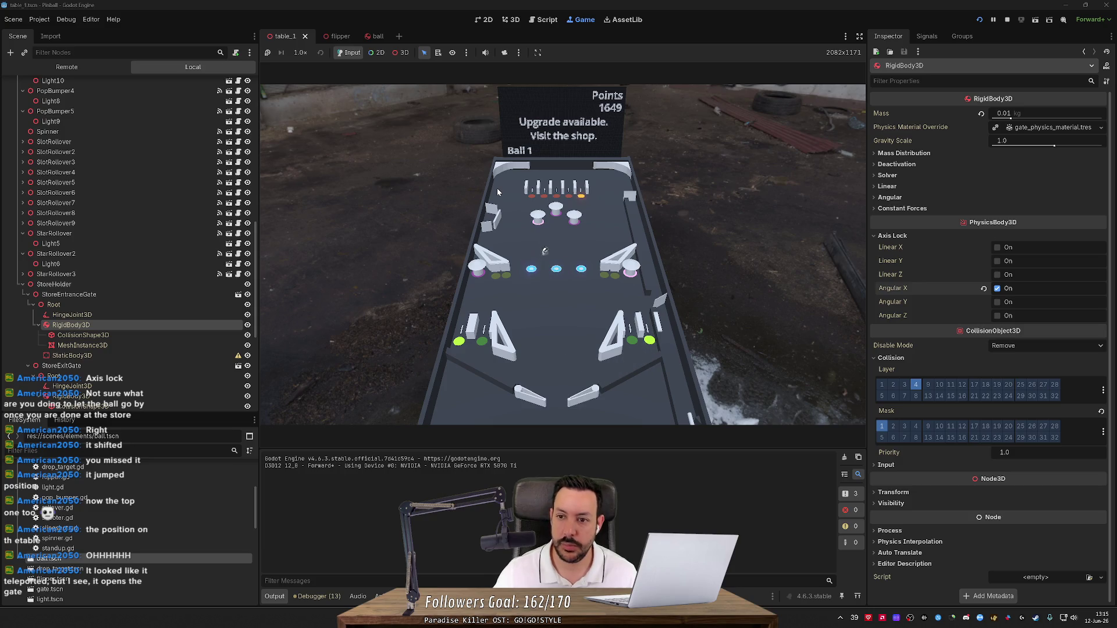
{"action": "left_click", "coordinate": [1009, 20]}
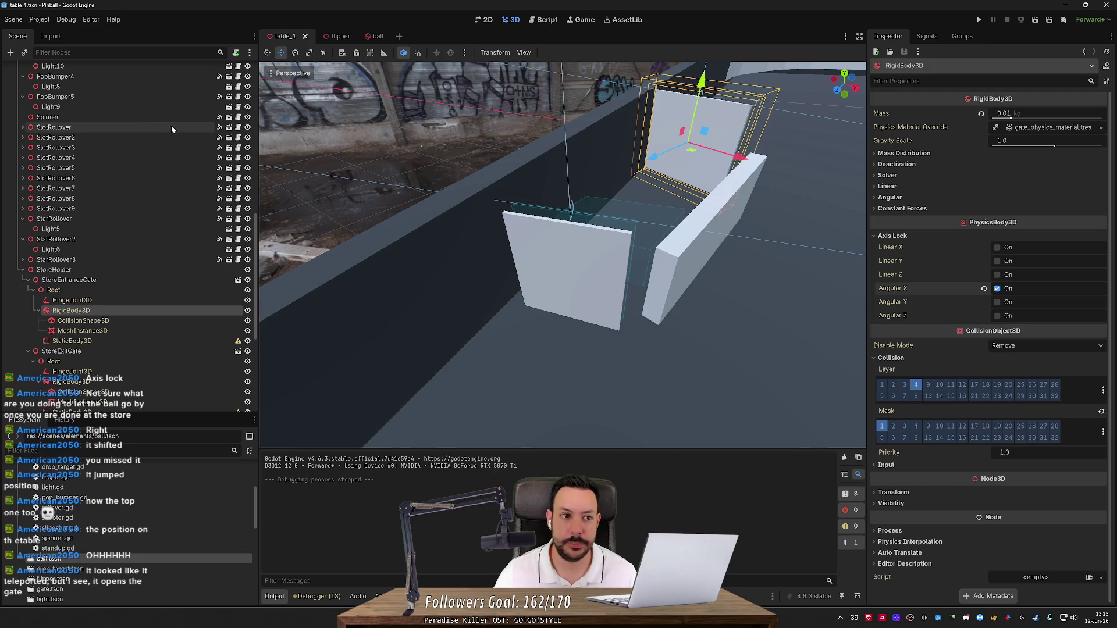
- Reset the game save and upgrade map with the Game node's Update JSON data action
{"action": "scroll", "coordinate": [192, 131], "scroll_direction": "up", "scroll_amount": 3}
{"action": "scroll", "coordinate": [199, 82], "scroll_direction": "up", "scroll_amount": 5}
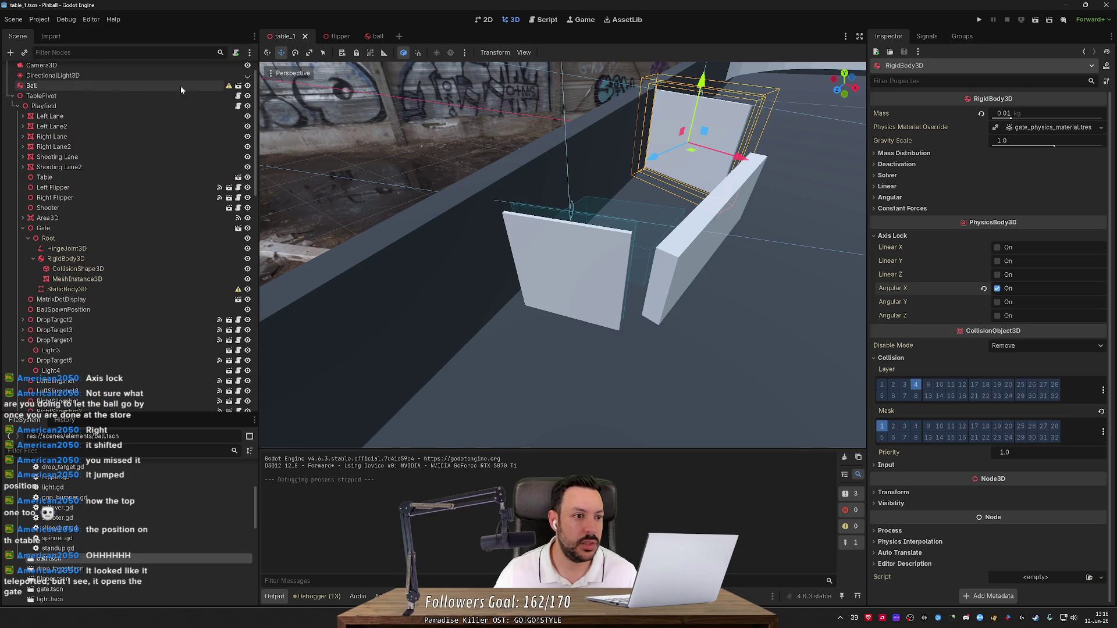
{"action": "scroll", "coordinate": [78, 92], "scroll_direction": "up", "scroll_amount": 2}
{"action": "right_click", "coordinate": [75, 72]}
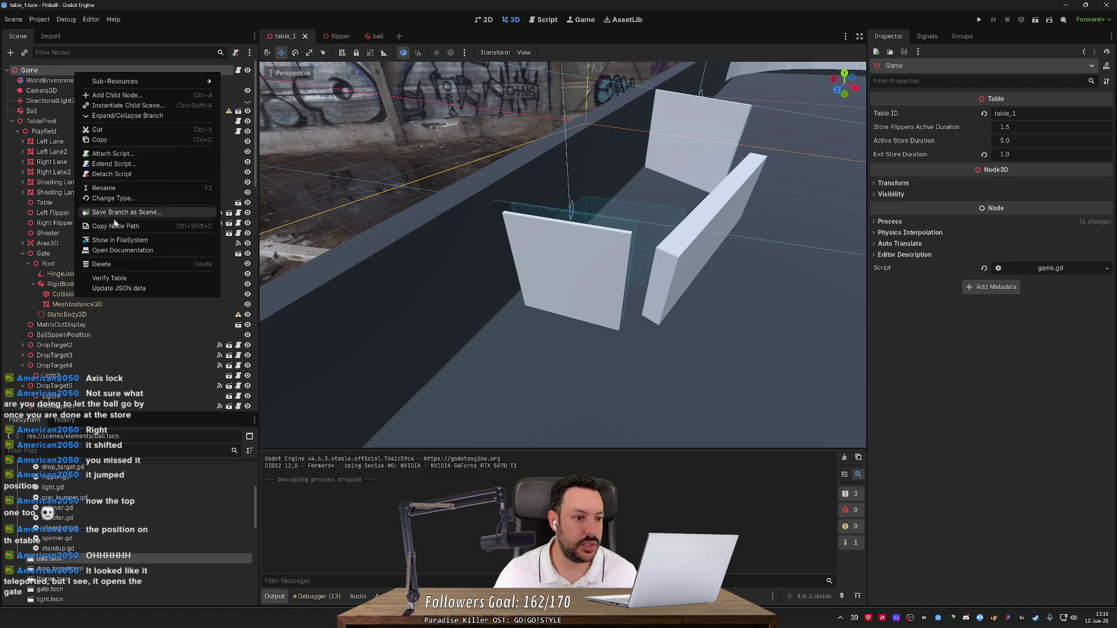
{"action": "left_click", "coordinate": [120, 288]}
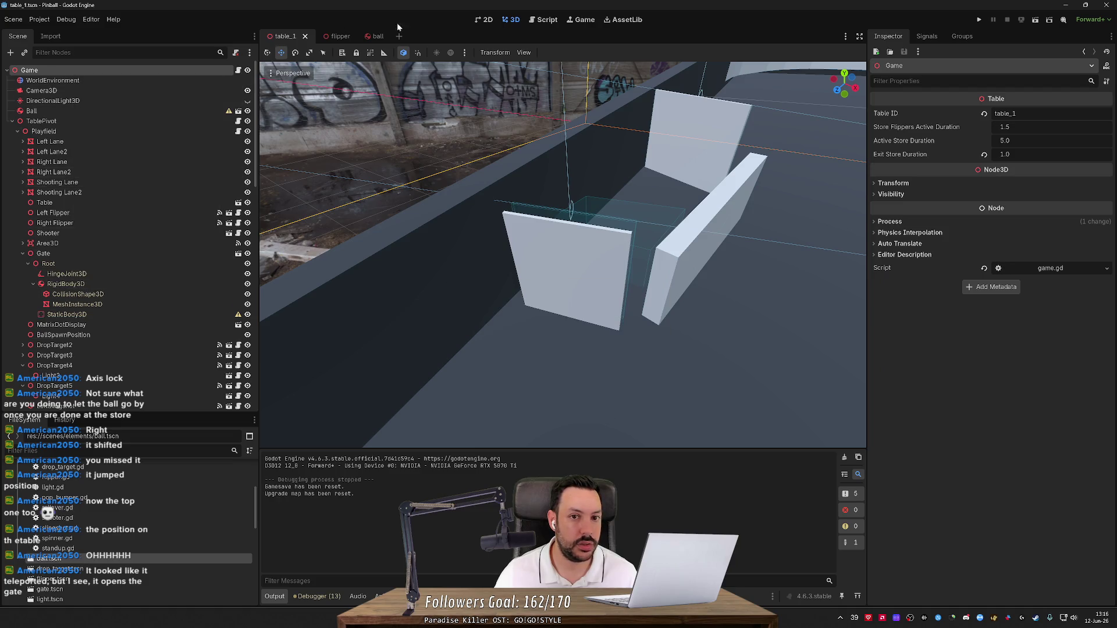
- Run the game, test the flippers, place the ball, and browse the shop to drop_target_group_middle
{"action": "left_click", "coordinate": [980, 21]}
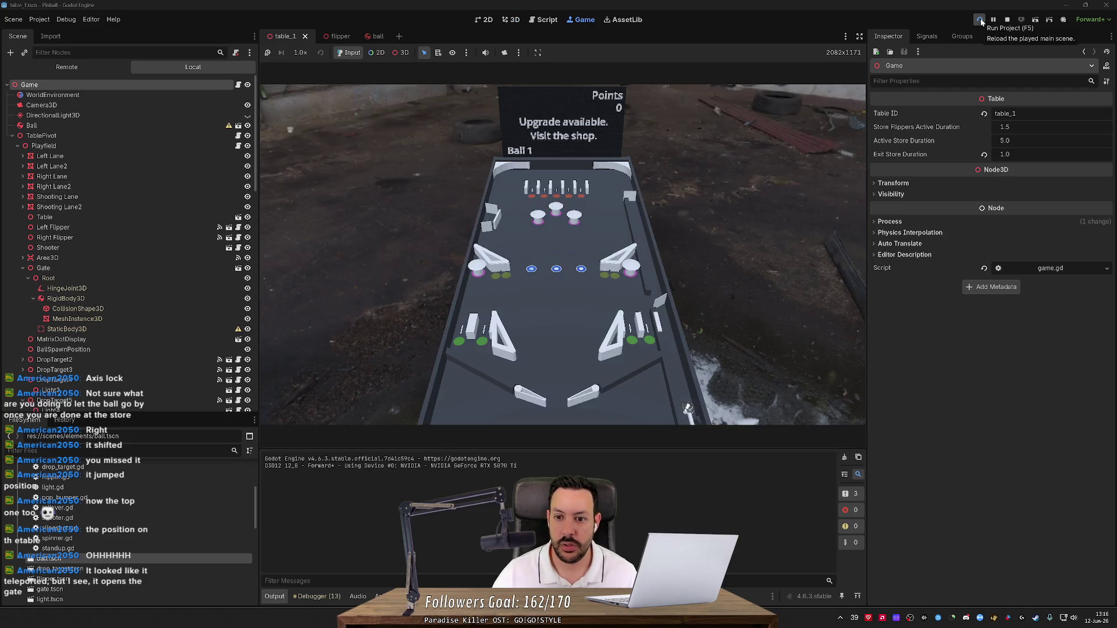
{"action": "key", "text": "Right"}
{"action": "key", "text": "Left"}
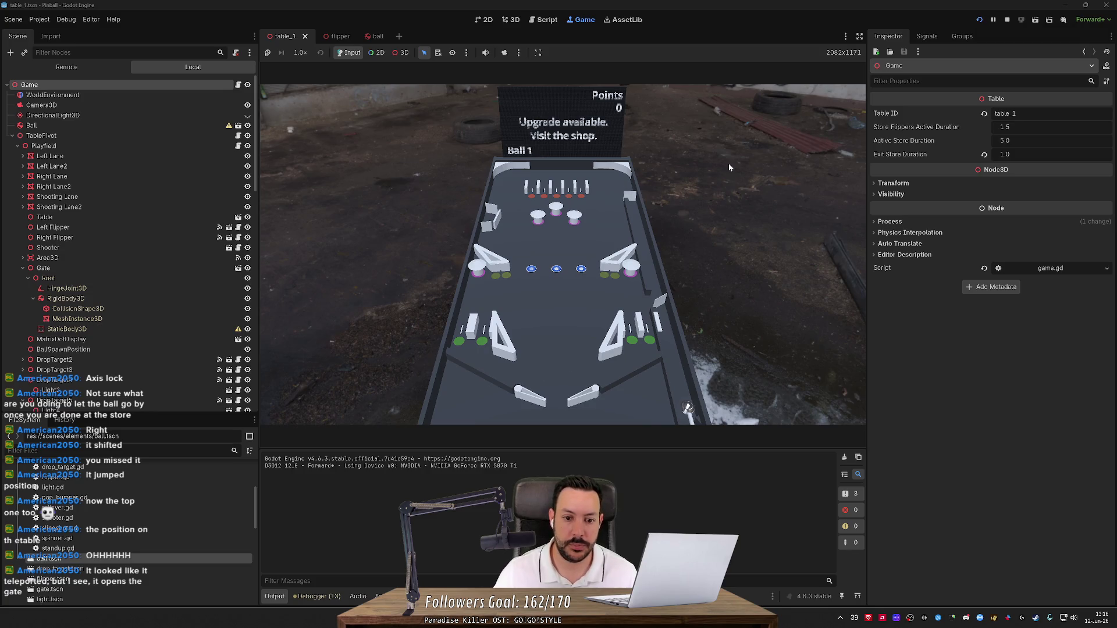
{"action": "left_click", "coordinate": [507, 327]}
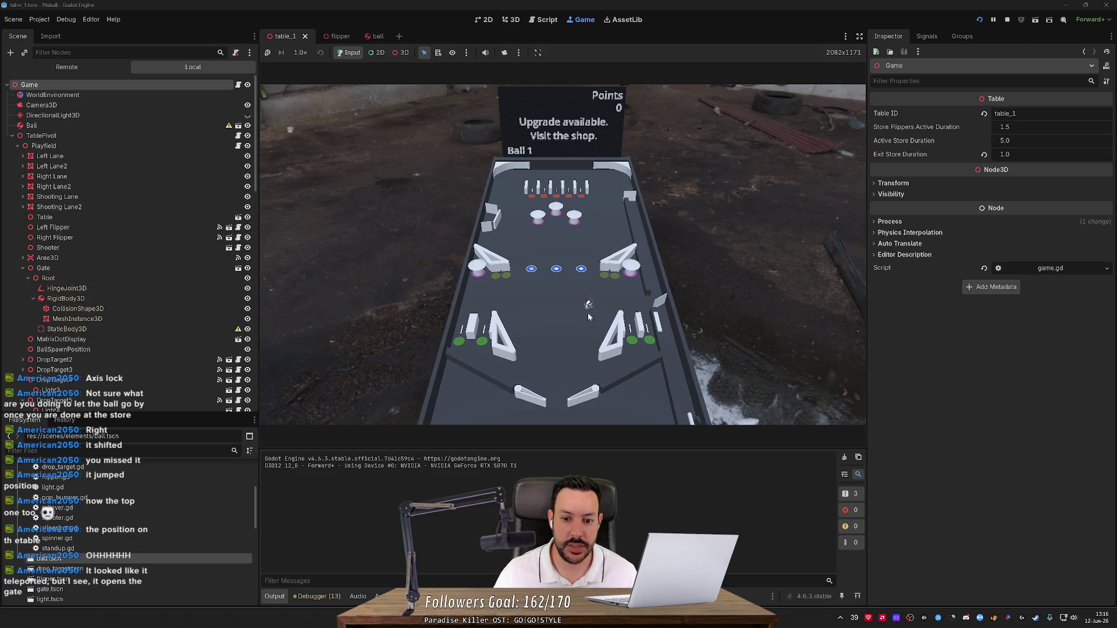
{"action": "left_click", "coordinate": [618, 259]}
{"action": "left_click", "coordinate": [494, 218]}
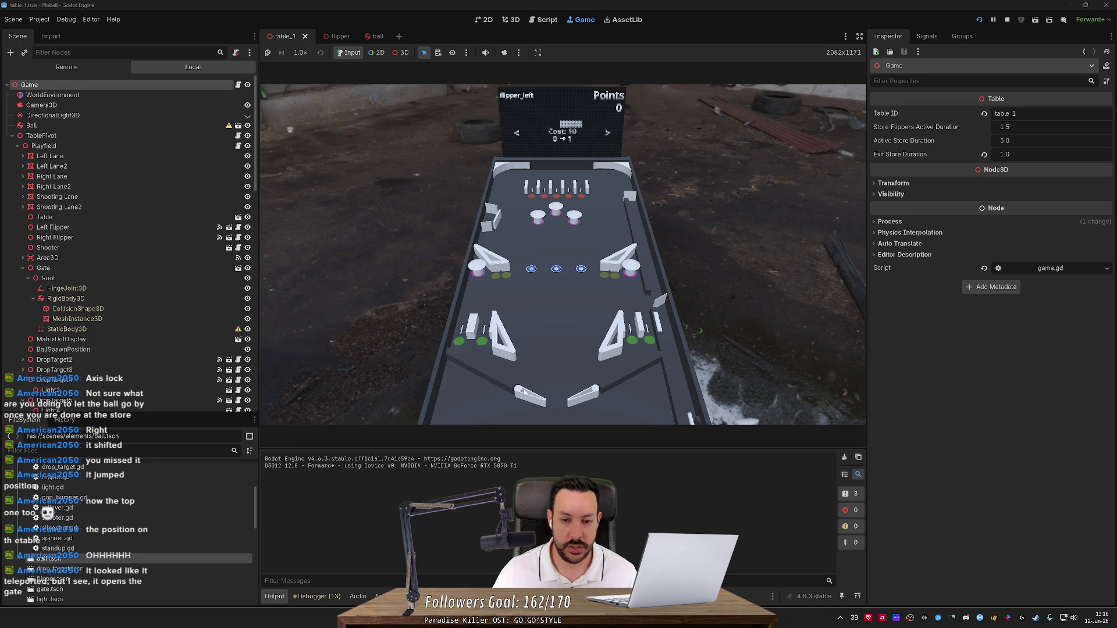
{"action": "key", "text": "Right"}
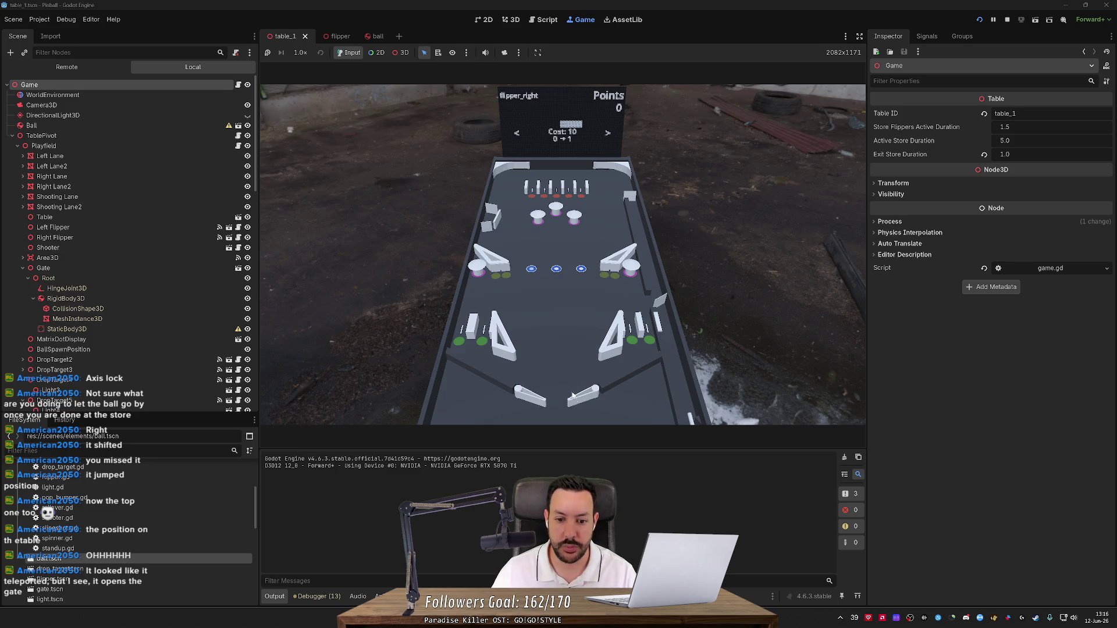
{"action": "key", "text": "Right"}
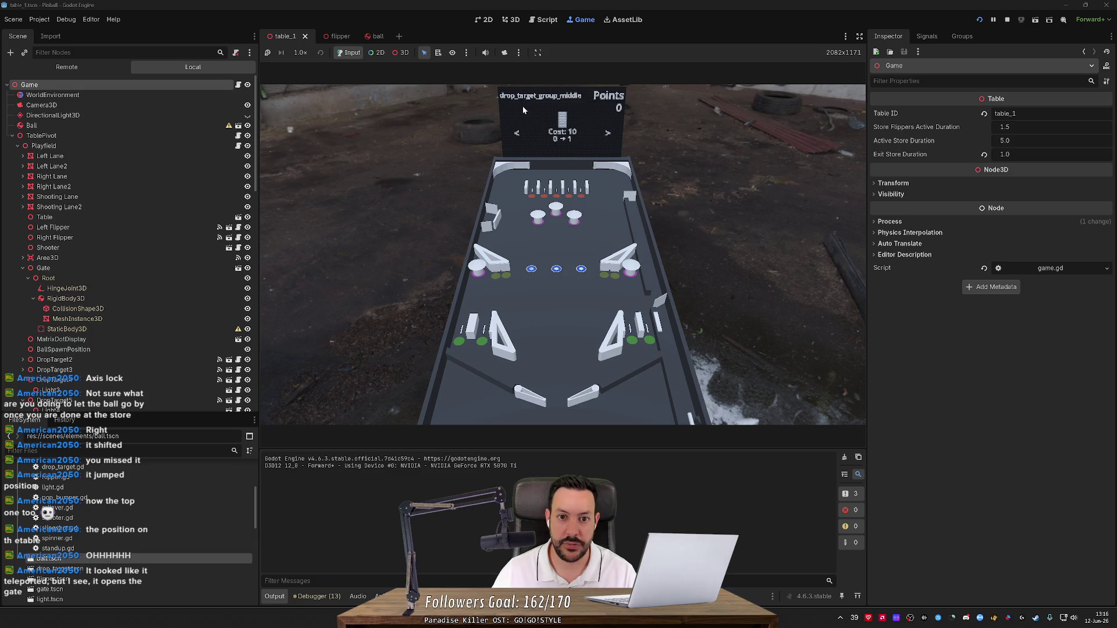
- Move the ball around the slingshots and lane guide, then cycle the shop past spinner_1
{"action": "left_click", "coordinate": [612, 272]}
{"action": "left_click", "coordinate": [499, 274]}
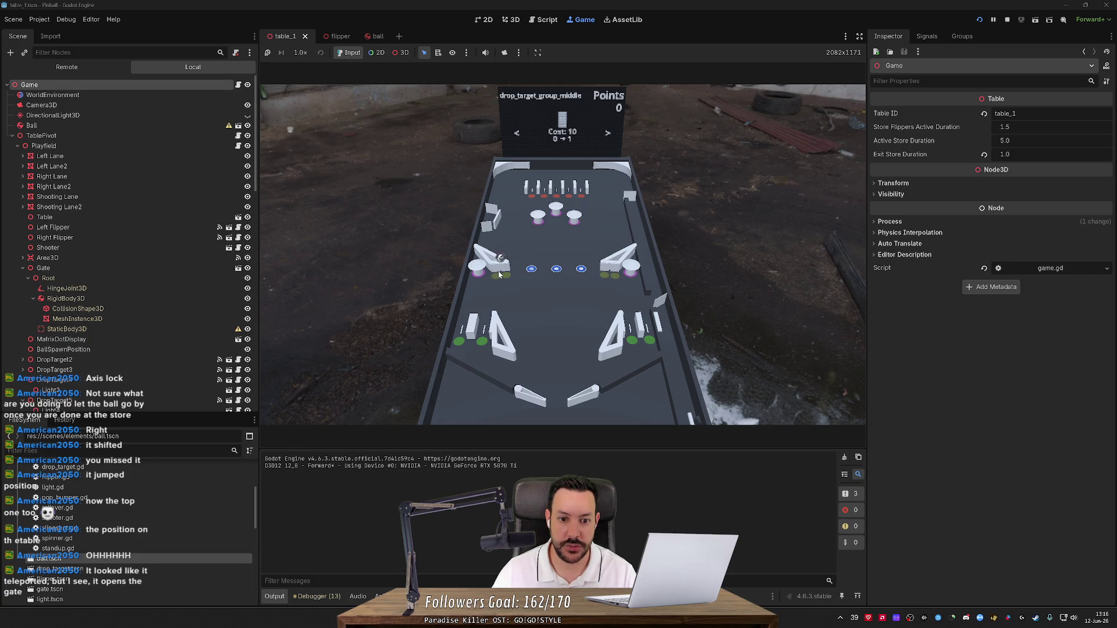
{"action": "left_click", "coordinate": [596, 269]}
{"action": "left_click", "coordinate": [492, 218]}
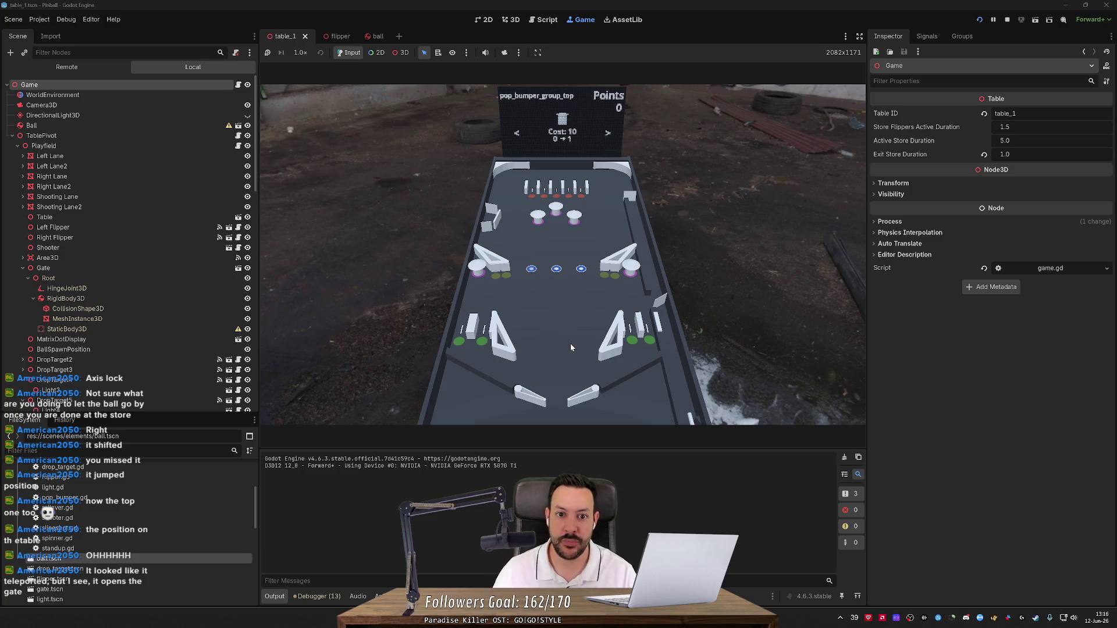
{"action": "key", "text": "Right"}
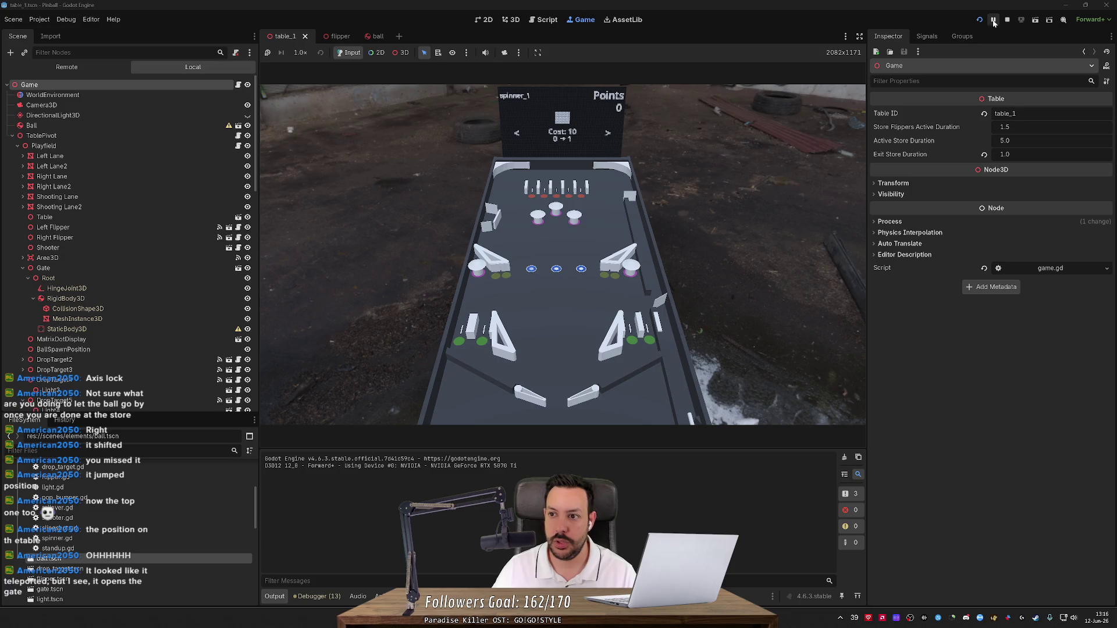
{"action": "key", "text": "Right"}
{"action": "key", "text": "Right"}
- Exit the shop and flip the ball up toward the bumpers
{"action": "key", "text": "Left"}
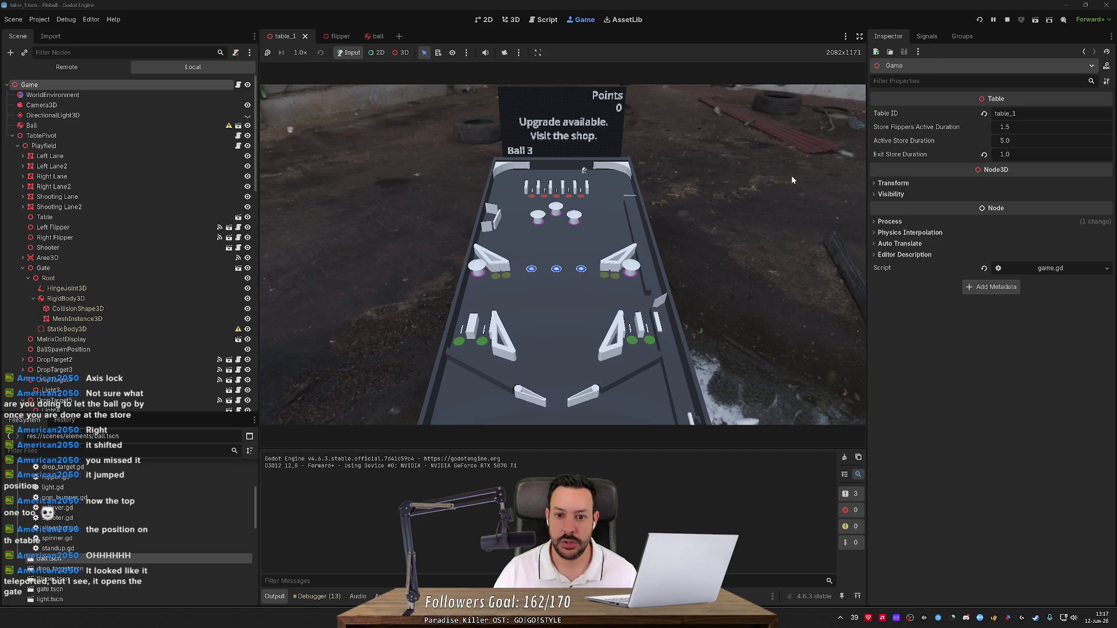
{"action": "key", "text": "Left"}
{"action": "key", "text": "Right"}
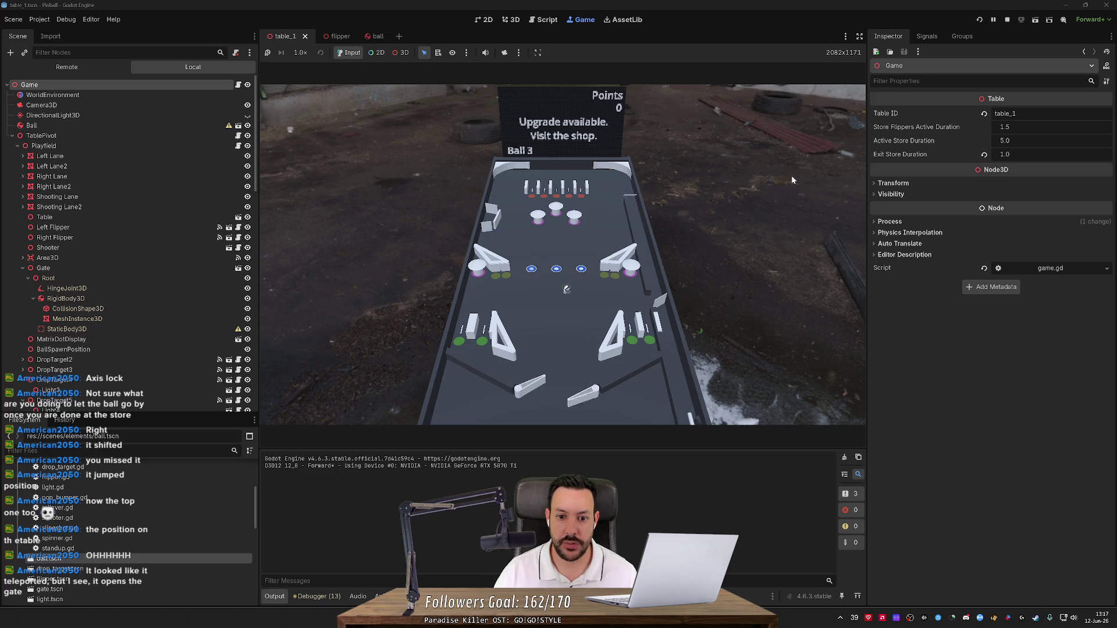
{"action": "key", "text": "Left"}
{"action": "key", "text": "Right"}
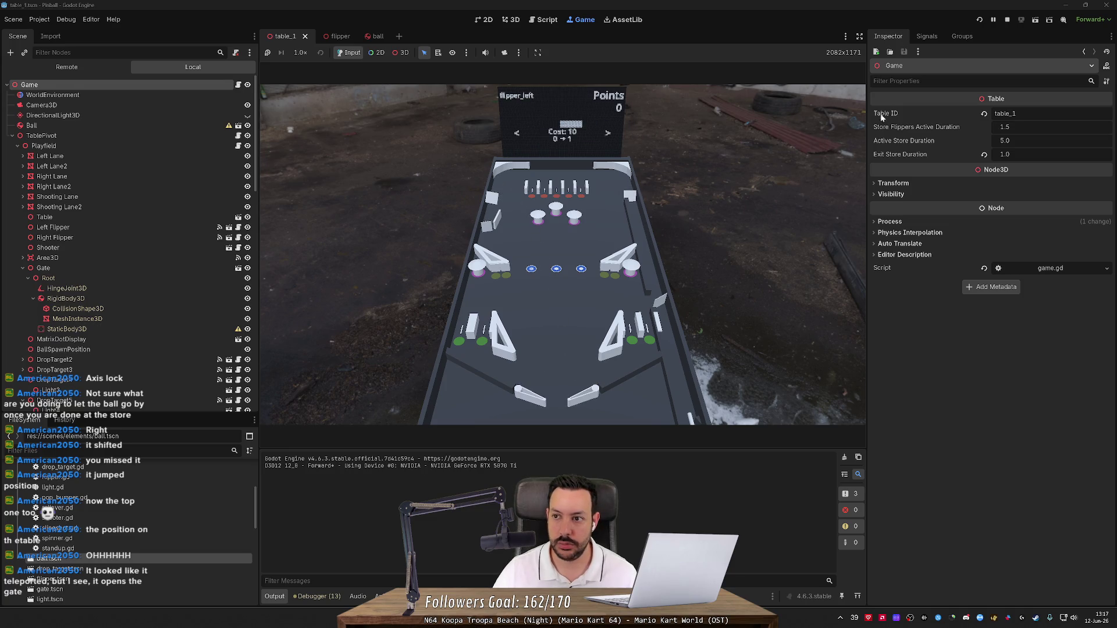
- Reload the running game, stop it with F8, and swing the 3D view away from the gate
{"action": "left_click", "coordinate": [979, 19]}
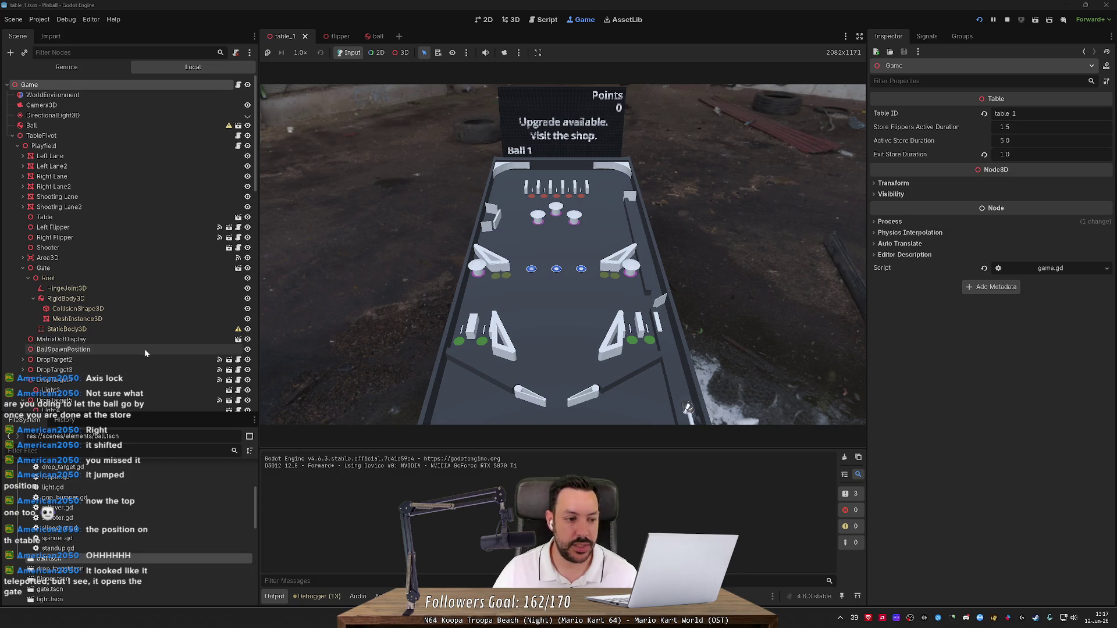
{"action": "scroll", "coordinate": [144, 353], "scroll_direction": "down", "scroll_amount": 3}
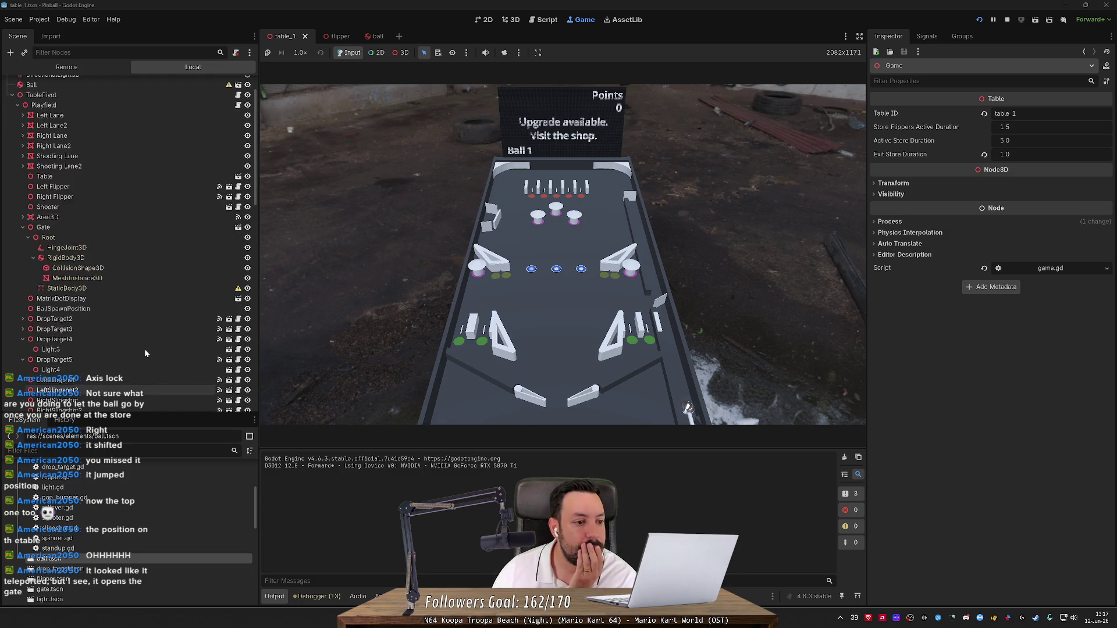
{"action": "scroll", "coordinate": [144, 348], "scroll_direction": "up", "scroll_amount": 3}
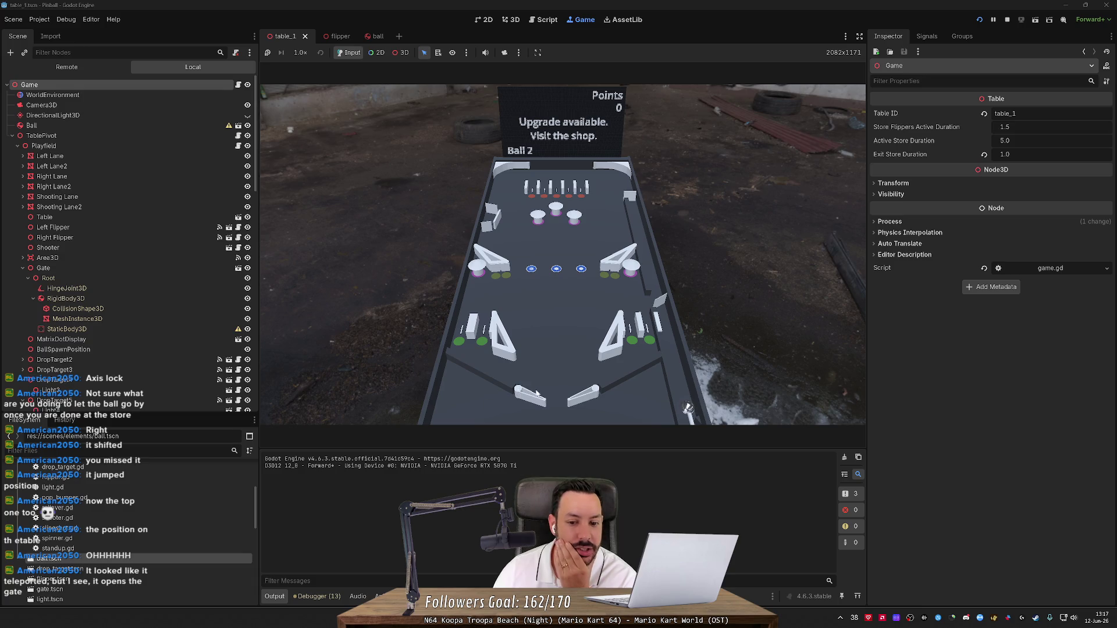
{"action": "key", "text": "F8"}
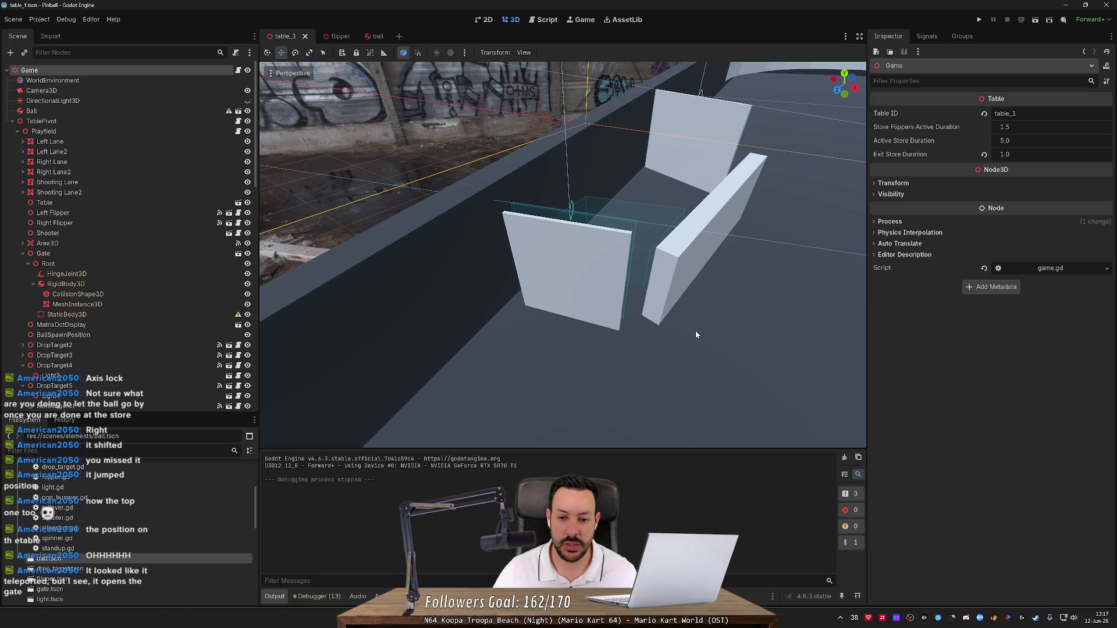
{"action": "left_click_drag", "start_coordinate": [541, 309], "coordinate": [477, 305]}
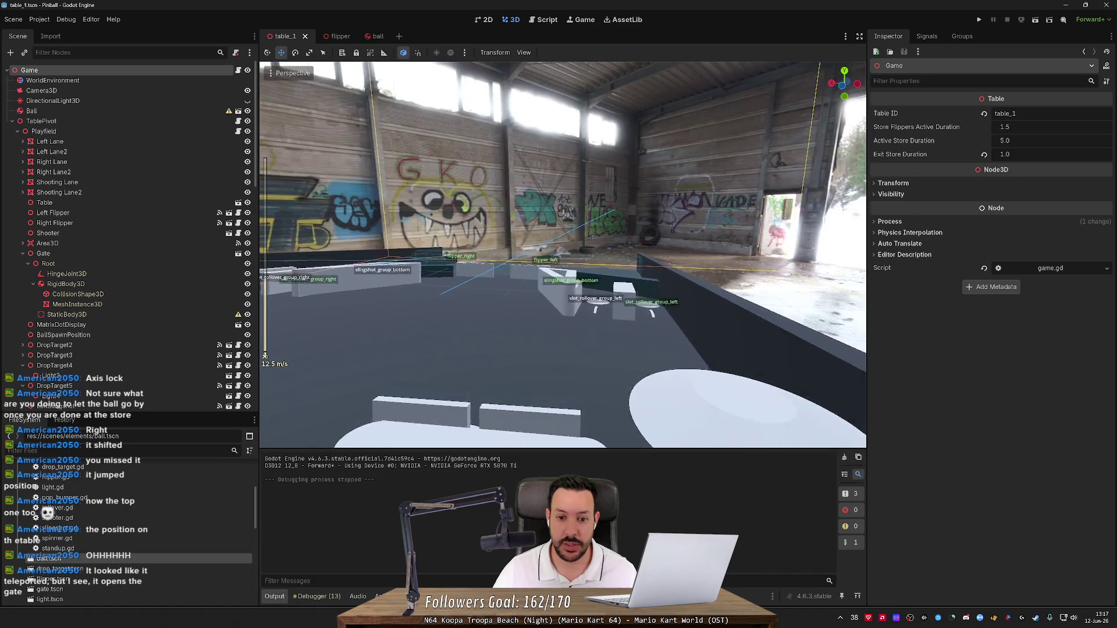
- Fly the camera over both flippers and select the Left Flipper, showing upgrade level 0
{"action": "scroll", "coordinate": [265, 355], "scroll_direction": "up", "scroll_amount": 2}
{"action": "key", "text": "w"}
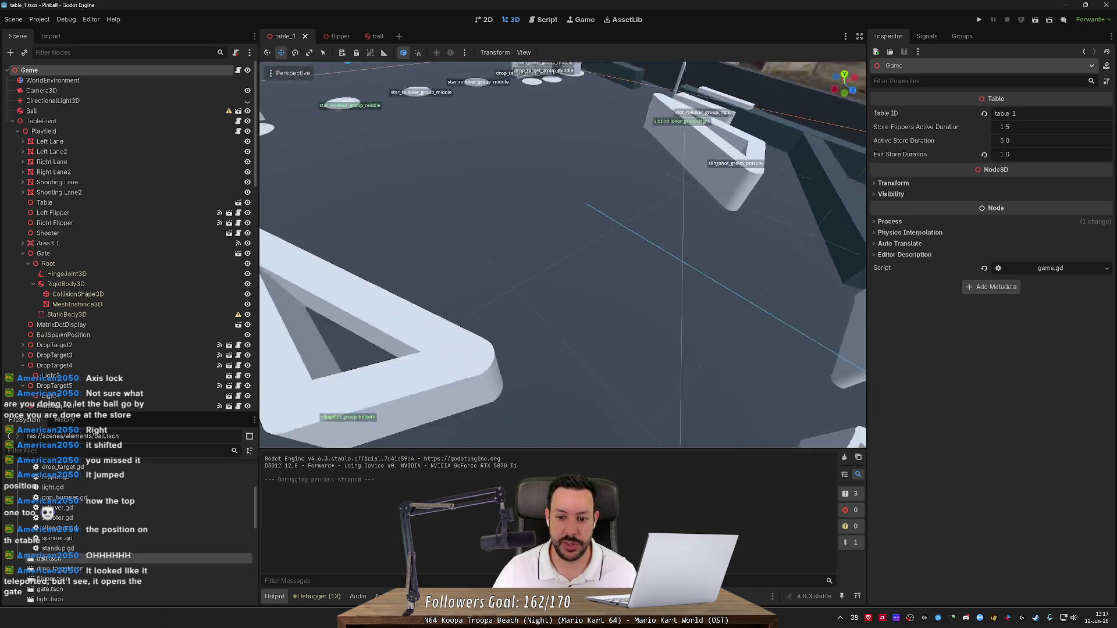
{"action": "left_click", "coordinate": [579, 286]}
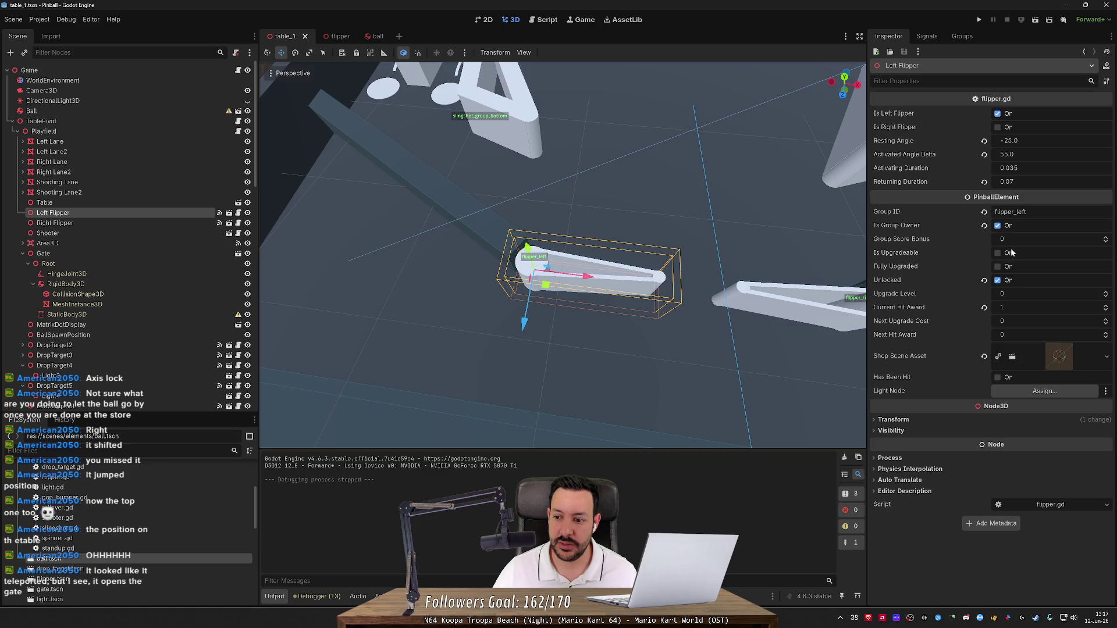
{"action": "key", "text": "s"}
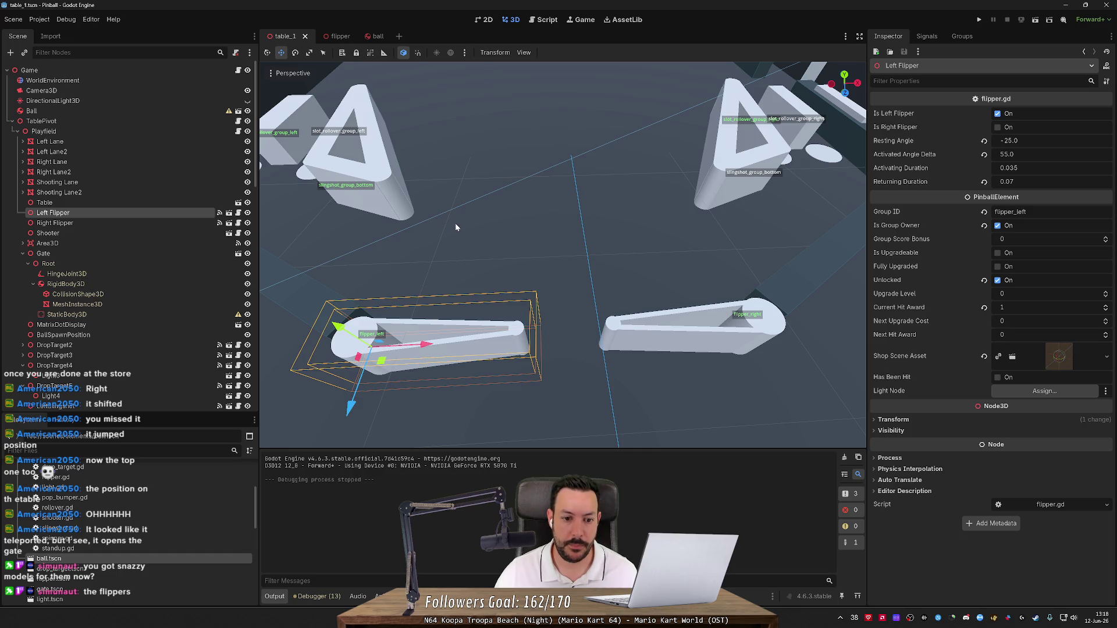
{"action": "key", "text": "super"}
- Launch Blender from the system search and open 3-inch.blend from Recent Files
{"action": "type", "text": "blender 5.1"}
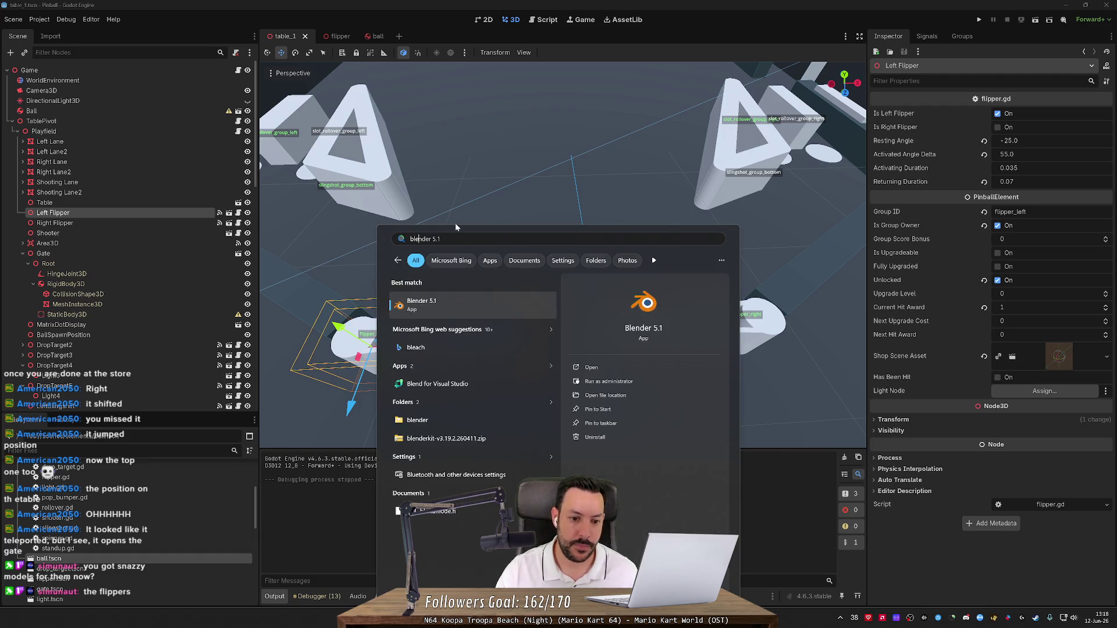
{"action": "key", "text": "Return"}
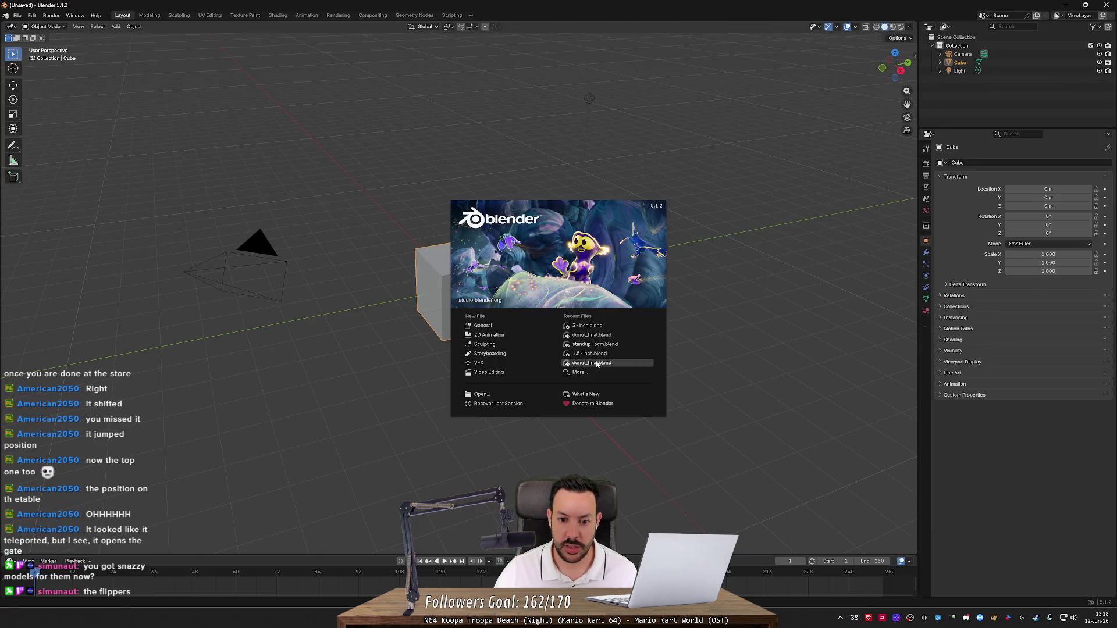
{"action": "left_click", "coordinate": [593, 327]}
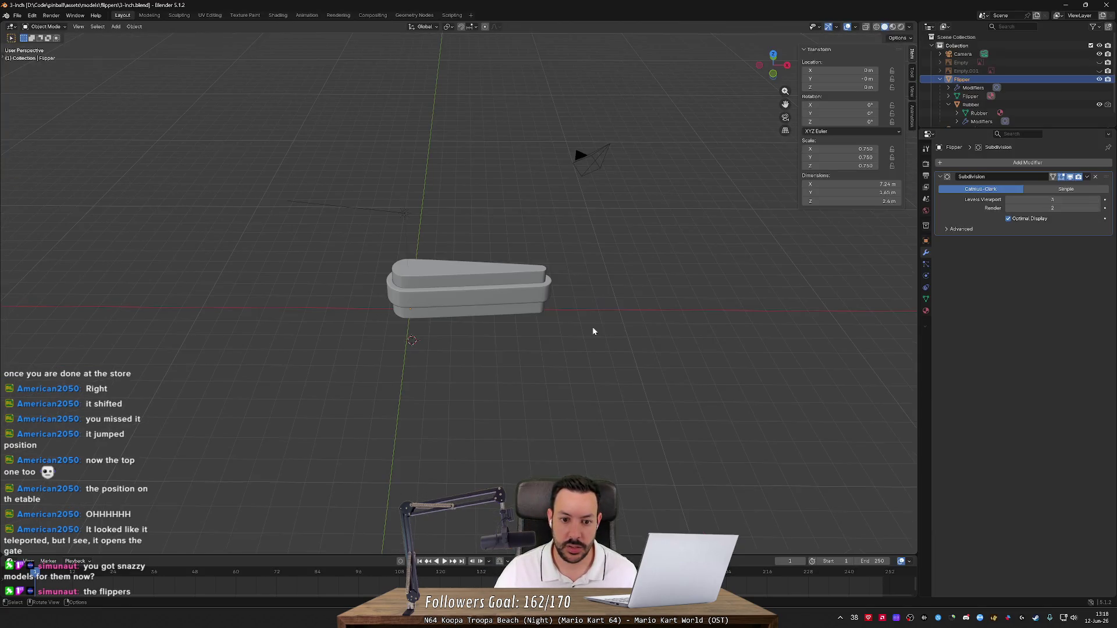
- Switch the viewport shading, select the green Rubber band, and move it along Z
{"action": "left_click", "coordinate": [901, 27]}
{"action": "mouse_move", "coordinate": [703, 162]}
{"action": "left_mouse_down"}
{"action": "mouse_move", "coordinate": [656, 206]}
{"action": "mouse_move", "coordinate": [401, 277]}
{"action": "mouse_move", "coordinate": [621, 267]}
{"action": "mouse_move", "coordinate": [499, 290]}
{"action": "left_mouse_up"}
{"action": "left_click", "coordinate": [499, 290]}
{"action": "key", "text": "g"}
{"action": "key", "text": "z"}
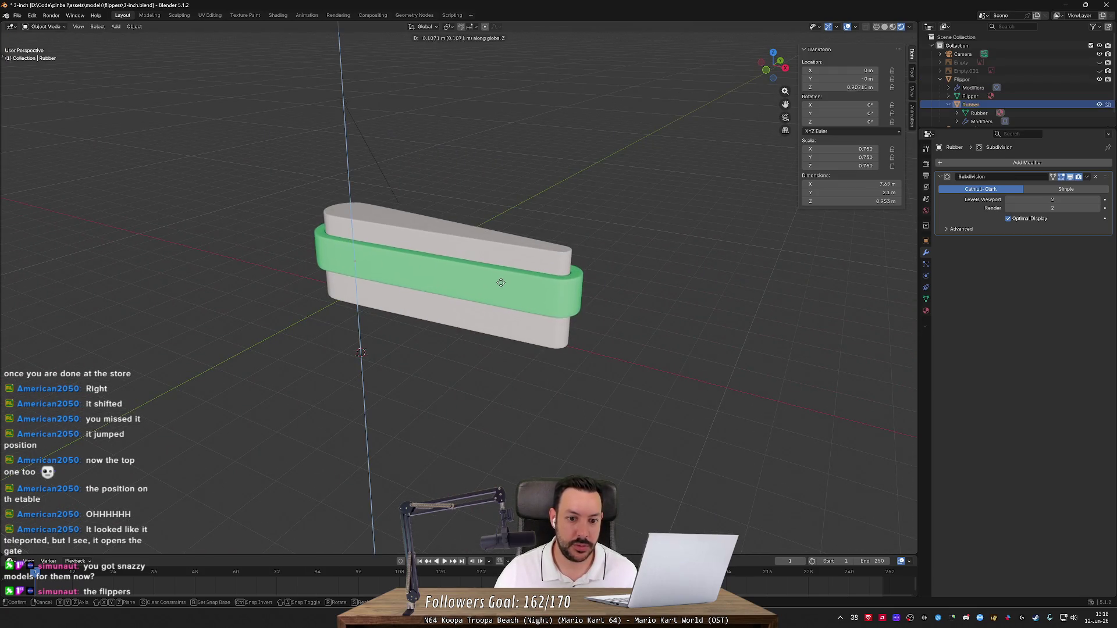
{"action": "left_click", "coordinate": [510, 209]}
{"action": "mouse_move", "coordinate": [510, 210]}
{"action": "left_mouse_down"}
{"action": "mouse_move", "coordinate": [531, 277]}
{"action": "mouse_move", "coordinate": [433, 329]}
{"action": "mouse_move", "coordinate": [323, 309]}
{"action": "mouse_move", "coordinate": [388, 210]}
{"action": "left_mouse_up"}
{"action": "scroll", "coordinate": [532, 277], "scroll_direction": "up", "scroll_amount": 5}
- Readjust the rubber band's height along Z until it sits at about 0.8 m
{"action": "key", "text": "g"}
{"action": "key", "text": "z"}
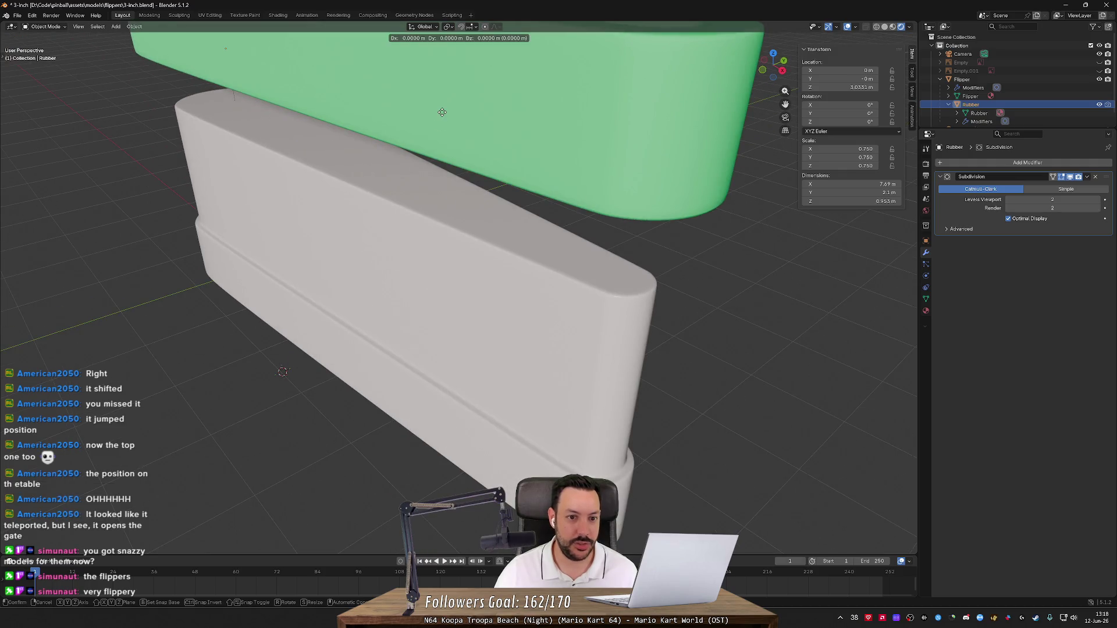
{"action": "left_click", "coordinate": [439, 252]}
{"action": "left_click_drag", "start_coordinate": [439, 252], "coordinate": [476, 236]}
{"action": "key", "text": "g"}
{"action": "key", "text": "z"}
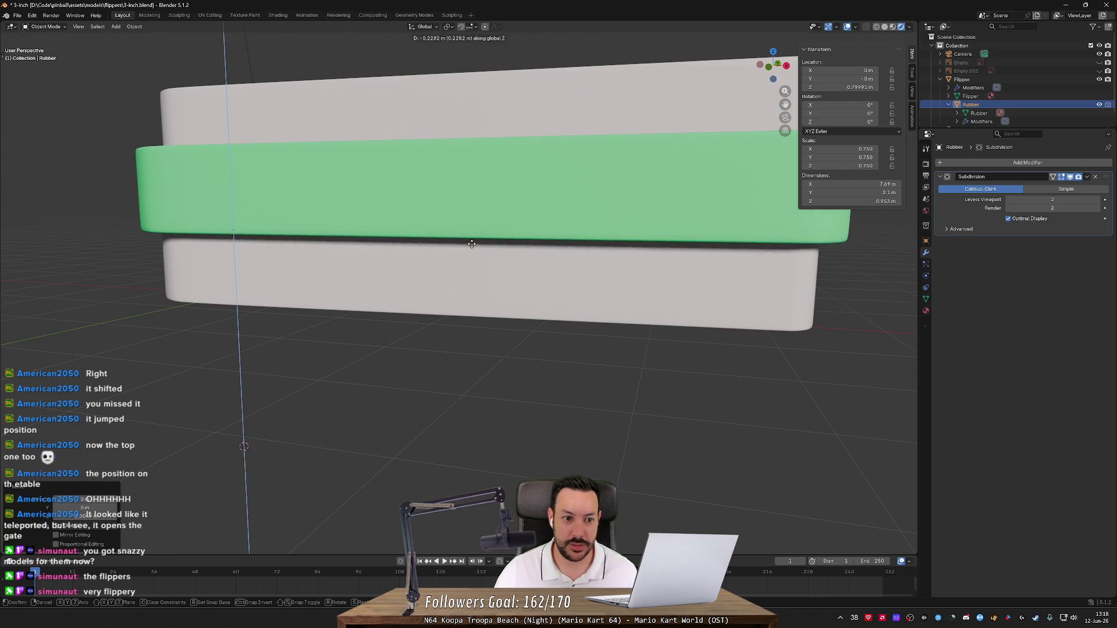
{"action": "left_click", "coordinate": [460, 274]}
{"action": "mouse_move", "coordinate": [460, 282]}
{"action": "left_mouse_down"}
{"action": "mouse_move", "coordinate": [550, 306]}
{"action": "mouse_move", "coordinate": [573, 296]}
{"action": "mouse_move", "coordinate": [418, 267]}
{"action": "mouse_move", "coordinate": [505, 367]}
{"action": "mouse_move", "coordinate": [411, 346]}
{"action": "mouse_move", "coordinate": [461, 320]}
{"action": "mouse_move", "coordinate": [455, 340]}
{"action": "mouse_move", "coordinate": [552, 326]}
{"action": "mouse_move", "coordinate": [592, 344]}
{"action": "mouse_move", "coordinate": [487, 324]}
{"action": "mouse_move", "coordinate": [453, 337]}
{"action": "mouse_move", "coordinate": [444, 320]}
{"action": "mouse_move", "coordinate": [604, 350]}
{"action": "mouse_move", "coordinate": [519, 417]}
{"action": "left_mouse_up"}
{"action": "scroll", "coordinate": [553, 311], "scroll_direction": "down", "scroll_amount": 2}
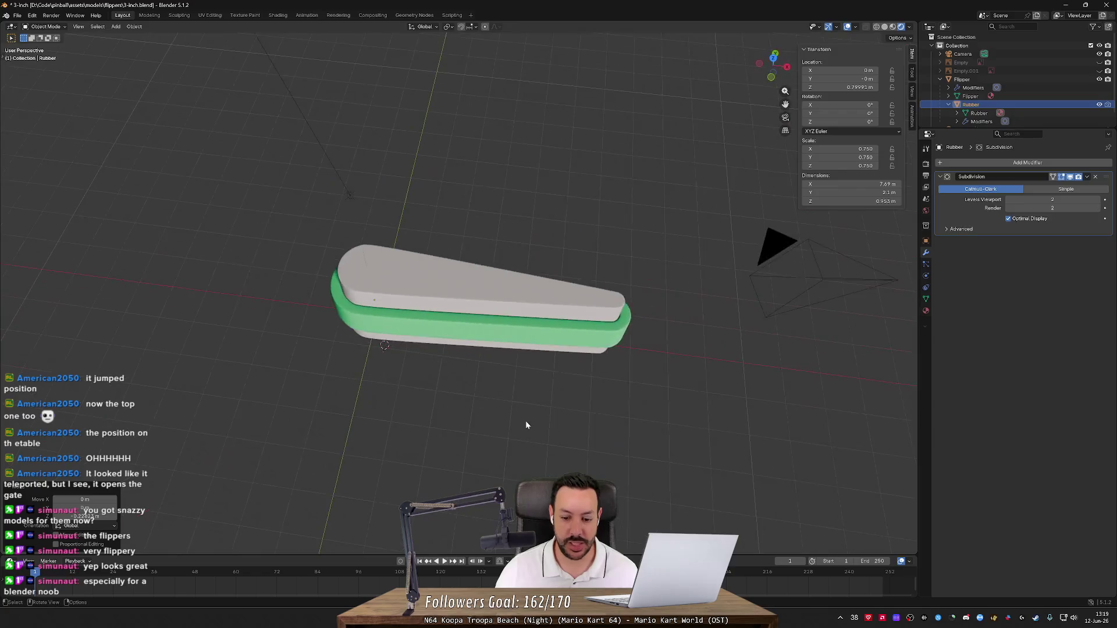
{"action": "key", "text": "alt+Tab"}
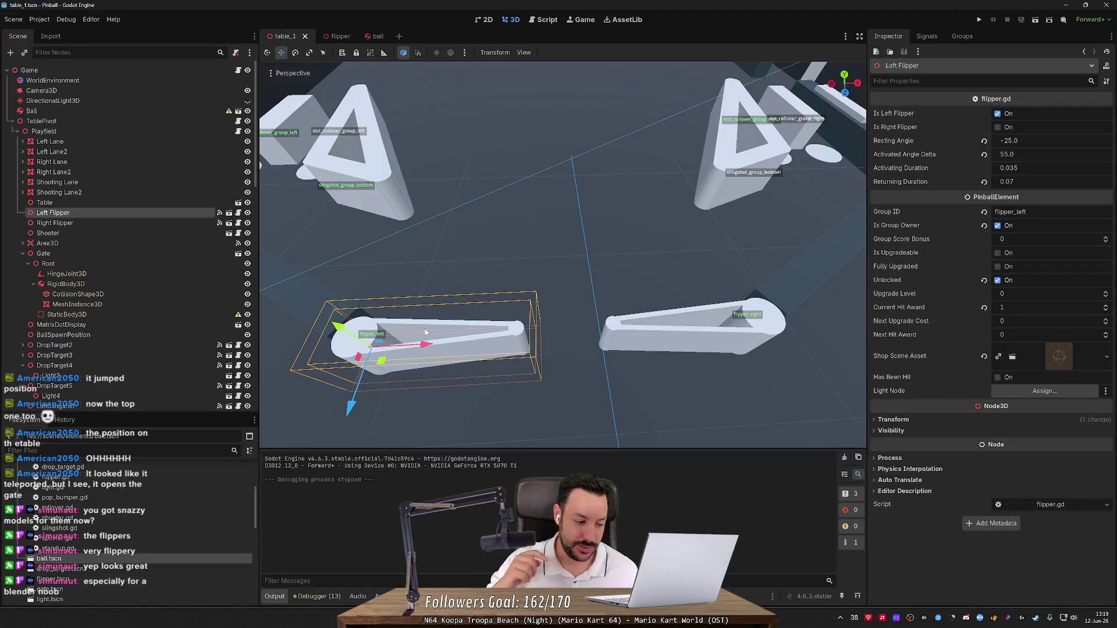
- Open the standup target model from Blender's recent files, answering the save prompt
{"action": "mouse_move", "coordinate": [533, 147]}
{"action": "left_mouse_down"}
{"action": "mouse_move", "coordinate": [546, 206]}
{"action": "mouse_move", "coordinate": [550, 192]}
{"action": "left_mouse_up"}
{"action": "key", "text": "alt+Tab"}
{"action": "left_click", "coordinate": [5, 16]}
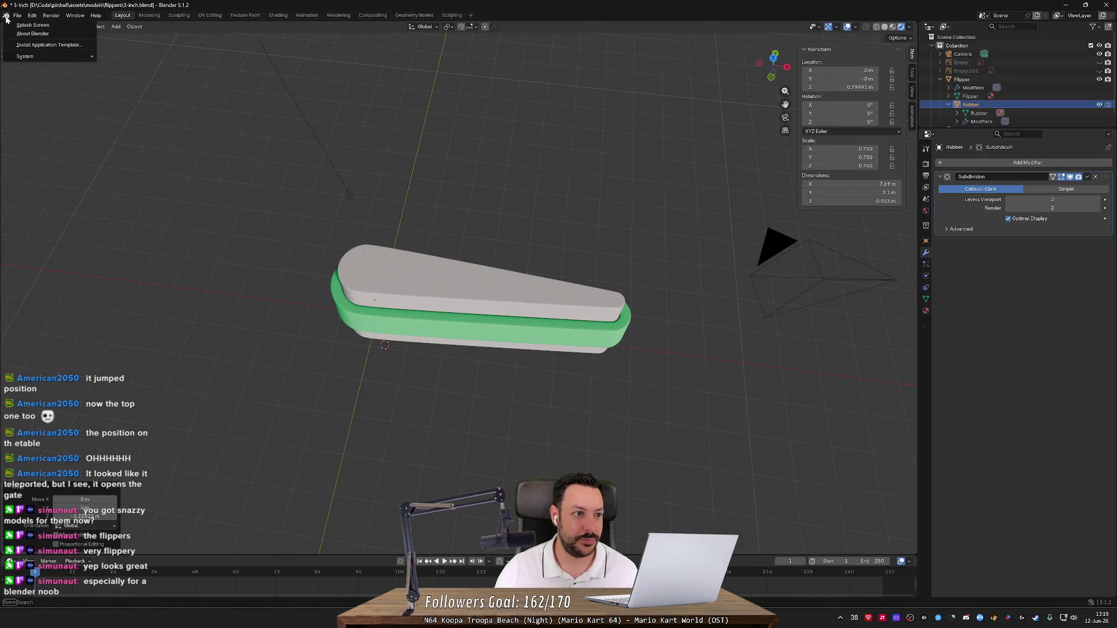
{"action": "mouse_move", "coordinate": [14, 16]}
{"action": "mouse_move", "coordinate": [39, 42]}
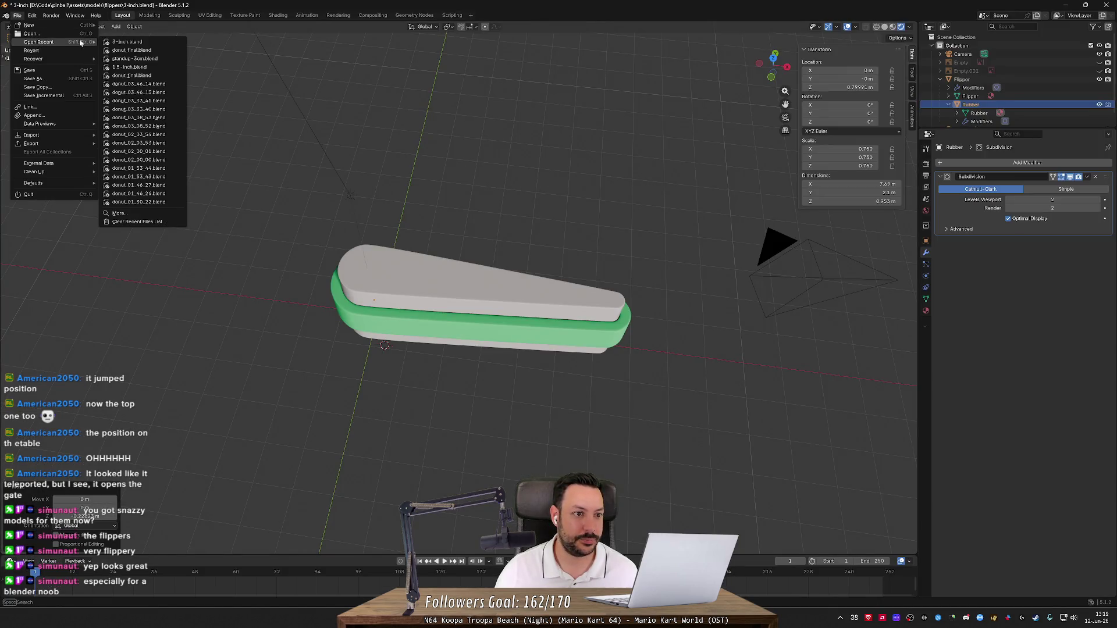
{"action": "left_click", "coordinate": [141, 65]}
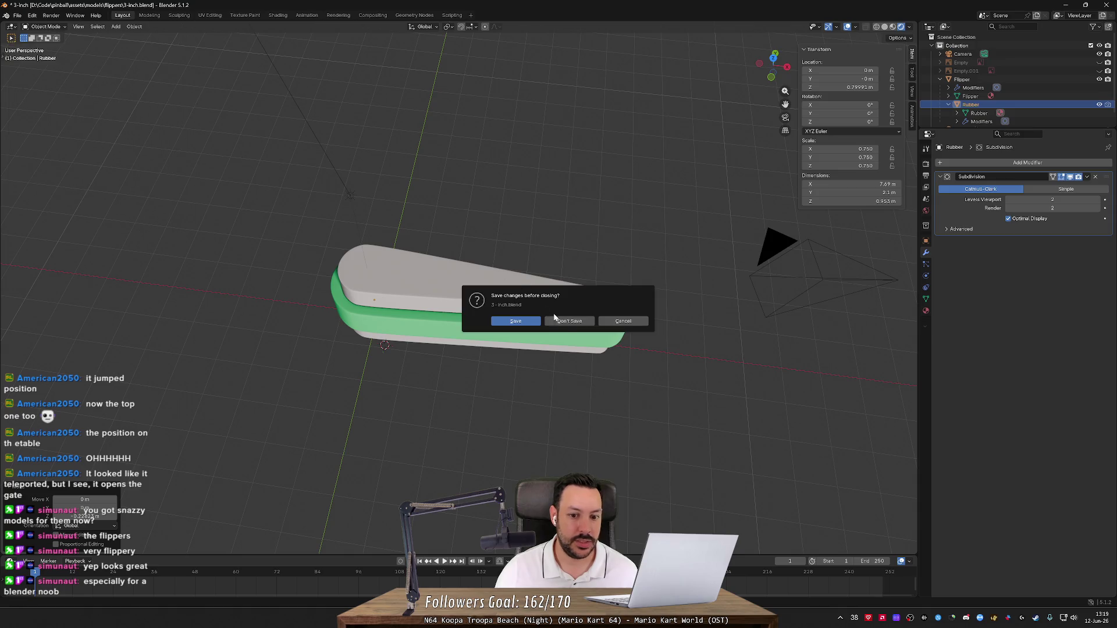
{"action": "left_click", "coordinate": [566, 321]}
{"action": "mouse_move", "coordinate": [570, 329]}
{"action": "left_mouse_down"}
{"action": "mouse_move", "coordinate": [467, 327]}
{"action": "mouse_move", "coordinate": [683, 329]}
{"action": "mouse_move", "coordinate": [671, 336]}
{"action": "left_mouse_up"}
- Compare against the left flipper in Godot, then view the standup target from the front
{"action": "key", "text": "alt+Tab"}
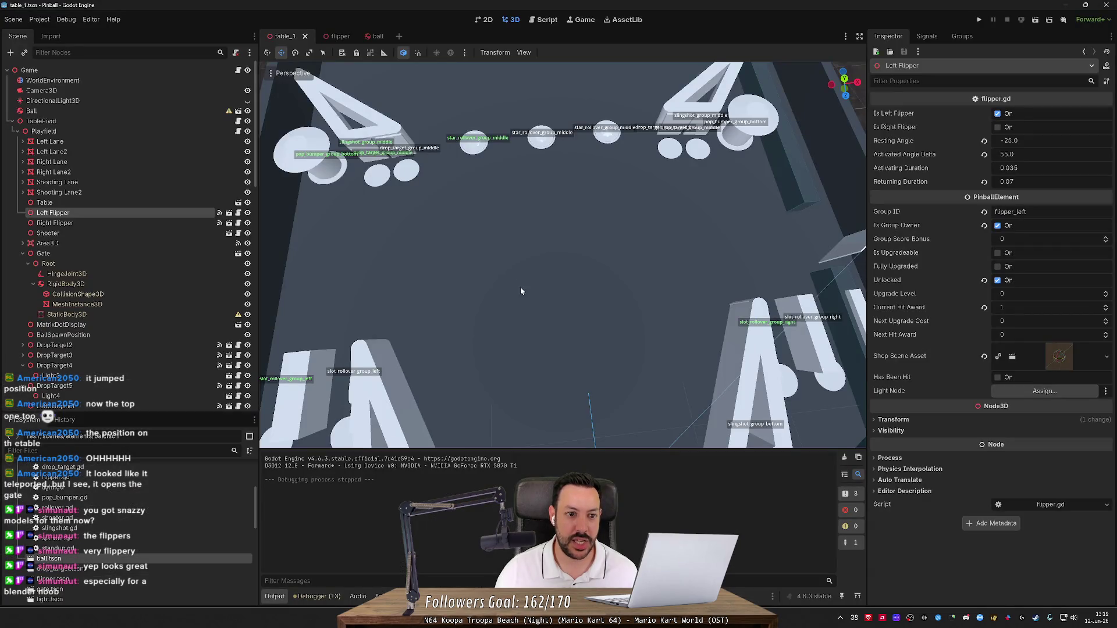
{"action": "key", "text": "f"}
{"action": "scroll", "coordinate": [515, 285], "scroll_direction": "down", "scroll_amount": 10}
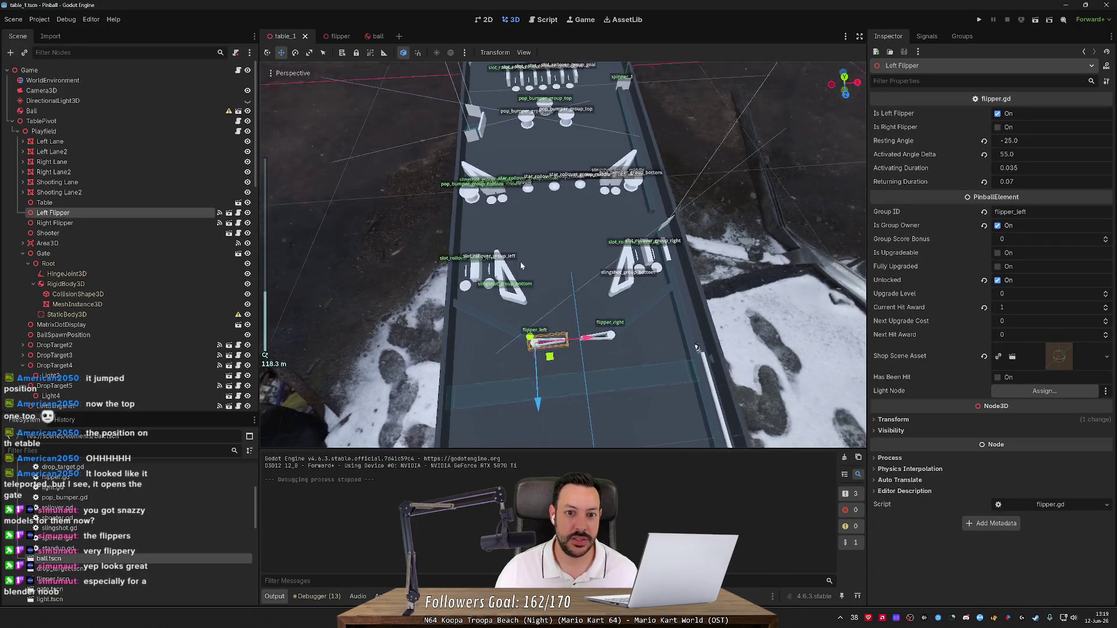
{"action": "scroll", "coordinate": [521, 266], "scroll_direction": "down", "scroll_amount": 5}
{"action": "key", "text": "alt+Tab"}
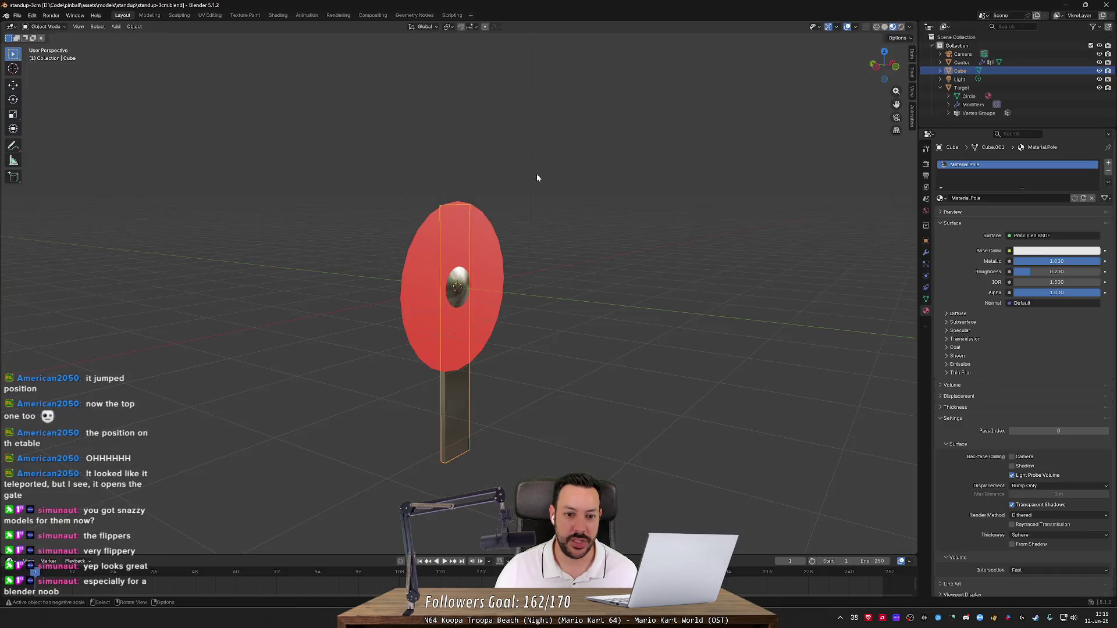
{"action": "mouse_move", "coordinate": [537, 240]}
{"action": "left_mouse_down"}
{"action": "mouse_move", "coordinate": [369, 239]}
{"action": "mouse_move", "coordinate": [548, 240]}
{"action": "left_mouse_up"}
{"action": "key", "text": "KP_1"}
- Open models/pop-bumpers/1.5-inch.blend through the File > Open browser
{"action": "left_click", "coordinate": [18, 15]}
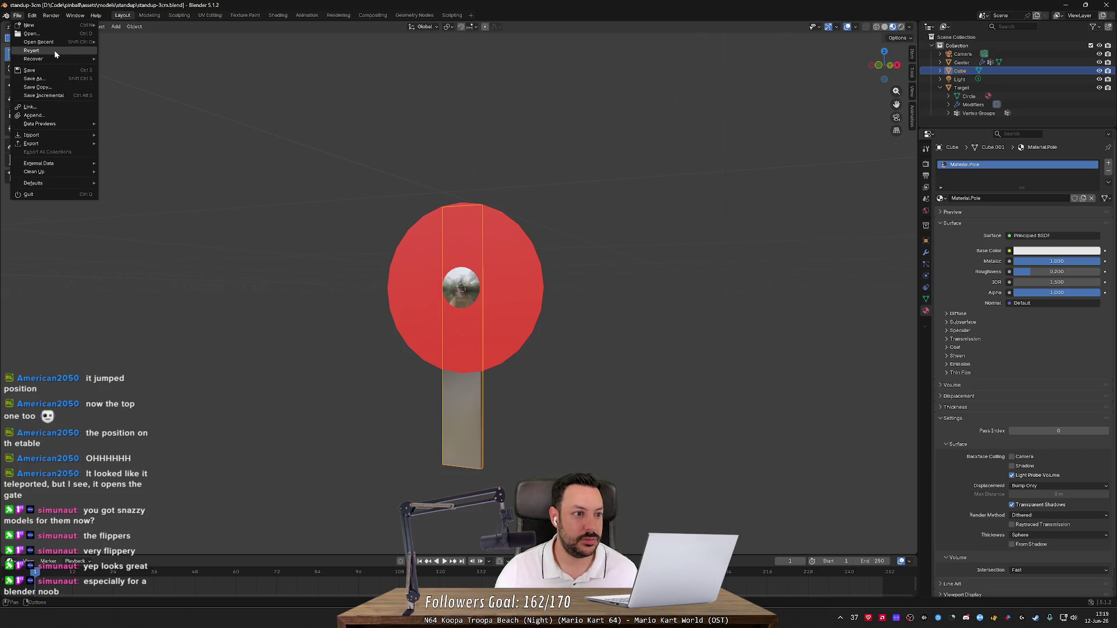
{"action": "left_click", "coordinate": [57, 35]}
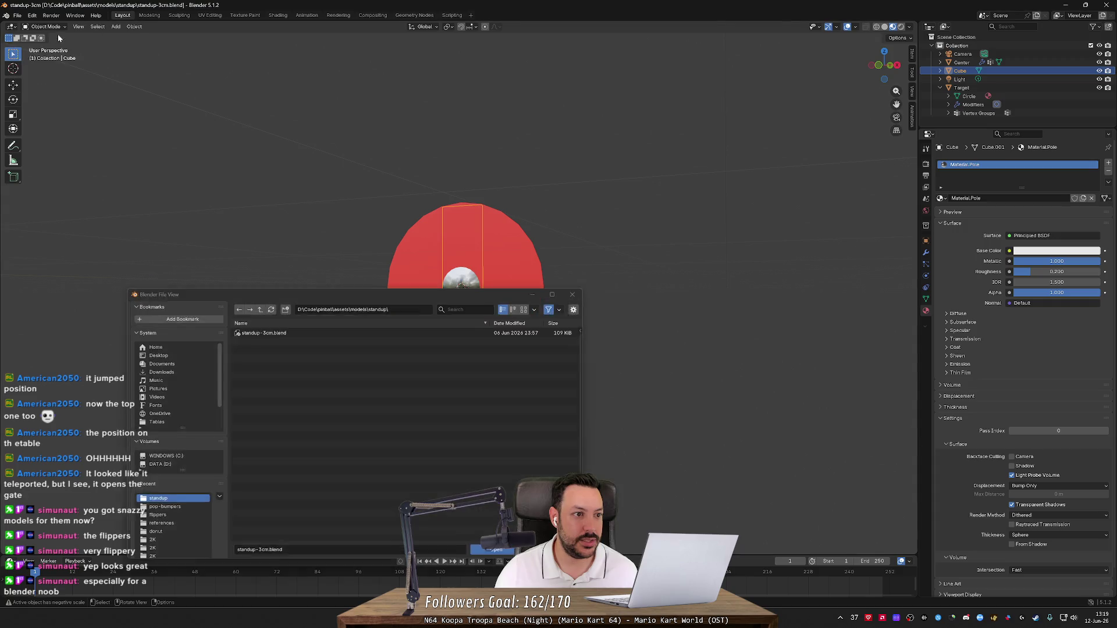
{"action": "left_click", "coordinate": [259, 308]}
{"action": "left_click", "coordinate": [256, 340]}
{"action": "double_click", "coordinate": [260, 335]}
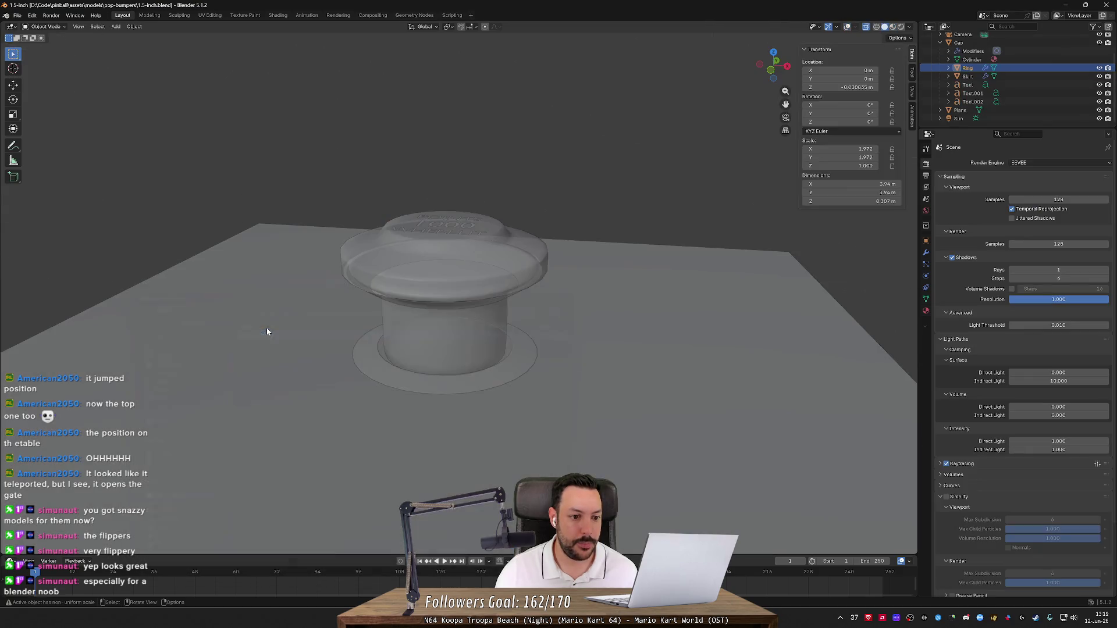
- Switch to rendered shading and try moving the skirt and blue ring, cancelling both moves
{"action": "key", "text": "z"}
{"action": "mouse_move", "coordinate": [515, 180]}
{"action": "left_mouse_down"}
{"action": "mouse_move", "coordinate": [467, 248]}
{"action": "mouse_move", "coordinate": [304, 204]}
{"action": "mouse_move", "coordinate": [302, 259]}
{"action": "mouse_move", "coordinate": [488, 245]}
{"action": "mouse_move", "coordinate": [471, 198]}
{"action": "mouse_move", "coordinate": [459, 413]}
{"action": "mouse_move", "coordinate": [448, 404]}
{"action": "left_mouse_up"}
{"action": "left_click", "coordinate": [468, 436]}
{"action": "key", "text": "g"}
{"action": "key", "text": "Escape"}
{"action": "left_click", "coordinate": [447, 401]}
{"action": "key", "text": "g"}
{"action": "key", "text": "z"}
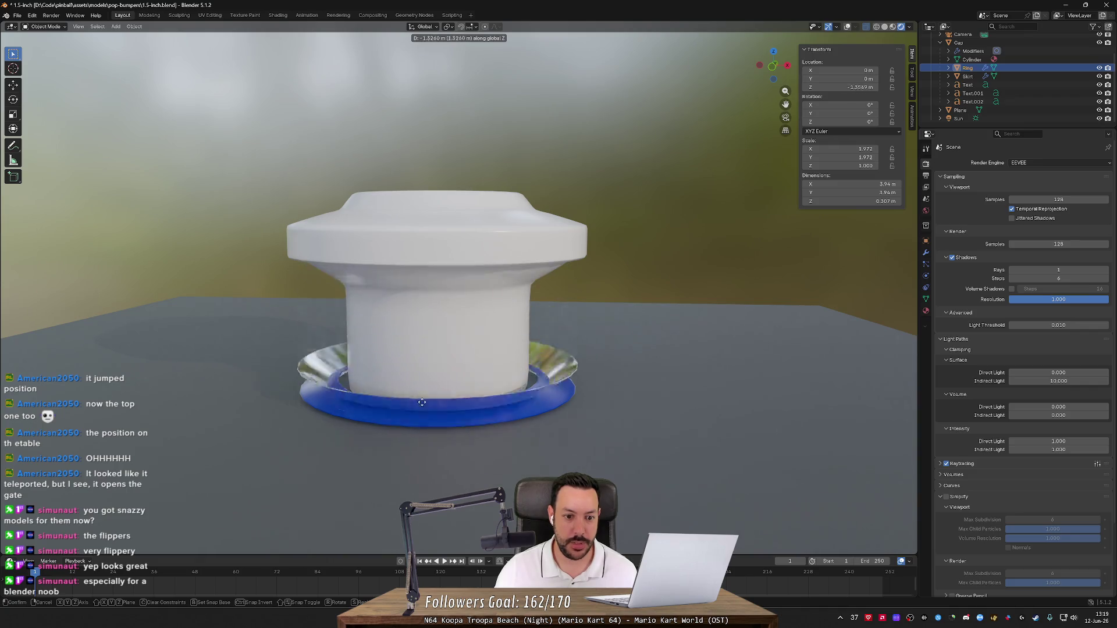
{"action": "mouse_move", "coordinate": [392, 424]}
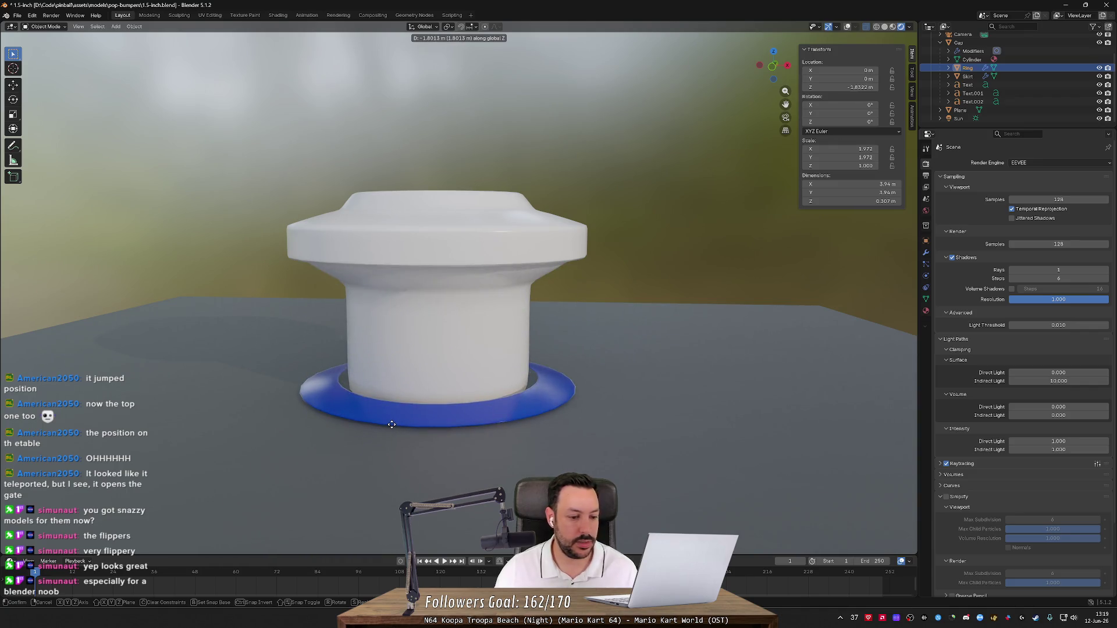
{"action": "key", "text": "Escape"}
- Inspect the bumper cap from several angles and tilt the skirt piece to a new rotation
{"action": "left_click_drag", "start_coordinate": [391, 425], "coordinate": [434, 324]}
{"action": "scroll", "coordinate": [434, 324], "scroll_direction": "up", "scroll_amount": 3}
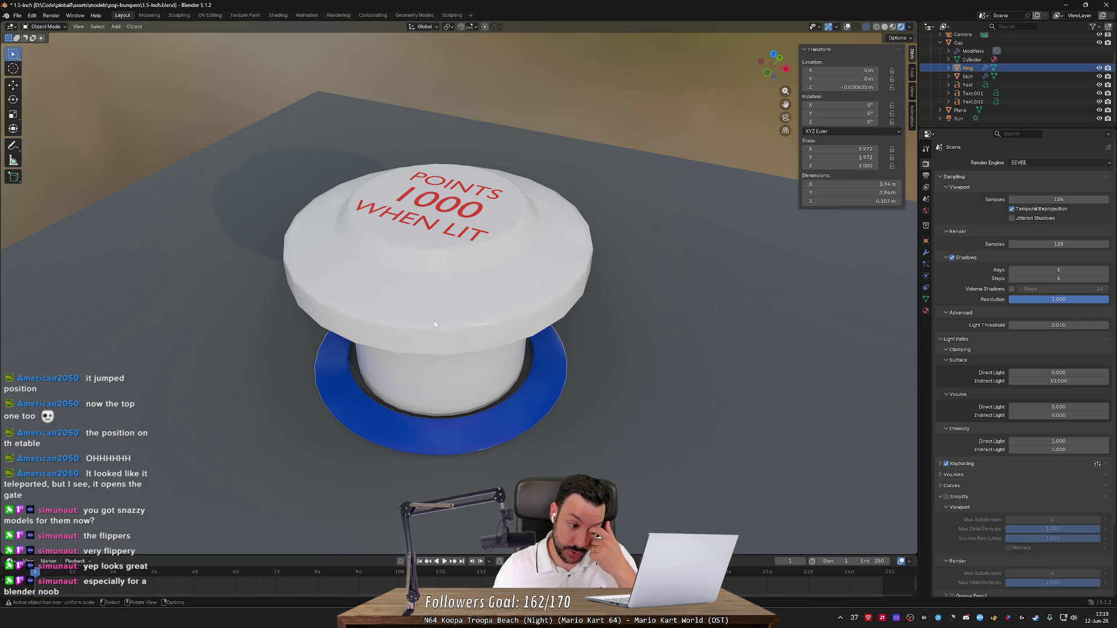
{"action": "mouse_move", "coordinate": [434, 321]}
{"action": "left_mouse_down"}
{"action": "mouse_move", "coordinate": [449, 277]}
{"action": "mouse_move", "coordinate": [439, 295]}
{"action": "left_mouse_up"}
{"action": "scroll", "coordinate": [439, 295], "scroll_direction": "down", "scroll_amount": 2}
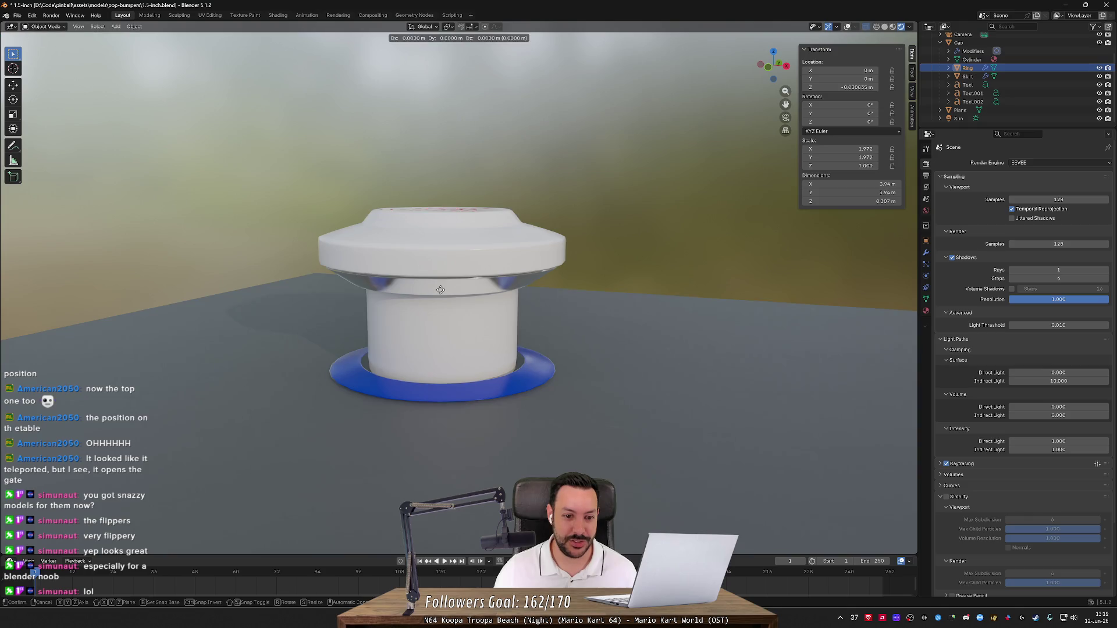
{"action": "left_click_drag", "start_coordinate": [480, 371], "coordinate": [484, 364]}
{"action": "left_click", "coordinate": [484, 365]}
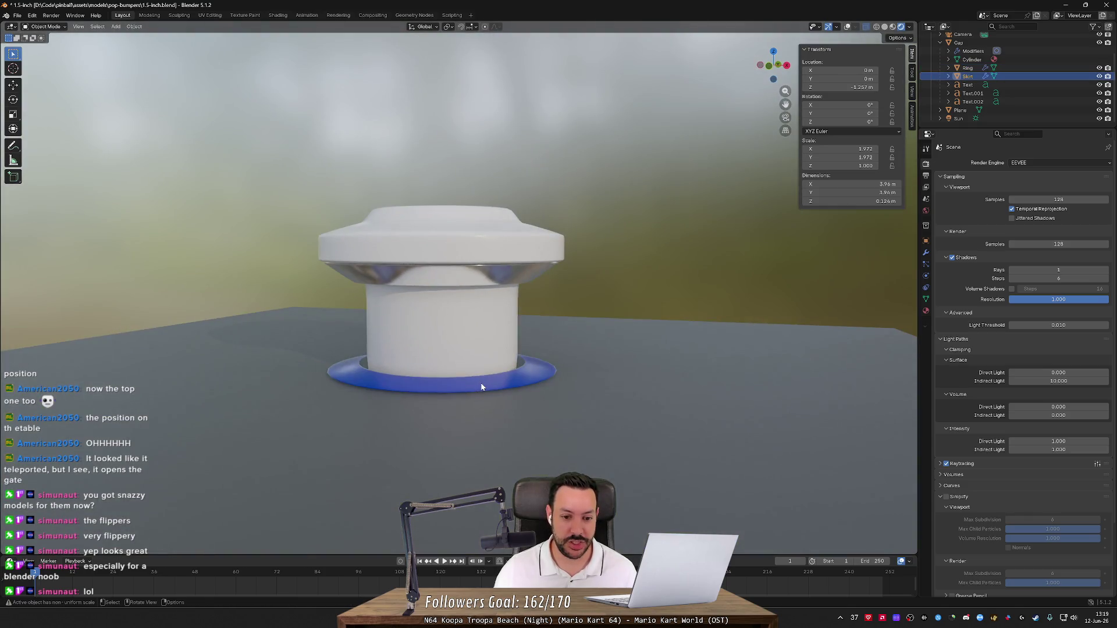
{"action": "key", "text": "r"}
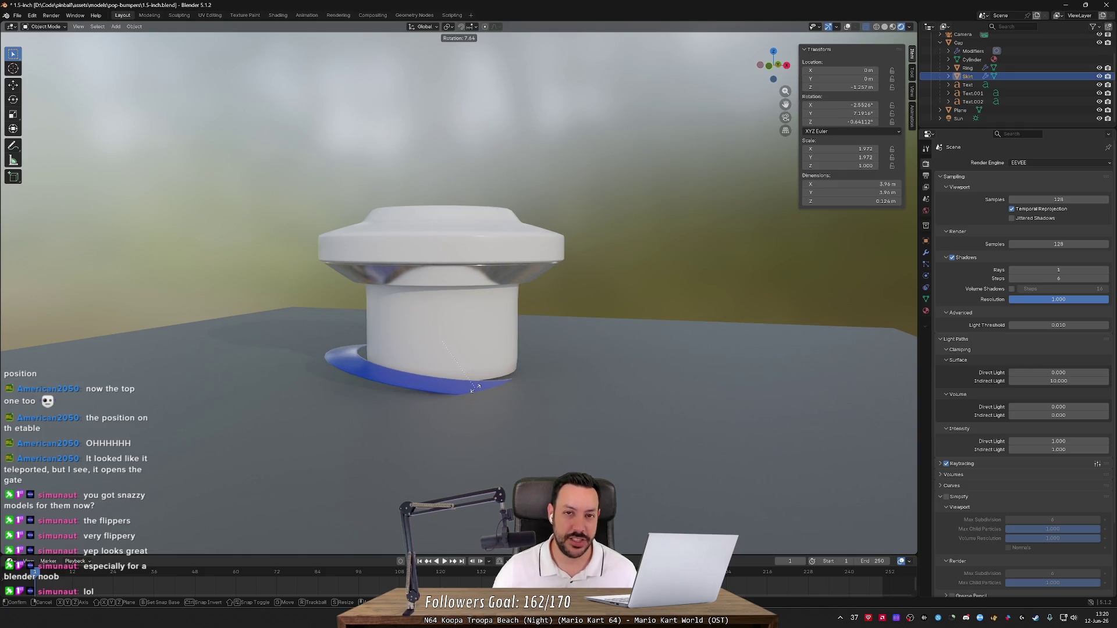
{"action": "key", "text": "Escape"}
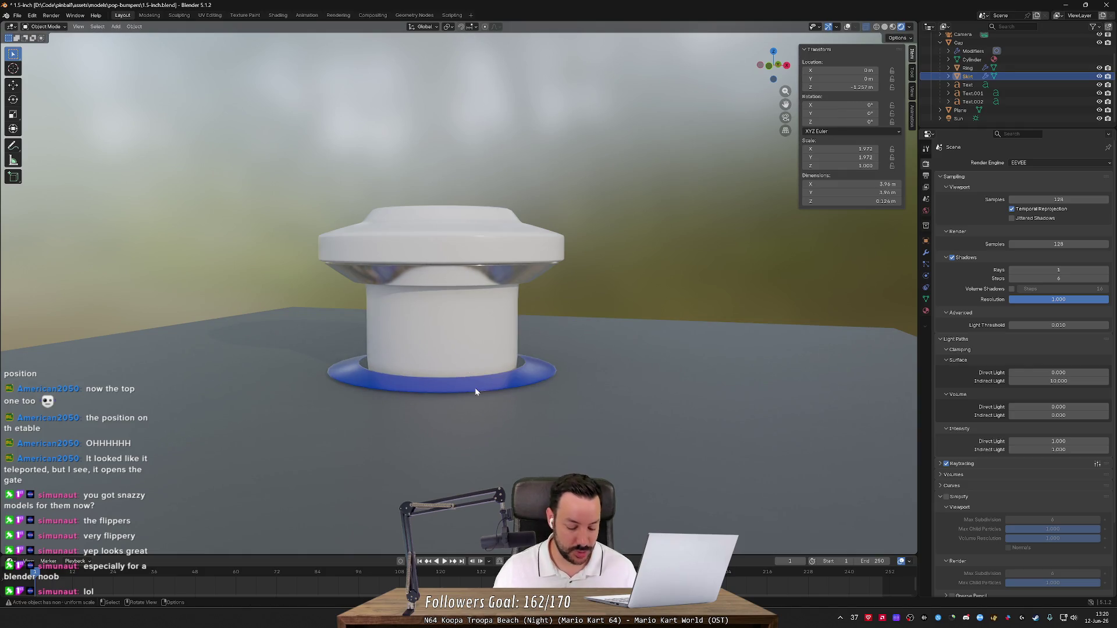
{"action": "key", "text": "r"}
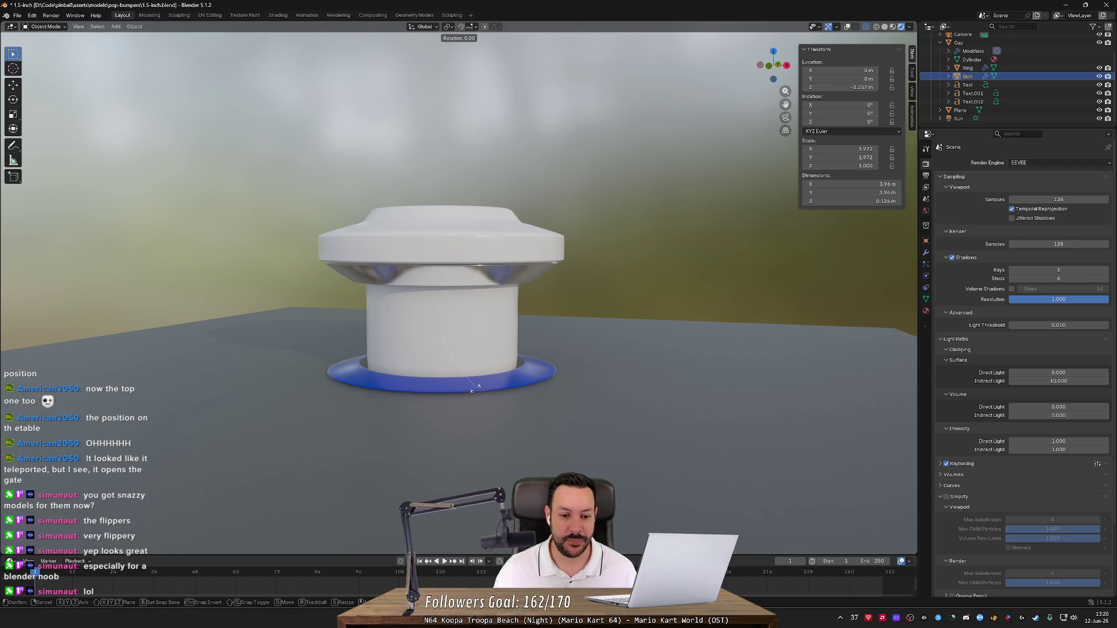
{"action": "key", "text": "Escape"}
{"action": "mouse_move", "coordinate": [641, 424]}
{"action": "left_mouse_down"}
{"action": "mouse_move", "coordinate": [523, 402]}
{"action": "mouse_move", "coordinate": [483, 413]}
{"action": "left_mouse_up"}
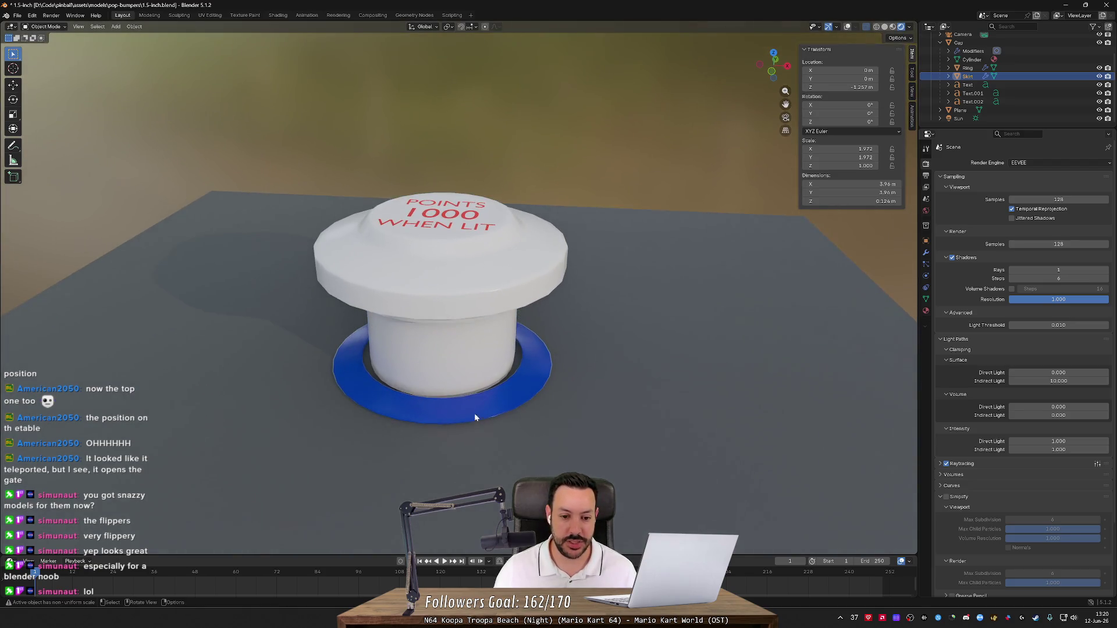
{"action": "key", "text": "r"}
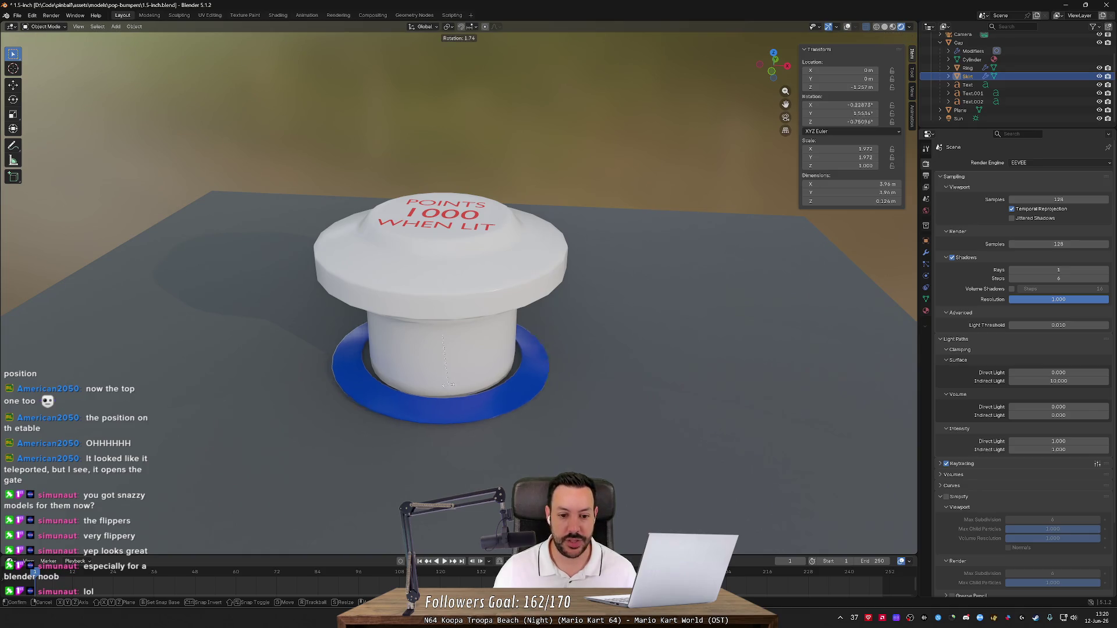
{"action": "left_click", "coordinate": [444, 386]}
- Move the blue ring vertically to sit at -0.0308 m height
{"action": "left_click_drag", "start_coordinate": [443, 386], "coordinate": [449, 361]}
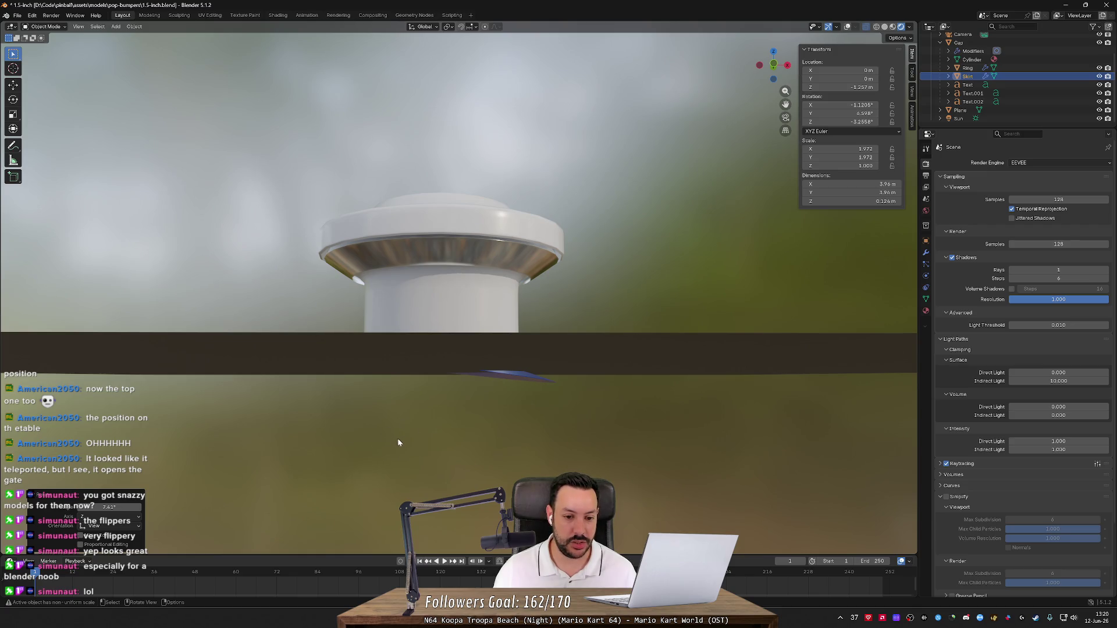
{"action": "left_click_drag", "start_coordinate": [397, 443], "coordinate": [402, 456]}
{"action": "left_click", "coordinate": [447, 308]}
{"action": "key", "text": "g"}
{"action": "key", "text": "z"}
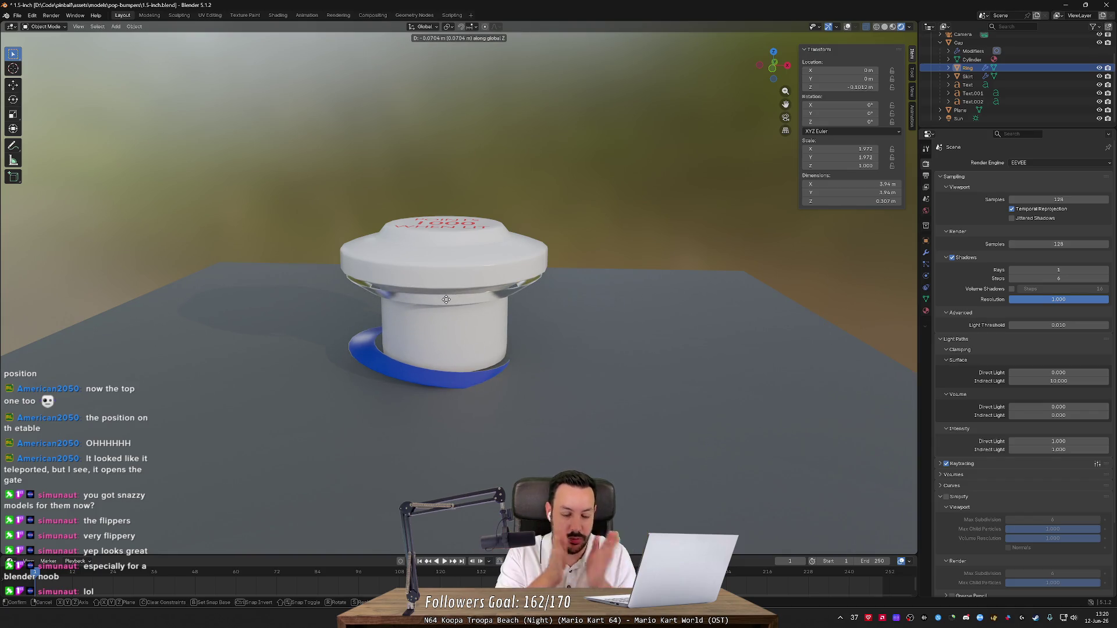
{"action": "left_click", "coordinate": [443, 319]}
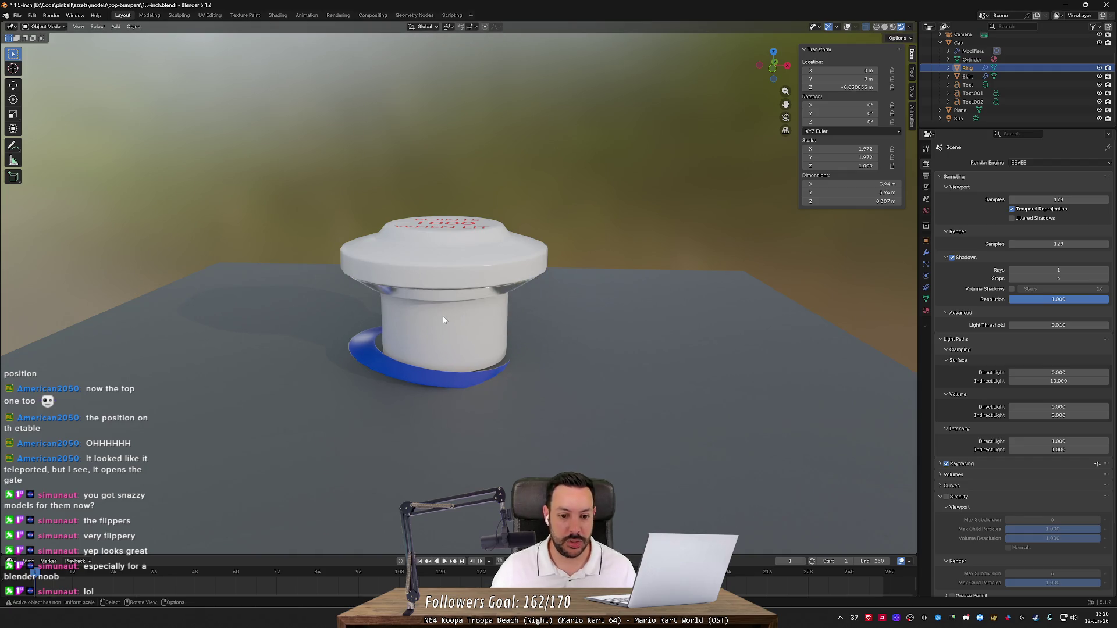
{"action": "left_click", "coordinate": [442, 316]}
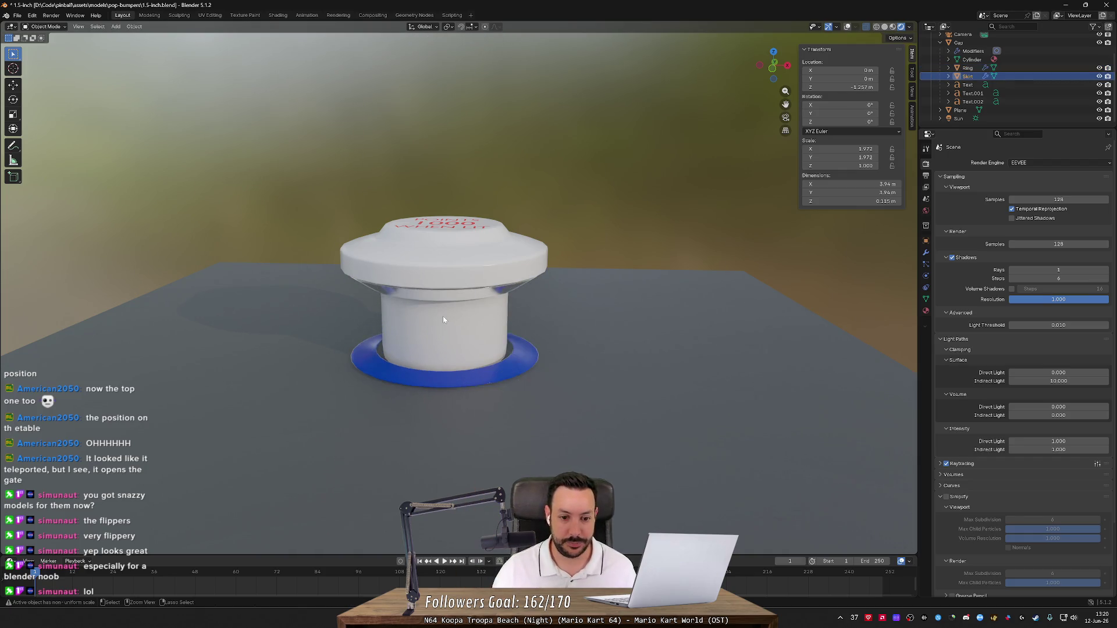
{"action": "mouse_move", "coordinate": [442, 316]}
{"action": "left_mouse_down"}
{"action": "mouse_move", "coordinate": [526, 345]}
{"action": "mouse_move", "coordinate": [341, 332]}
{"action": "mouse_move", "coordinate": [332, 386]}
{"action": "mouse_move", "coordinate": [448, 395]}
{"action": "mouse_move", "coordinate": [393, 364]}
{"action": "mouse_move", "coordinate": [392, 330]}
{"action": "left_mouse_up"}
- Save the pop bumper .blend and return to Godot so it reimports
{"action": "key", "text": "ctrl+s"}
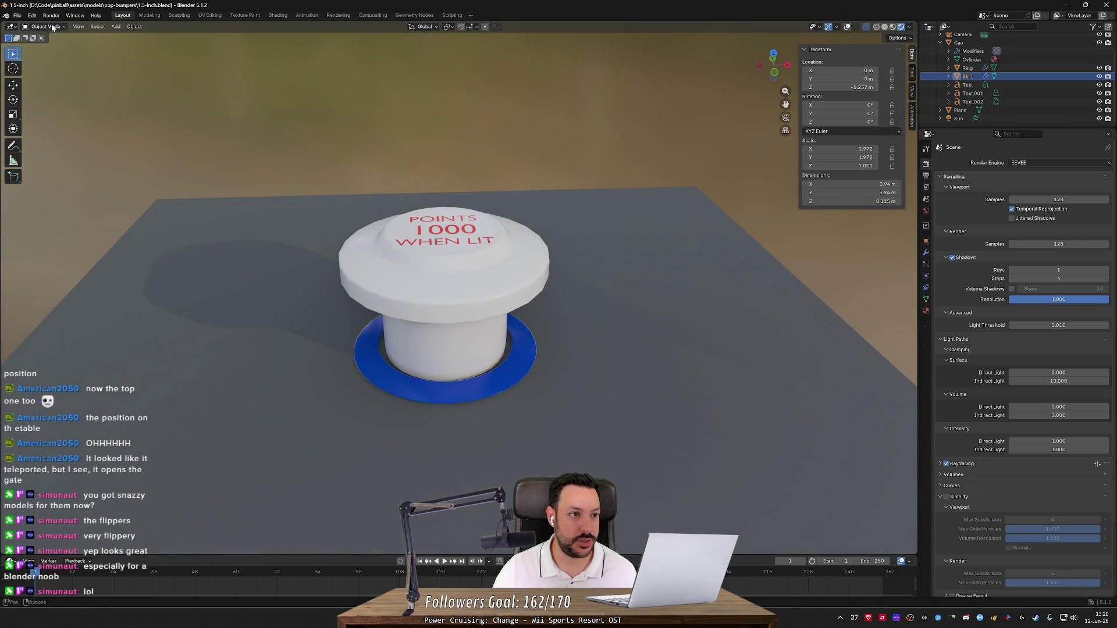
{"action": "left_click", "coordinate": [17, 16]}
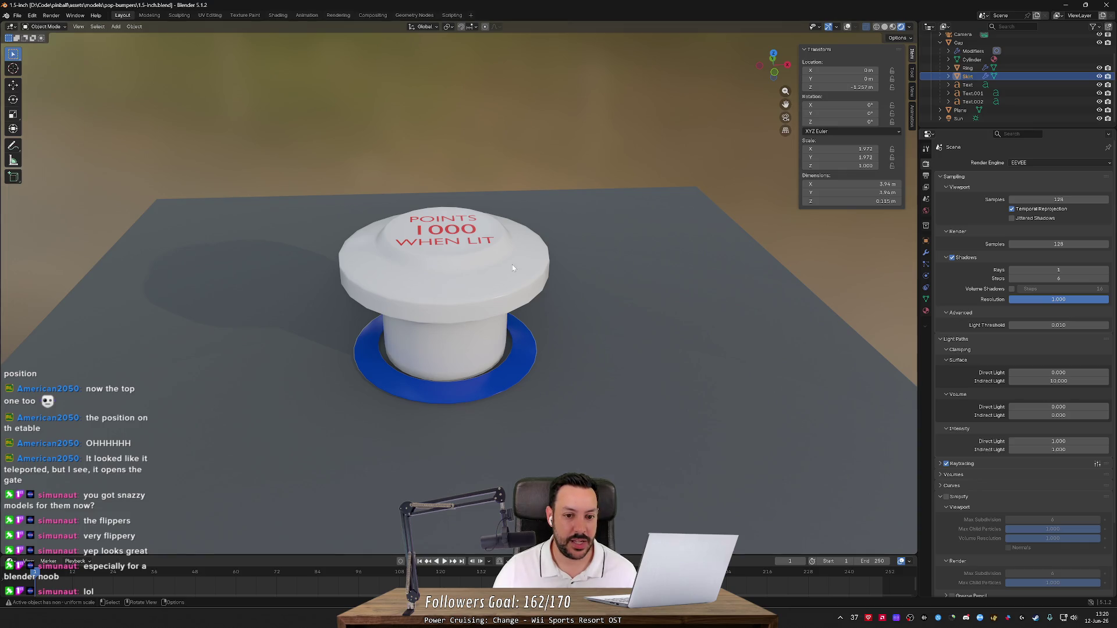
{"action": "key", "text": "alt+Tab"}
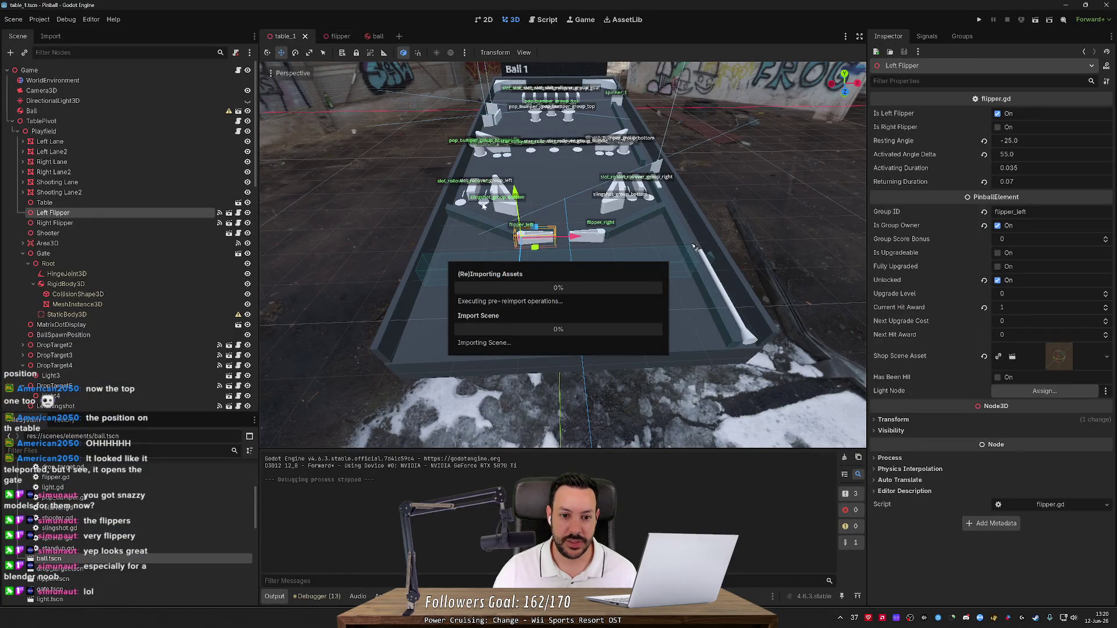
{"action": "scroll", "coordinate": [519, 200], "scroll_direction": "up", "scroll_amount": 10}
{"action": "scroll", "coordinate": [524, 230], "scroll_direction": "up", "scroll_amount": 8}
{"action": "scroll", "coordinate": [539, 240], "scroll_direction": "down", "scroll_amount": 10}
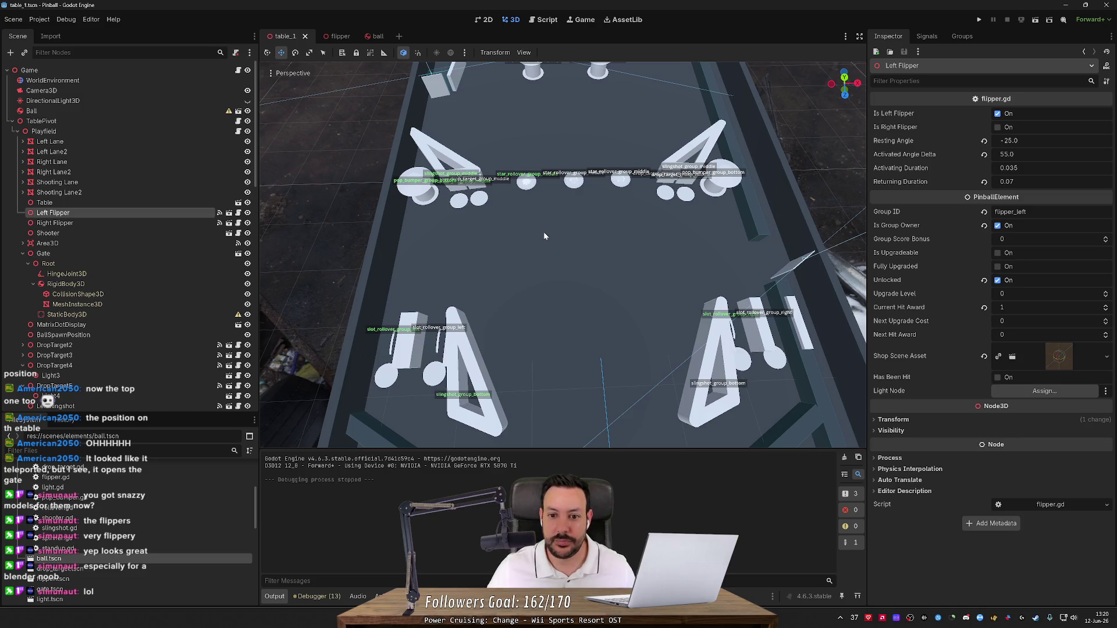
{"action": "scroll", "coordinate": [543, 231], "scroll_direction": "down", "scroll_amount": 4}
{"action": "left_click", "coordinate": [980, 19]}
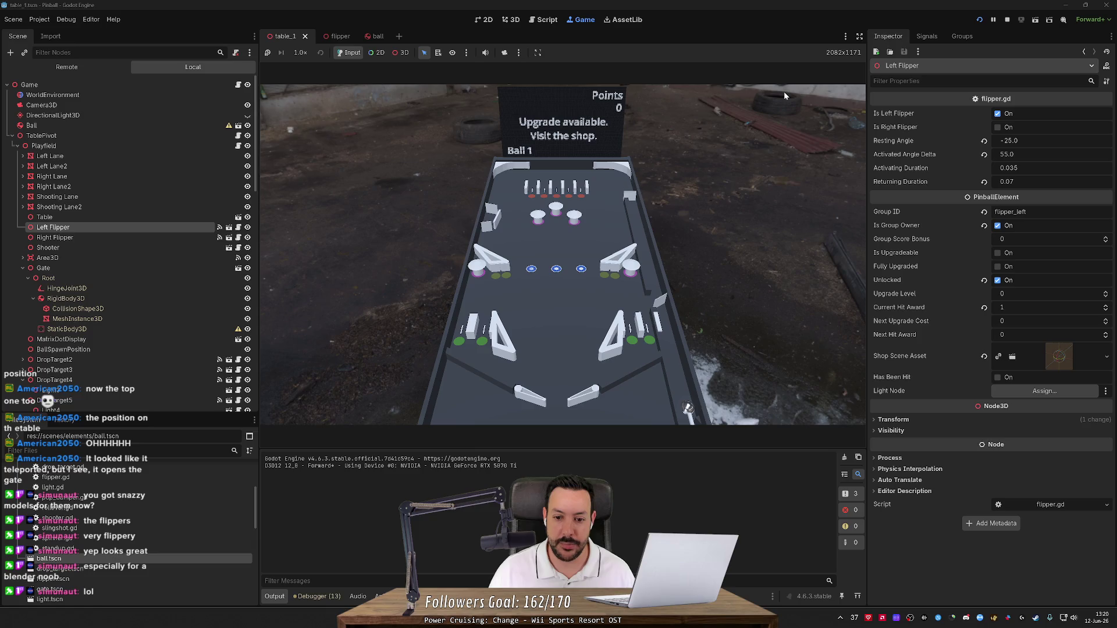
{"action": "left_click", "coordinate": [1007, 19]}
{"action": "scroll", "coordinate": [613, 239], "scroll_direction": "up", "scroll_amount": 5}
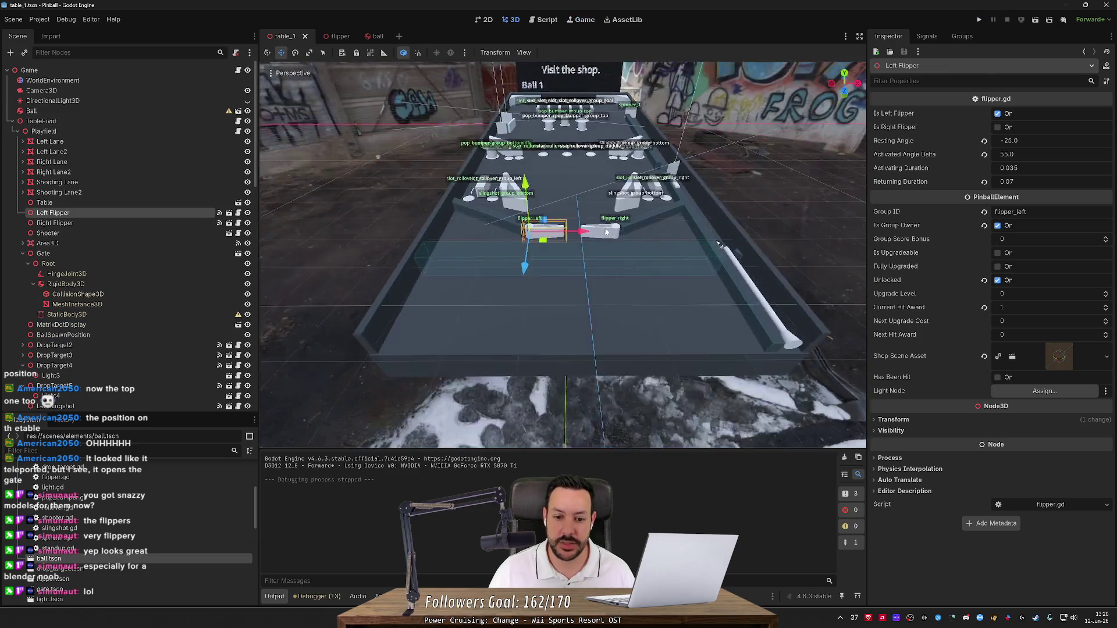
{"action": "scroll", "coordinate": [599, 247], "scroll_direction": "down", "scroll_amount": 3}
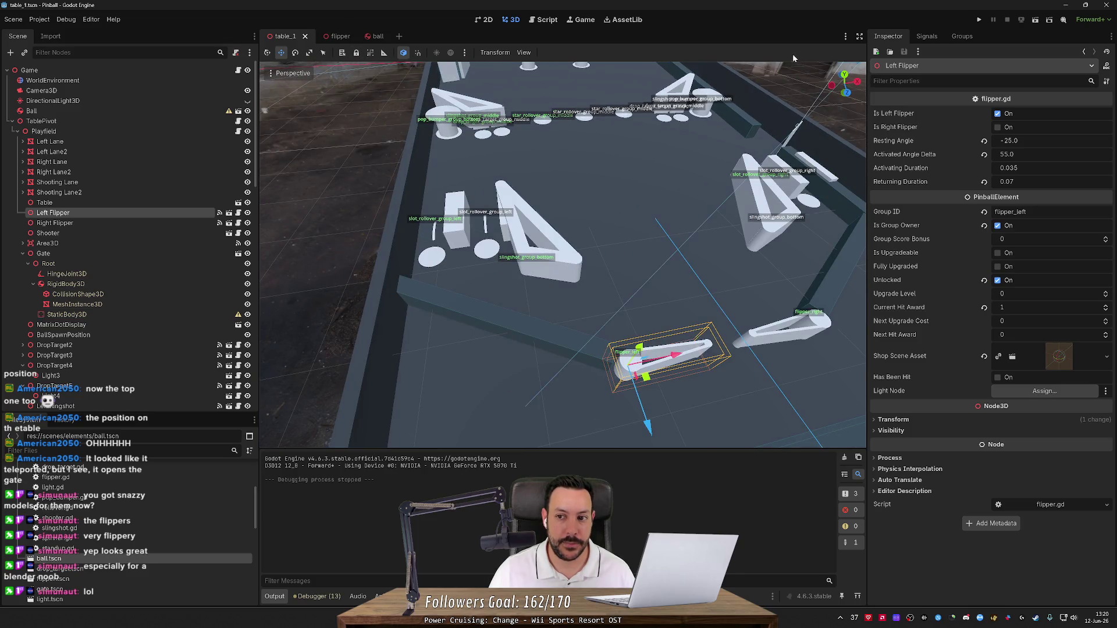
{"action": "right_click", "coordinate": [127, 69]}
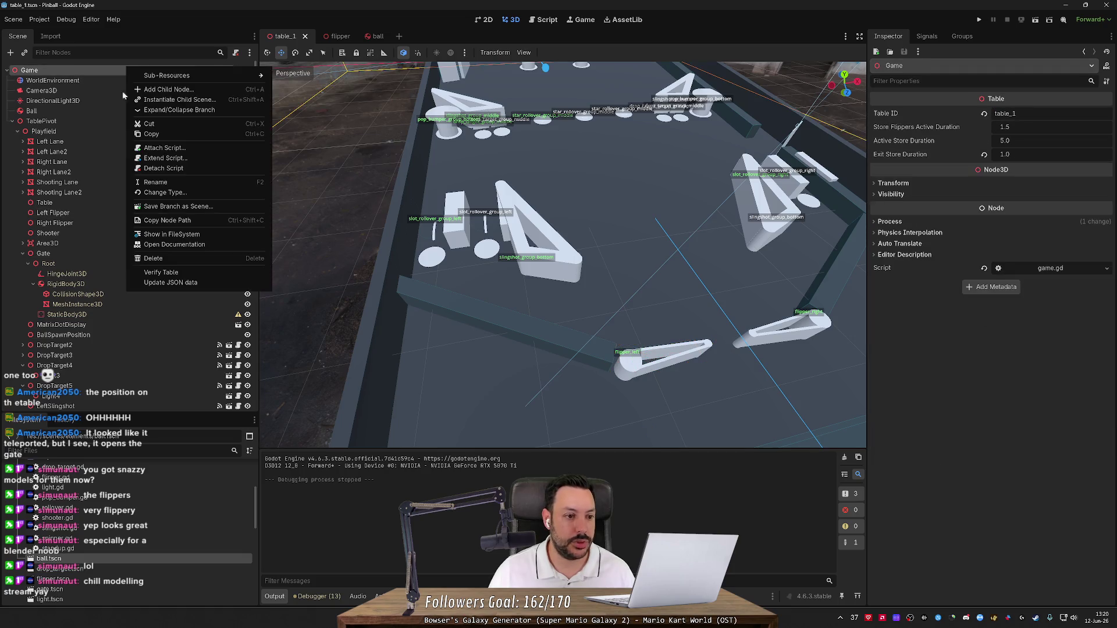
- Reset the saved game and upgrade map from the Game node's context menu
{"action": "left_click", "coordinate": [170, 284]}
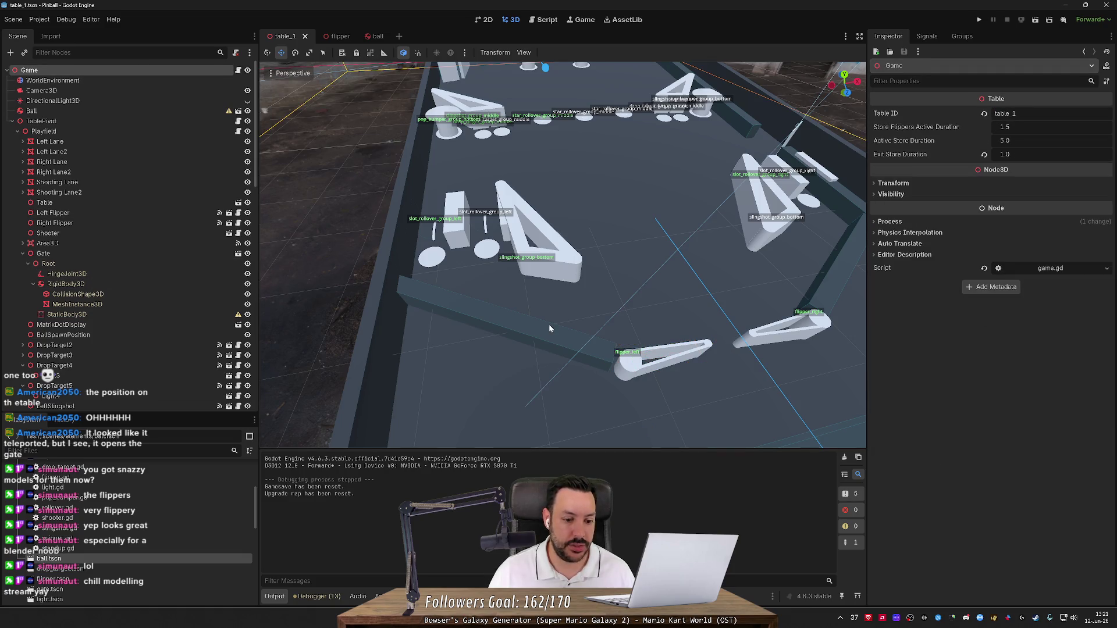
{"action": "scroll", "coordinate": [549, 324], "scroll_direction": "down", "scroll_amount": 3}
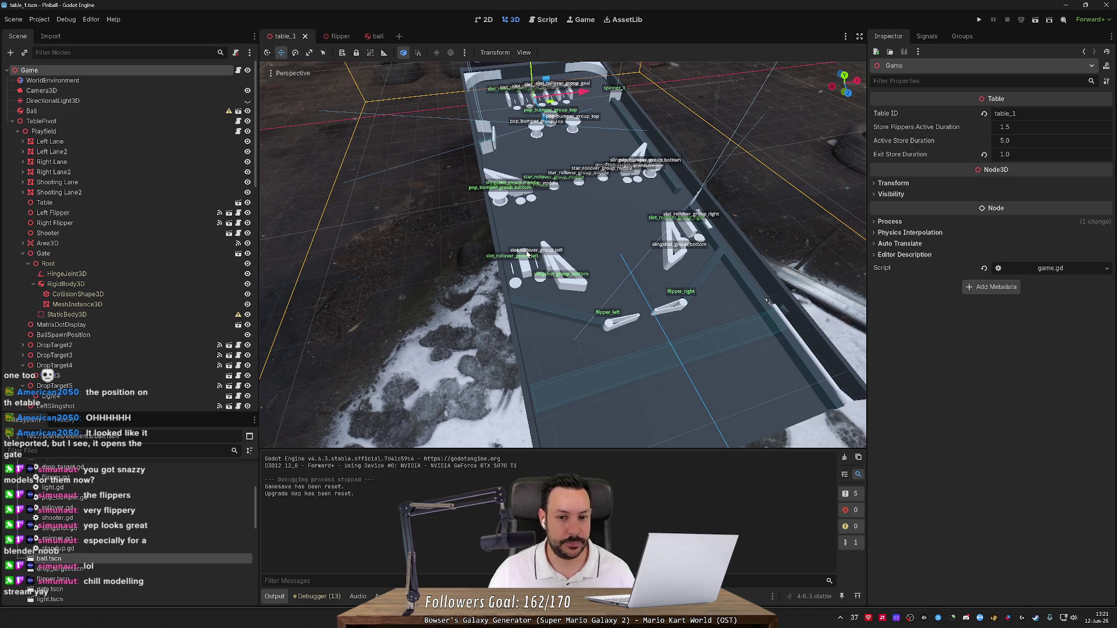
{"action": "scroll", "coordinate": [676, 228], "scroll_direction": "up", "scroll_amount": 4}
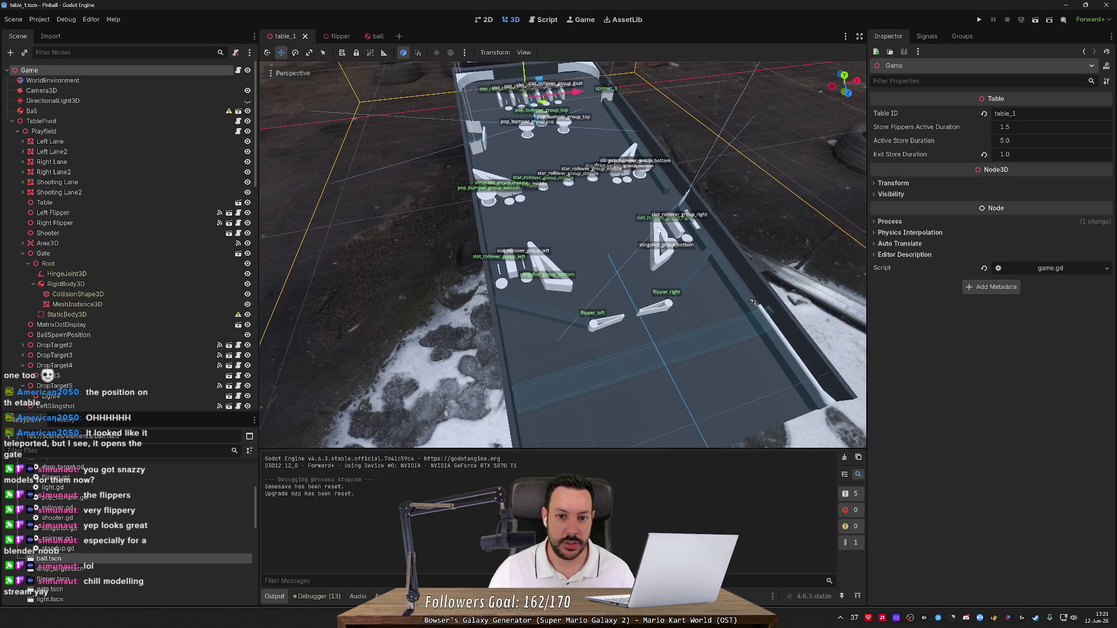
{"action": "scroll", "coordinate": [619, 317], "scroll_direction": "down", "scroll_amount": 3}
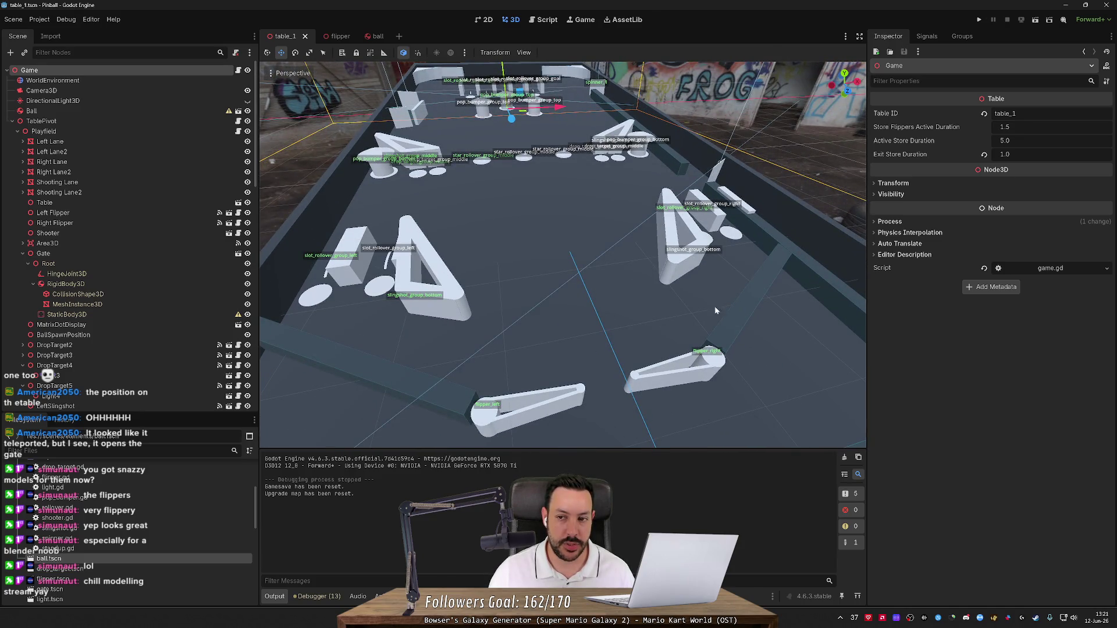
- Play the table to test the left flipper, stop the run, and go to the script editor
{"action": "left_click", "coordinate": [979, 21]}
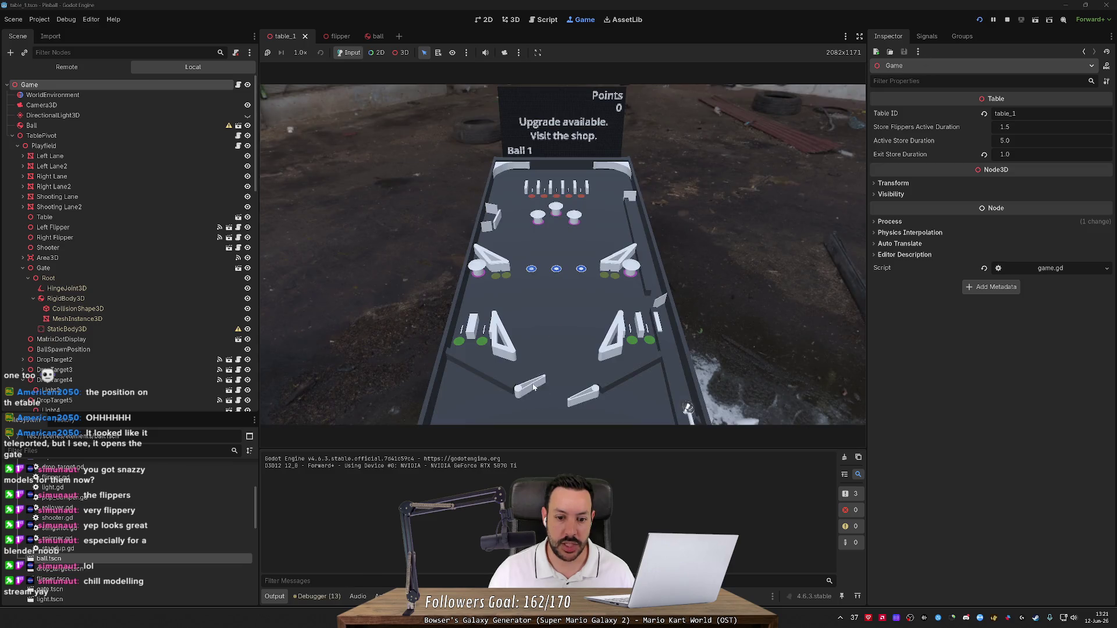
{"action": "key", "text": "Left"}
{"action": "key", "text": "Left"}
{"action": "key", "text": "Left"}
{"action": "key", "text": "Left"}
{"action": "key", "text": "Left"}
{"action": "key", "text": "Left"}
{"action": "key", "text": "Left"}
{"action": "key", "text": "Left"}
{"action": "key", "text": "Left"}
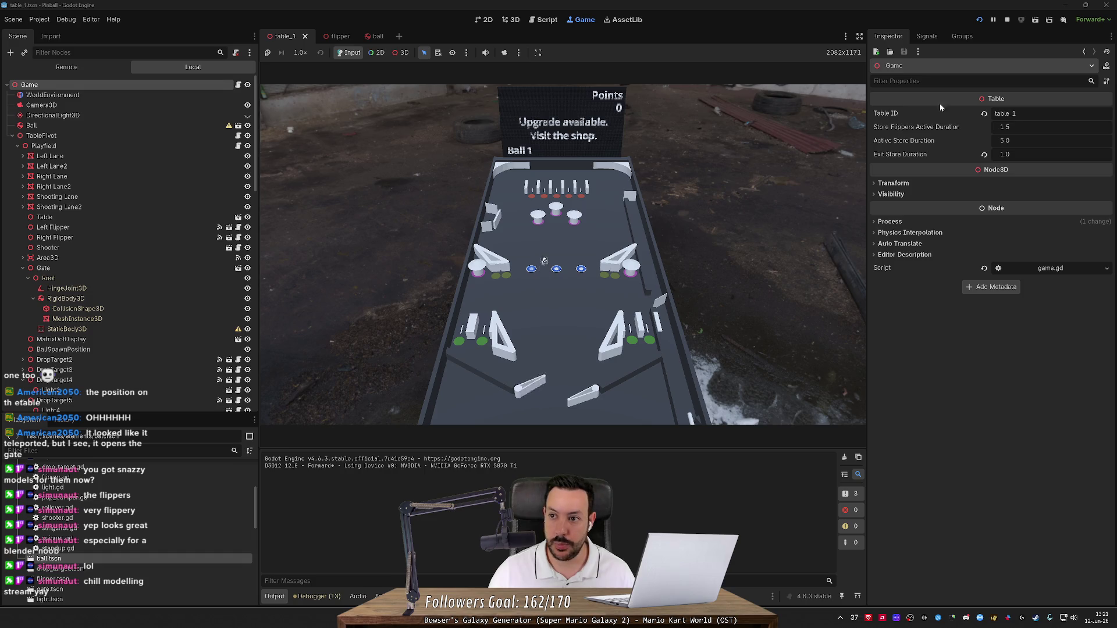
{"action": "left_click", "coordinate": [1009, 21]}
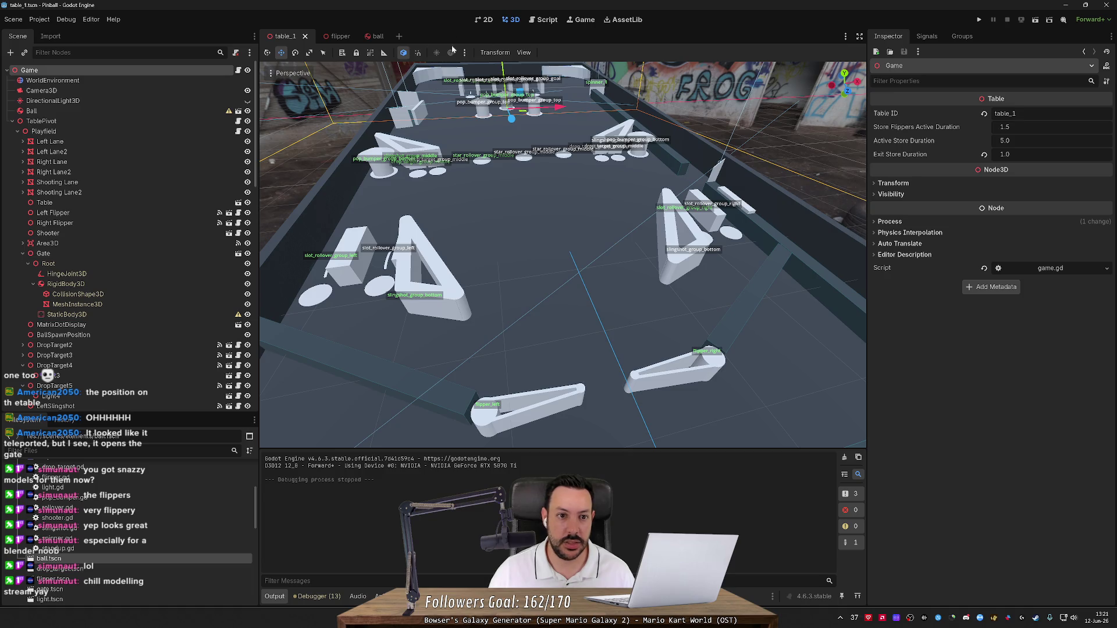
{"action": "left_click", "coordinate": [541, 20]}
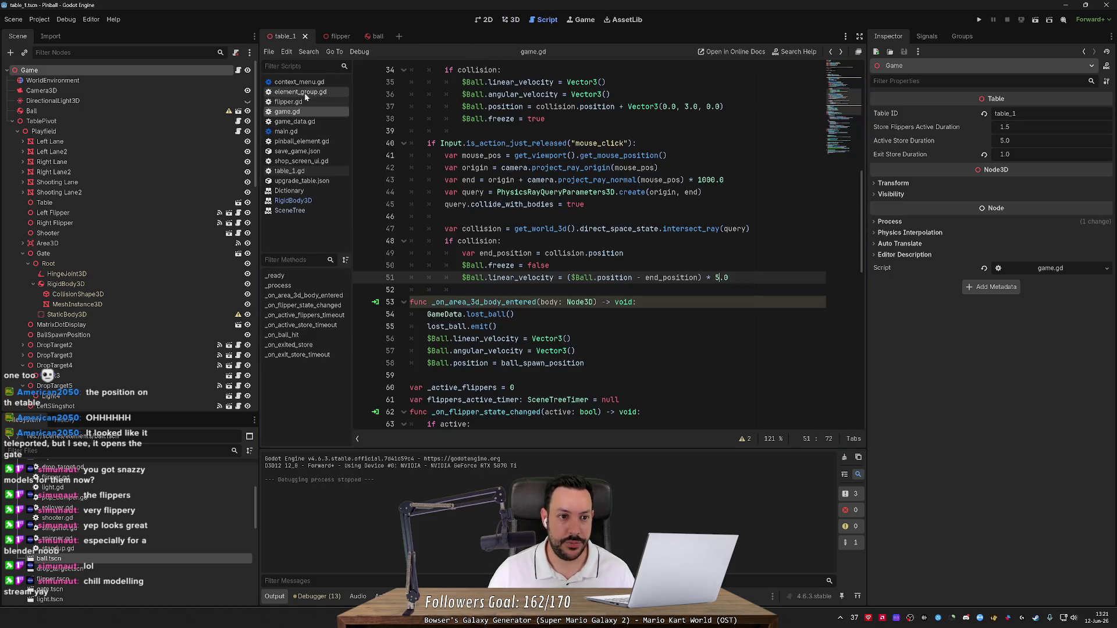
- Open pinball_element.gd and locate the block of exported properties
{"action": "left_click", "coordinate": [302, 142]}
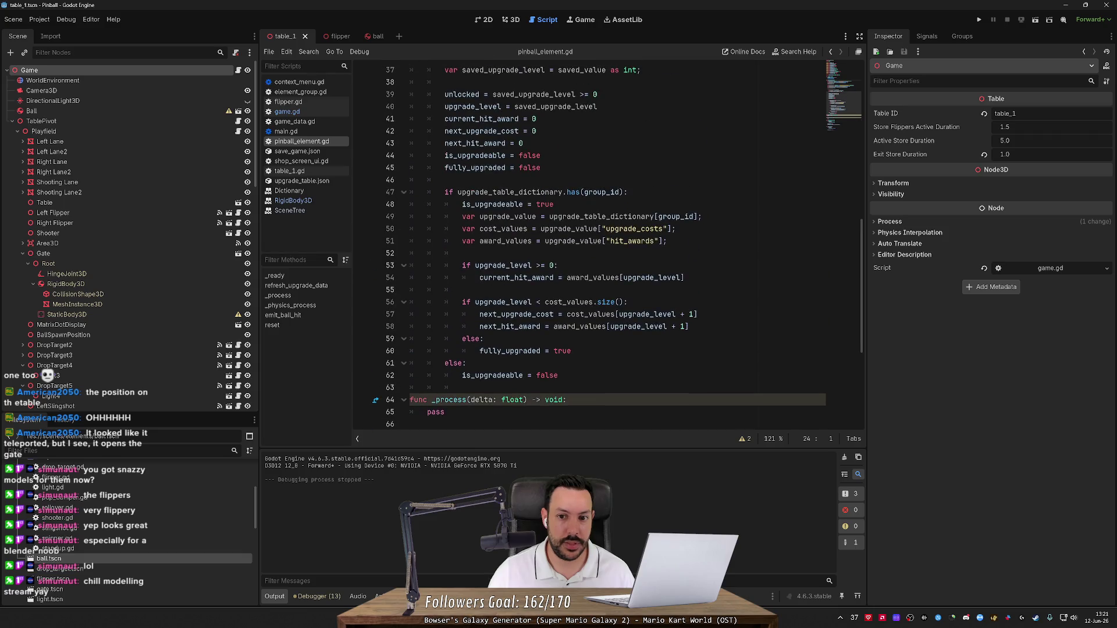
{"action": "left_click_drag", "start_coordinate": [864, 233], "coordinate": [864, 96]}
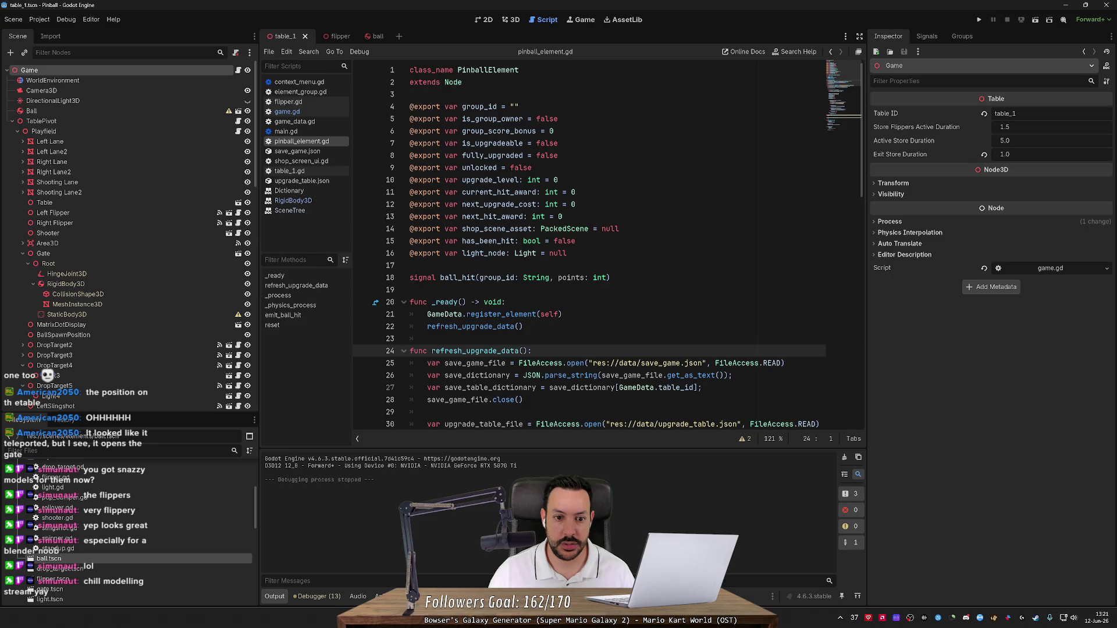
{"action": "left_click", "coordinate": [567, 253]}
{"action": "left_click", "coordinate": [532, 168]}
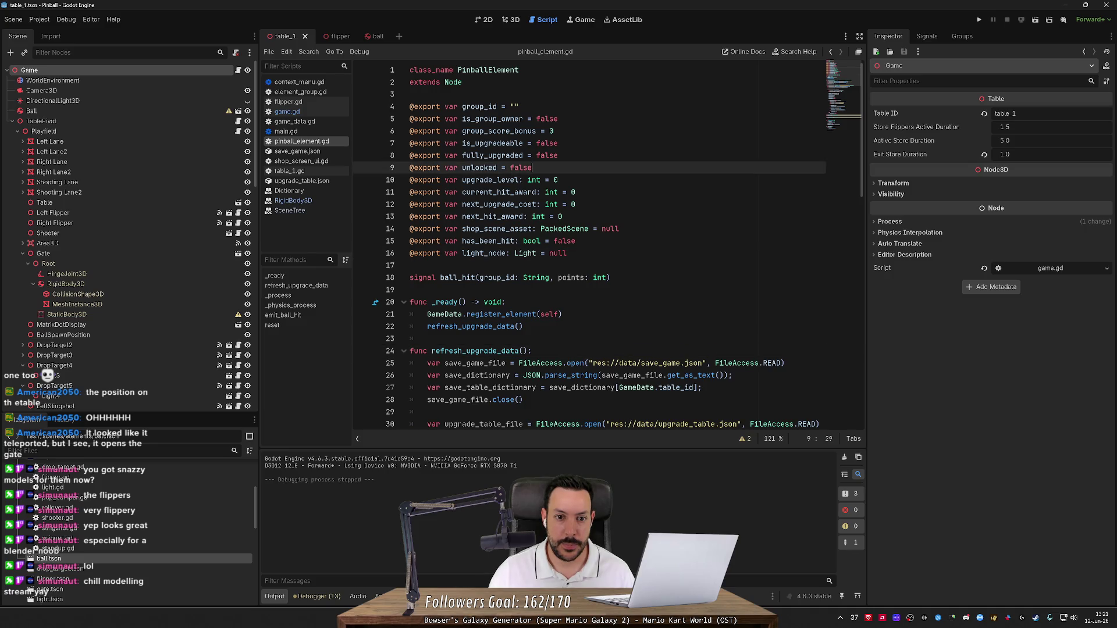
{"action": "key", "text": "Return"}
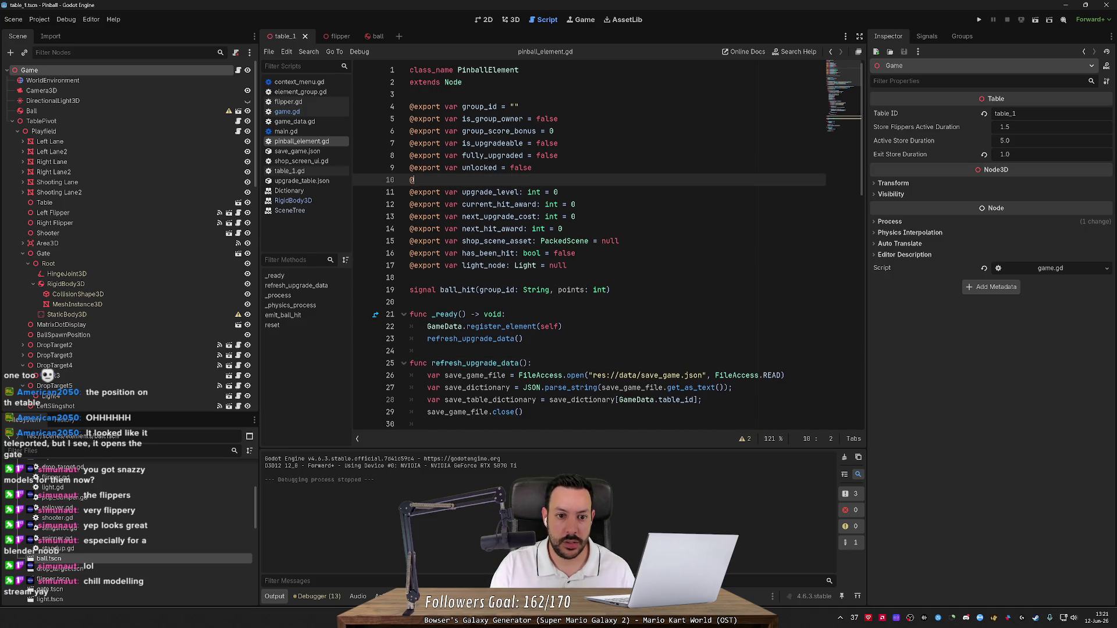
{"action": "key", "text": "BackSpace"}
{"action": "left_click", "coordinate": [554, 131]}
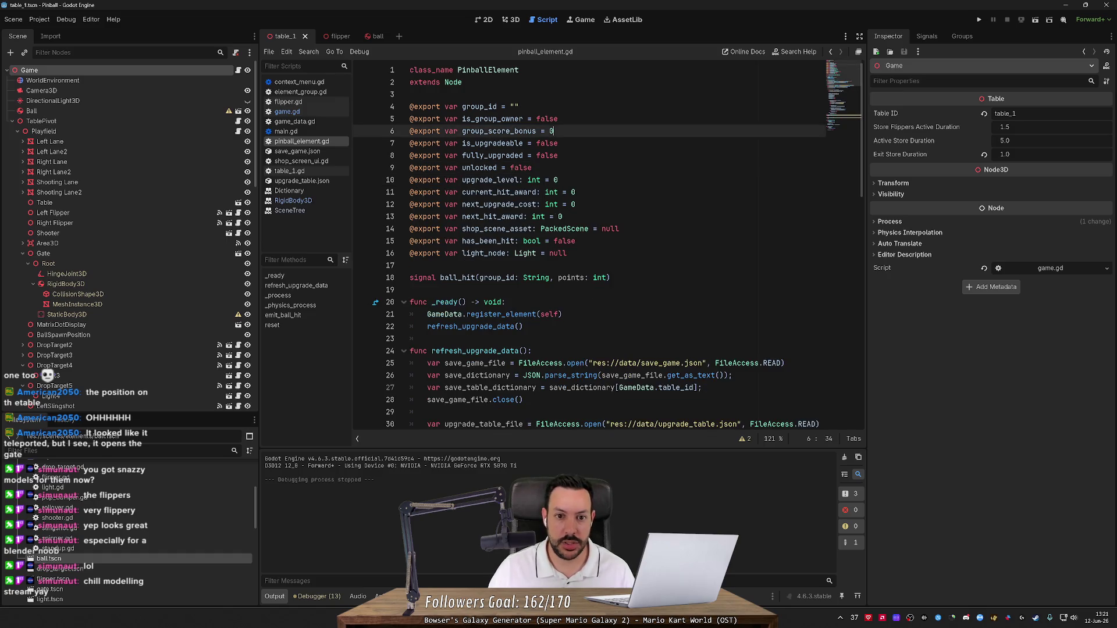
{"action": "key", "text": "Return"}
{"action": "type", "text": "@export var "}
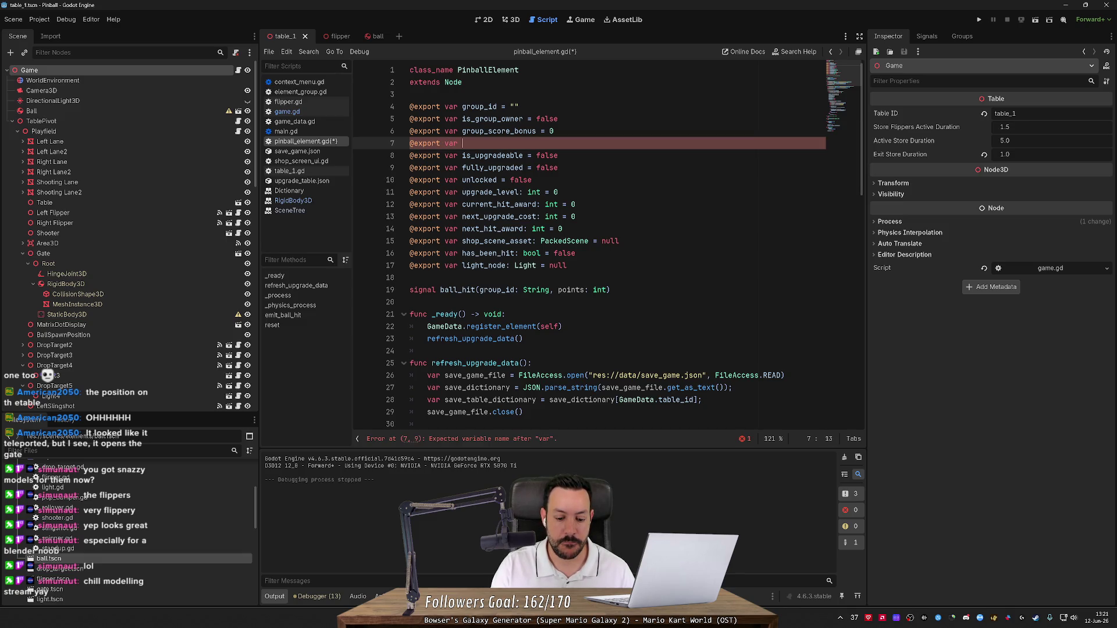
{"action": "type", "text": "starting_u"}
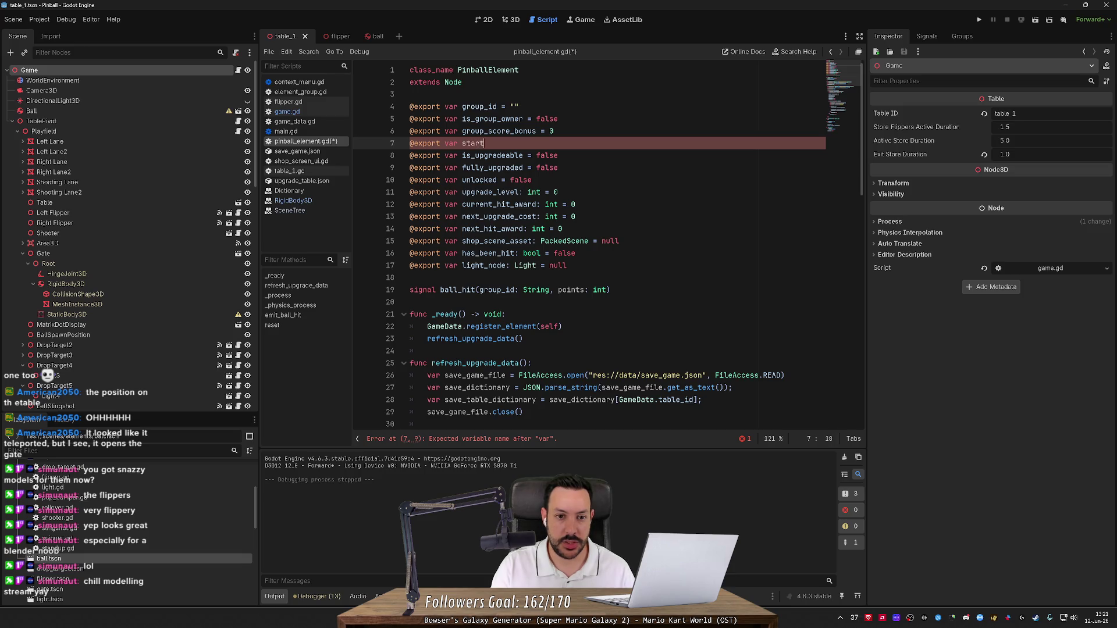
{"action": "type", "text": "pgrade_level = "}
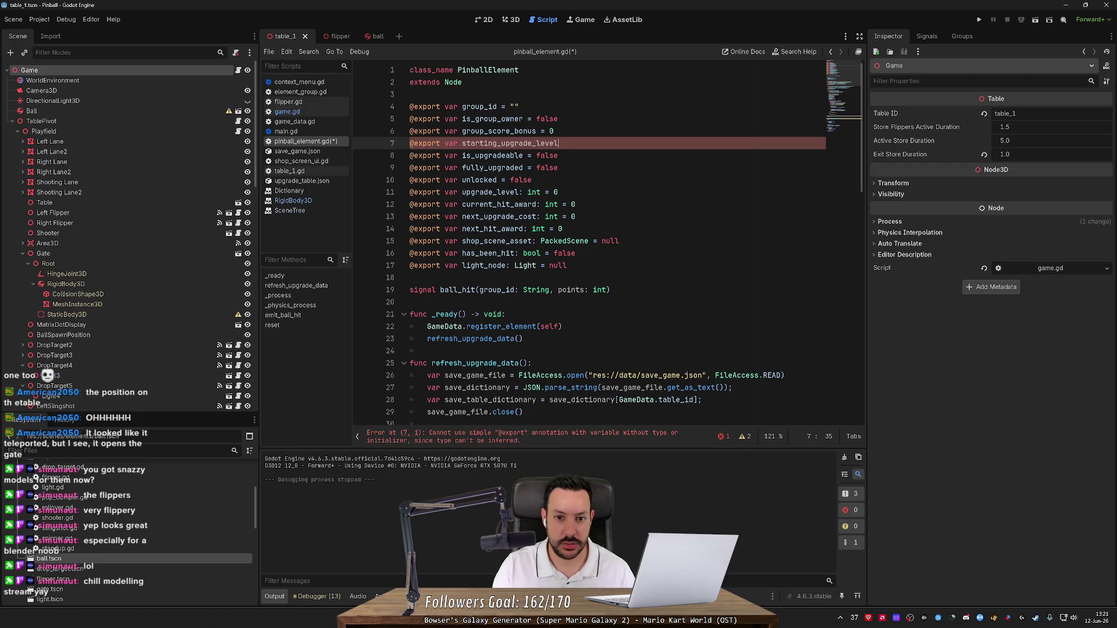
{"action": "type", "text": "-1"}
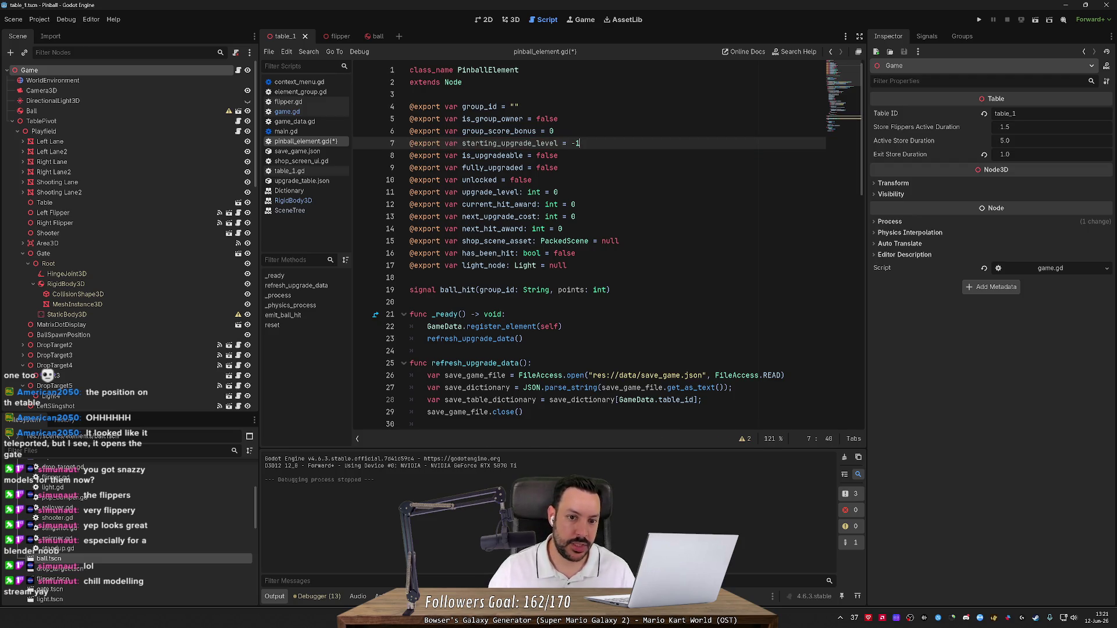
{"action": "left_click", "coordinate": [533, 180]}
{"action": "key", "text": "ctrl+s"}
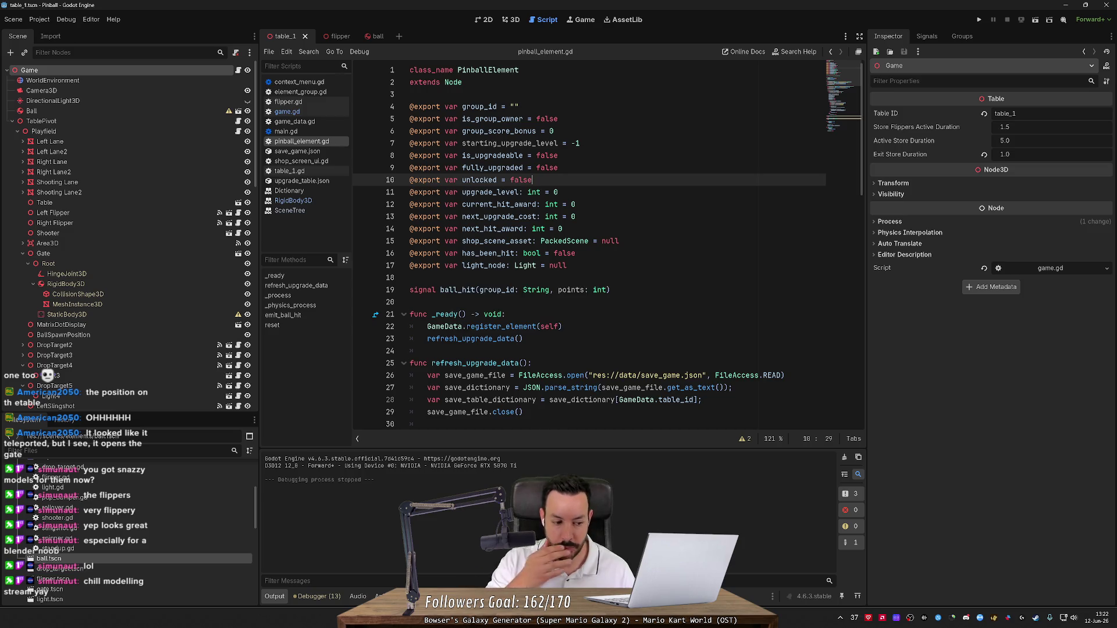
{"action": "double_click", "coordinate": [509, 143]}
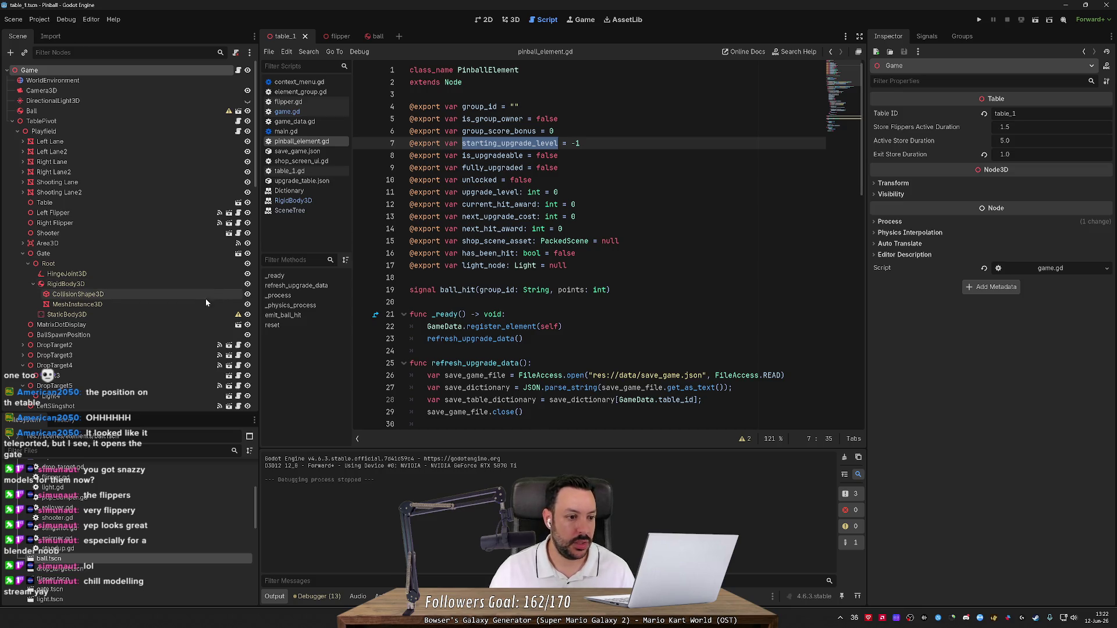
{"action": "left_click", "coordinate": [515, 21]}
- Select both the Left Flipper and Right Flipper, undoing an accidental move
{"action": "left_click", "coordinate": [512, 408]}
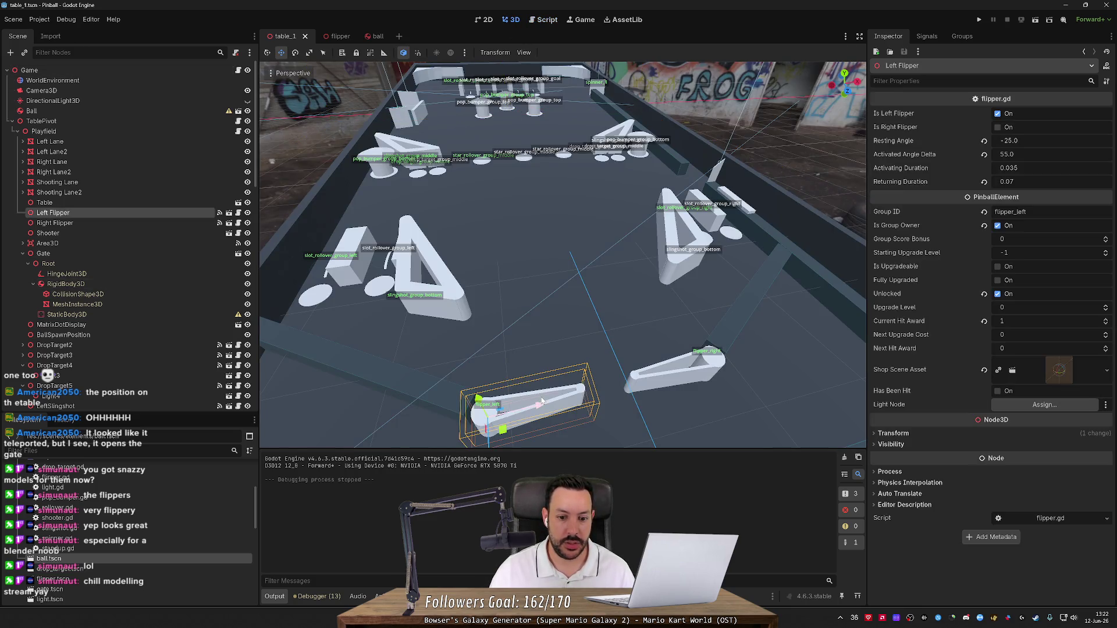
{"action": "left_click", "coordinate": [722, 375], "text": "shift"}
{"action": "left_click", "coordinate": [571, 404]}
{"action": "key", "text": "ctrl+z"}
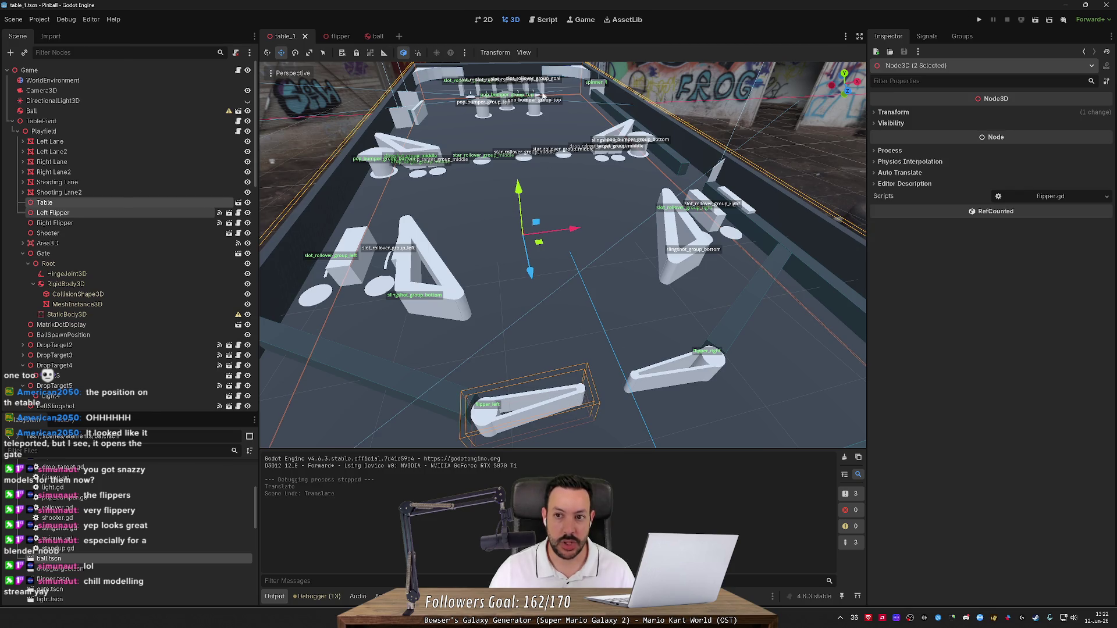
{"action": "left_click", "coordinate": [423, 257]}
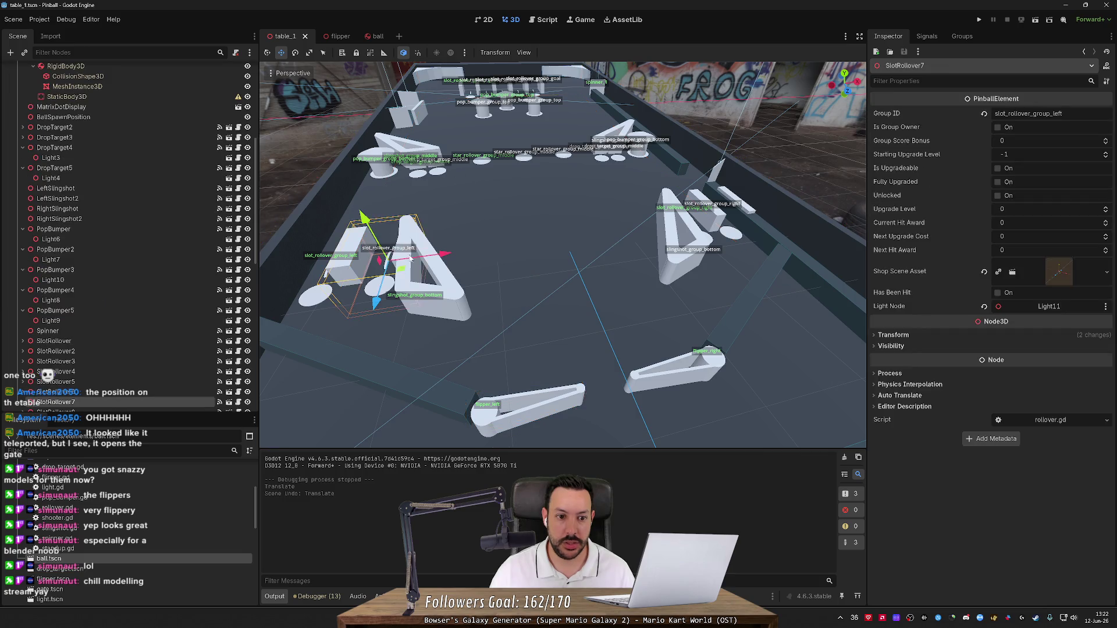
{"action": "left_click", "coordinate": [495, 416]}
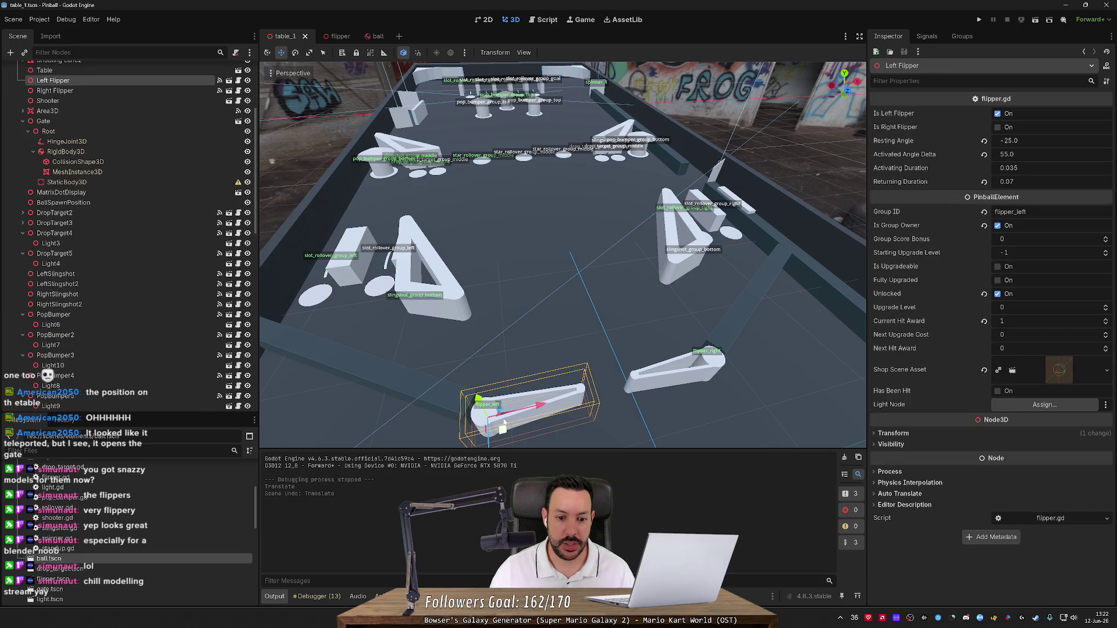
{"action": "left_click", "coordinate": [705, 379], "text": "shift"}
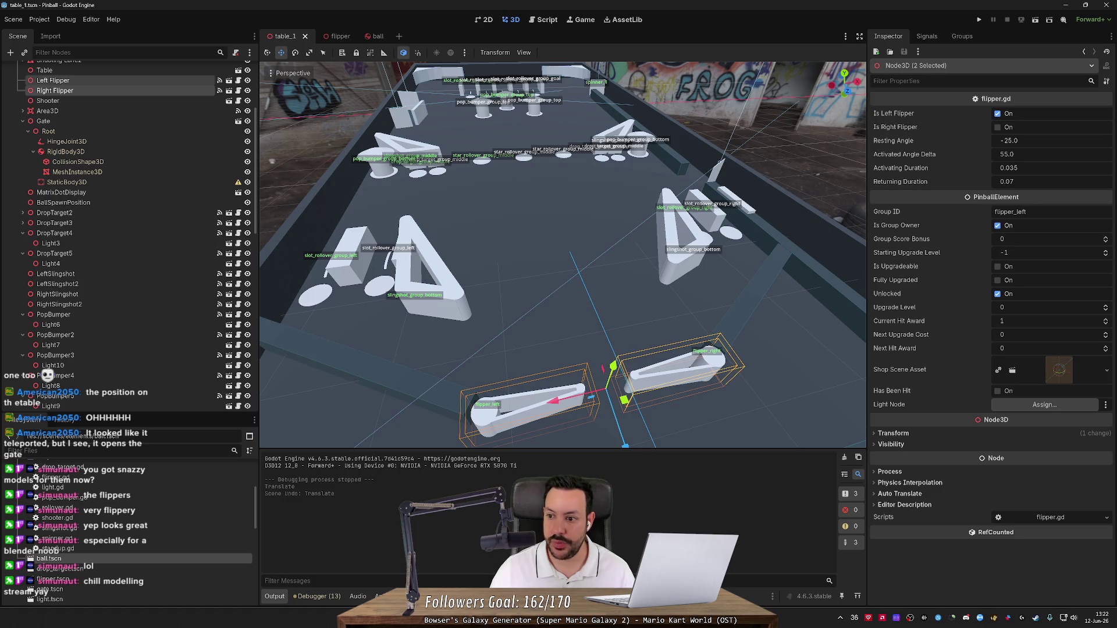
- Set both flippers to Starting Upgrade Level 0, Unlocked off, Current Hit Award 0, and save
{"action": "left_click", "coordinate": [1020, 249]}
{"action": "type", "text": "0"}
{"action": "key", "text": "Return"}
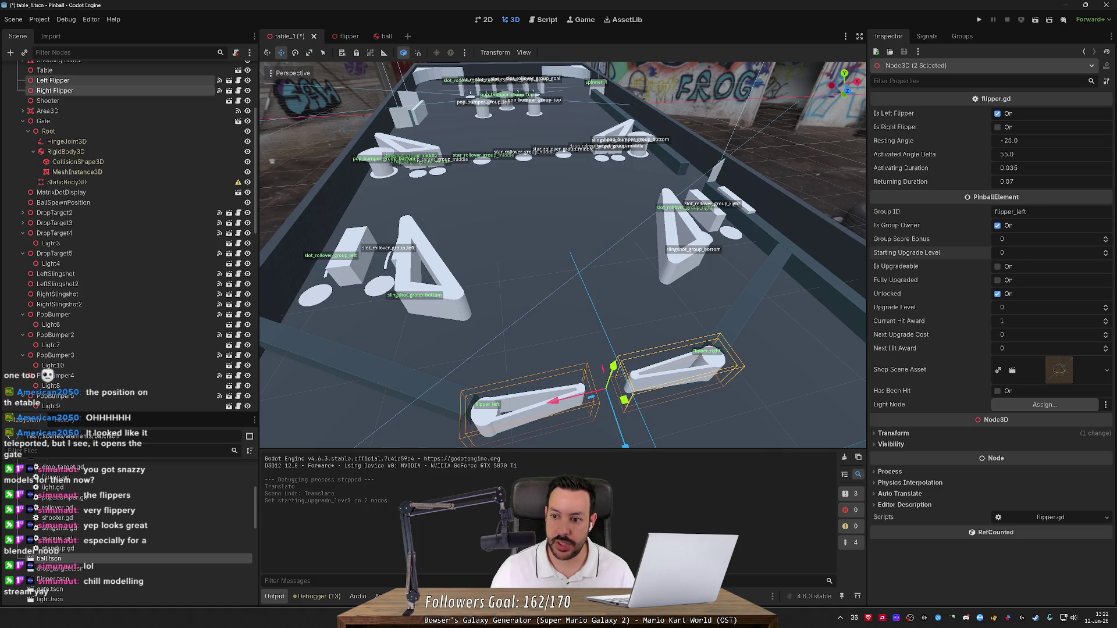
{"action": "key", "text": "ctrl+s"}
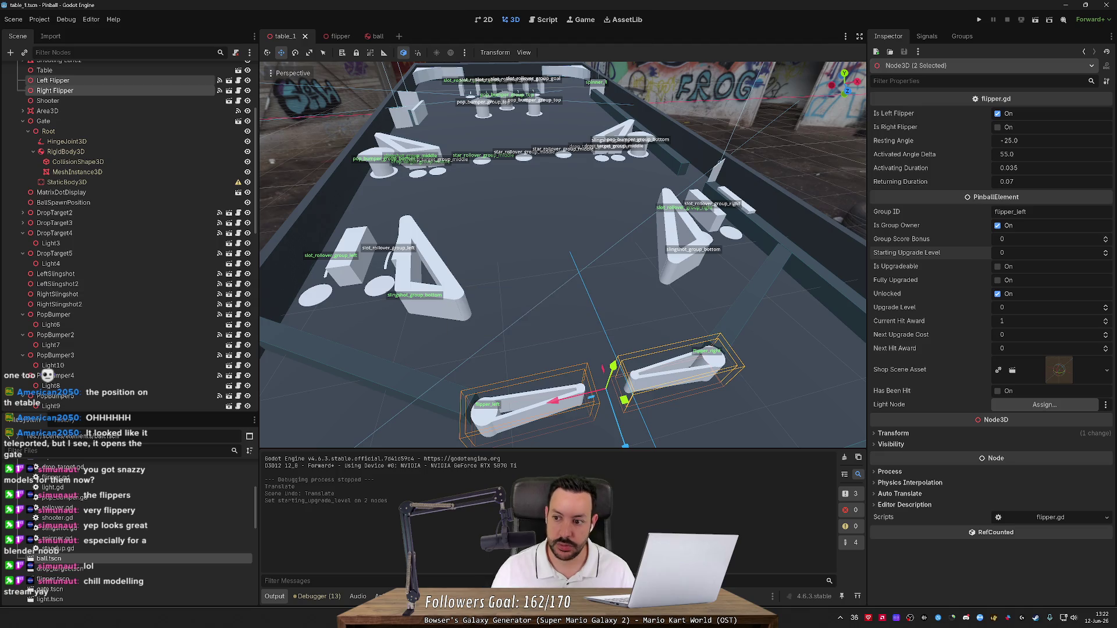
{"action": "left_click", "coordinate": [998, 294]}
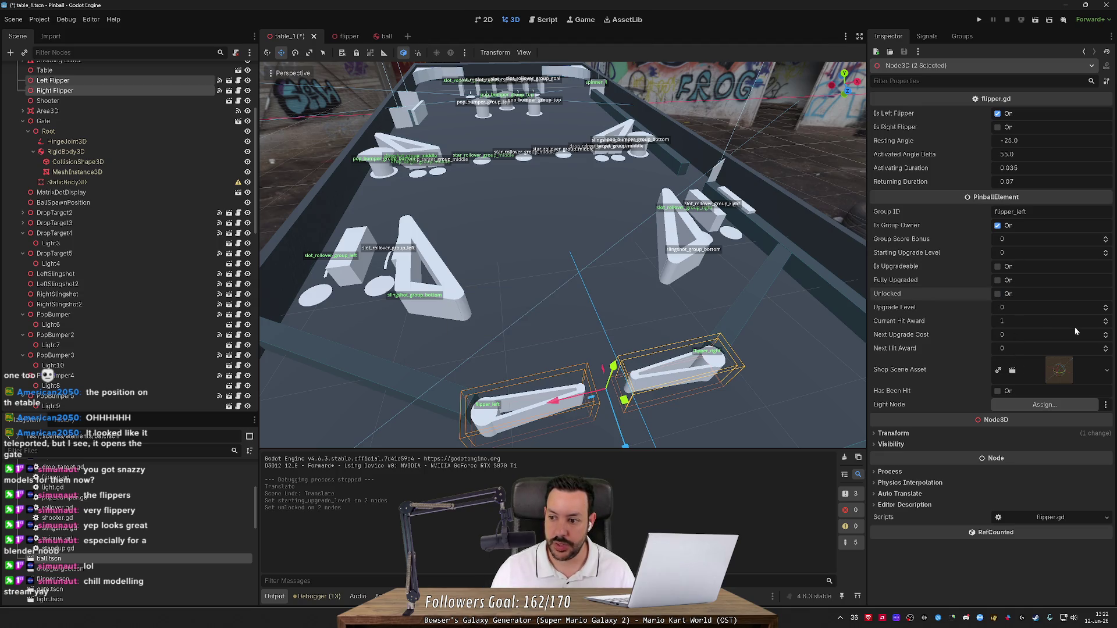
{"action": "left_click", "coordinate": [1050, 321]}
{"action": "type", "text": "0"}
{"action": "key", "text": "Return"}
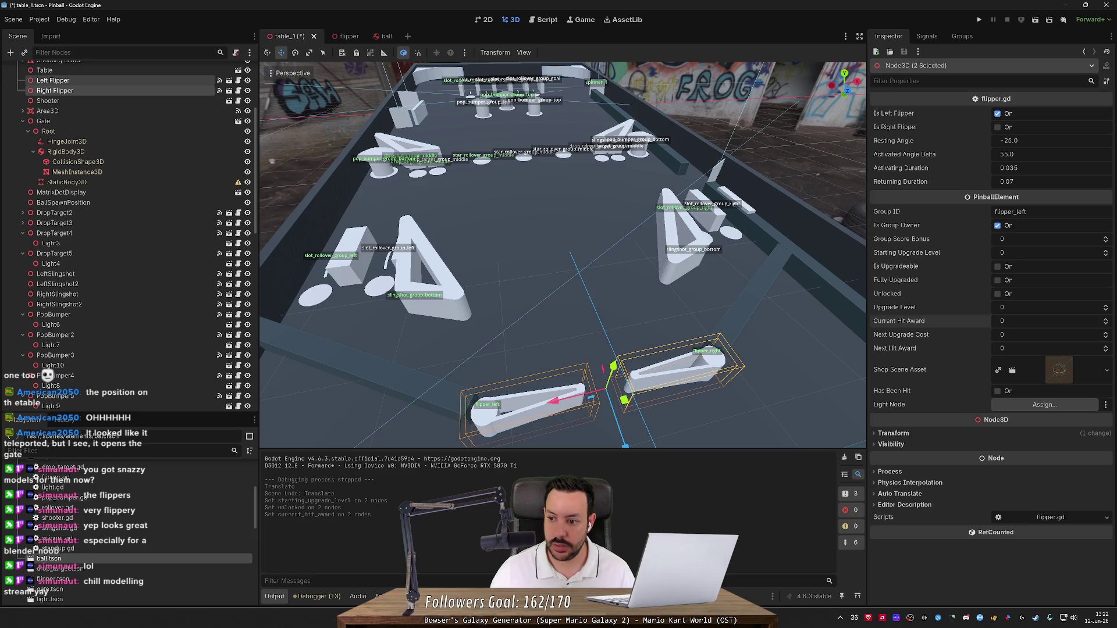
{"action": "key", "text": "ctrl+s"}
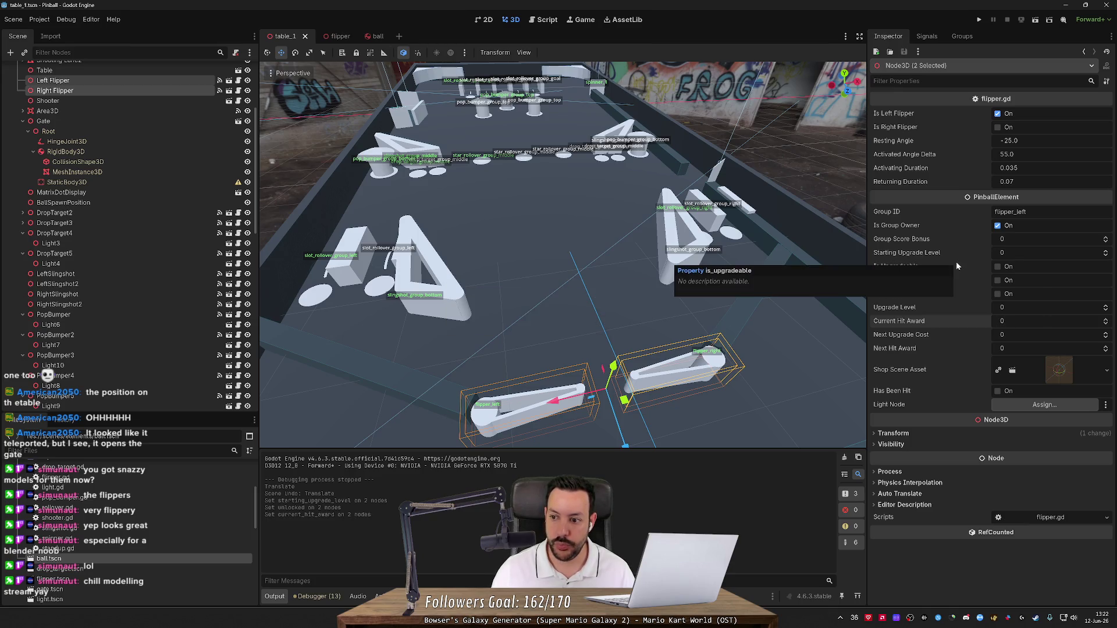
- Open addons/pinball_editor/context_menu.gd from the FileSystem panel
{"action": "left_click_drag", "start_coordinate": [582, 262], "coordinate": [582, 235]}
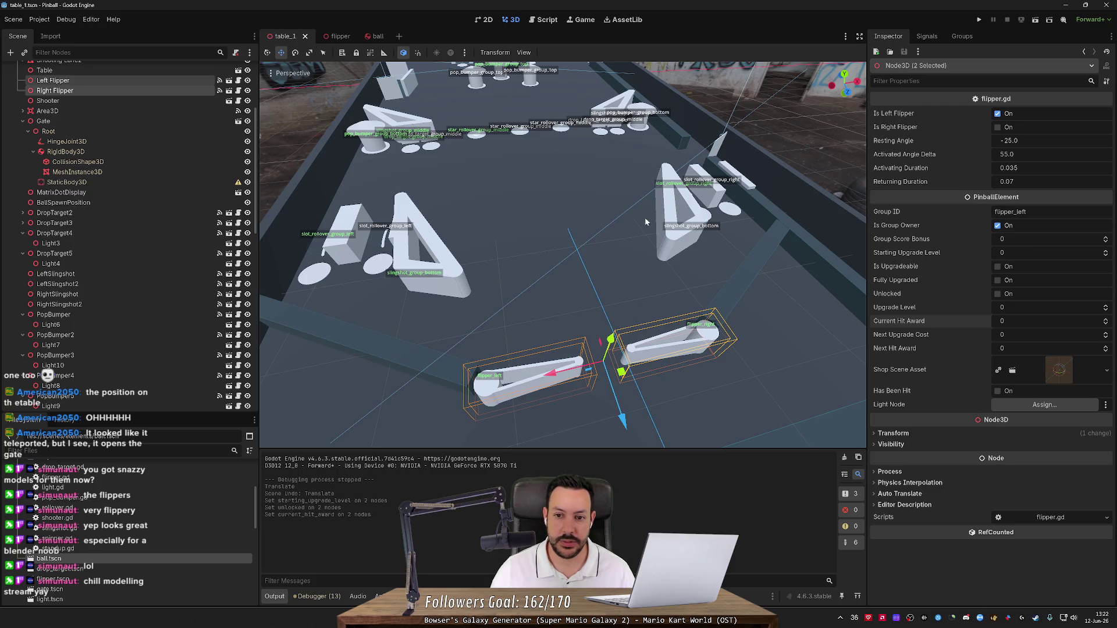
{"action": "scroll", "coordinate": [187, 93], "scroll_direction": "up", "scroll_amount": 5}
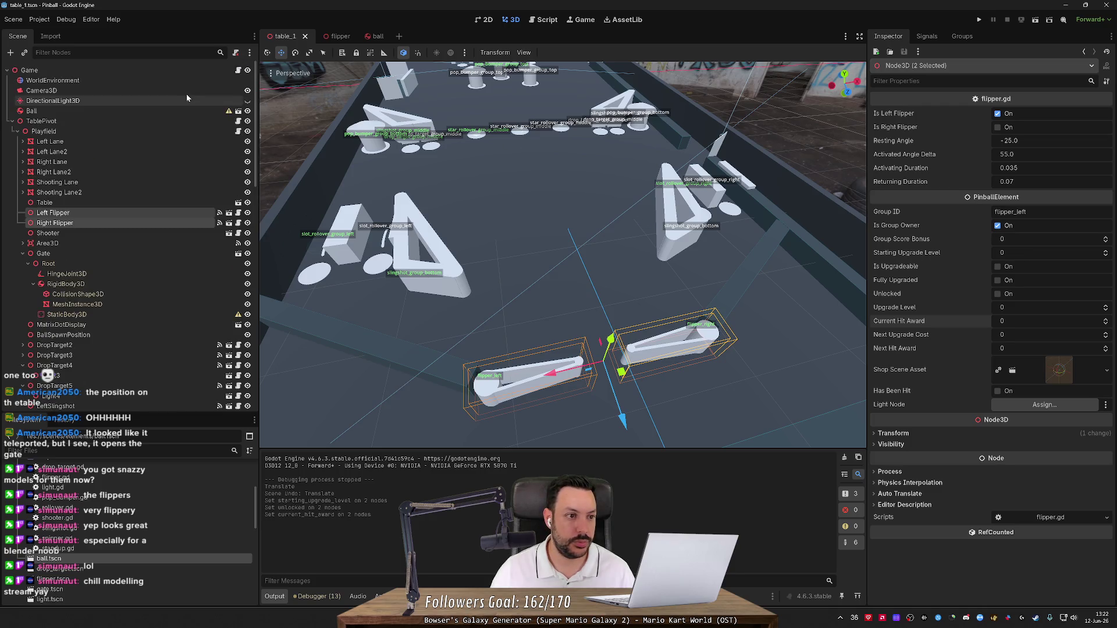
{"action": "scroll", "coordinate": [145, 483], "scroll_direction": "up", "scroll_amount": 3}
{"action": "left_click", "coordinate": [12, 474]}
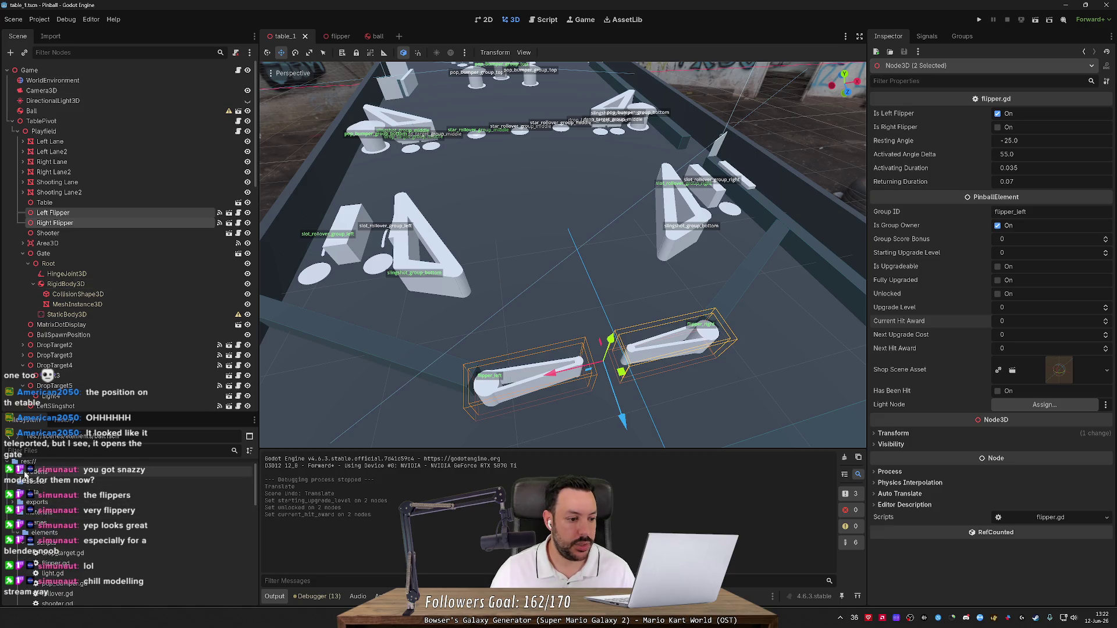
{"action": "left_click", "coordinate": [12, 474]}
{"action": "left_click", "coordinate": [13, 492]}
{"action": "left_click", "coordinate": [13, 492]}
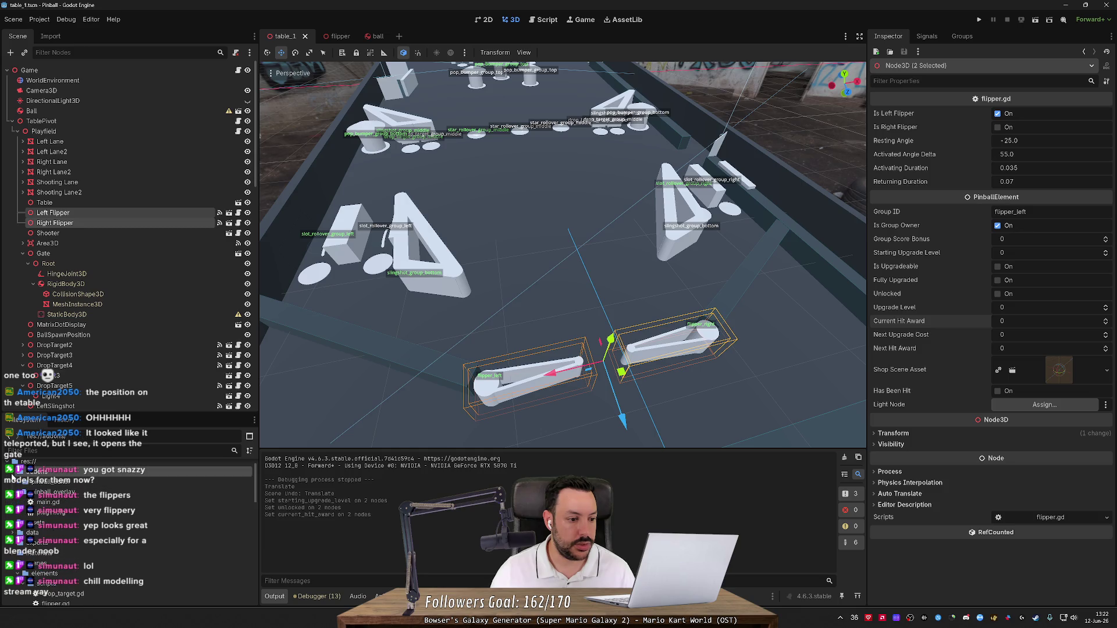
{"action": "left_click", "coordinate": [12, 471]}
{"action": "left_click", "coordinate": [24, 482]}
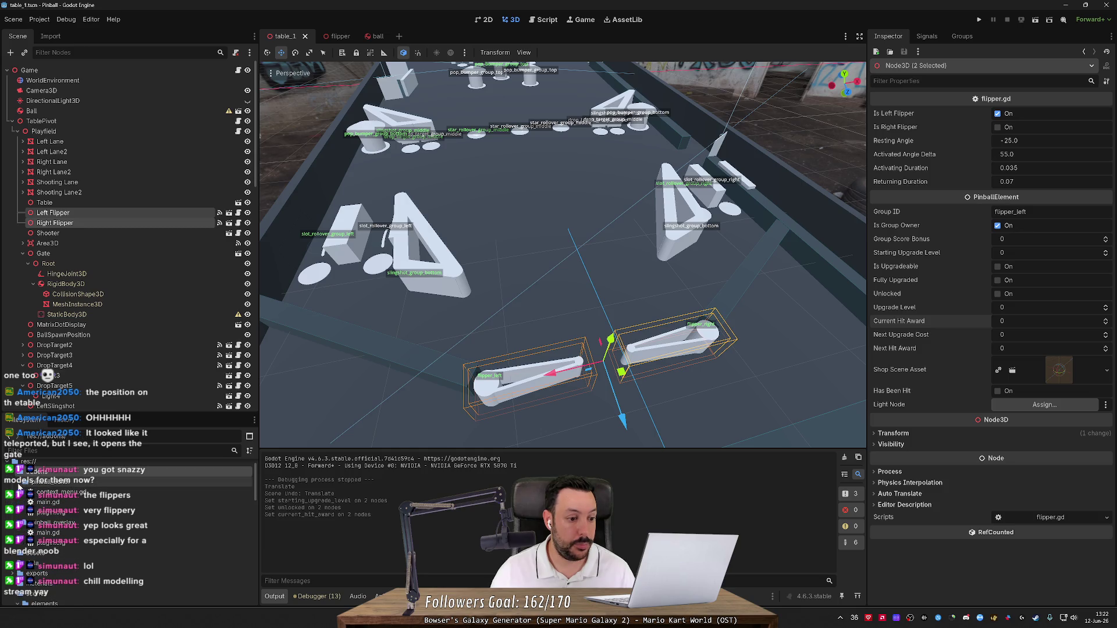
{"action": "double_click", "coordinate": [62, 493]}
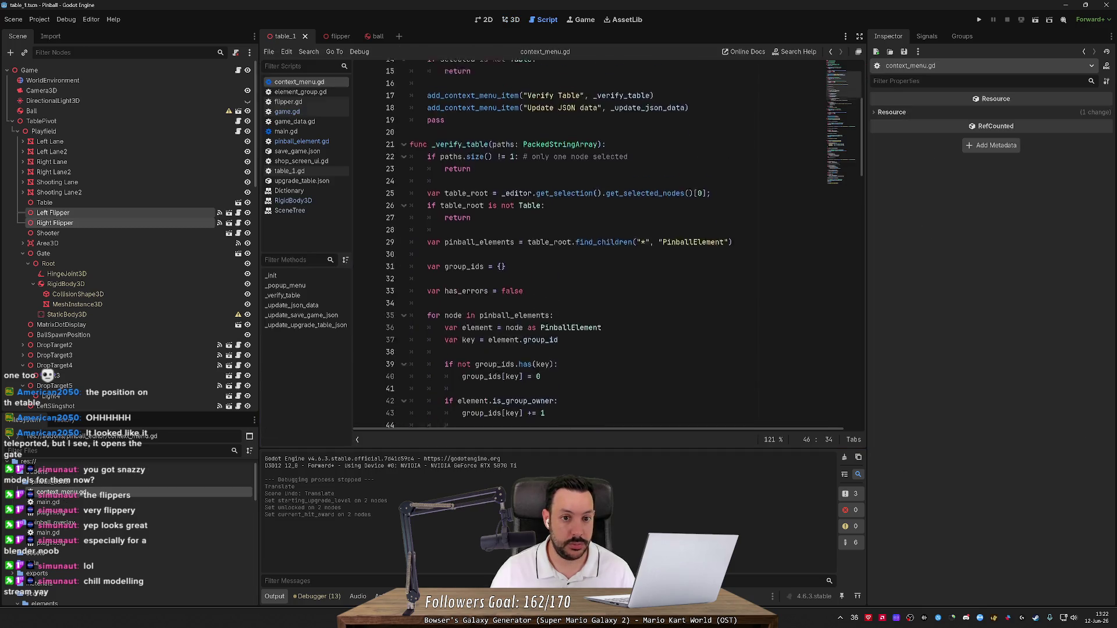
- Replace -1 on line 83 with element.starting_upgrade_level and save context_menu.gd
{"action": "scroll", "coordinate": [589, 247], "scroll_direction": "down", "scroll_amount": 12}
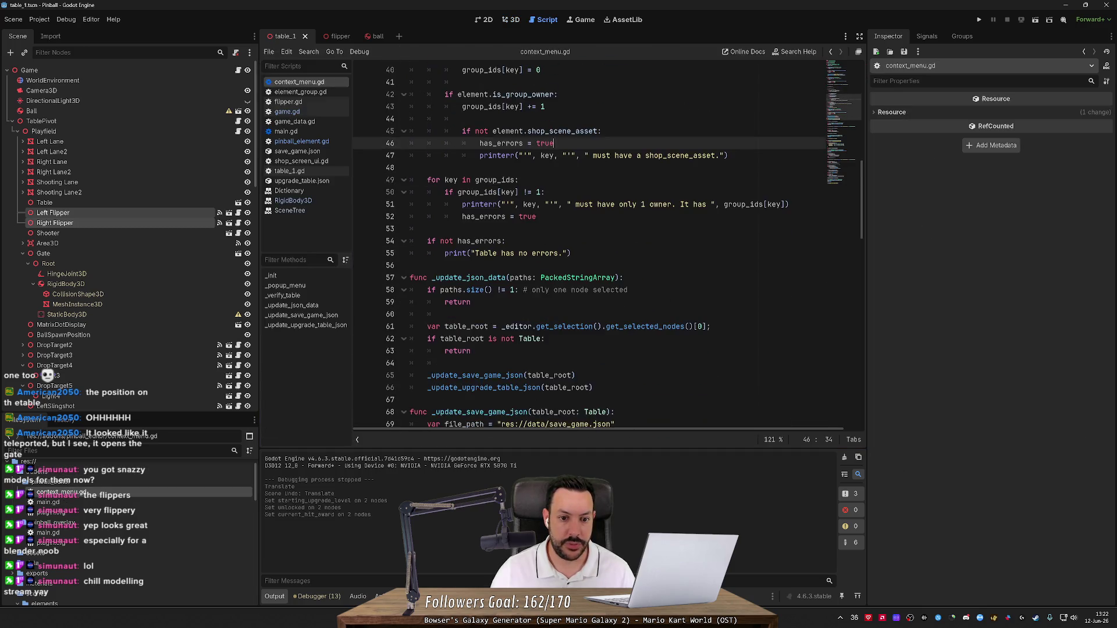
{"action": "scroll", "coordinate": [588, 248], "scroll_direction": "down", "scroll_amount": 4}
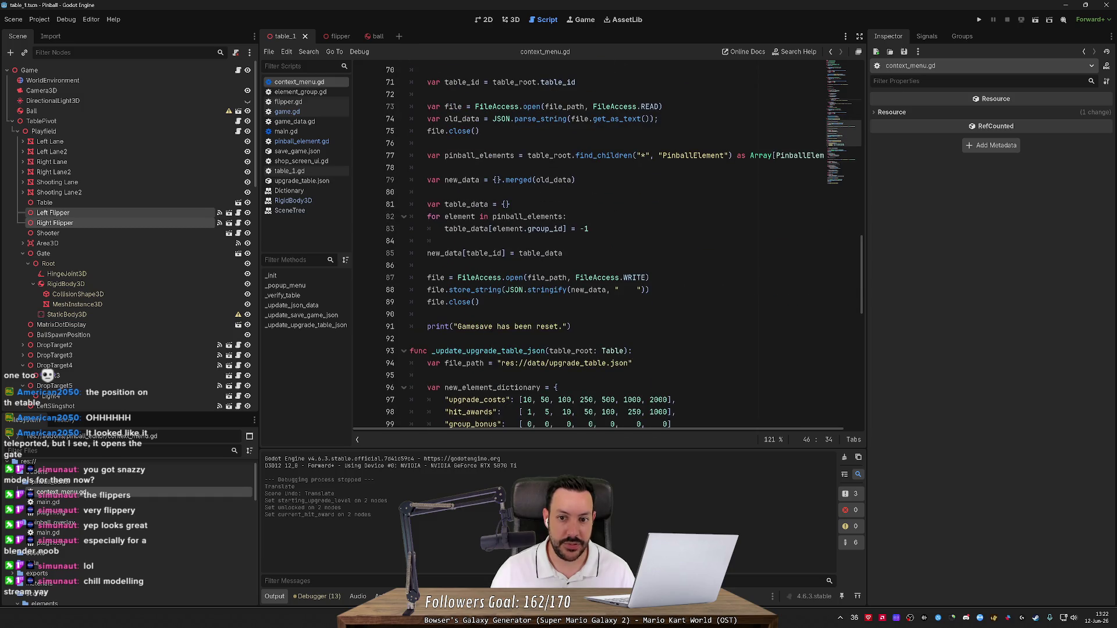
{"action": "mouse_move", "coordinate": [538, 289]}
{"action": "left_click", "coordinate": [589, 229]}
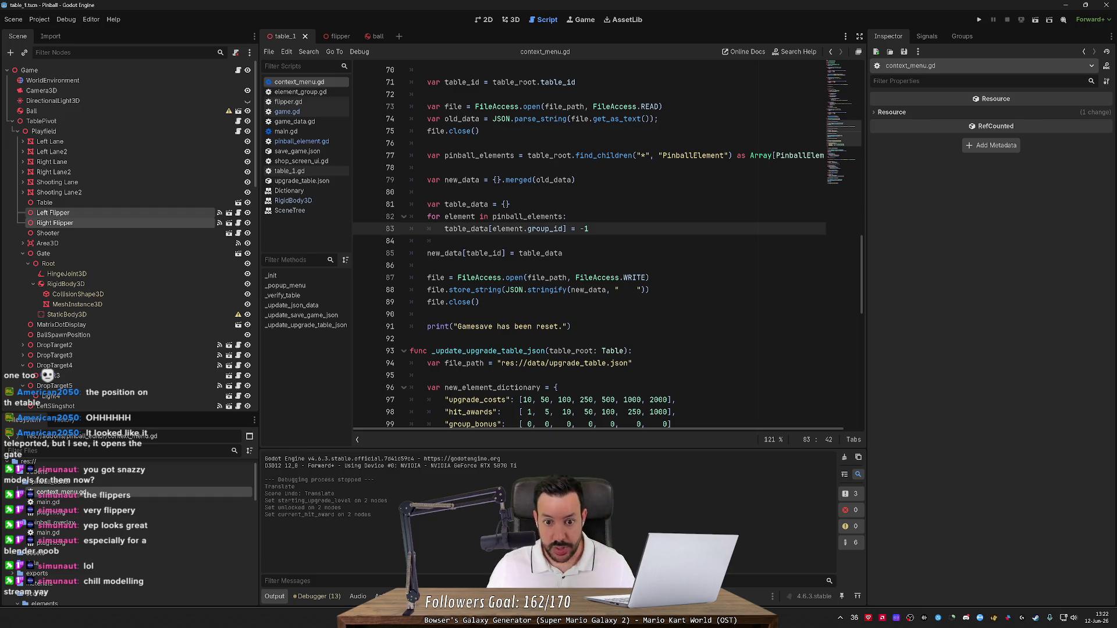
{"action": "key", "text": "BackSpace"}
{"action": "key", "text": "BackSpace"}
{"action": "type", "text": "elee"}
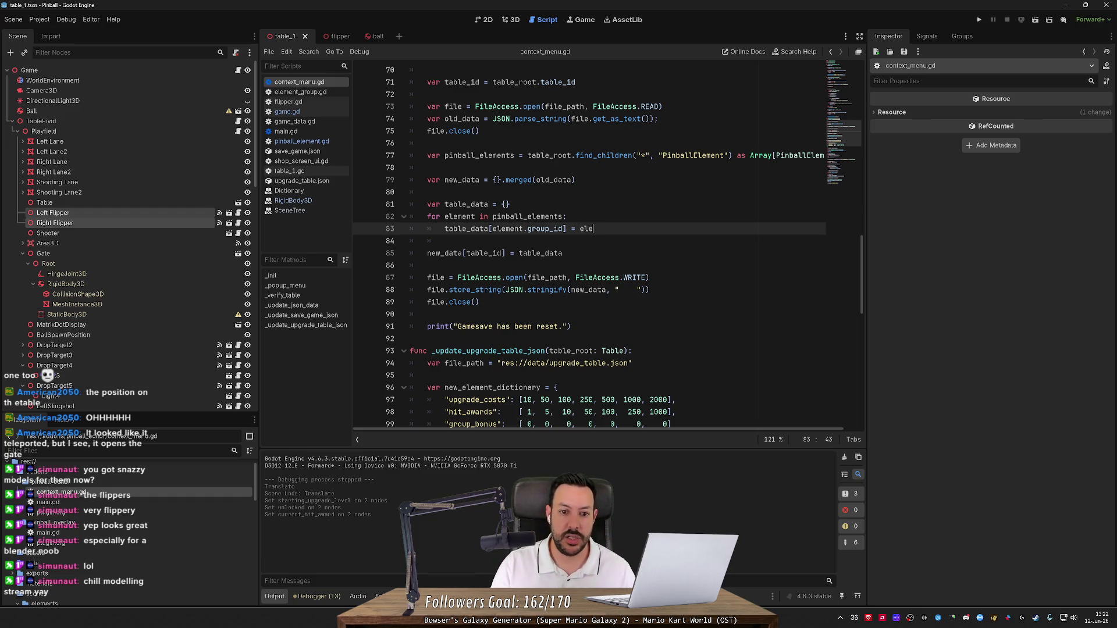
{"action": "key", "text": "BackSpace"}
{"action": "type", "text": "ment.star"}
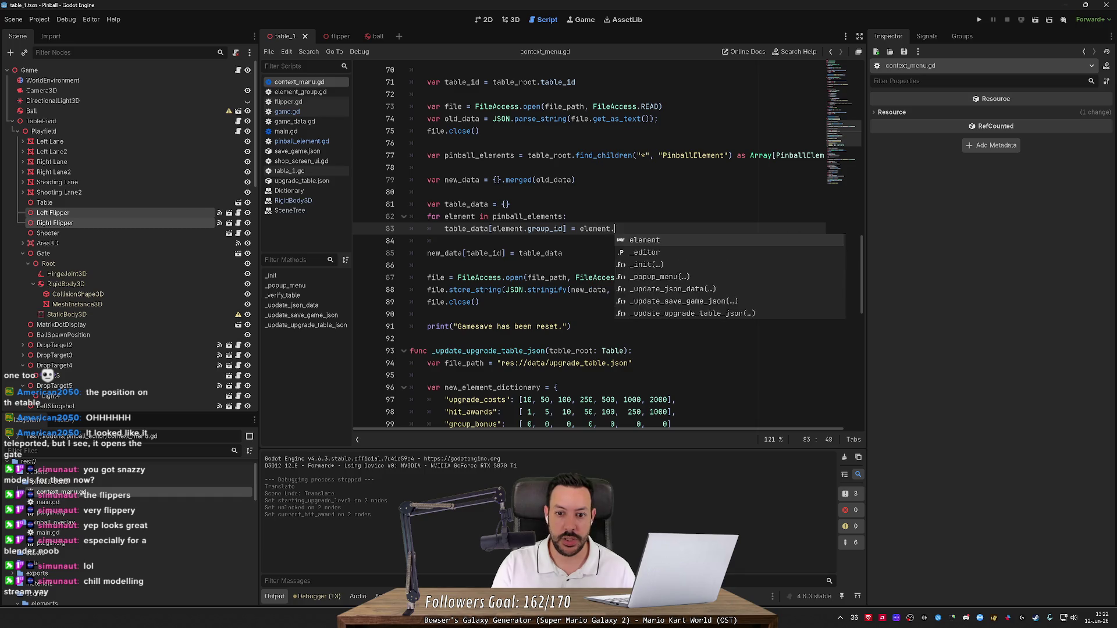
{"action": "key", "text": "Return"}
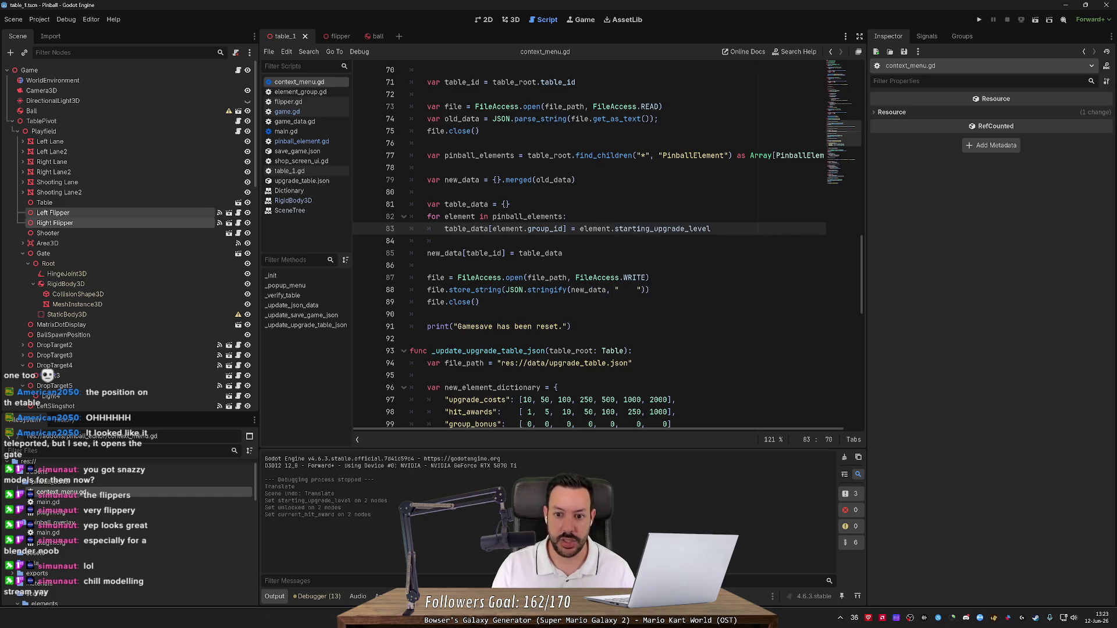
{"action": "scroll", "coordinate": [607, 248], "scroll_direction": "up", "scroll_amount": 3}
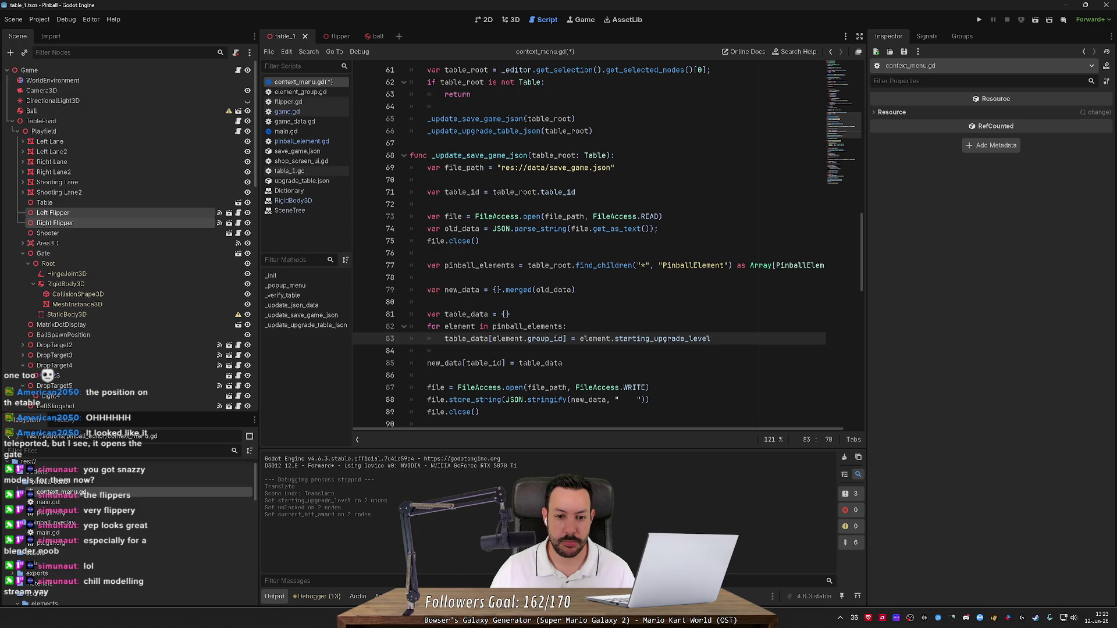
{"action": "key", "text": "ctrl+s"}
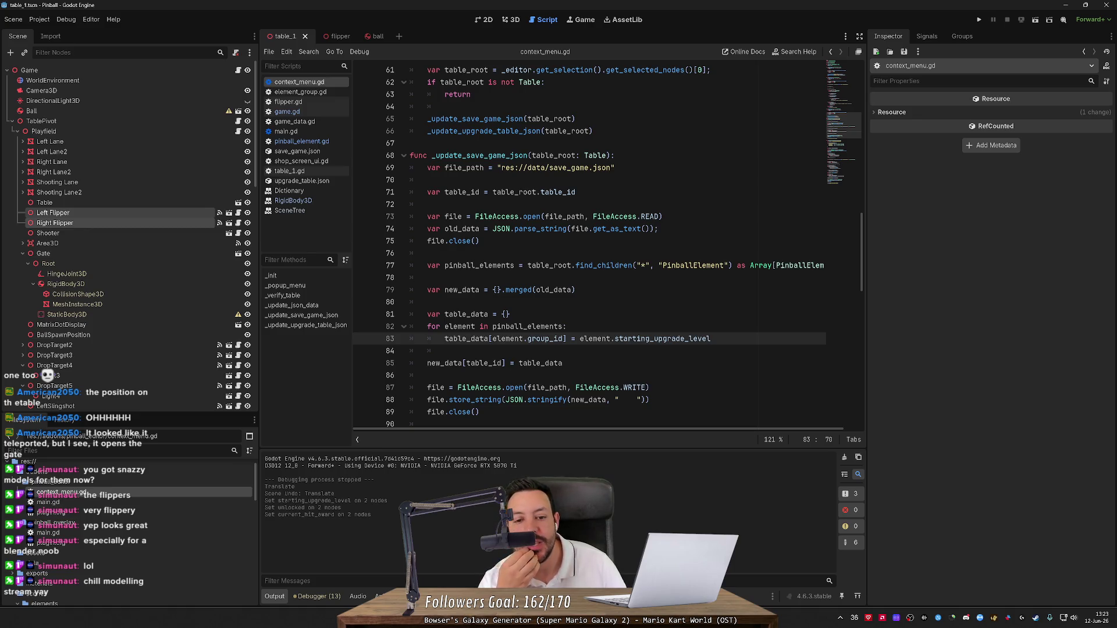
- Scroll through context_menu.gd to review the _update_save_game_json code
{"action": "scroll", "coordinate": [589, 244], "scroll_direction": "down", "scroll_amount": 7}
{"action": "scroll", "coordinate": [589, 245], "scroll_direction": "down", "scroll_amount": 3}
{"action": "scroll", "coordinate": [589, 245], "scroll_direction": "down", "scroll_amount": 4}
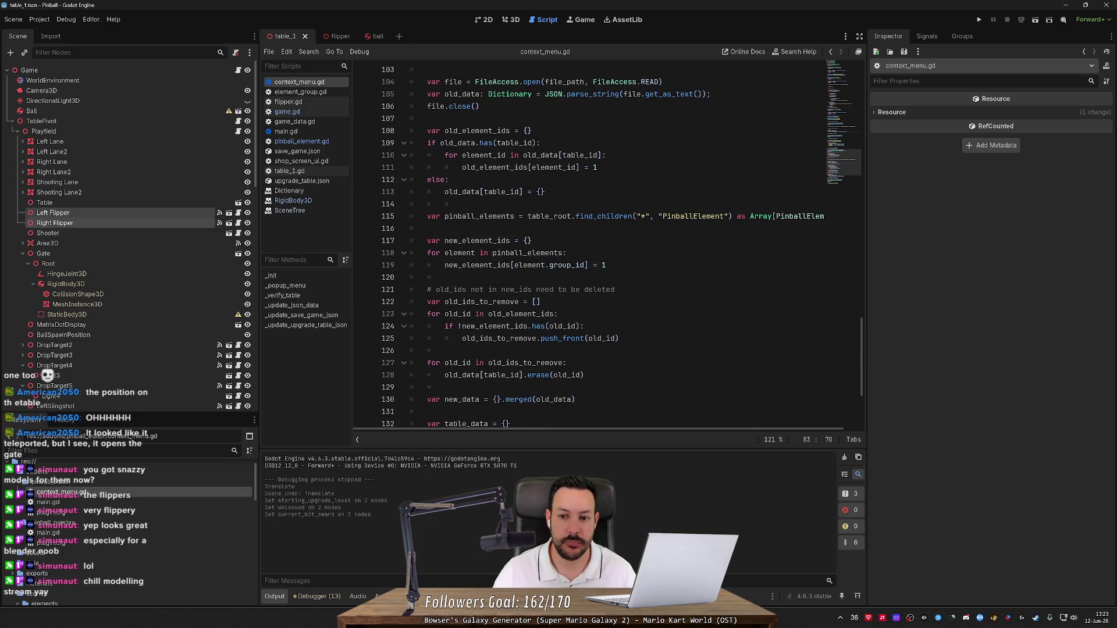
{"action": "scroll", "coordinate": [589, 245], "scroll_direction": "up", "scroll_amount": 6}
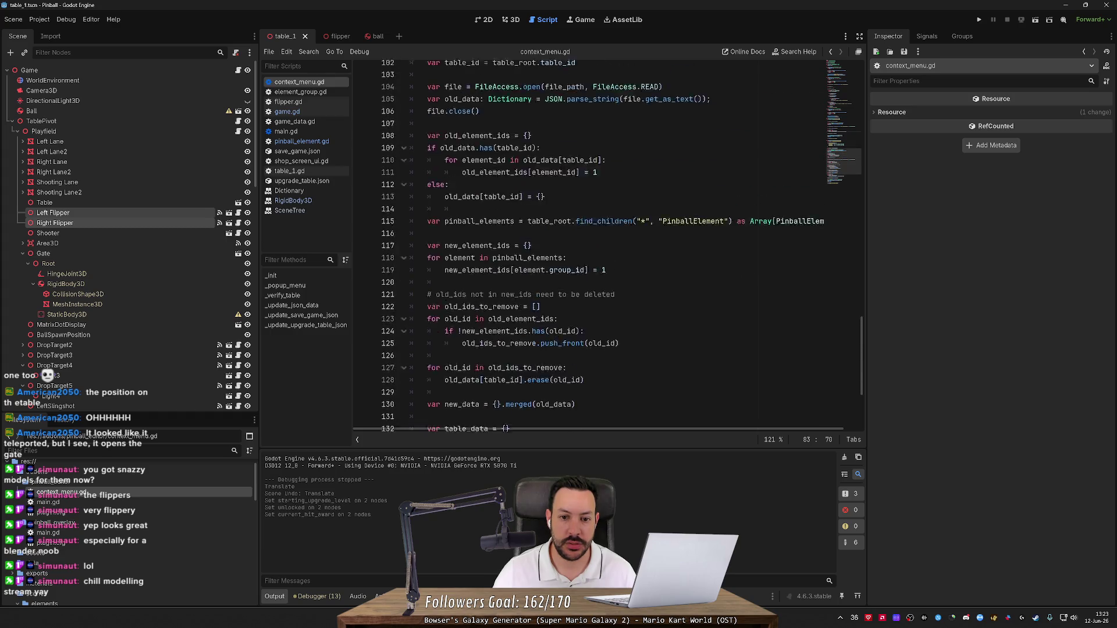
{"action": "scroll", "coordinate": [589, 245], "scroll_direction": "up", "scroll_amount": 8}
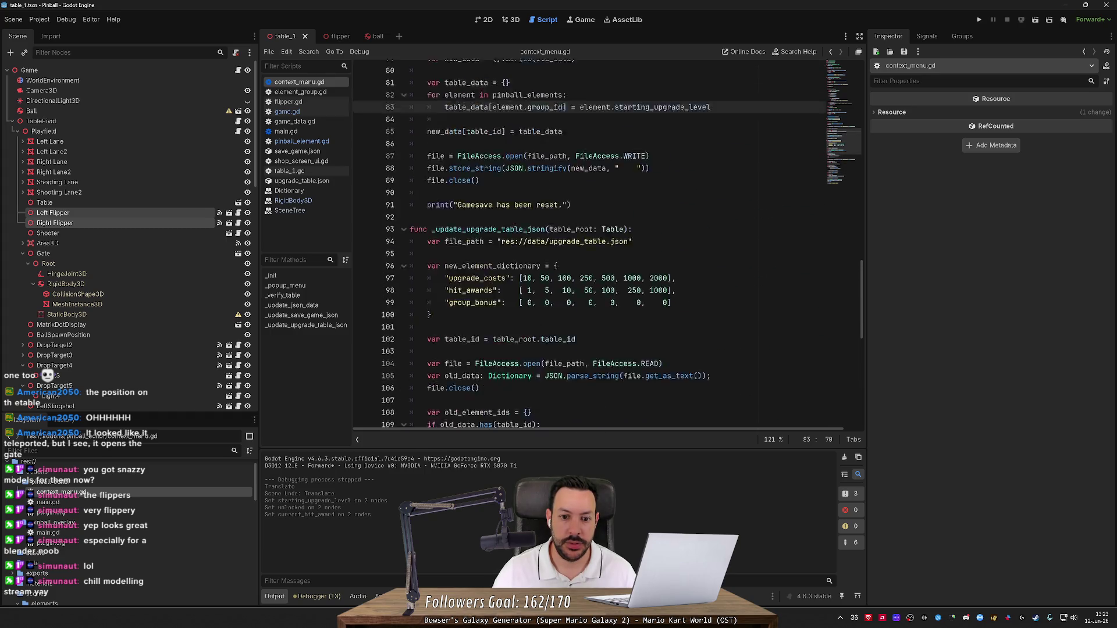